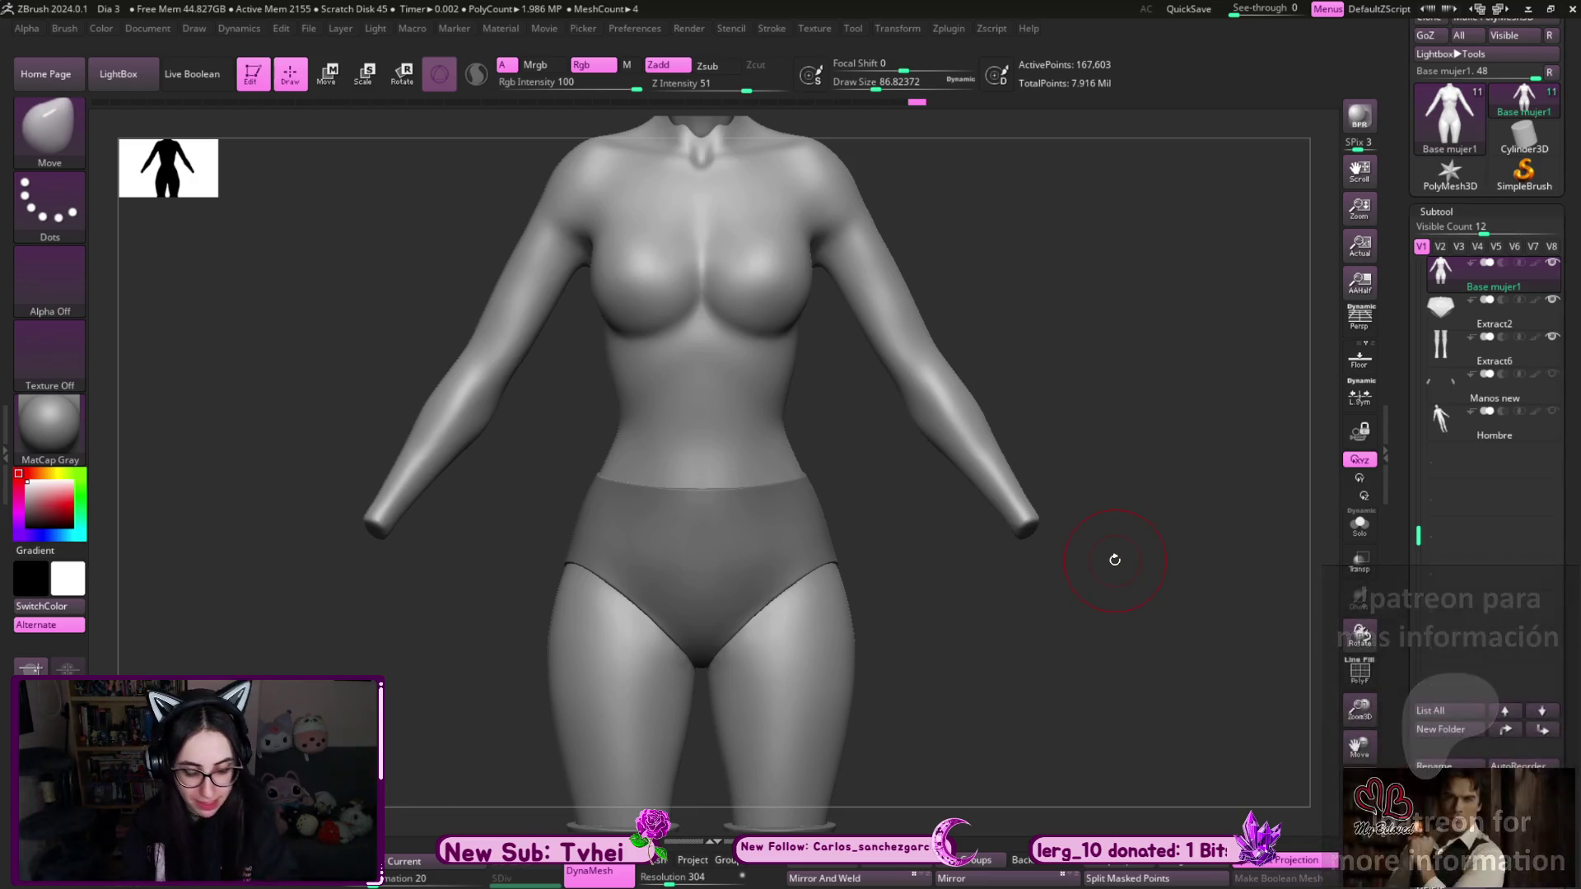
- Zoom in on the torso and lower Draw Size to about 10.5
key(s)
alt+drag(847, 448, 893, 558)
key(s)
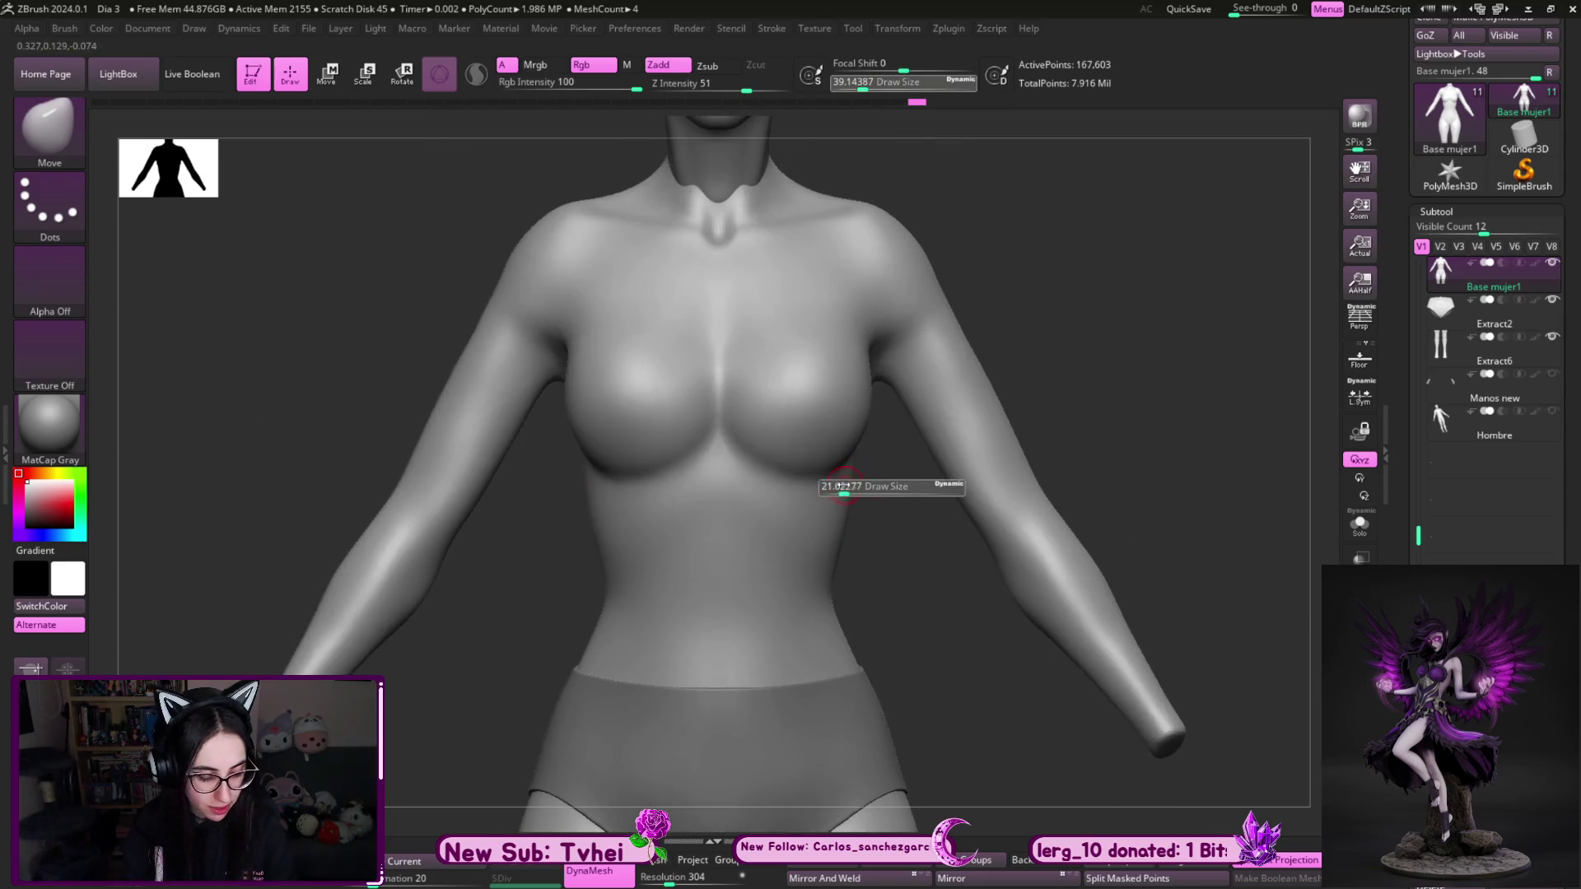
mouse_move(972, 607)
mouse_down()
mouse_move(939, 634)
mouse_move(935, 593)
mouse_up()
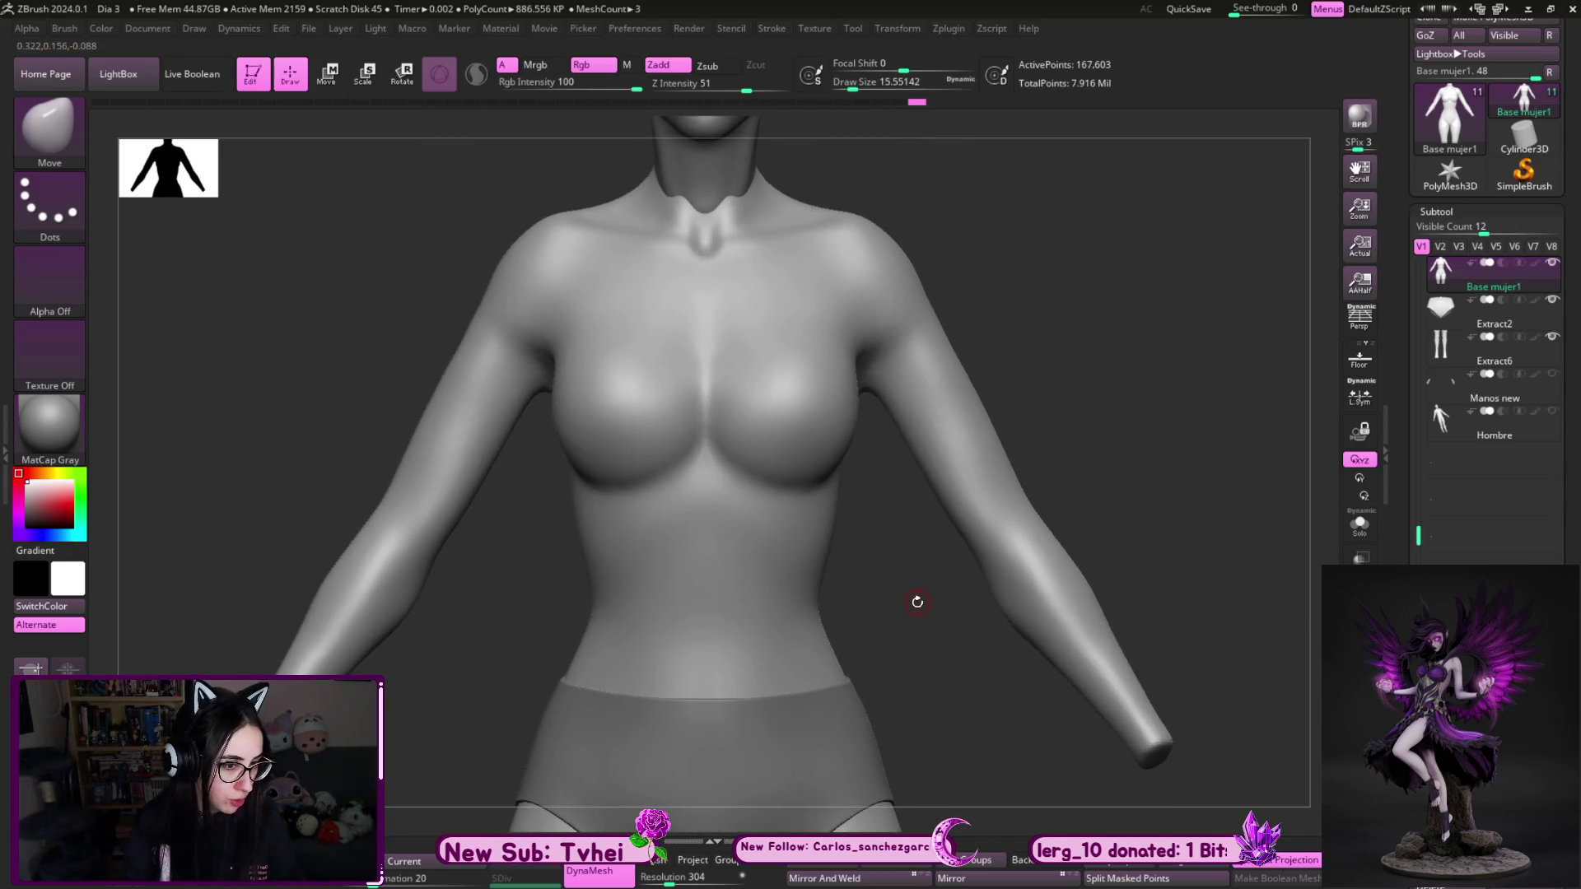
drag(1188, 486, 936, 498)
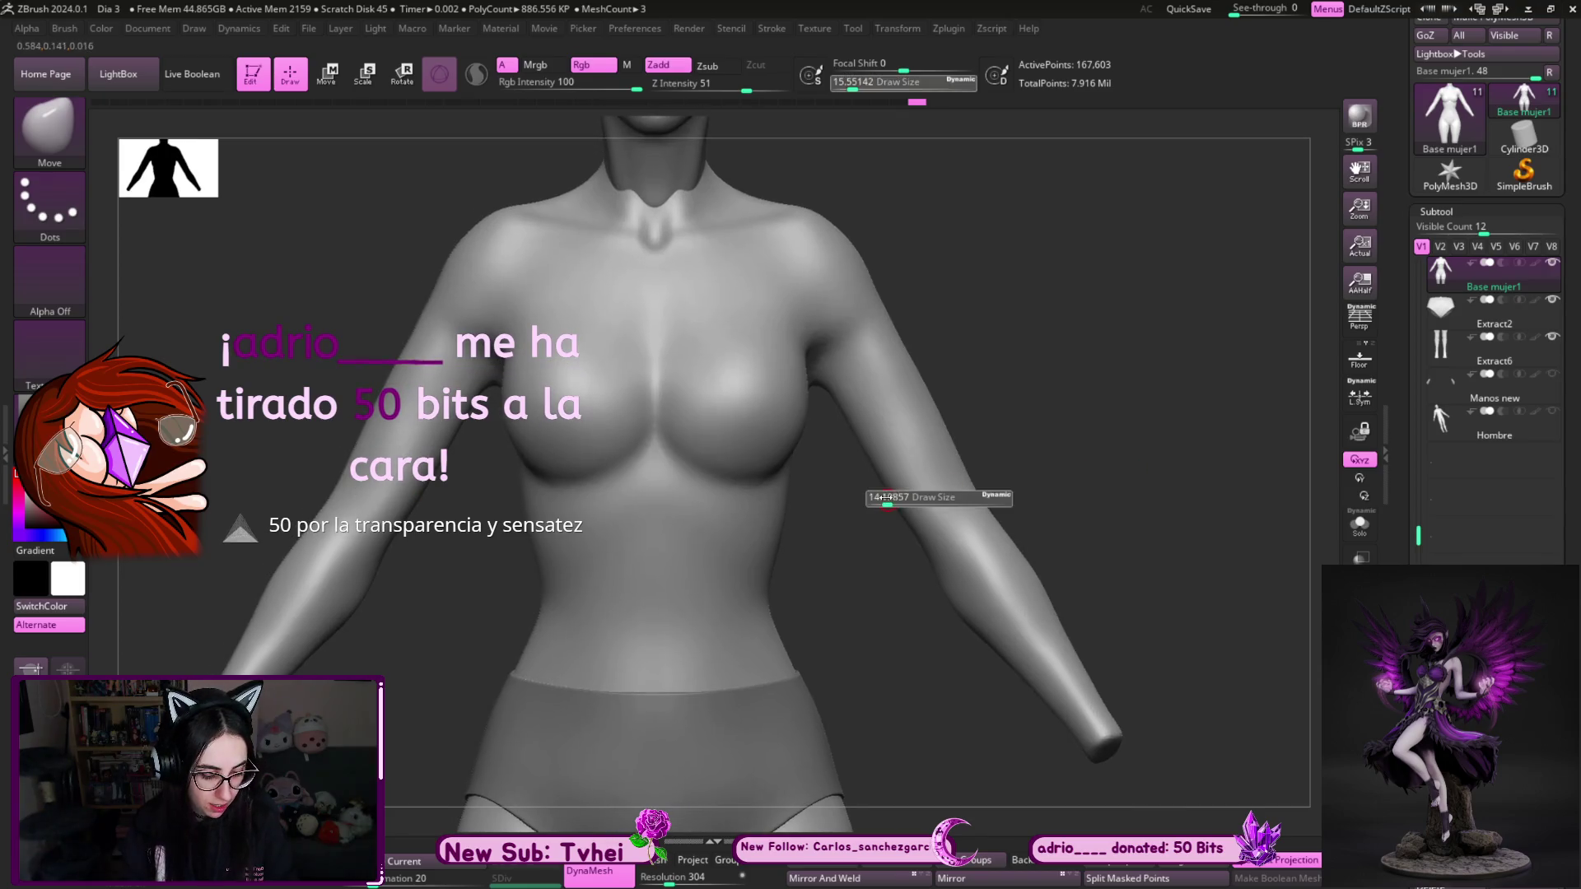
- Clear the mask from the arms and switch to the MaskLasso brush
mouse_move(836, 531)
ctrl+mouse_down()
mouse_move(1027, 403)
mouse_move(1036, 383)
mouse_move(1020, 387)
ctrl+mouse_up()
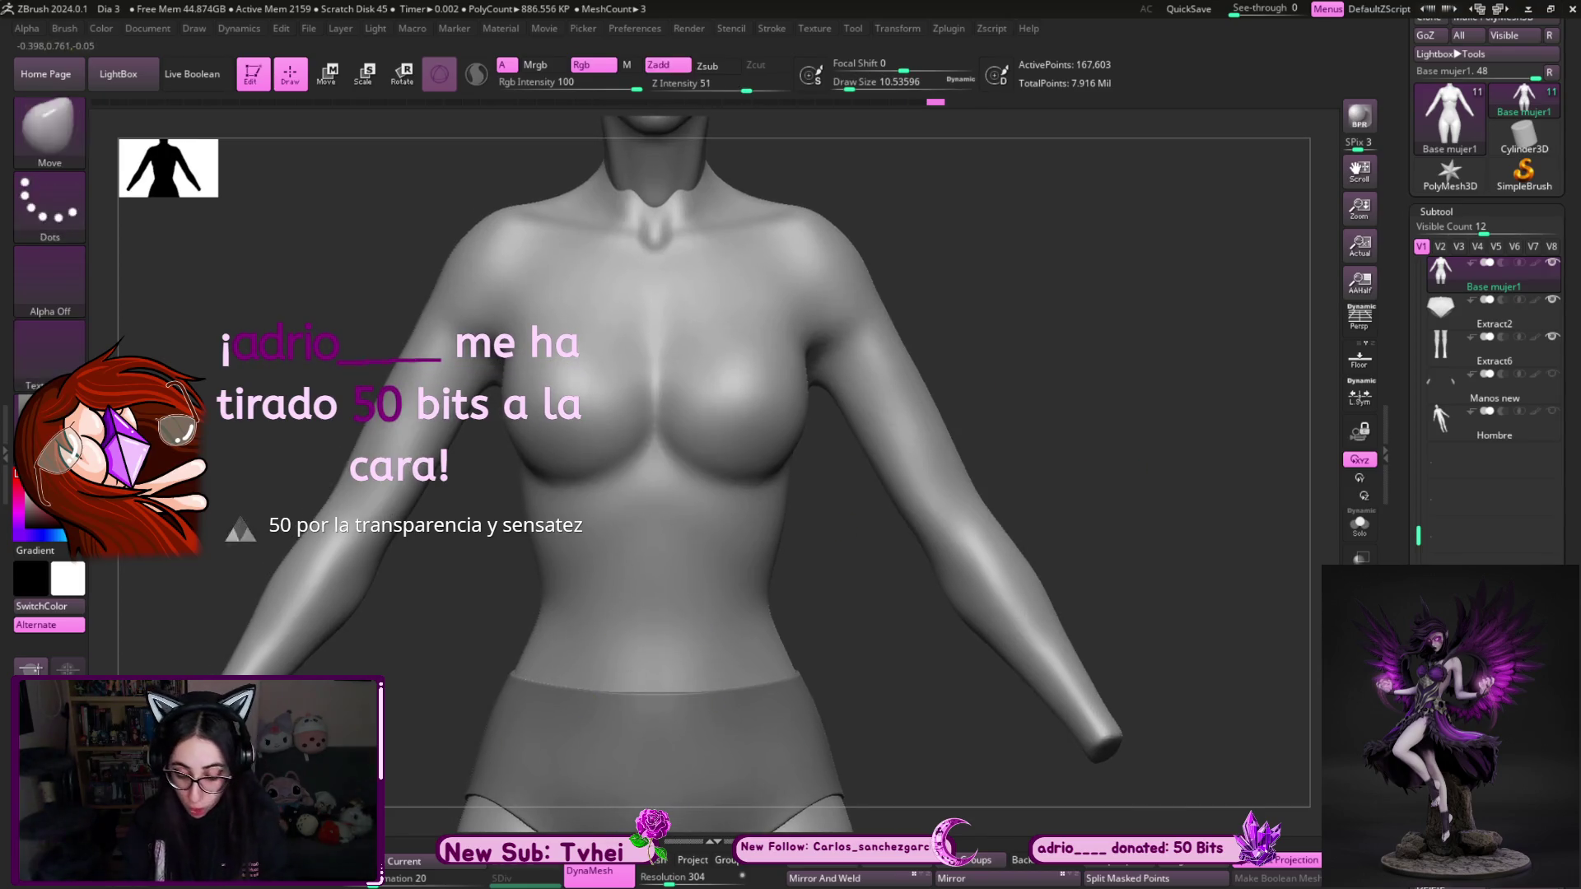
key(b)
key(m)
key(l)
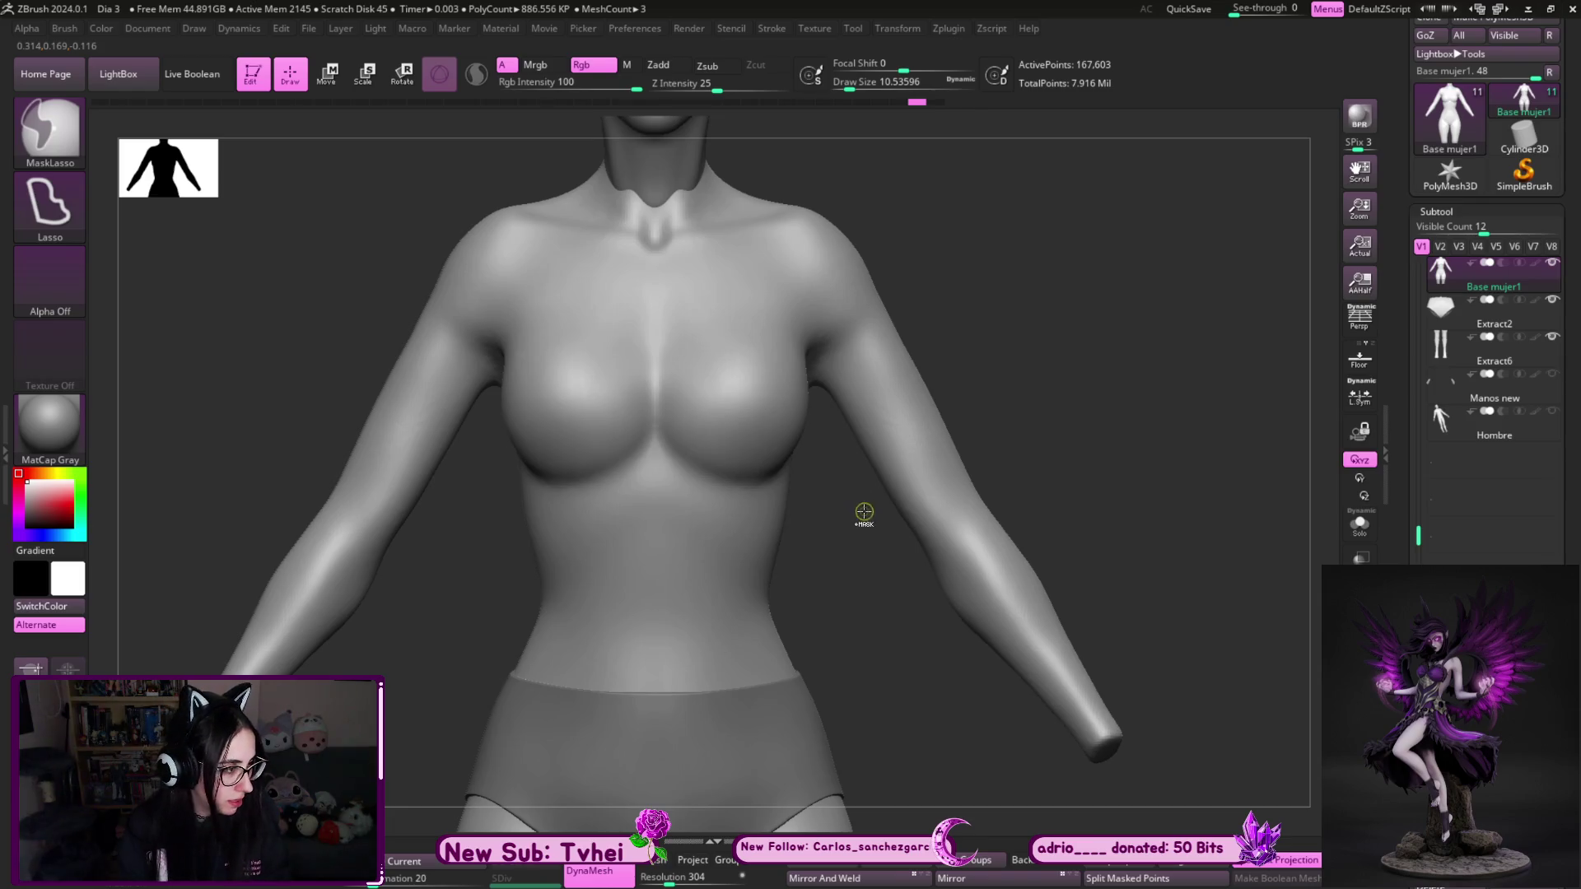
- Lasso-mask the torso and upper arms in a cropped-top shape, then check the edges from the side
mouse_move(850, 515)
ctrl+mouse_down()
mouse_move(1005, 370)
mouse_move(799, 148)
mouse_move(700, 186)
mouse_move(600, 425)
mouse_move(614, 658)
mouse_move(848, 753)
mouse_move(852, 527)
mouse_move(822, 515)
ctrl+mouse_up()
key(b)
key(m)
key(v)
mouse_move(1042, 459)
mouse_down()
mouse_move(892, 501)
mouse_move(914, 429)
mouse_move(947, 460)
mouse_up()
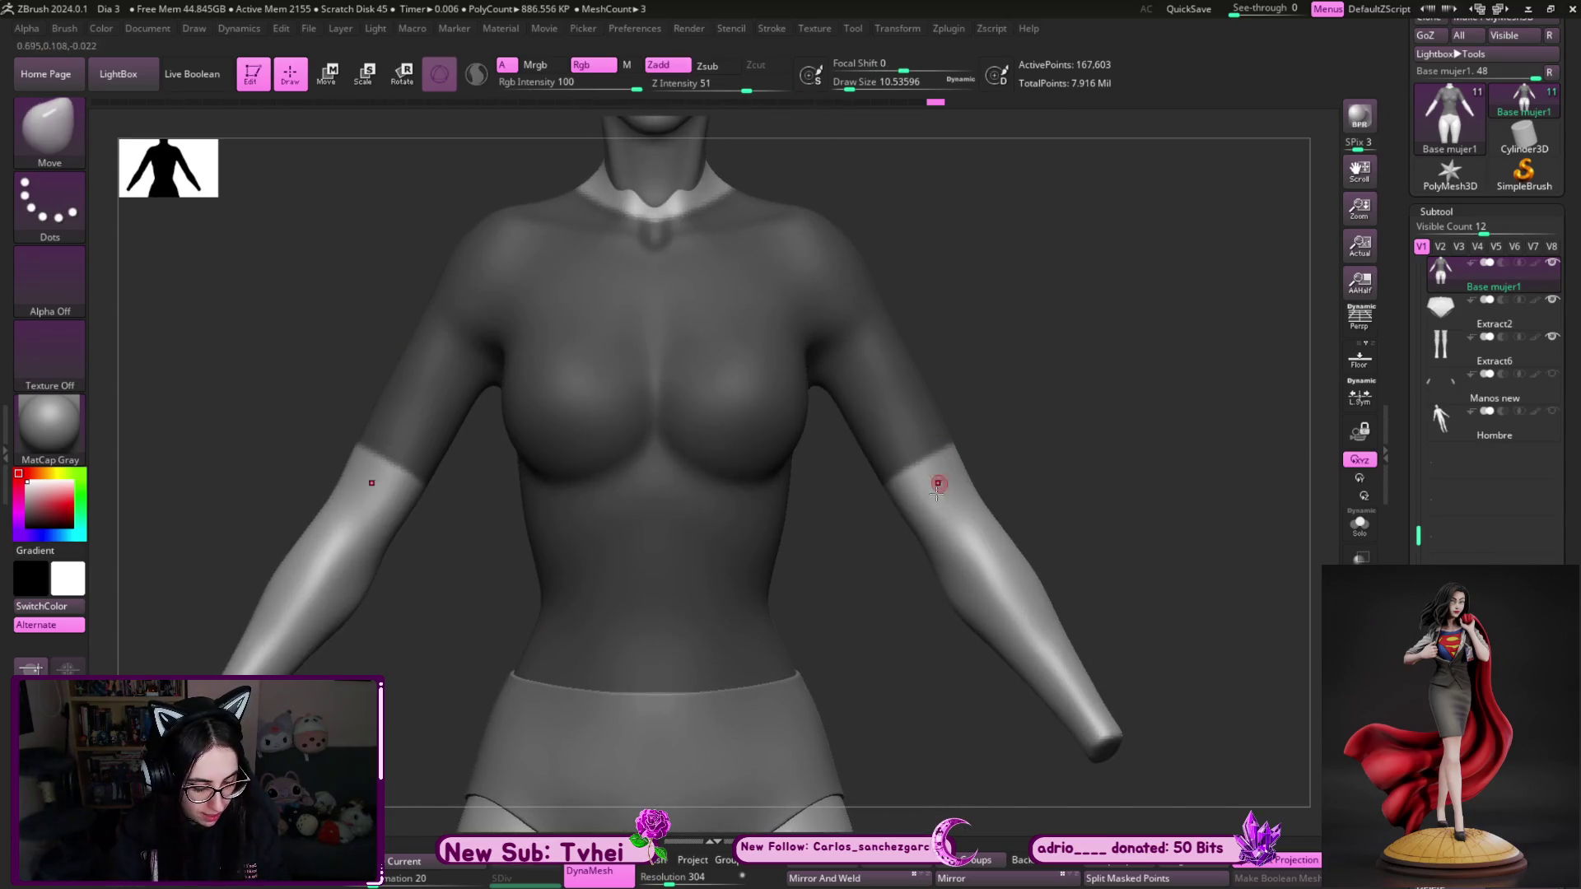
mouse_move(827, 441)
ctrl+mouse_down()
mouse_move(914, 511)
mouse_move(1168, 655)
mouse_move(1018, 532)
mouse_move(1090, 515)
mouse_move(1024, 480)
mouse_move(1019, 459)
mouse_move(1045, 540)
ctrl+mouse_up()
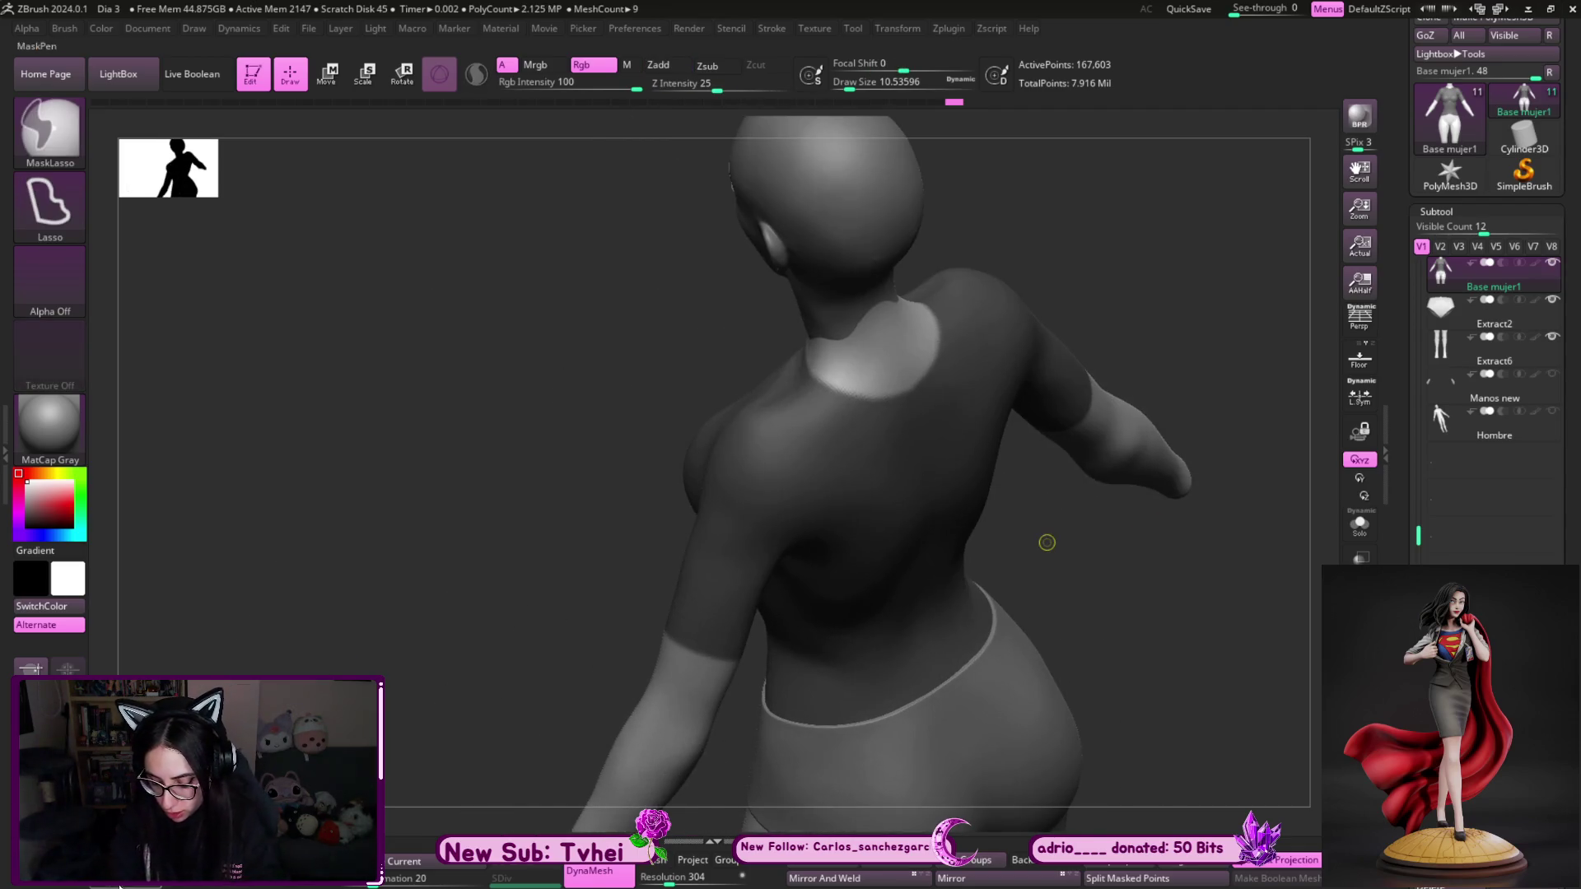
- Paint the mask over the upper back, orbiting from below around to the front
mouse_move(619, 651)
mouse_down()
mouse_move(960, 635)
mouse_move(670, 423)
mouse_up()
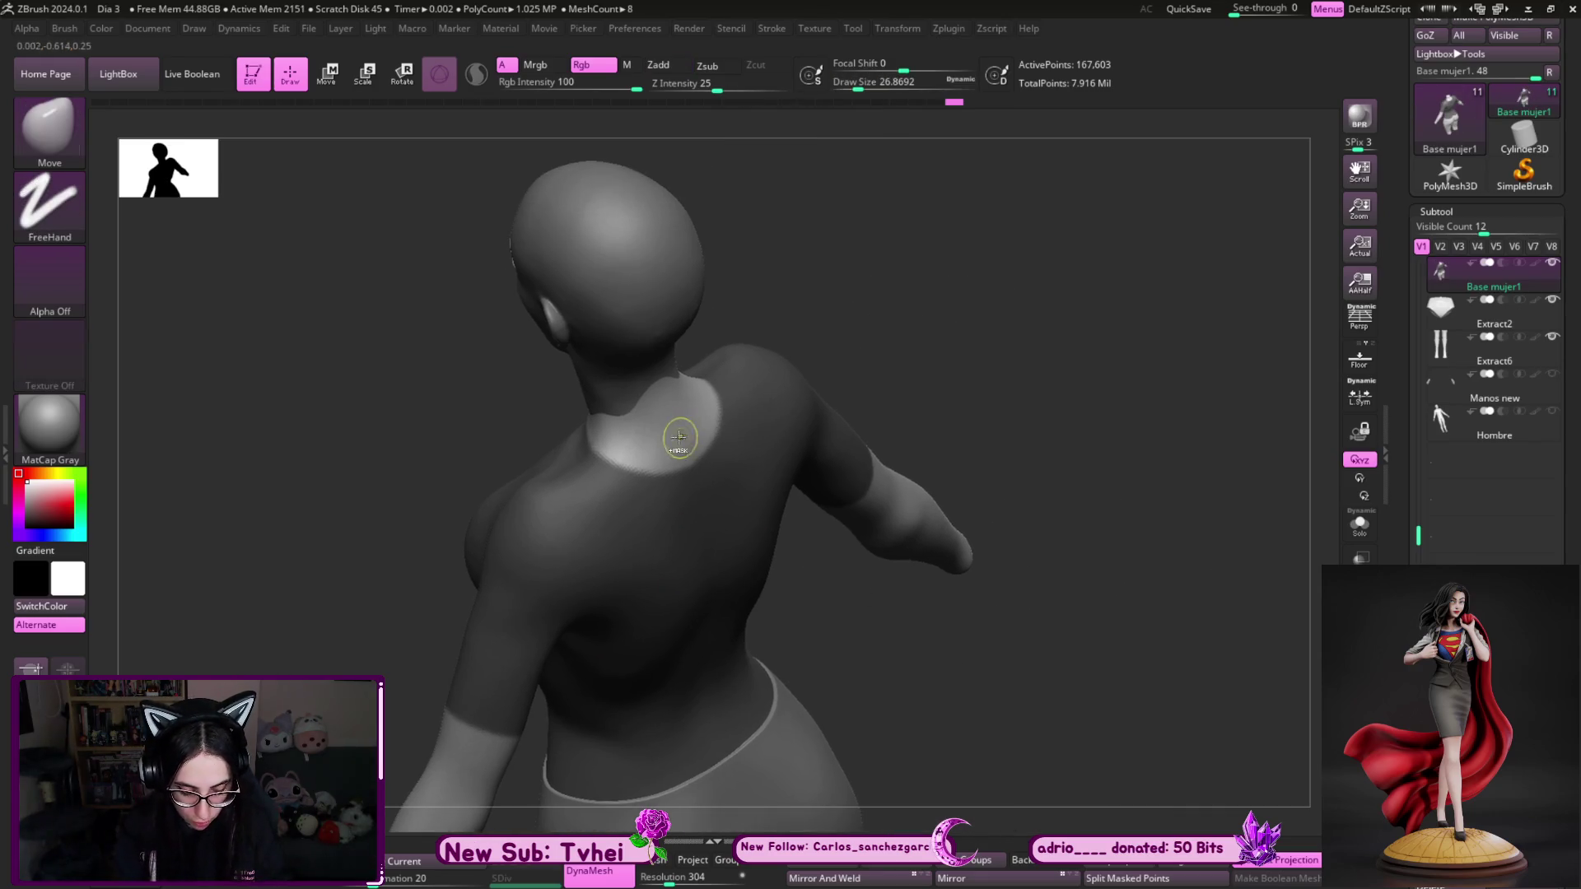
key(ctrl)
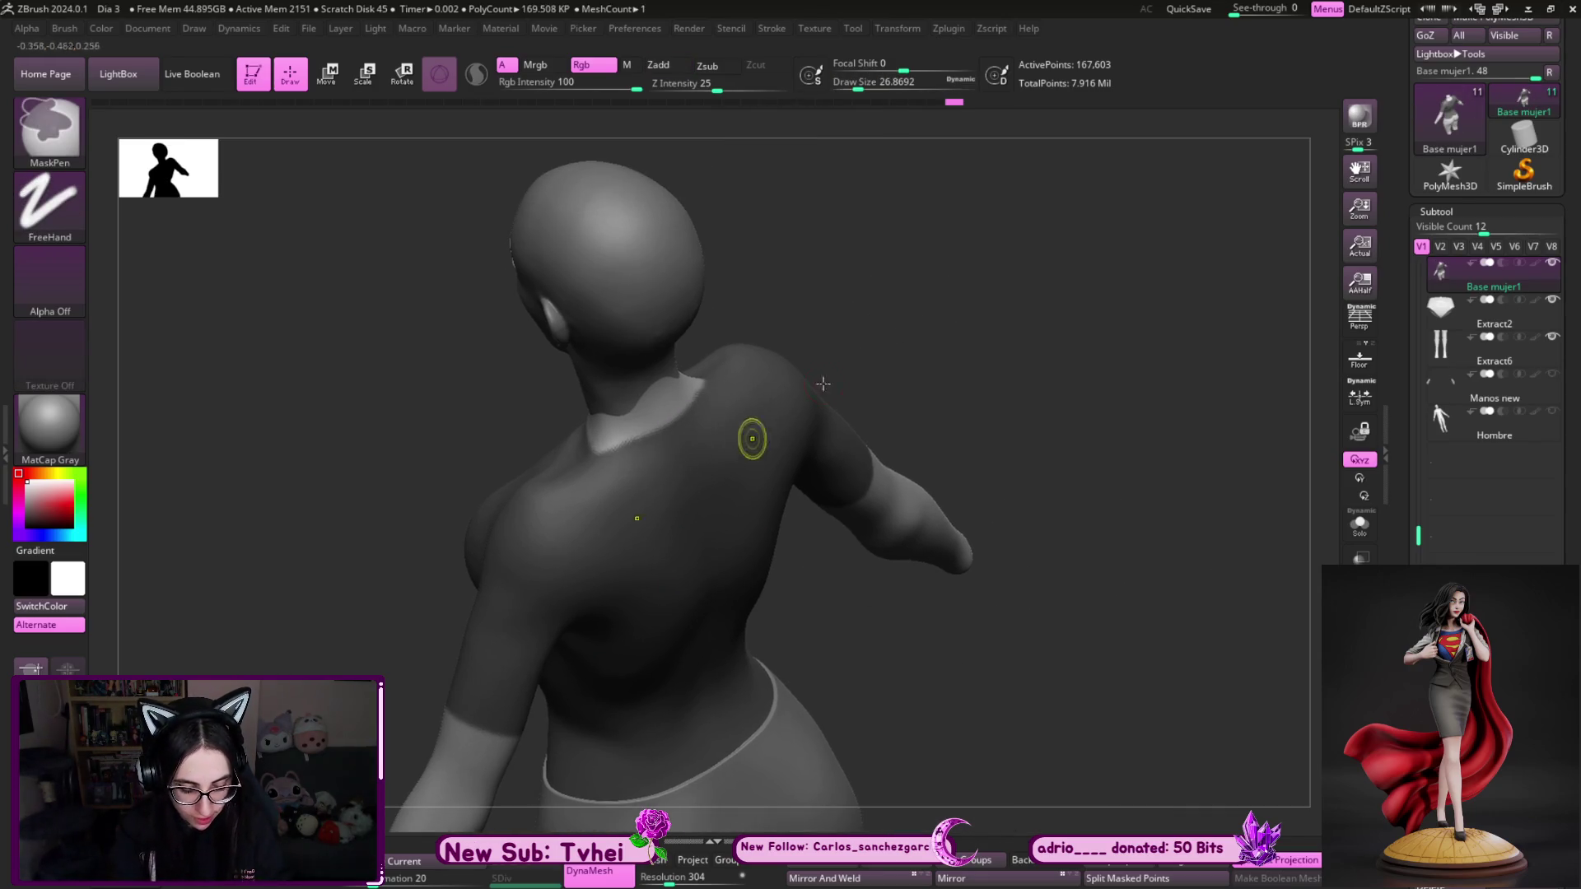
drag(741, 441, 851, 403)
key(ctrl)
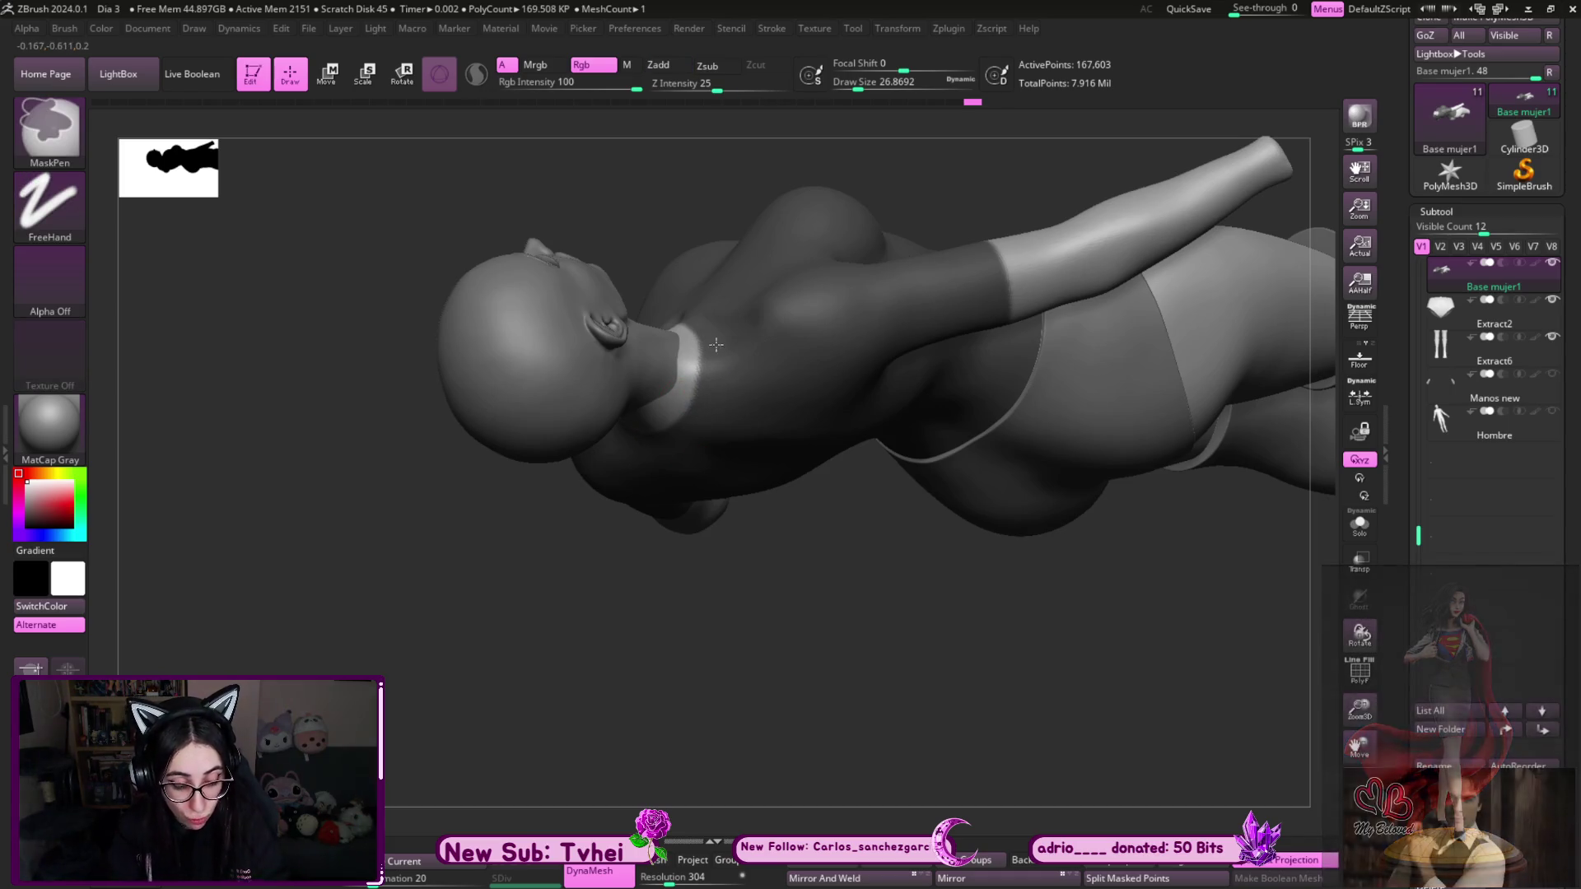
mouse_move(642, 635)
mouse_down()
mouse_move(670, 642)
mouse_move(684, 713)
mouse_move(816, 618)
mouse_move(864, 737)
mouse_move(882, 242)
mouse_move(733, 477)
mouse_move(1106, 356)
mouse_move(1108, 264)
mouse_move(779, 381)
mouse_move(862, 454)
mouse_move(942, 307)
mouse_up()
- Lower Draw Size and refine the mask along the neckline, leaving a collar band unmasked
key(s)
drag(699, 430, 644, 432)
key(s)
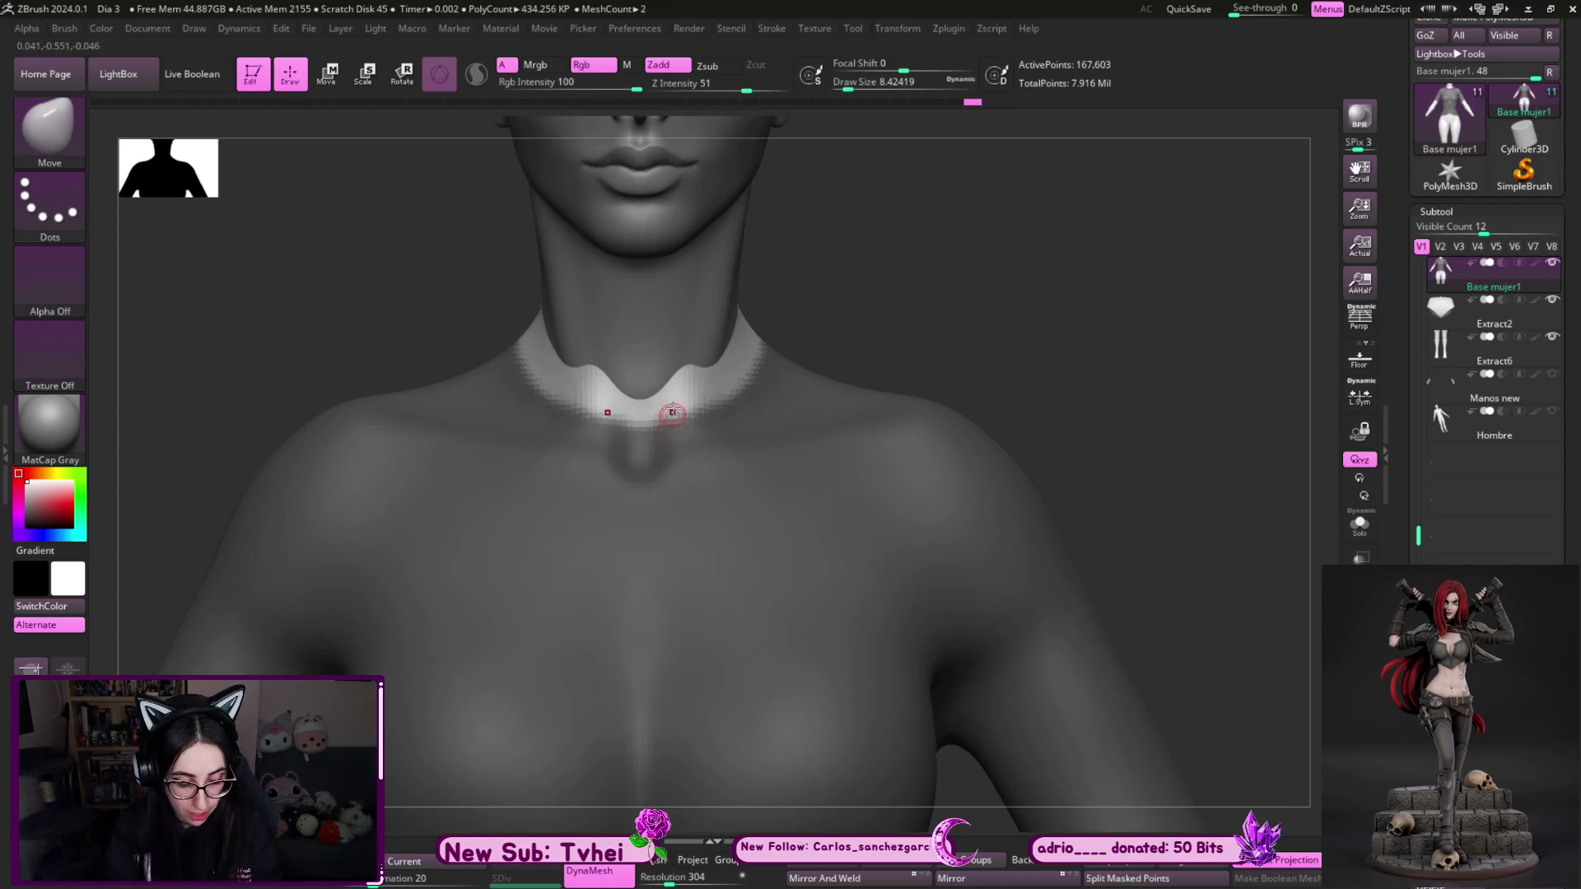
key(ctrl)
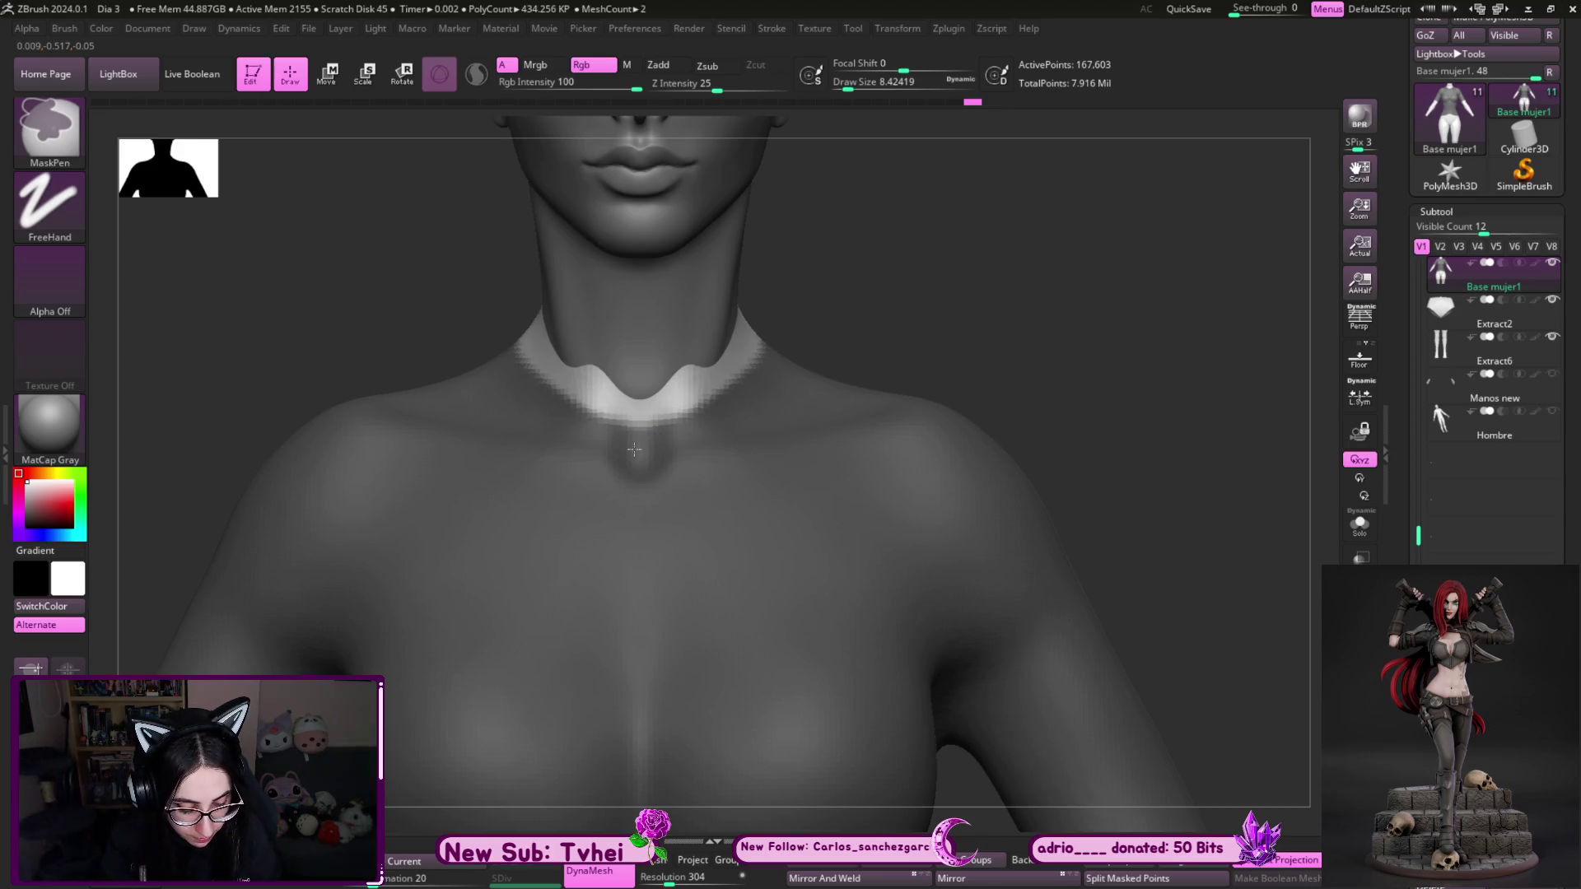
drag(914, 292, 1000, 330)
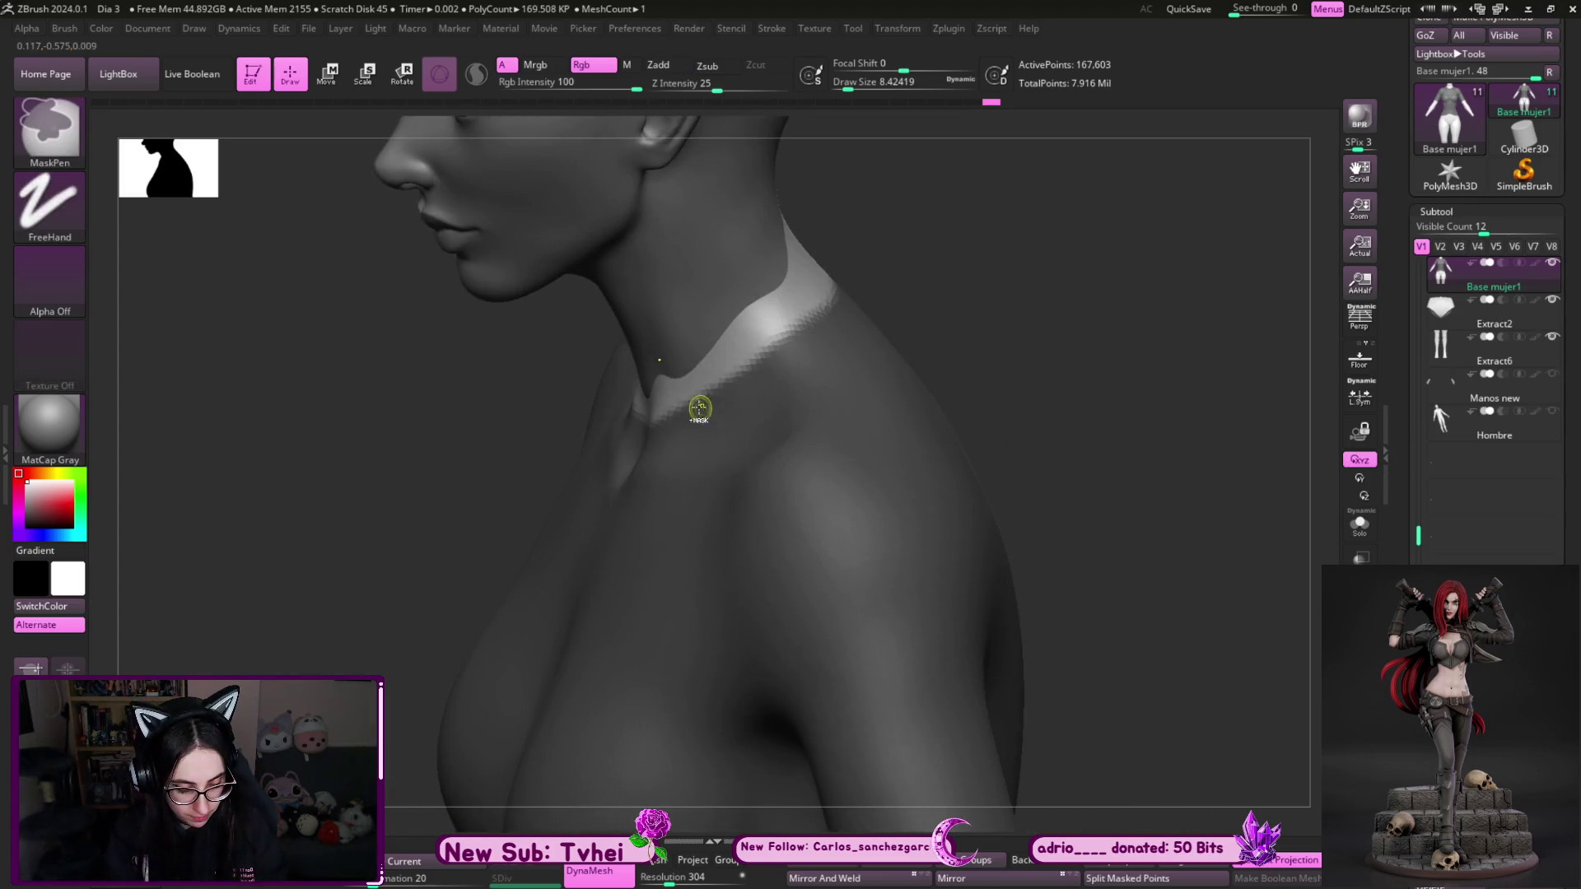
mouse_move(758, 372)
right_down()
mouse_move(977, 370)
mouse_move(713, 423)
right_up()
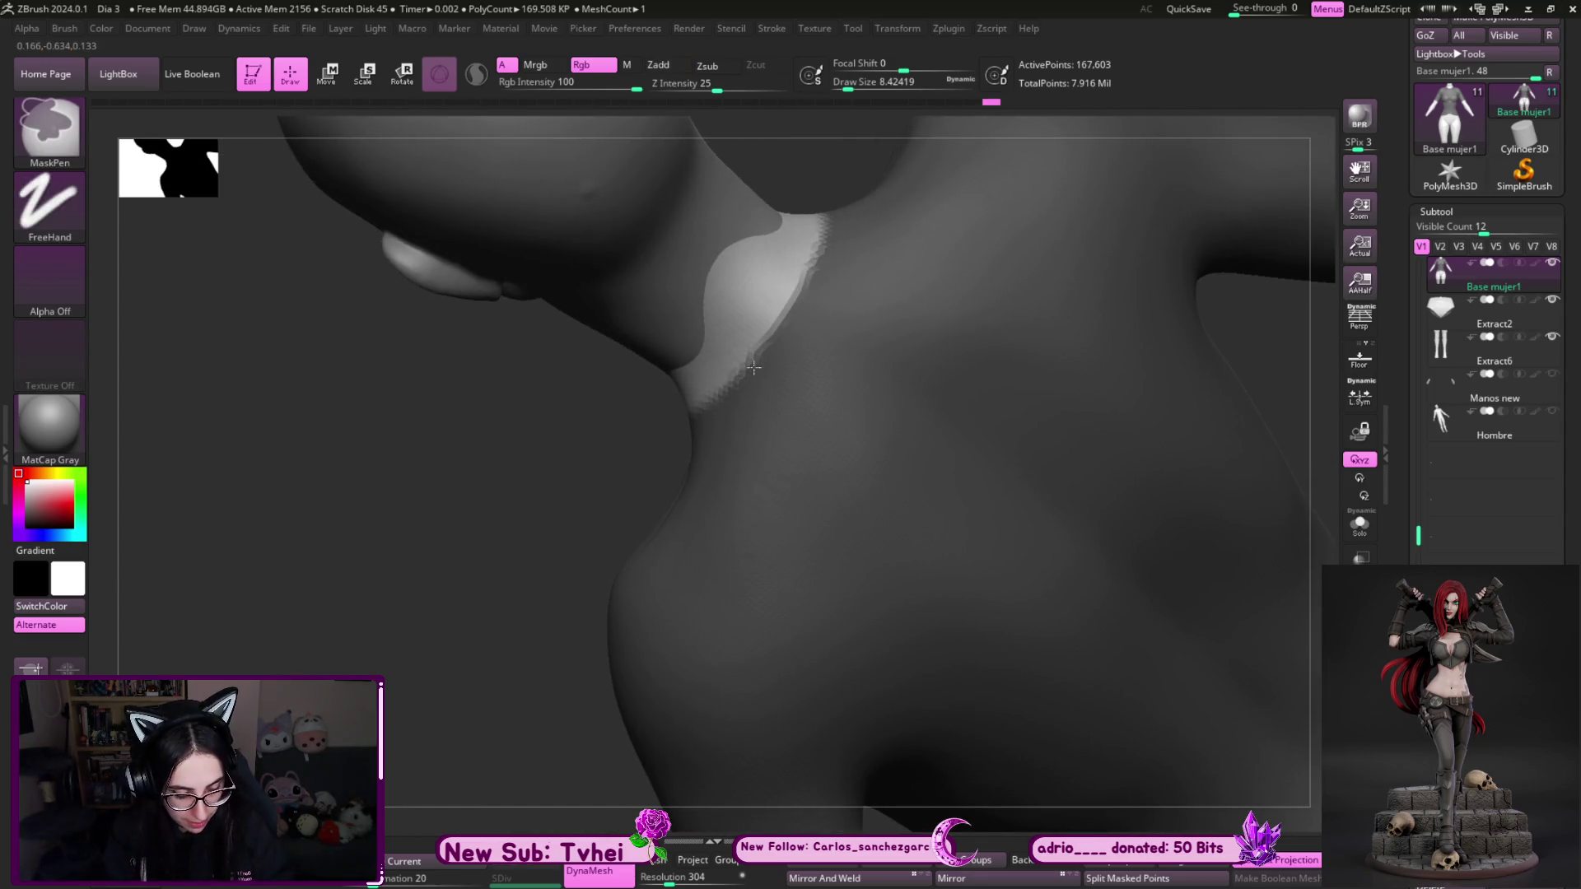
mouse_move(497, 653)
right_down()
mouse_move(559, 593)
mouse_move(1054, 402)
mouse_move(1005, 431)
mouse_move(1139, 419)
mouse_move(1121, 442)
right_up()
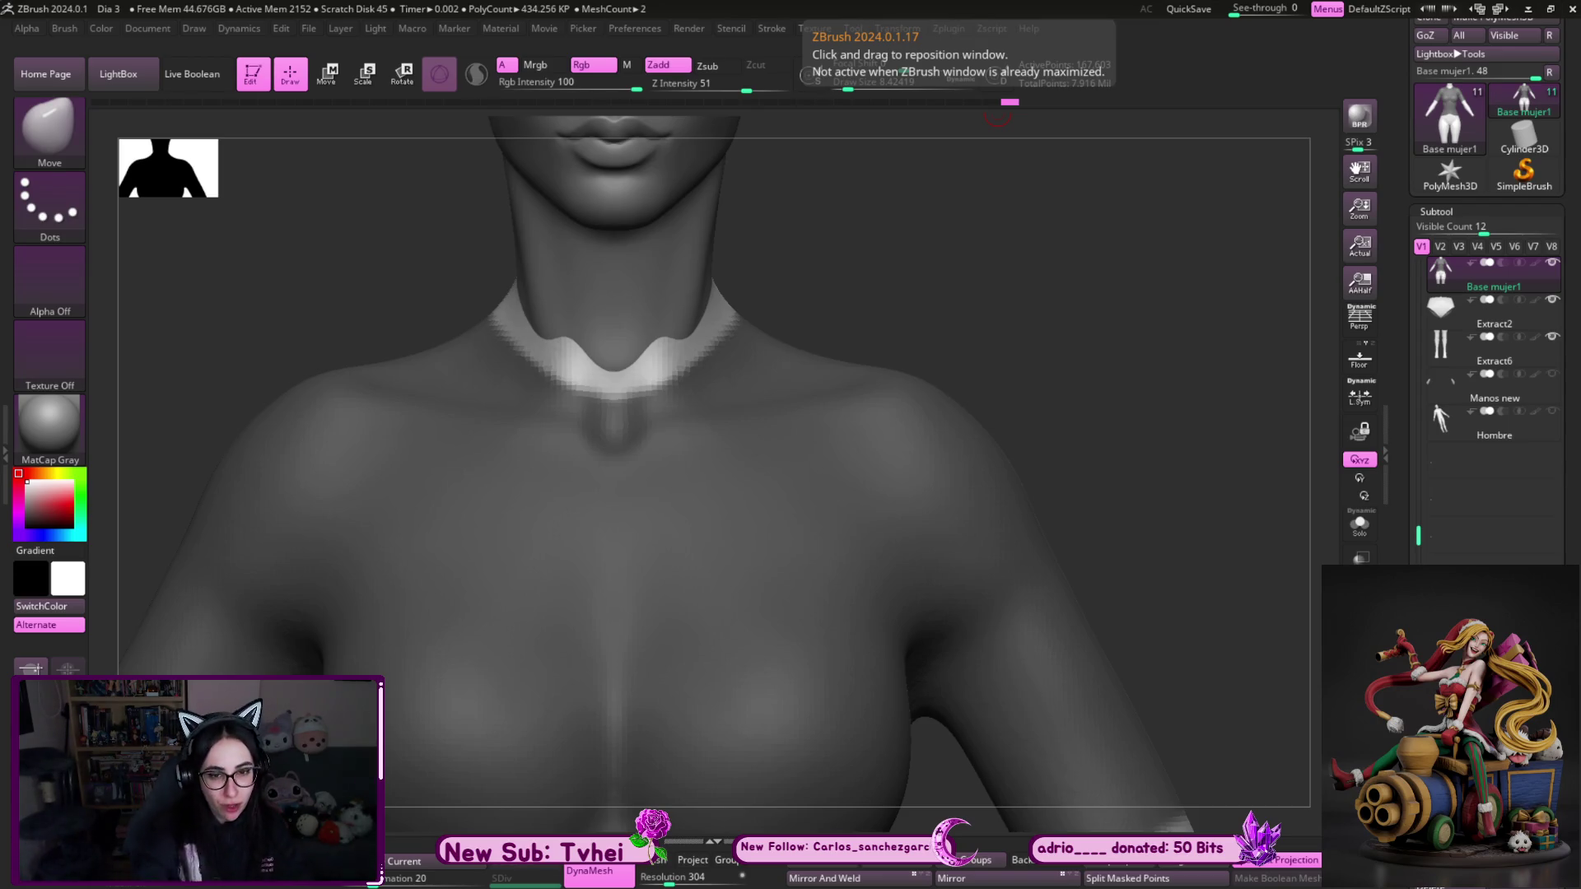
- Extract the masked torso and upper arms into the Extract4 shell and inspect it from below
scroll(1209, 441, down, 8)
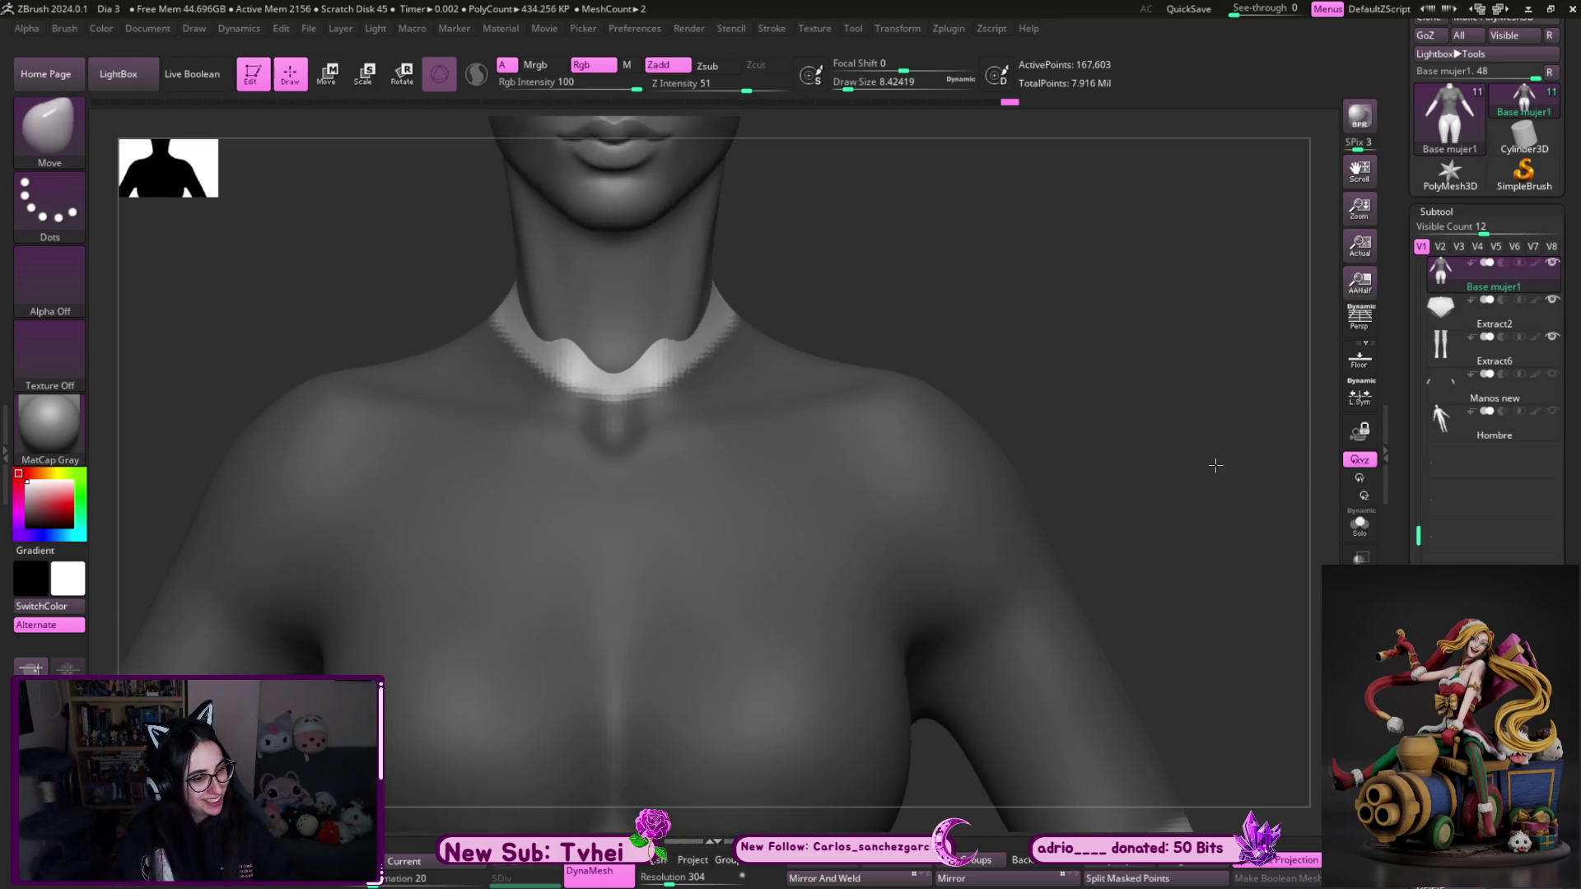
scroll(1128, 444, down, 3)
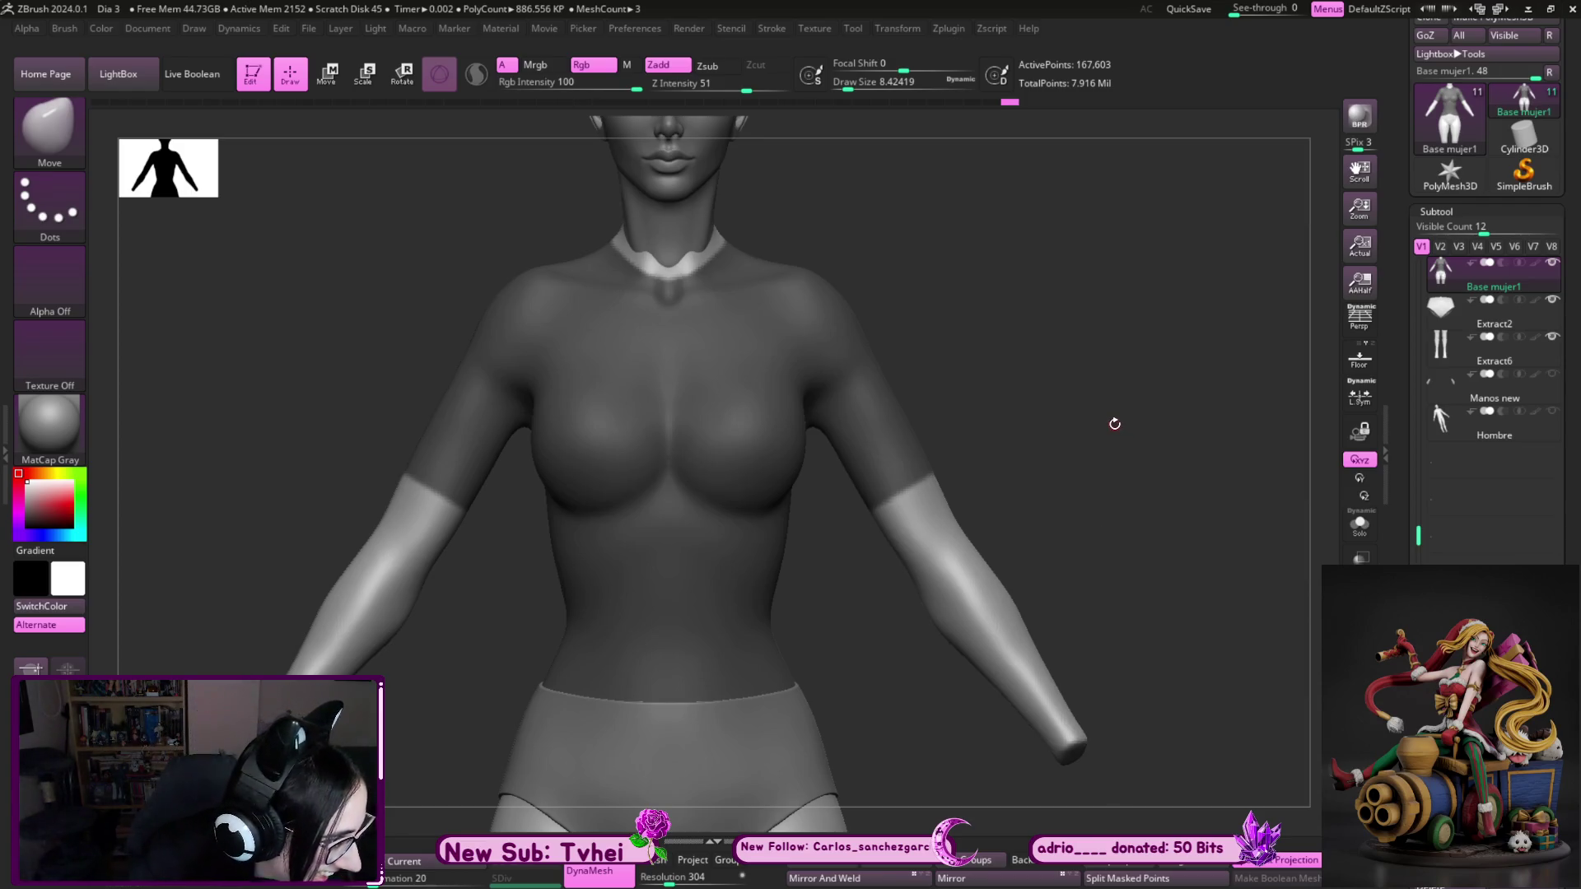
mouse_move(1105, 467)
mouse_down()
mouse_move(1090, 480)
mouse_move(1127, 502)
mouse_move(1090, 469)
mouse_move(1005, 692)
mouse_up()
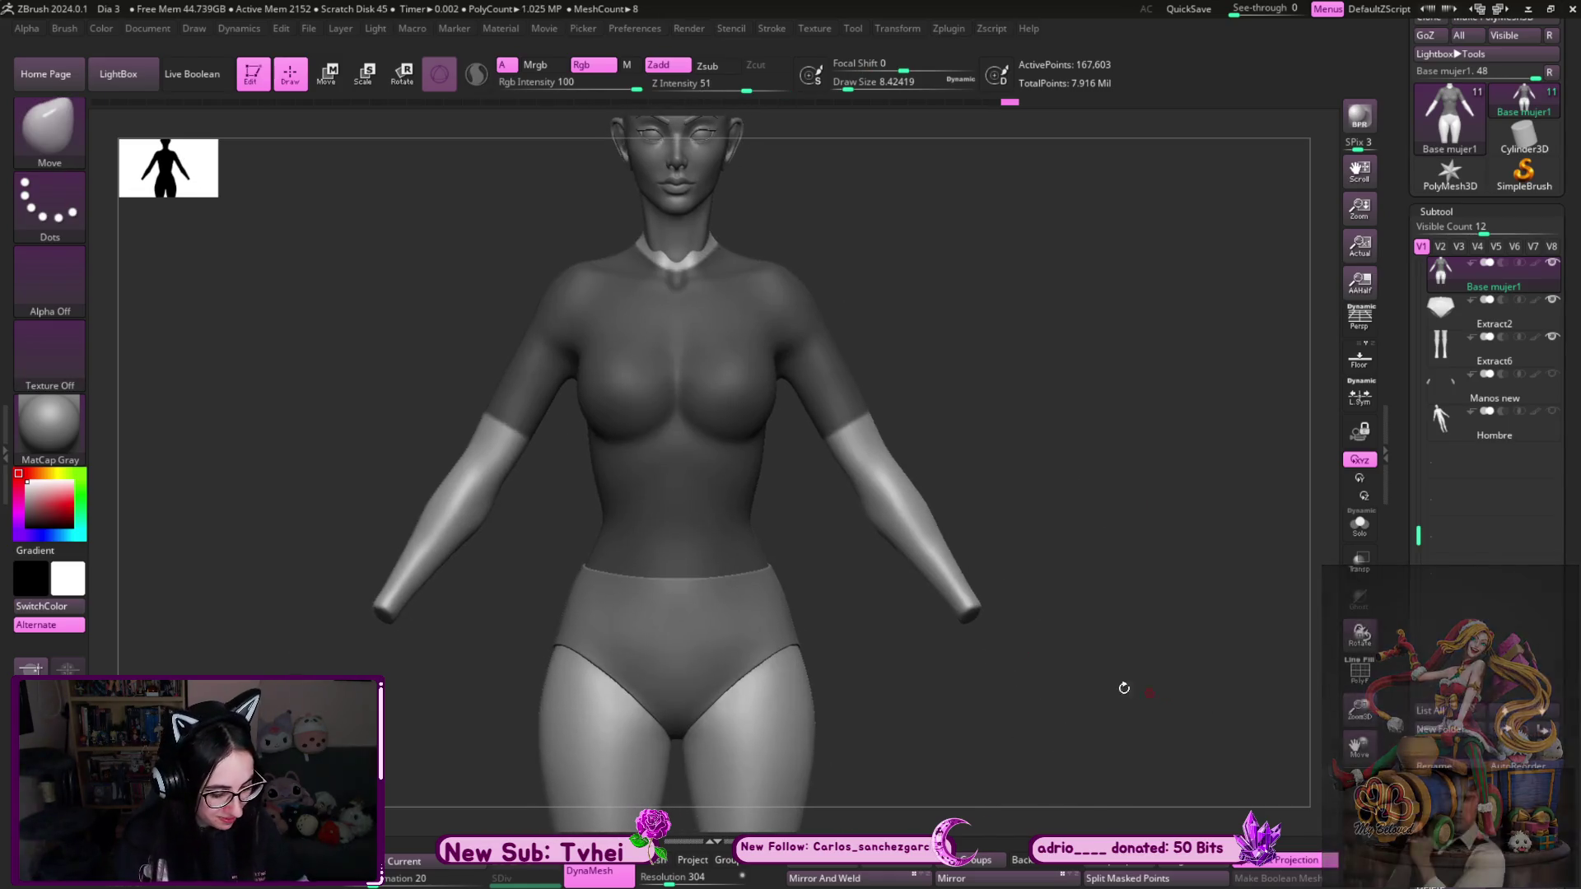
mouse_move(1095, 557)
mouse_down()
mouse_move(1104, 530)
mouse_move(757, 499)
mouse_move(614, 741)
mouse_move(521, 794)
mouse_move(611, 789)
mouse_move(584, 771)
mouse_up()
scroll(1486, 329, down, 5)
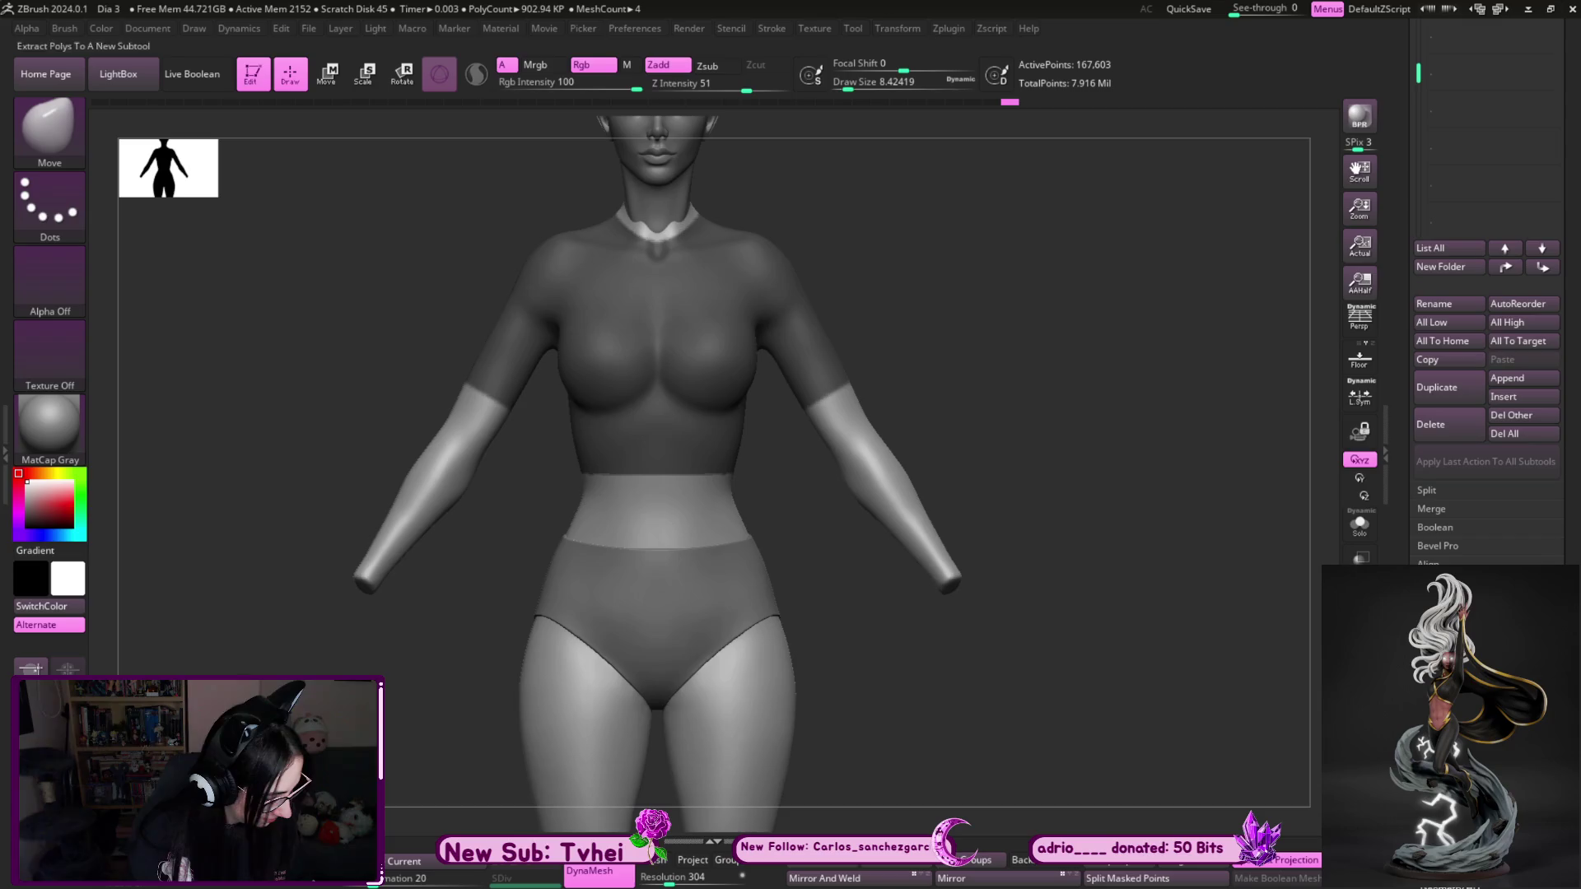
click(1449, 659)
mouse_move(1083, 550)
mouse_down()
mouse_move(1051, 486)
mouse_move(1076, 483)
mouse_move(1170, 571)
mouse_move(1177, 636)
mouse_up()
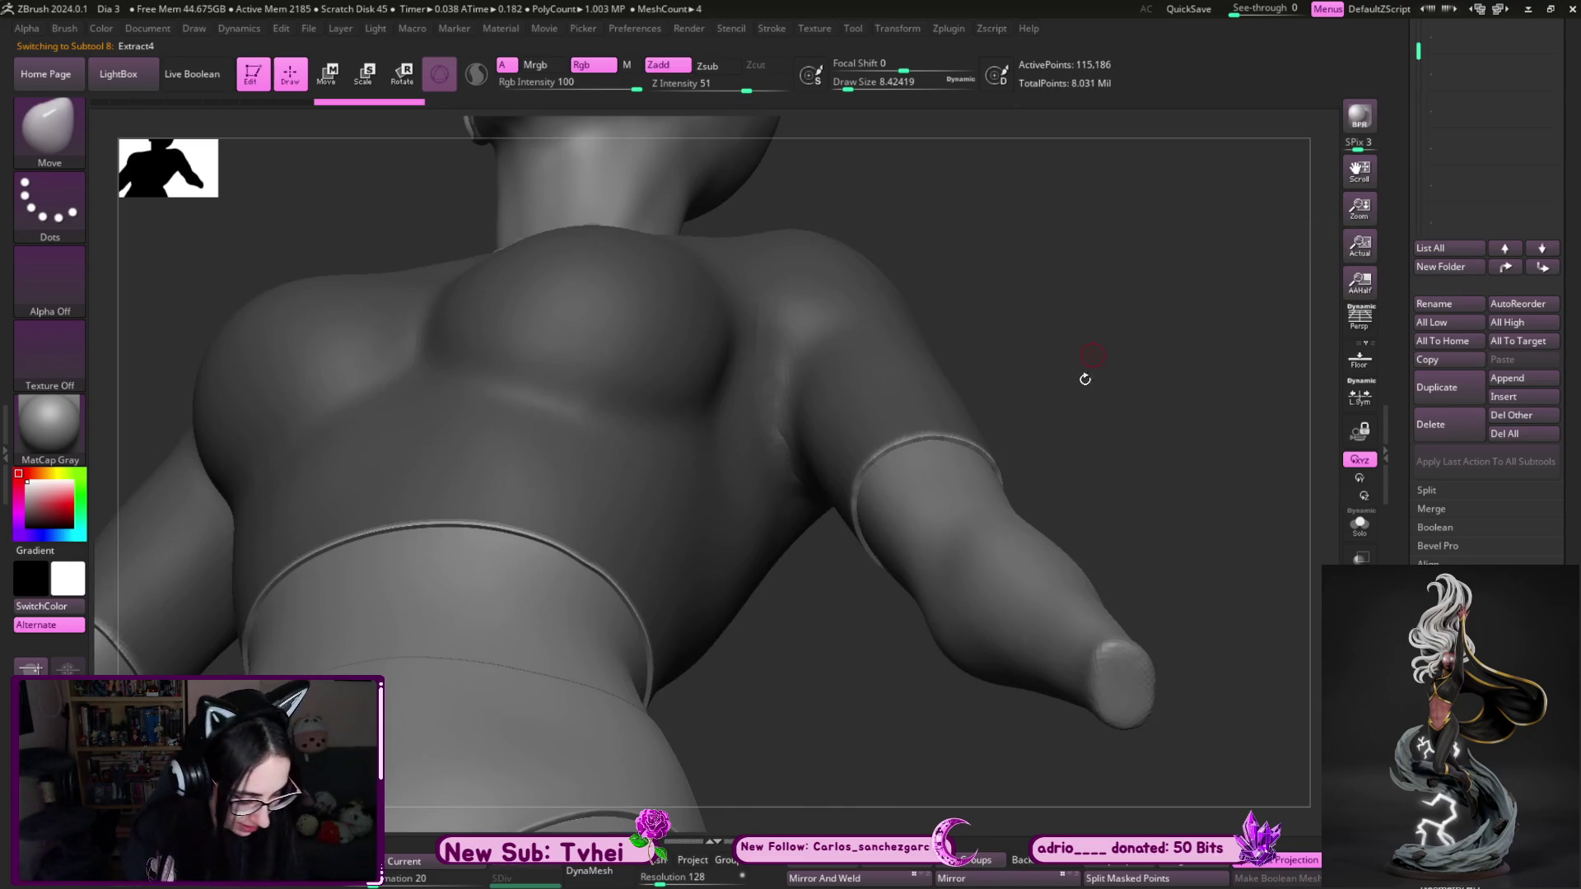
- Solo the Extract4 subtool and smooth the rim of its openings
shift+drag(1087, 363, 1158, 434)
key(f)
key(ctrl+shift+s)
drag(953, 389, 741, 336)
alt+drag(798, 391, 881, 518)
key(shift)
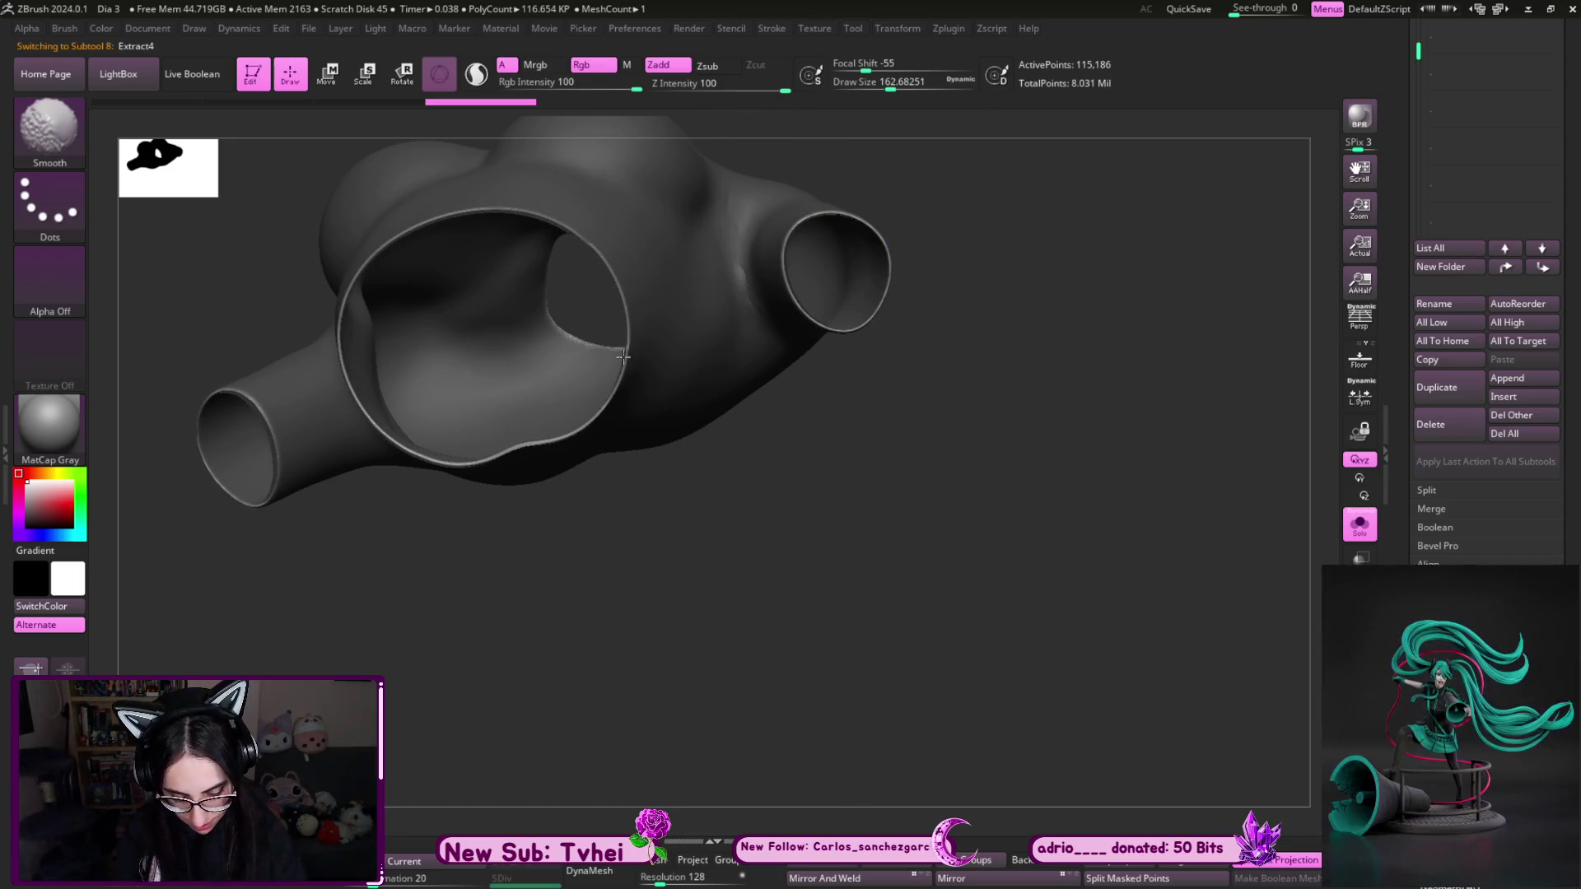
mouse_move(467, 490)
mouse_down()
mouse_move(1038, 533)
mouse_move(1023, 659)
mouse_move(1054, 578)
mouse_move(777, 506)
mouse_move(1104, 442)
mouse_move(1104, 529)
mouse_move(1033, 363)
mouse_up()
key(shift)
- With Move Topological at Draw Size about 49, pull the sleeve interior across its opening
key(b)
key(m)
key(t)
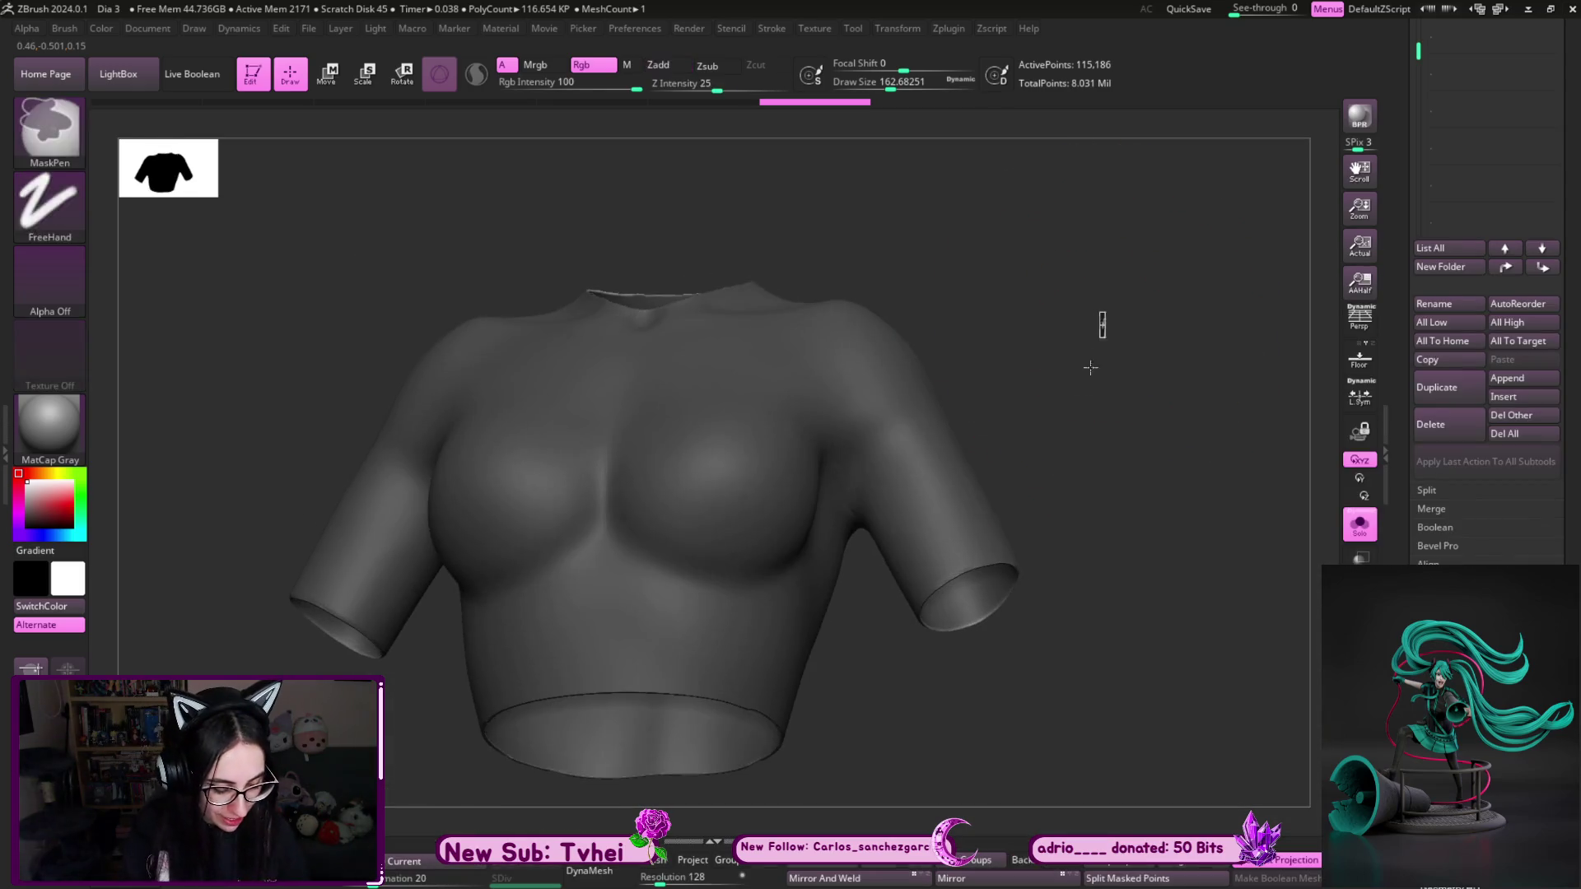
key(s)
mouse_move(1062, 559)
mouse_down()
mouse_move(1118, 469)
mouse_move(1087, 321)
mouse_move(949, 509)
mouse_move(959, 473)
mouse_move(847, 452)
mouse_up()
key(s)
drag(753, 431, 724, 430)
mouse_move(889, 428)
mouse_down()
mouse_move(908, 318)
mouse_move(658, 477)
mouse_move(848, 448)
mouse_up()
key(s)
mouse_move(824, 378)
mouse_down()
mouse_move(815, 485)
mouse_move(659, 497)
mouse_up()
mouse_move(683, 395)
mouse_down()
mouse_move(724, 421)
mouse_move(805, 427)
mouse_move(741, 461)
mouse_up()
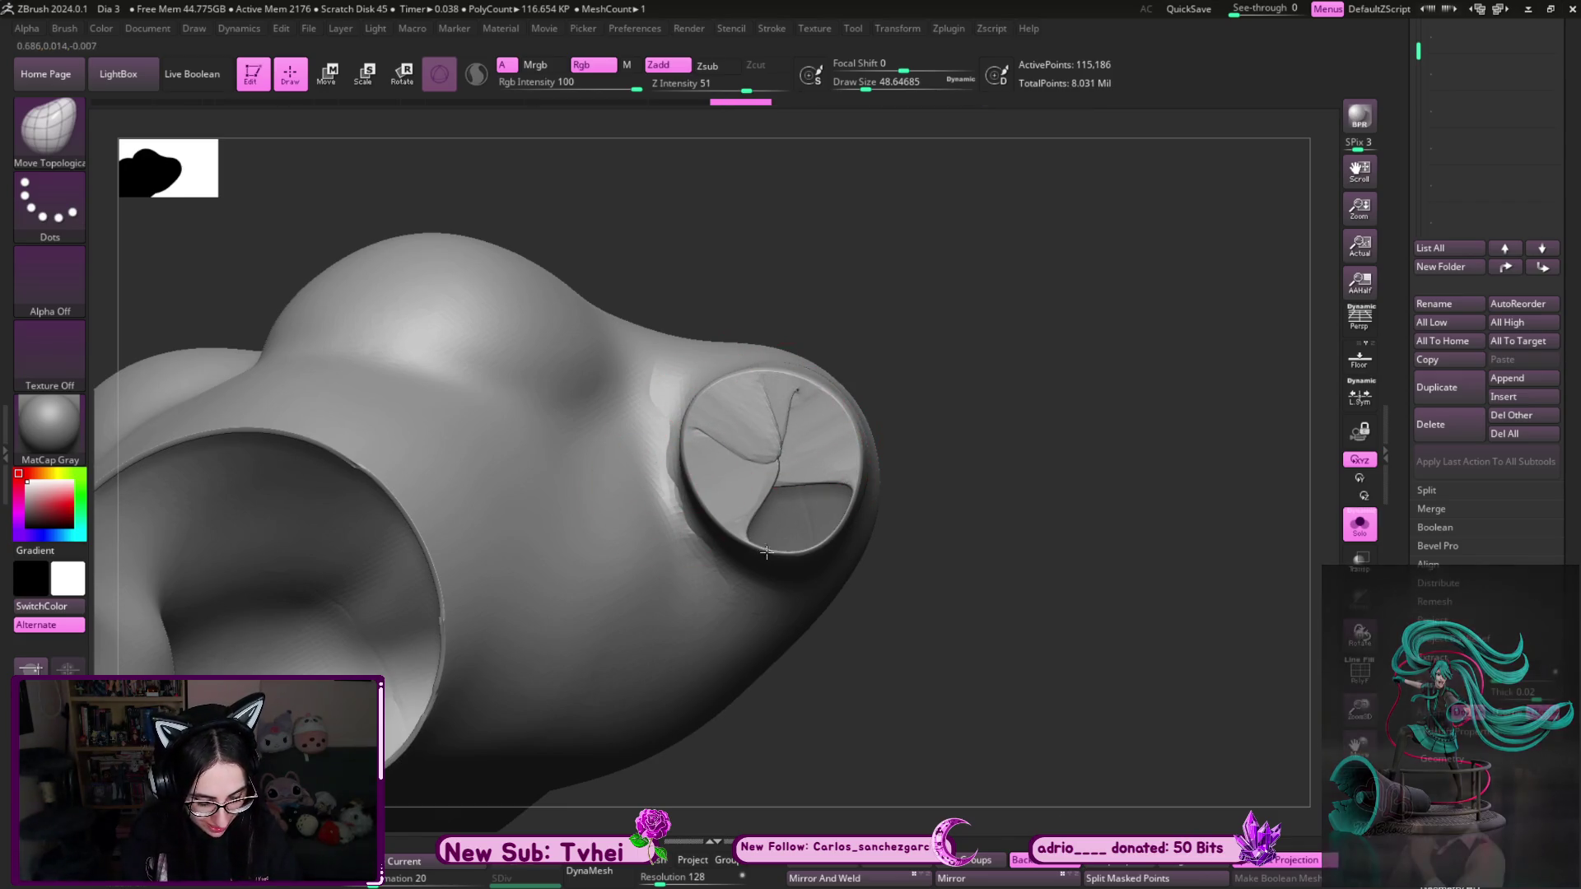
- Reshape the folds to finish capping the sleeve opening
drag(824, 494, 774, 527)
mouse_move(790, 395)
mouse_down()
mouse_move(758, 494)
mouse_move(782, 568)
mouse_up()
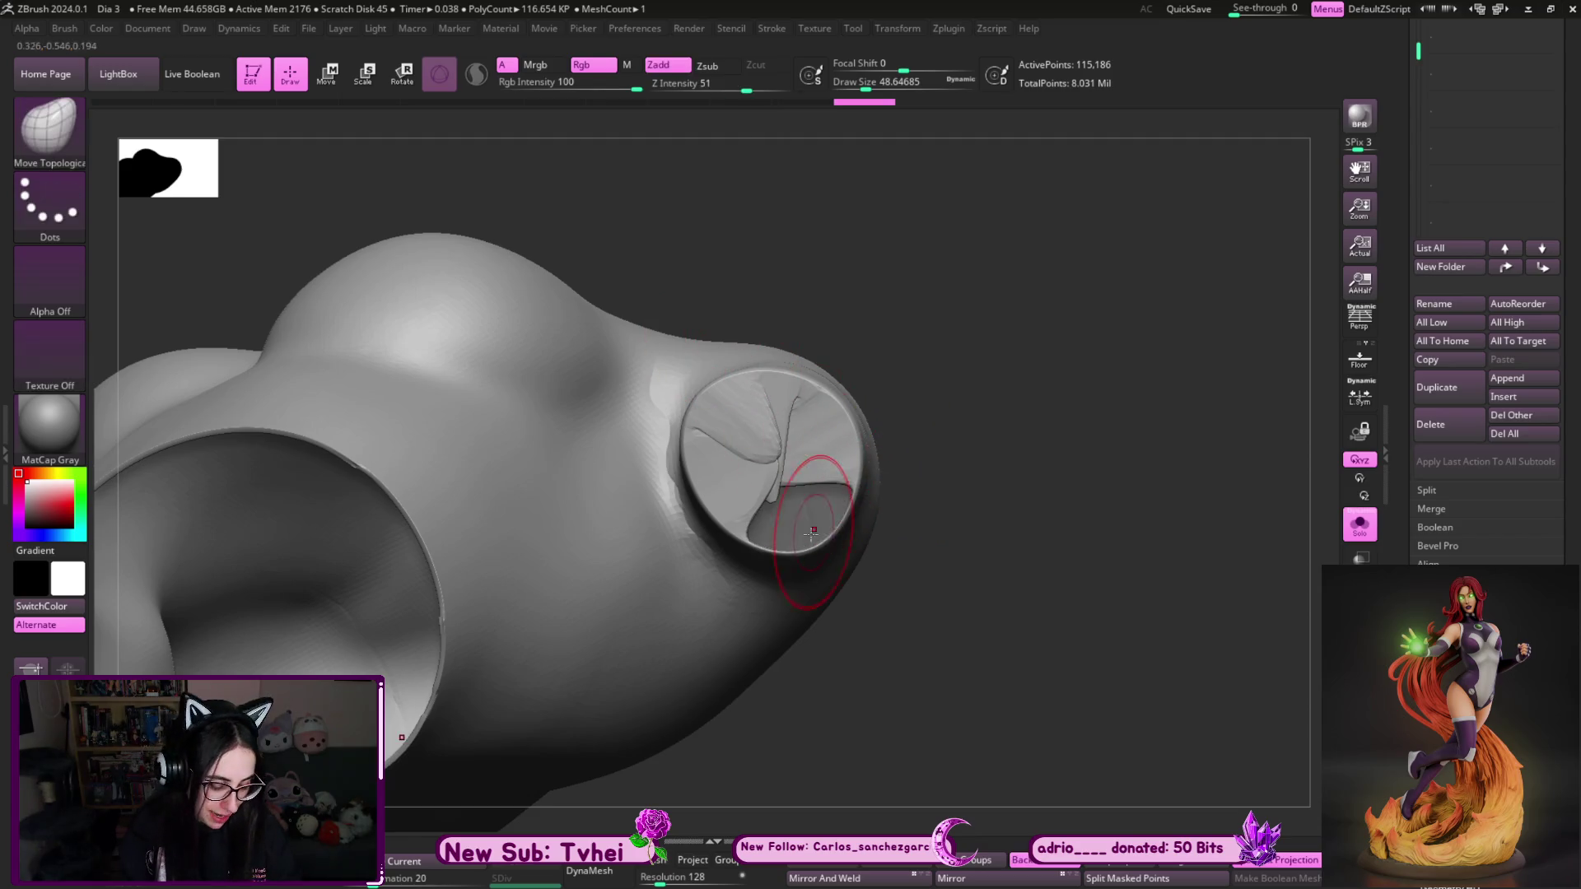
mouse_move(815, 494)
mouse_down()
mouse_move(791, 543)
mouse_move(769, 502)
mouse_up()
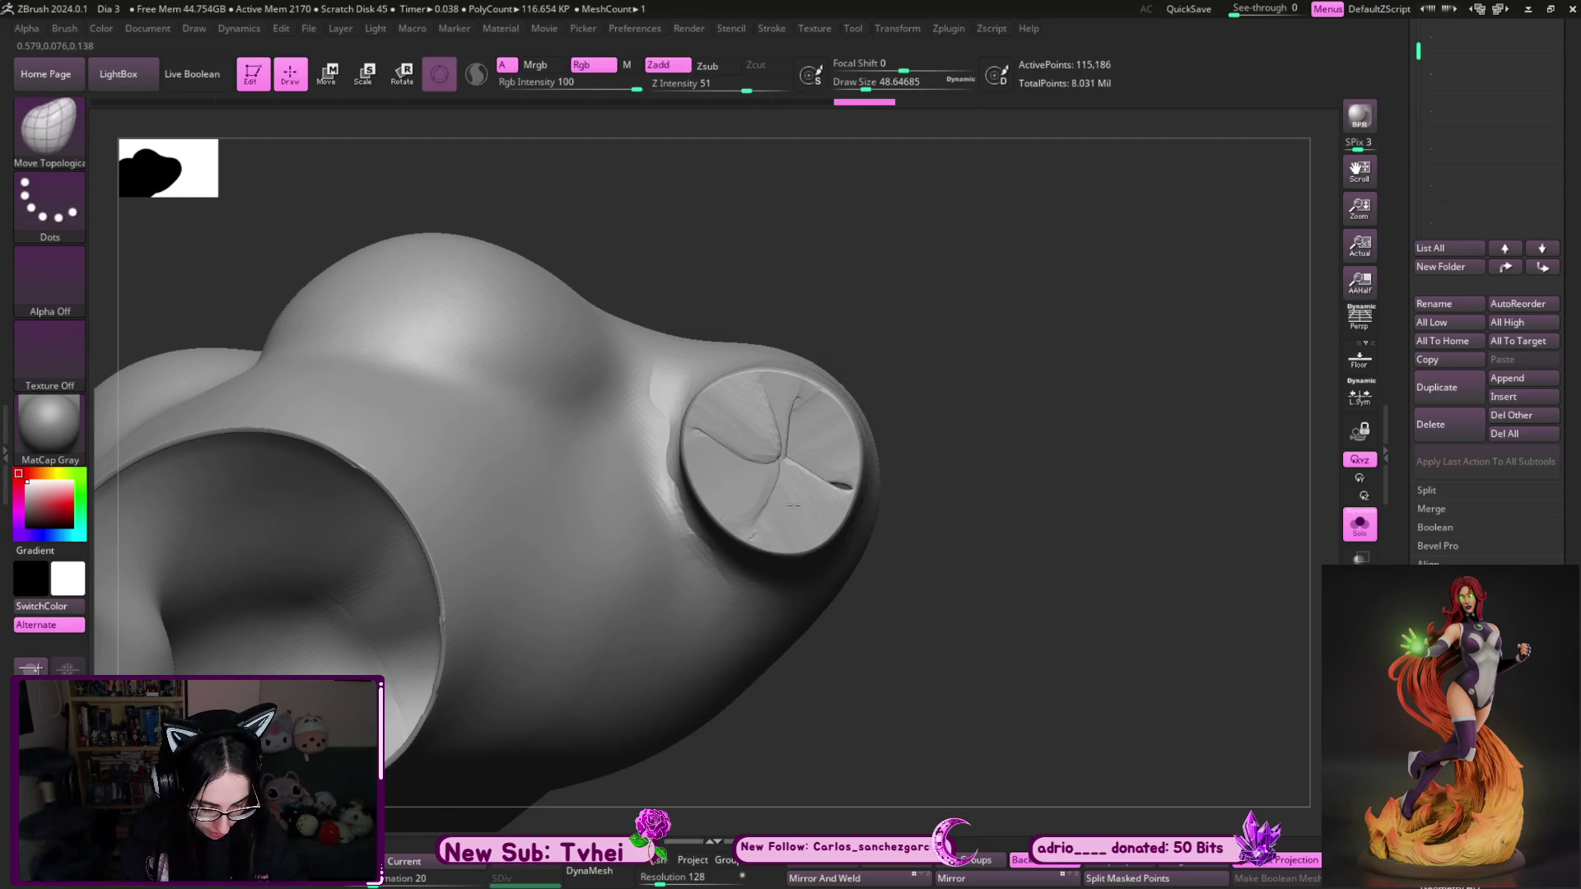
- At Draw Size 97, pull the waist rim flaps inward to close the bottom opening
mouse_move(1005, 388)
shift+mouse_down()
mouse_move(1054, 576)
mouse_move(1168, 554)
mouse_move(1205, 415)
shift+mouse_up()
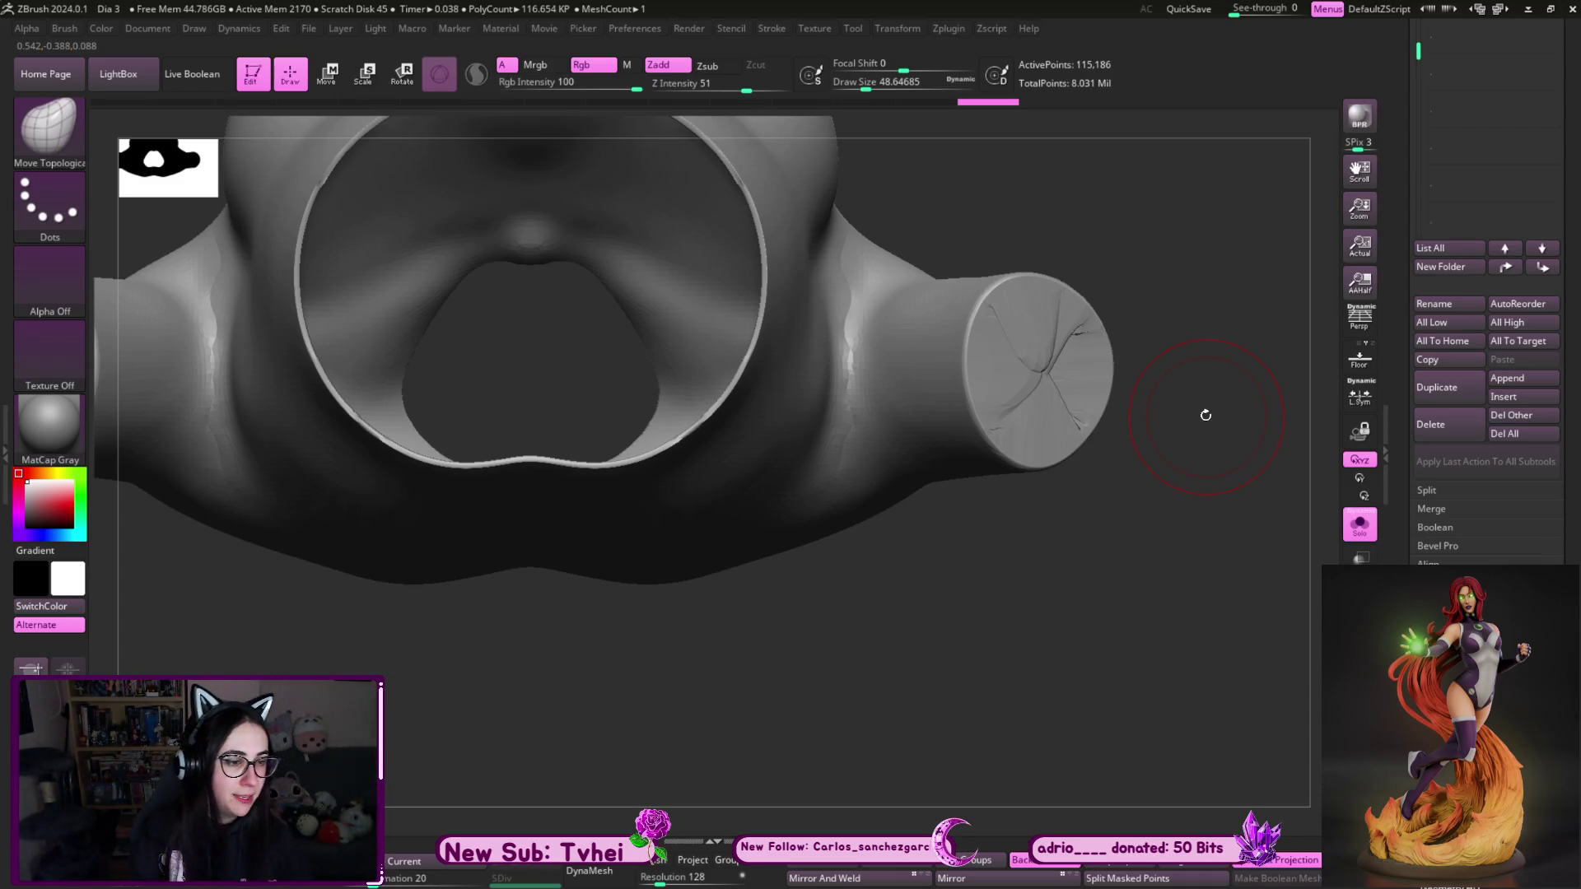
mouse_move(1188, 386)
mouse_down()
mouse_move(1199, 519)
mouse_move(1177, 354)
mouse_up()
drag(554, 270, 535, 594)
key(ctrl+z)
drag(609, 276, 470, 568)
drag(535, 272, 535, 526)
mouse_move(745, 329)
mouse_down()
mouse_move(593, 519)
mouse_move(638, 642)
mouse_up()
drag(535, 527, 535, 642)
mouse_move(551, 346)
mouse_down()
mouse_move(581, 461)
mouse_move(580, 592)
mouse_move(665, 454)
mouse_up()
key(ctrl+shift+z)
mouse_move(805, 326)
mouse_down()
mouse_move(963, 576)
mouse_move(963, 634)
mouse_move(1012, 546)
mouse_move(1013, 430)
mouse_move(758, 442)
mouse_up()
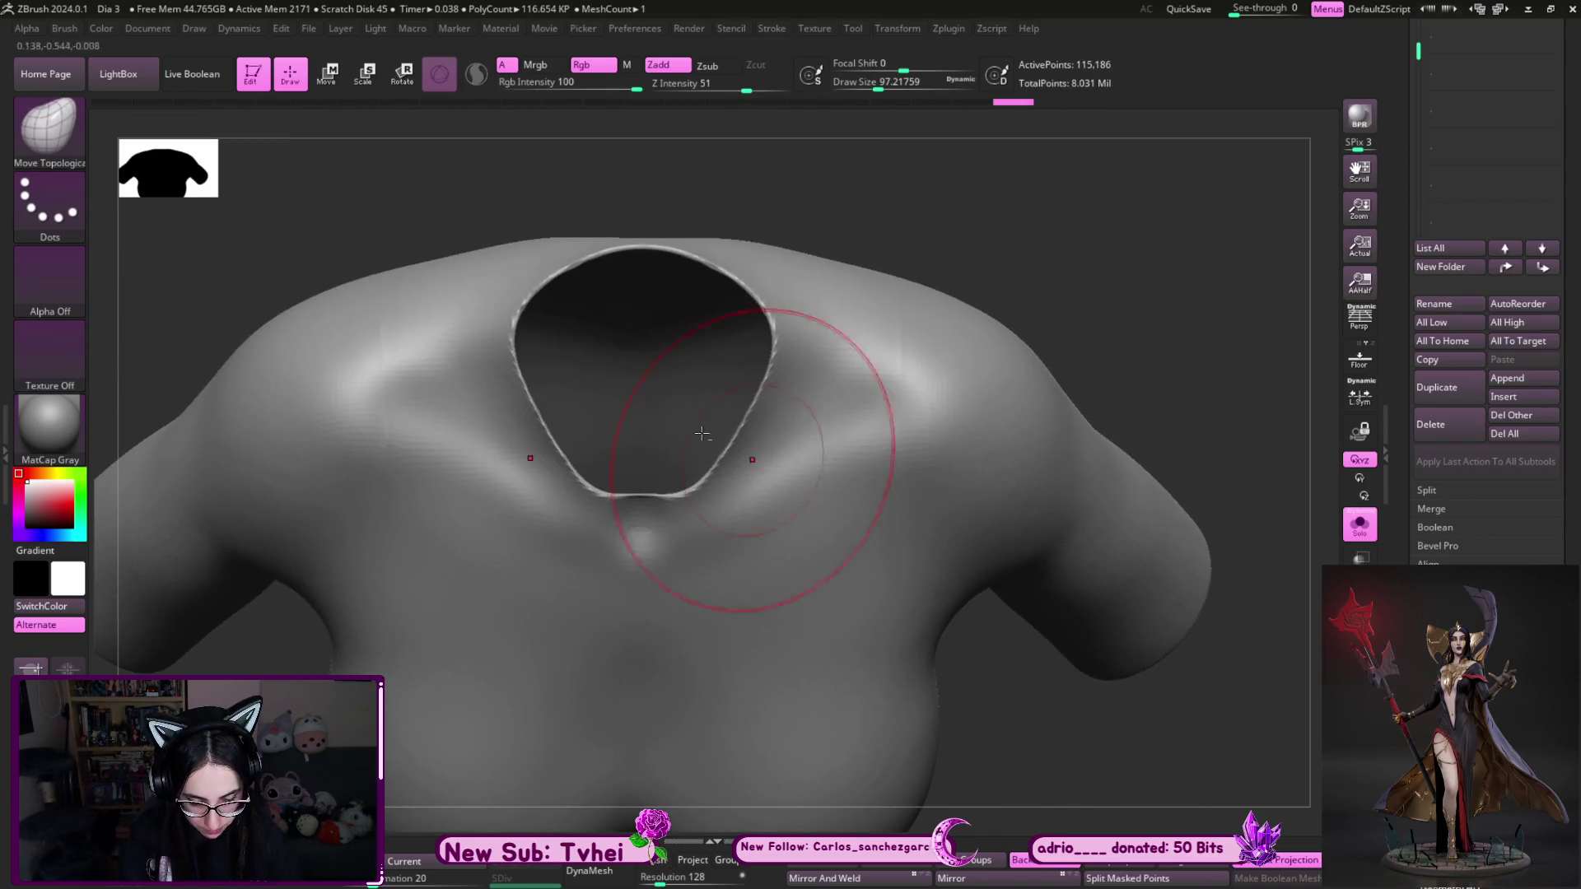
- Undo the accidental change and orbit to look straight into the neck opening
drag(724, 511, 926, 230)
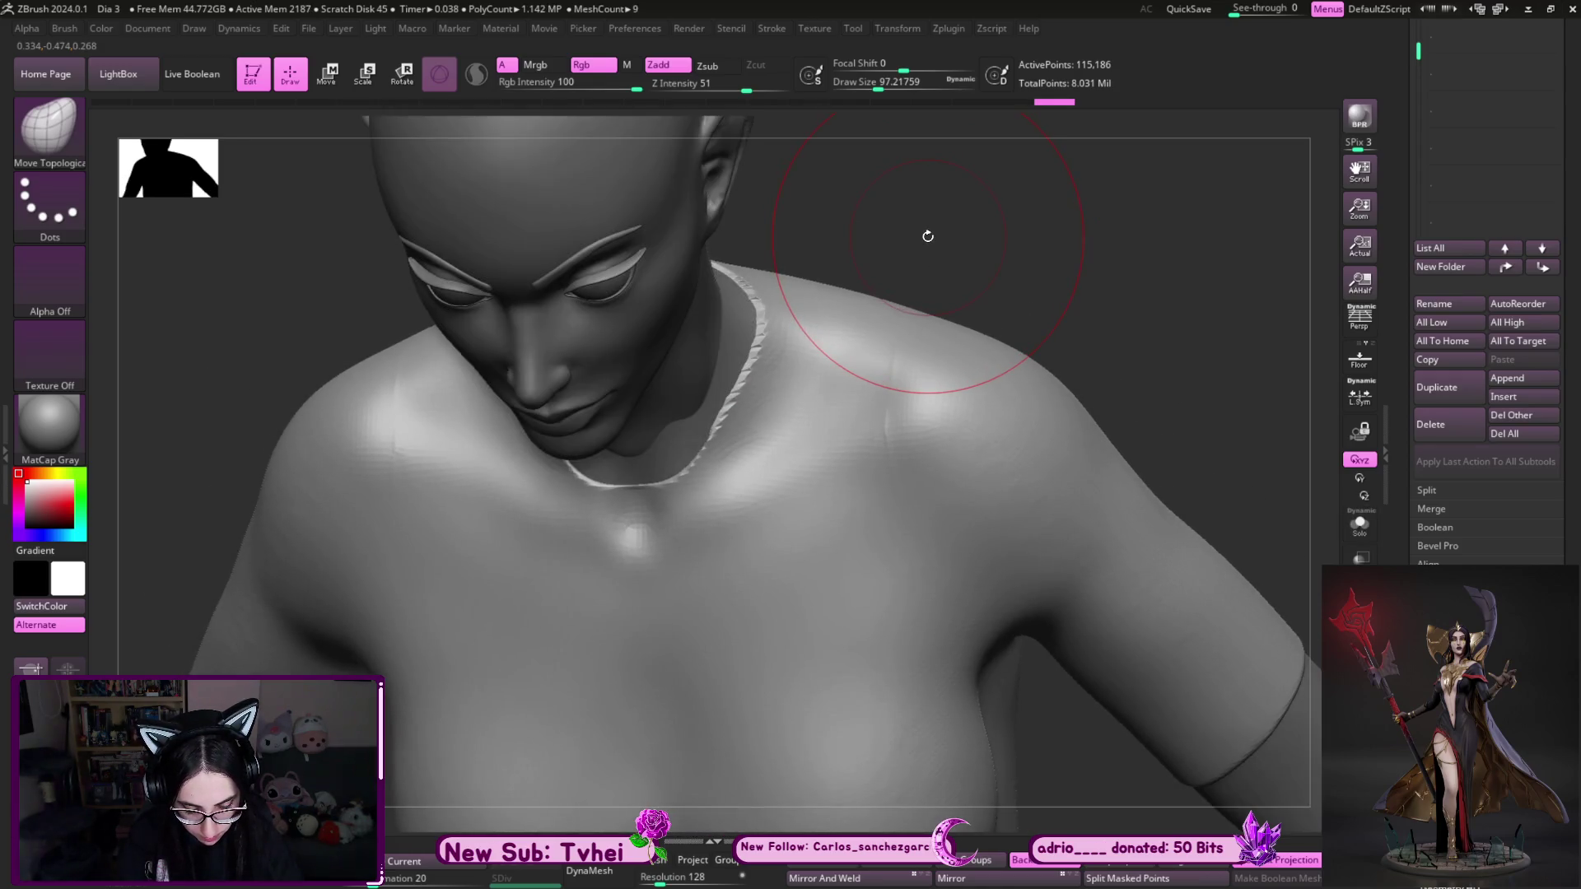
key(s)
key(ctrl+z)
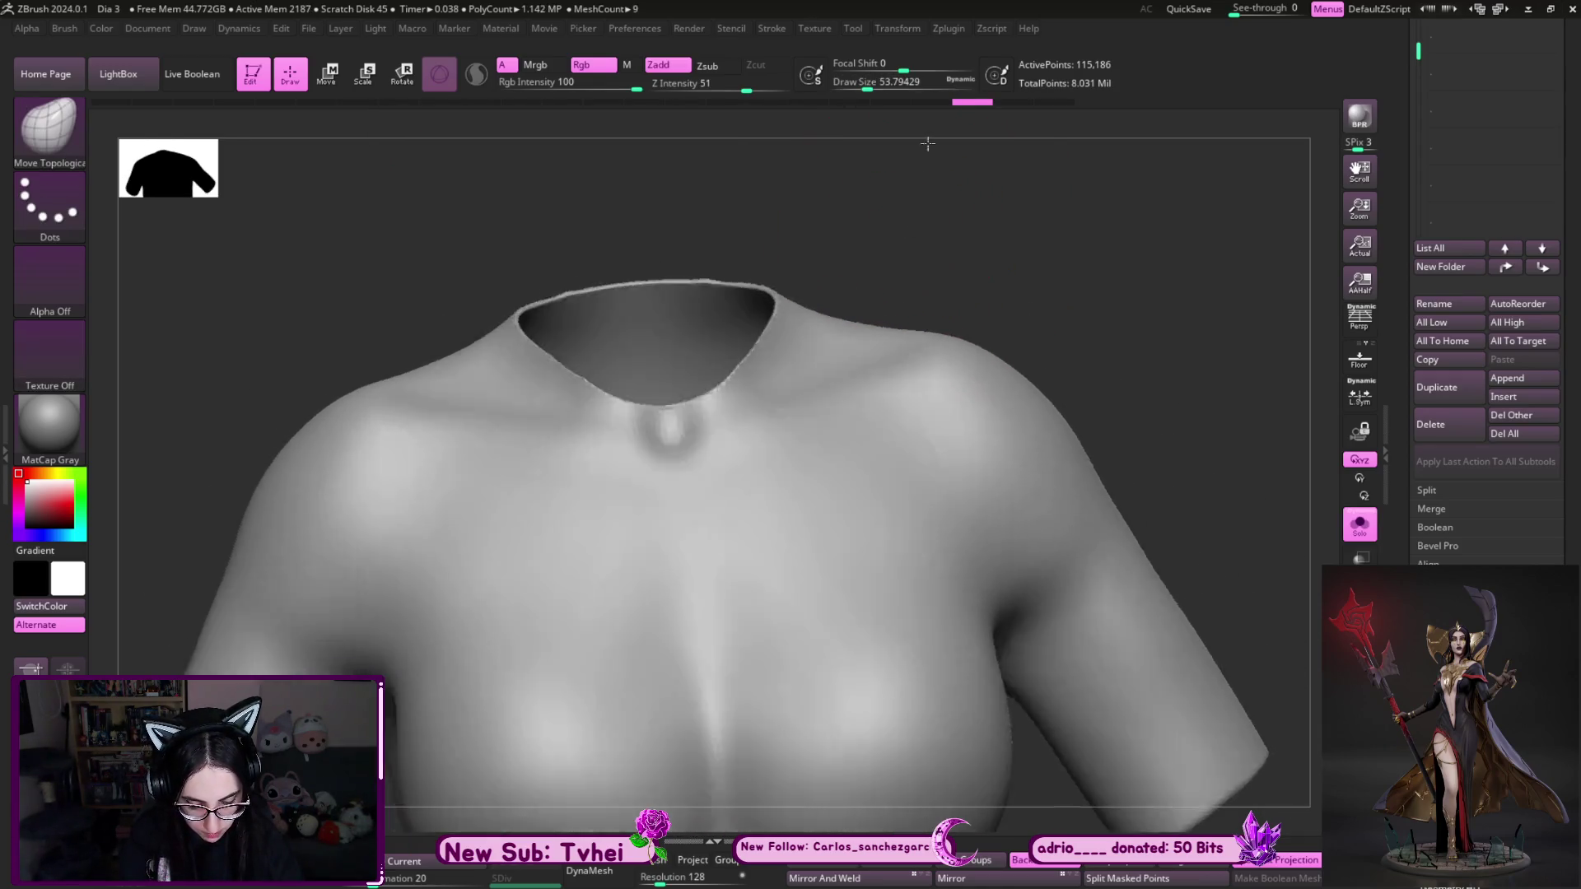
mouse_move(988, 159)
mouse_down()
mouse_move(953, 219)
mouse_move(766, 268)
mouse_move(602, 286)
mouse_up()
mouse_move(658, 387)
mouse_down()
mouse_move(783, 265)
mouse_move(511, 312)
mouse_up()
mouse_move(671, 445)
mouse_down()
mouse_move(783, 399)
mouse_move(870, 390)
mouse_move(461, 403)
mouse_up()
mouse_move(1013, 346)
mouse_down()
mouse_move(1024, 236)
mouse_move(494, 458)
mouse_up()
- At Draw Size about 35, mask around the neck and pull the inner neck surface across the opening
key(s)
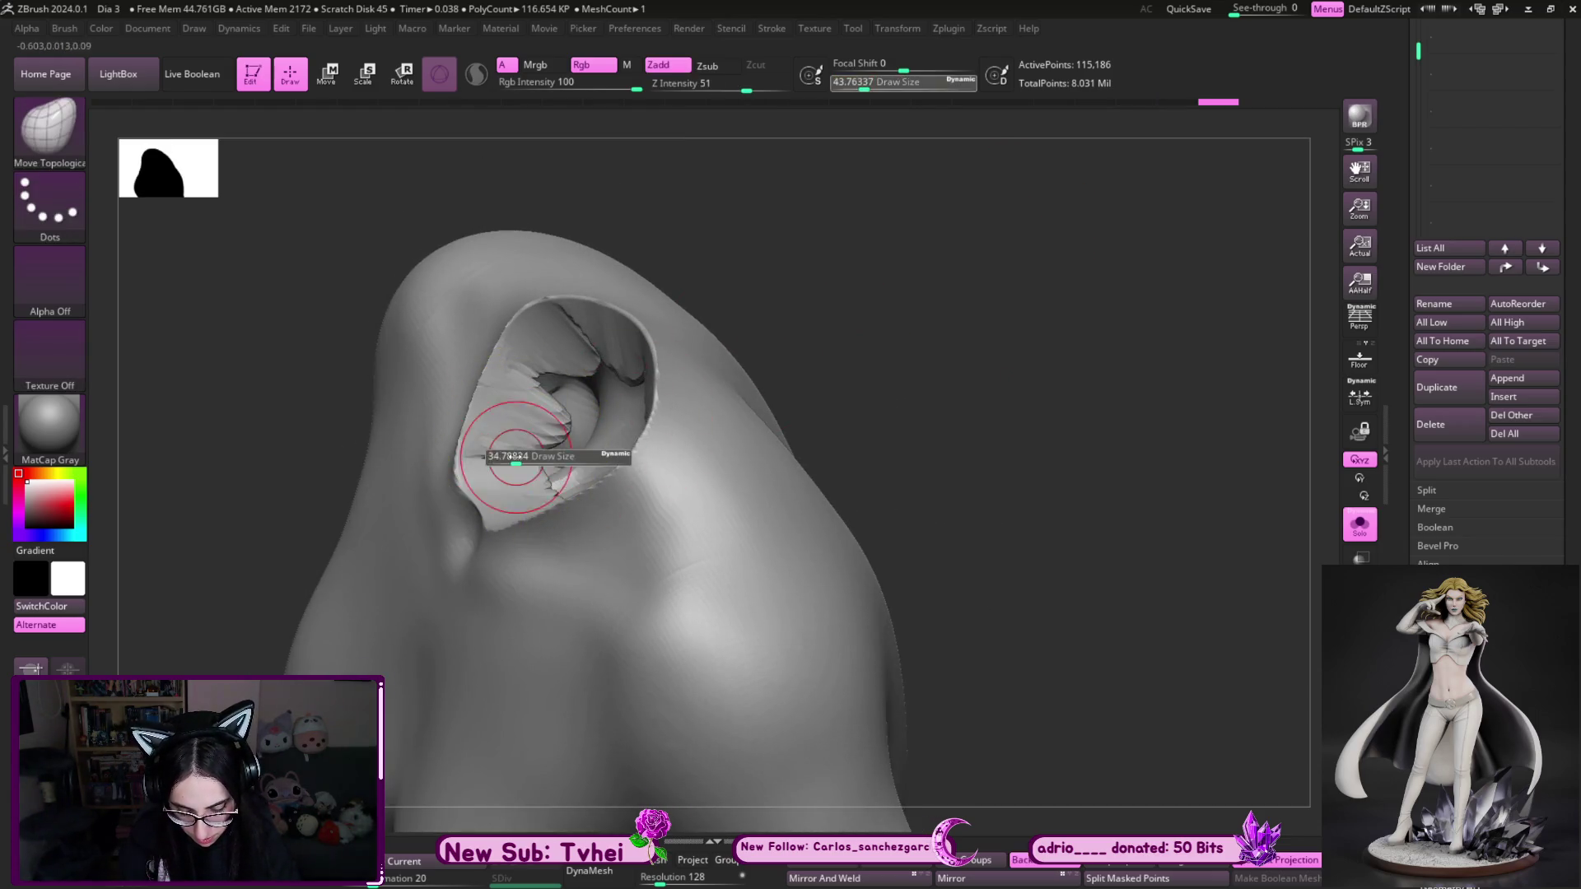
mouse_move(788, 279)
mouse_down()
mouse_move(801, 240)
mouse_move(713, 261)
mouse_move(541, 363)
mouse_up()
mouse_move(573, 461)
mouse_down()
mouse_move(791, 363)
mouse_move(720, 354)
mouse_up()
mouse_move(794, 299)
mouse_down()
mouse_move(748, 353)
mouse_move(510, 522)
mouse_up()
key(ctrl)
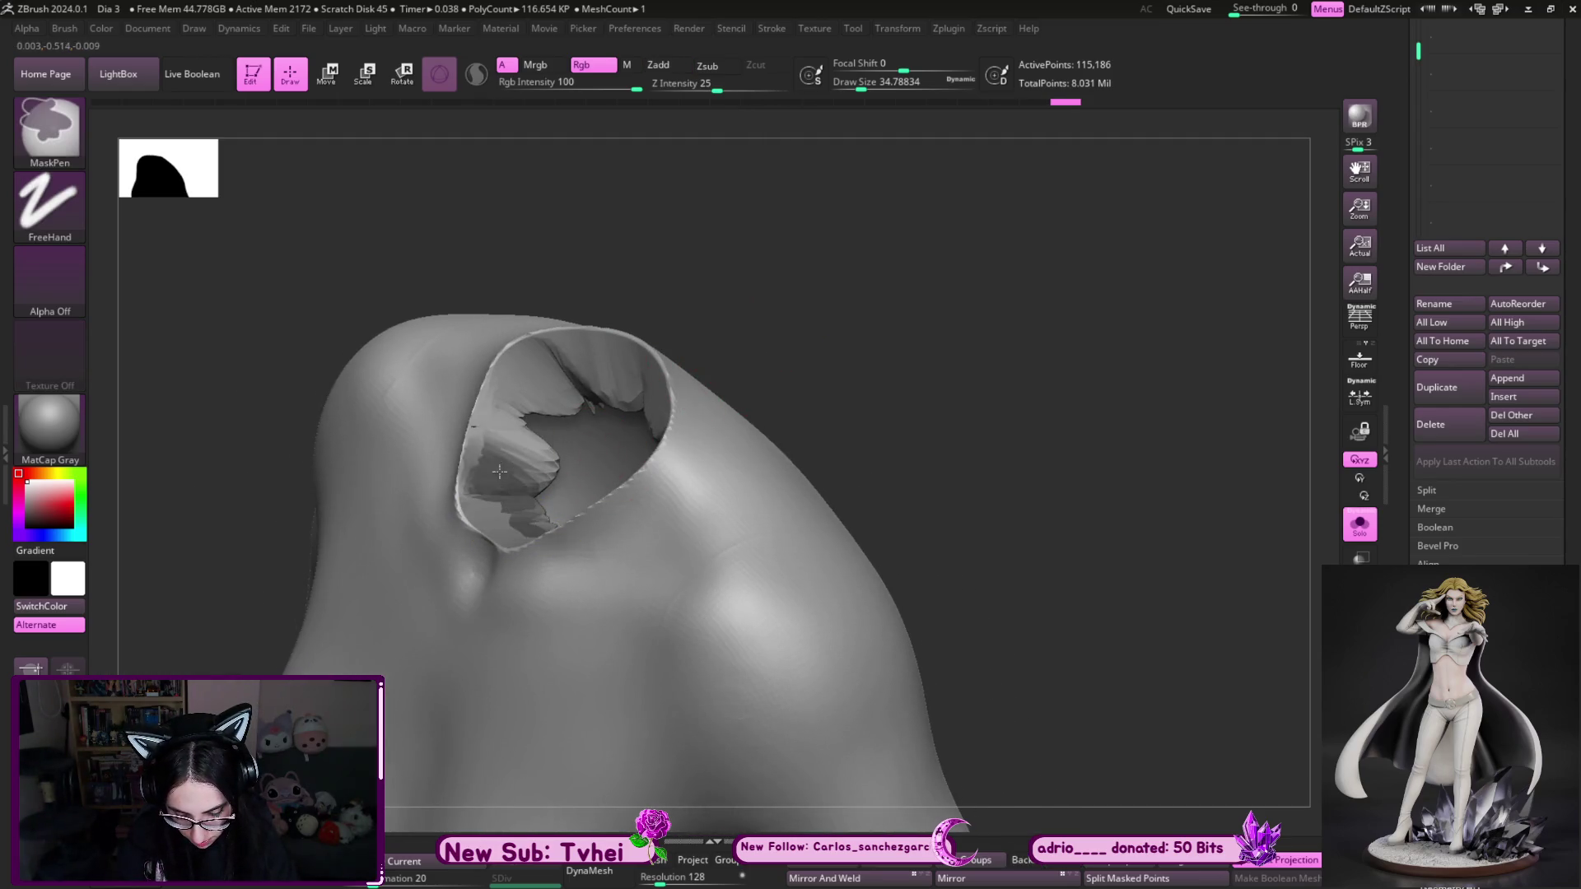
mouse_move(197, 654)
ctrl+mouse_down()
mouse_move(531, 618)
mouse_move(645, 265)
mouse_move(801, 275)
mouse_move(832, 412)
mouse_move(832, 297)
mouse_move(843, 342)
mouse_move(777, 360)
mouse_move(494, 247)
mouse_move(769, 323)
mouse_move(550, 447)
ctrl+mouse_up()
drag(720, 494, 681, 496)
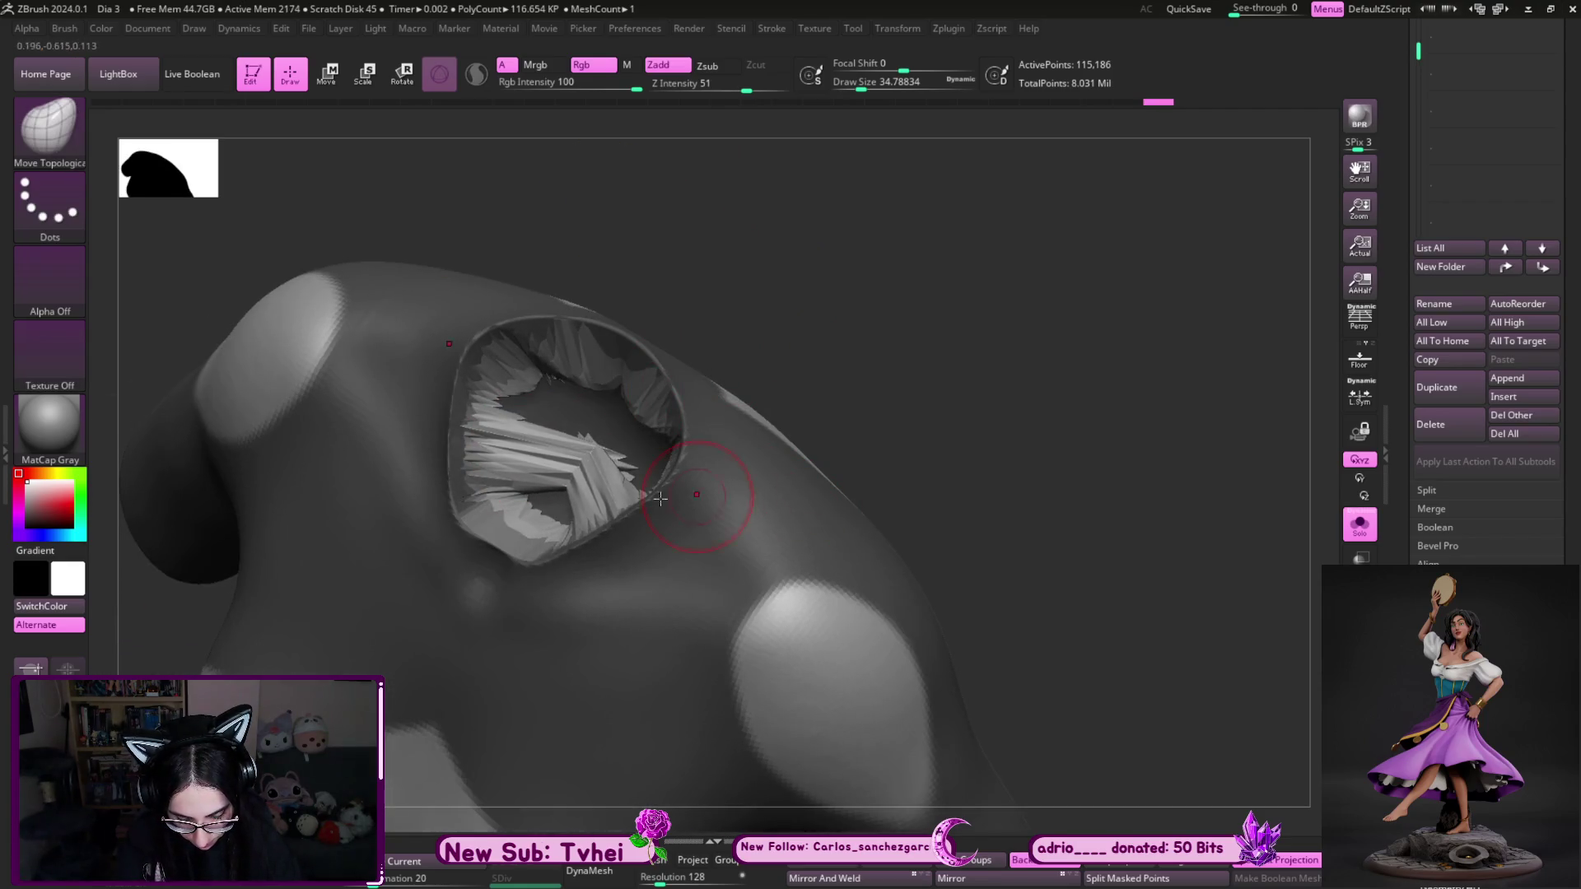
mouse_move(545, 505)
mouse_down()
mouse_move(532, 509)
mouse_move(523, 461)
mouse_move(537, 465)
mouse_move(544, 434)
mouse_up()
mouse_move(790, 205)
mouse_down()
mouse_move(833, 194)
mouse_move(658, 346)
mouse_up()
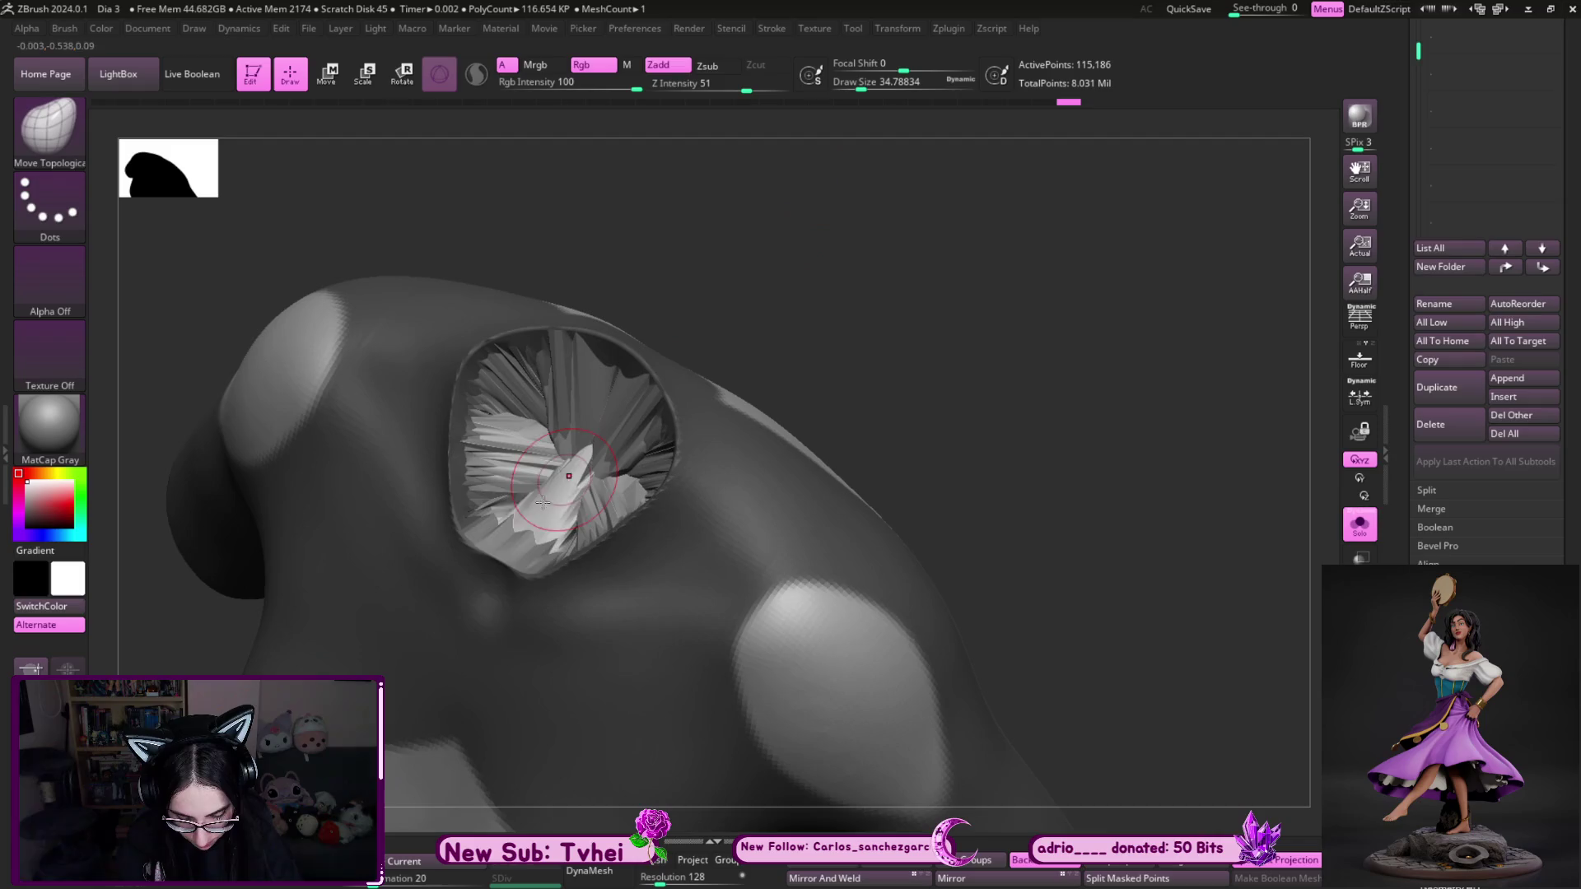
drag(487, 458, 465, 428)
mouse_move(766, 301)
mouse_down()
mouse_move(783, 247)
mouse_move(605, 470)
mouse_up()
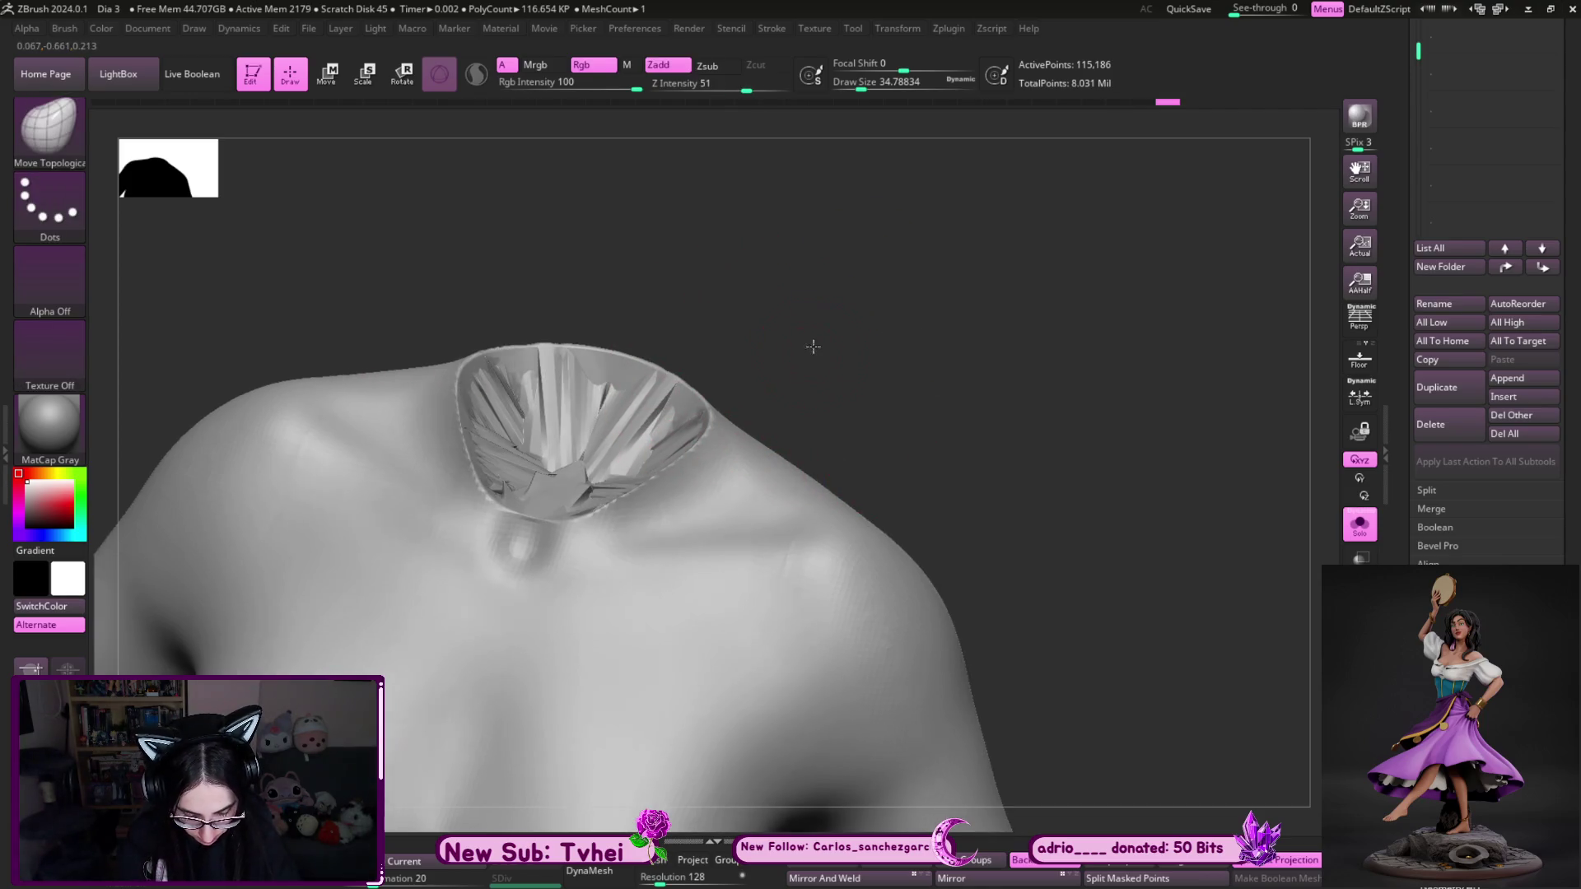
- DynaMesh the top shell into one surface, settling on Resolution 760
drag(661, 877, 687, 879)
click(588, 871)
key(ctrl+z)
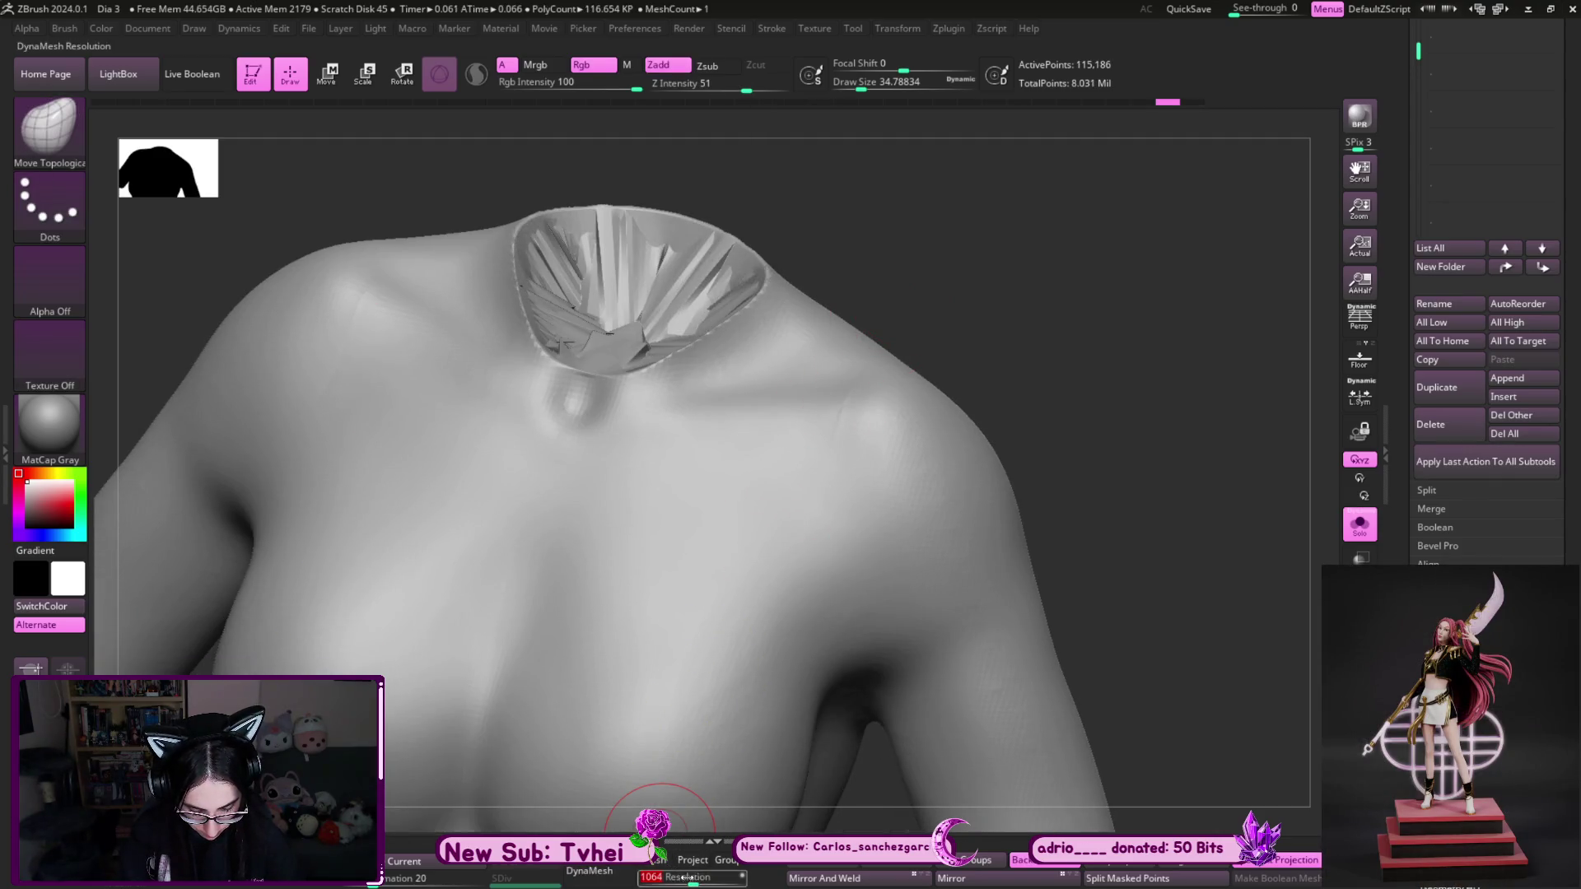
click(589, 871)
drag(911, 254, 599, 318)
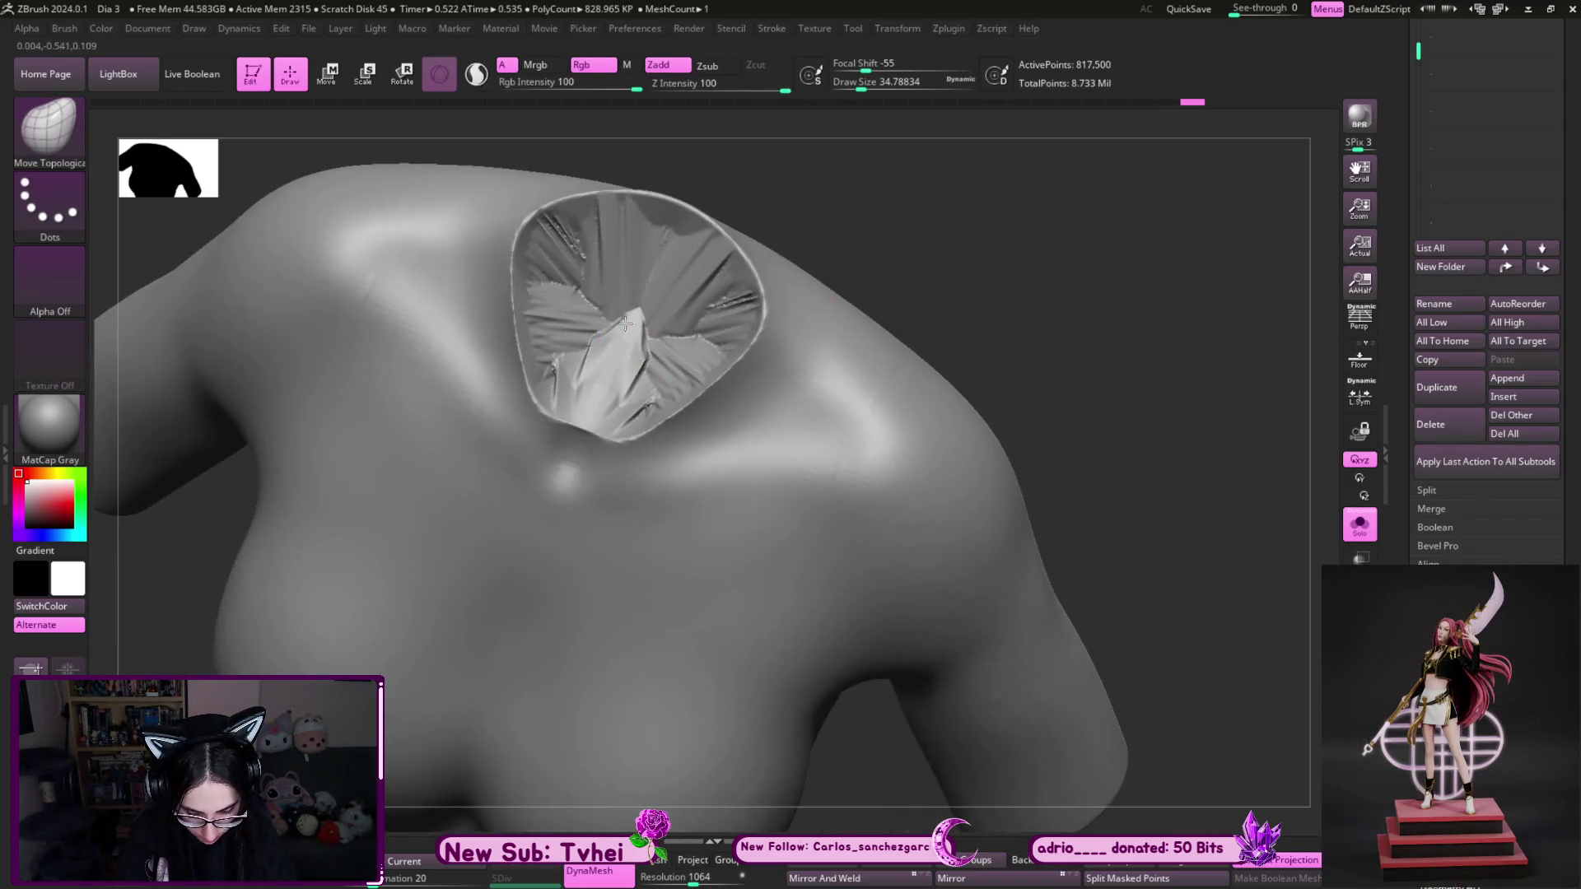
drag(694, 877, 685, 877)
- Smooth the remeshed surface to soften the creased folds
key(ctrl)
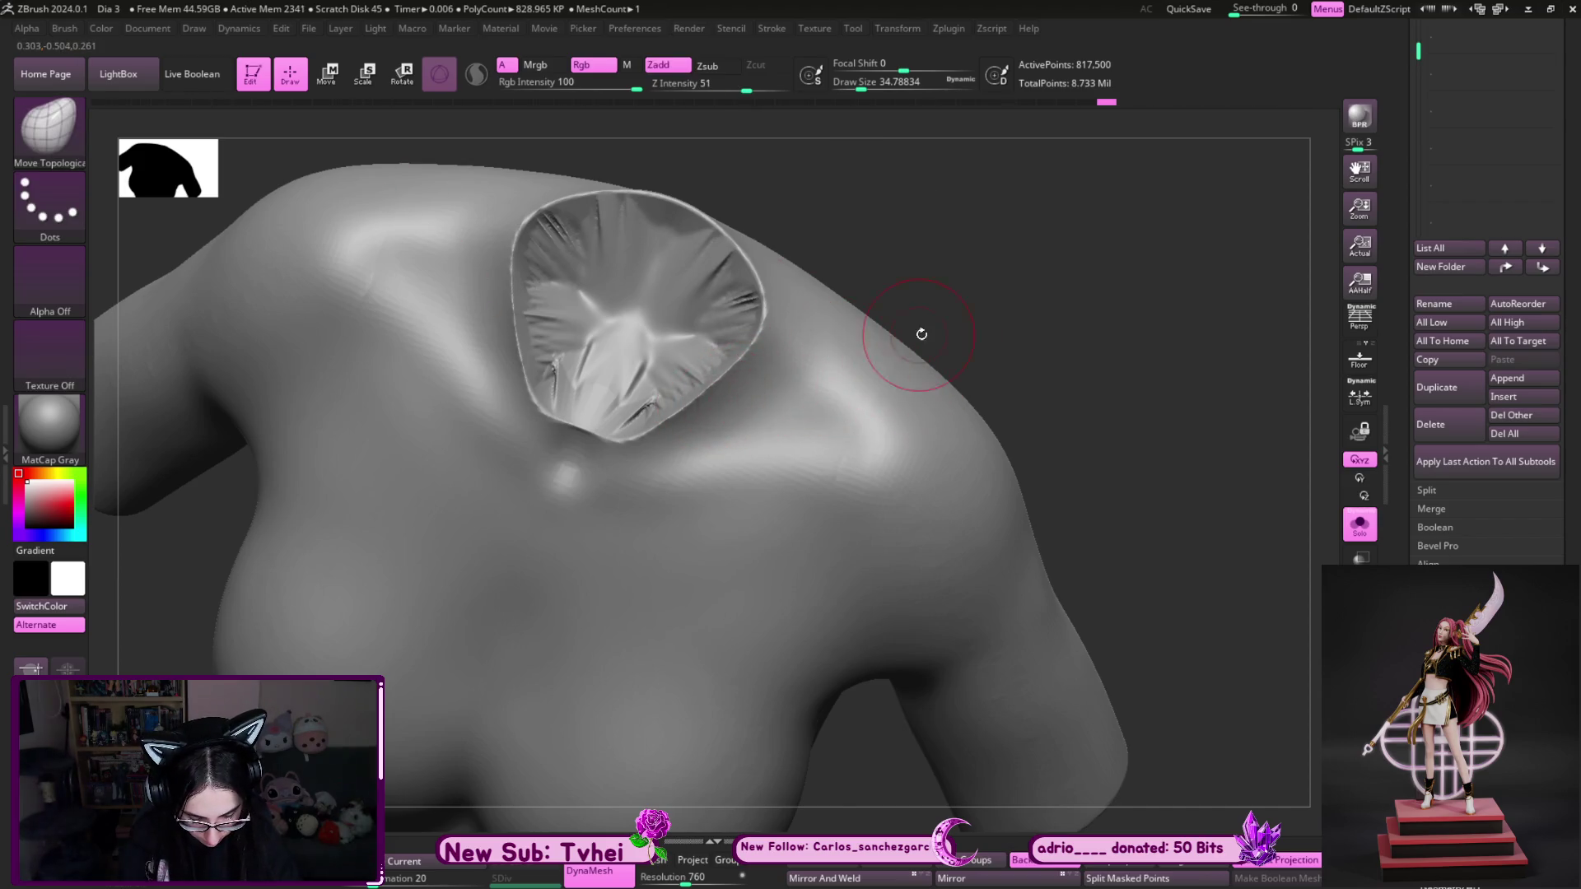
right_drag(900, 324, 818, 297)
key(shift)
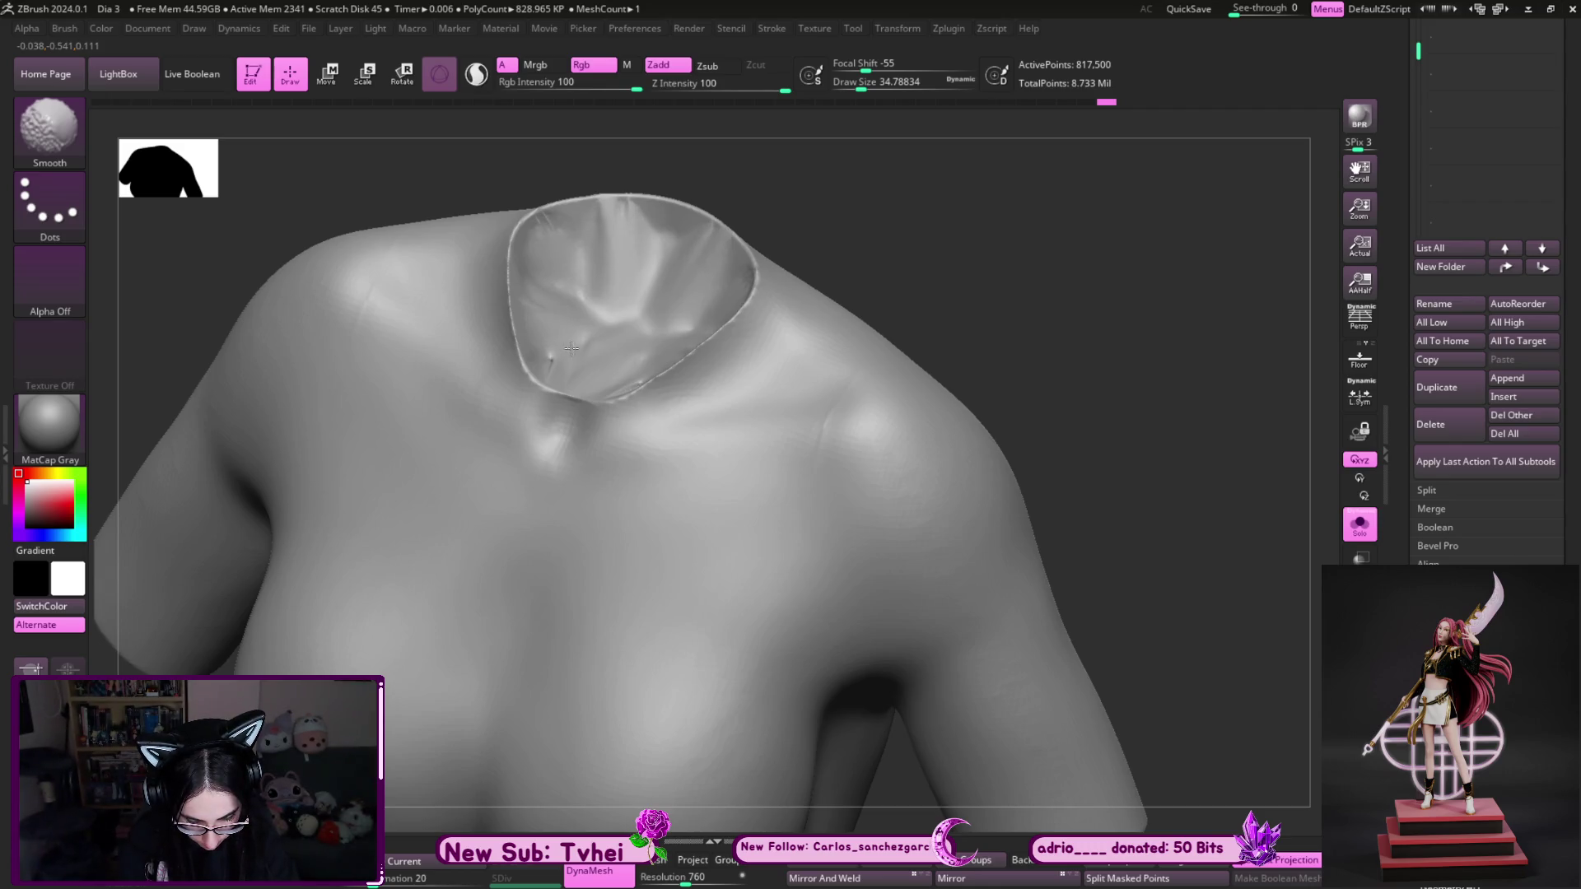
mouse_move(1016, 680)
ctrl+right_down()
mouse_move(1136, 571)
mouse_move(721, 396)
mouse_move(906, 370)
mouse_move(913, 307)
ctrl+right_up()
key(shift)
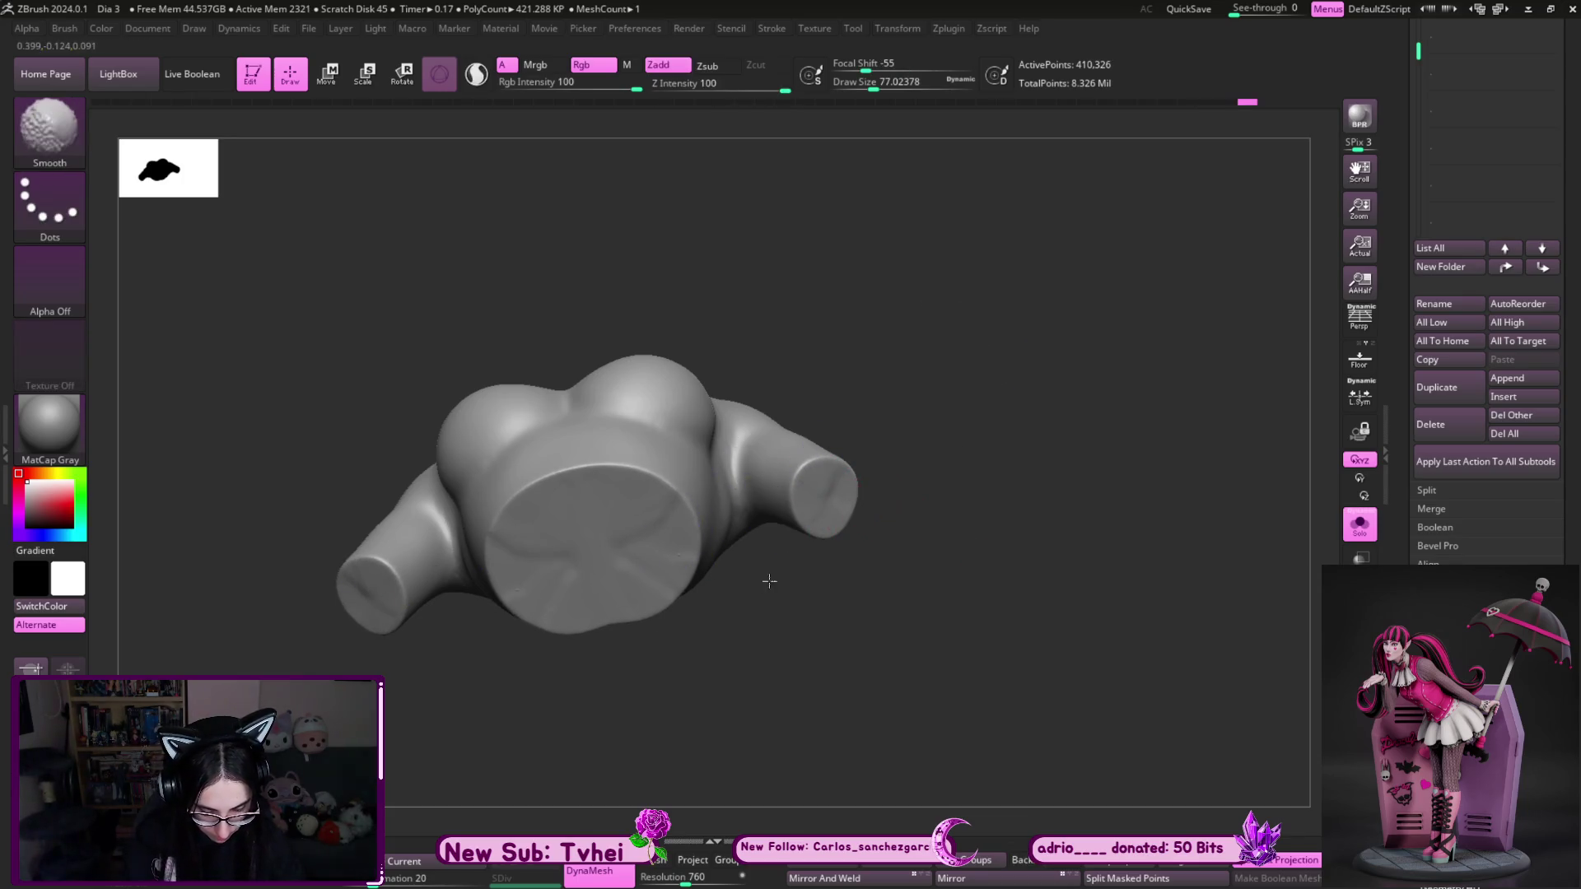
- Undo to the earlier remeshed state, then hide and unhide parts of the torso
key(ctrl+z)
ctrl+shift+drag(625, 242, 916, 516)
mouse_move(1061, 584)
right_down()
mouse_move(1066, 470)
mouse_move(1012, 582)
mouse_move(1023, 536)
mouse_move(994, 324)
mouse_move(772, 416)
right_up()
ctrl+shift+click(1013, 582)
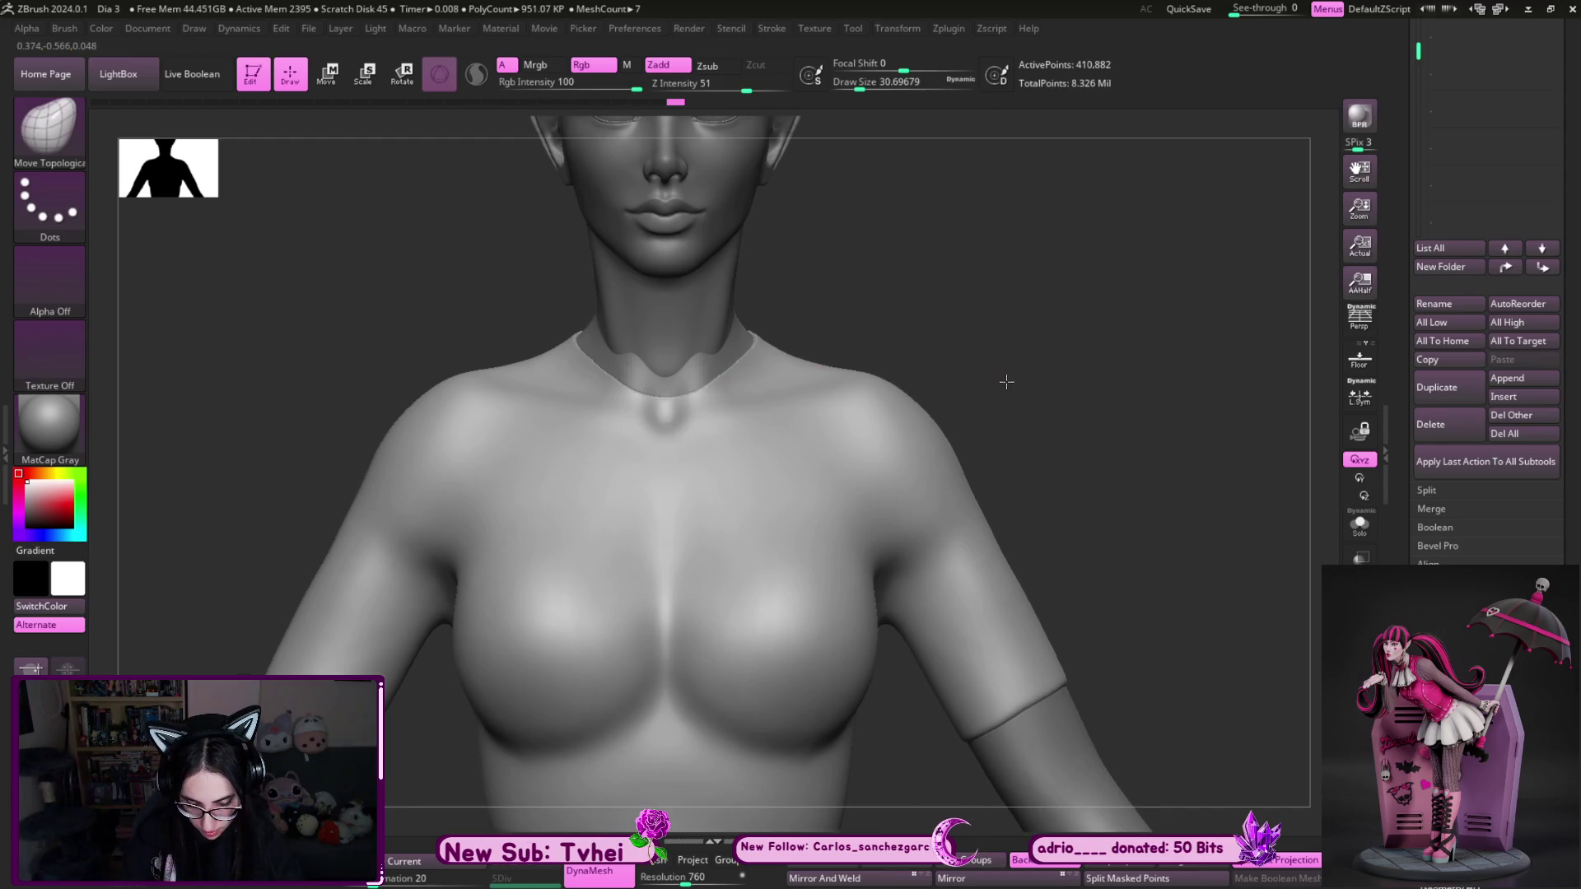
- Make Base mujer1 the active subtool, frame the torso, and select ClayBuildup
alt+click(960, 430)
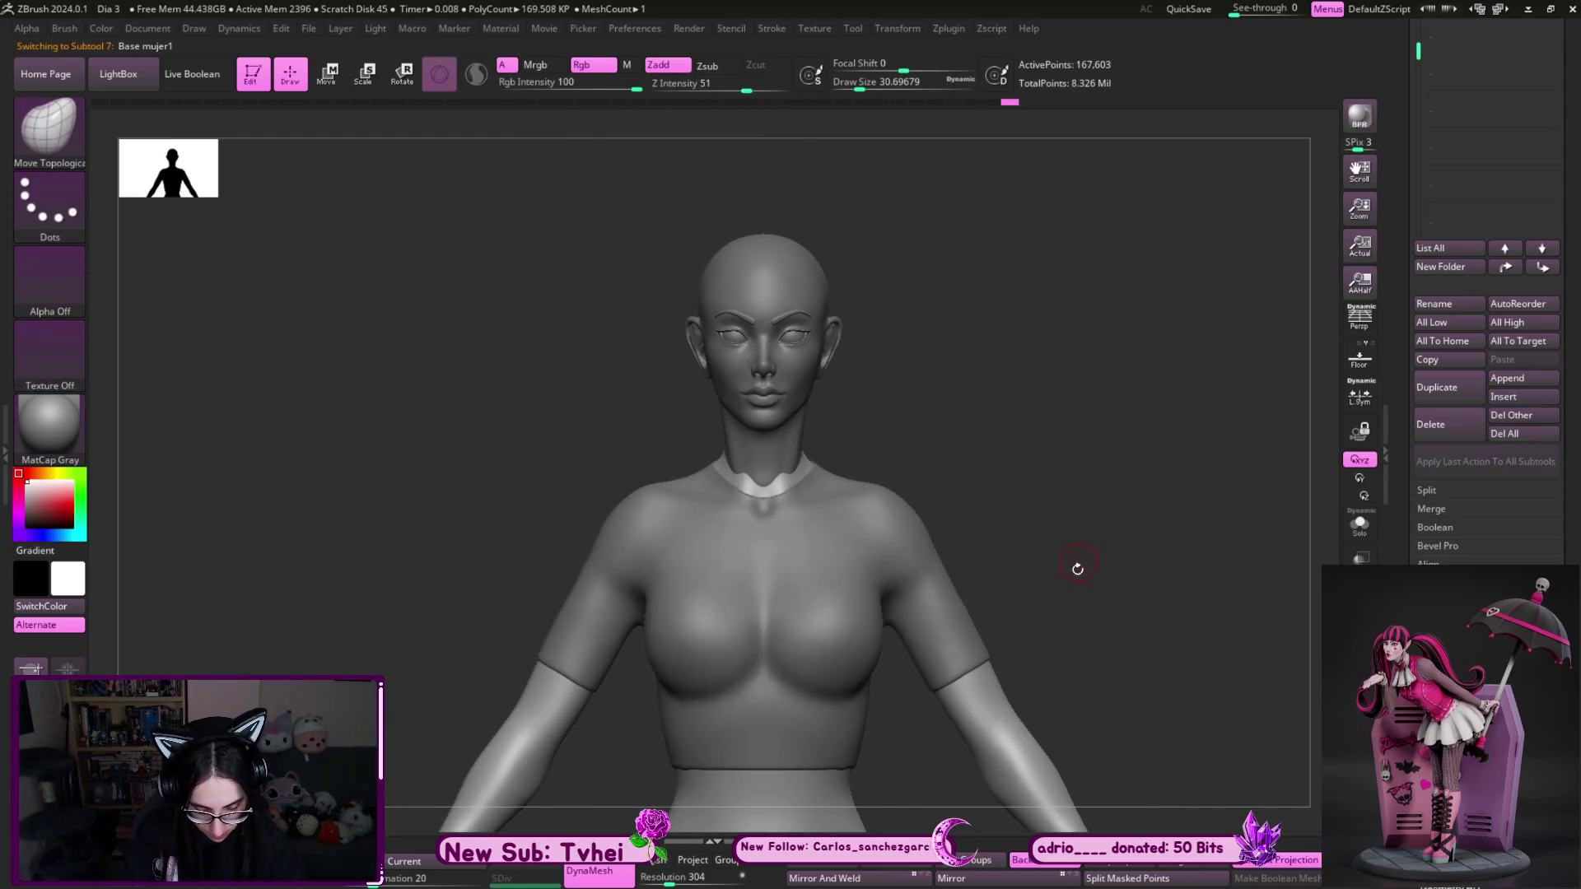
alt+drag(1077, 565, 778, 544)
mouse_move(1061, 499)
alt+mouse_down()
mouse_move(1072, 600)
mouse_move(892, 600)
alt+mouse_up()
key(b)
key(c)
key(b)
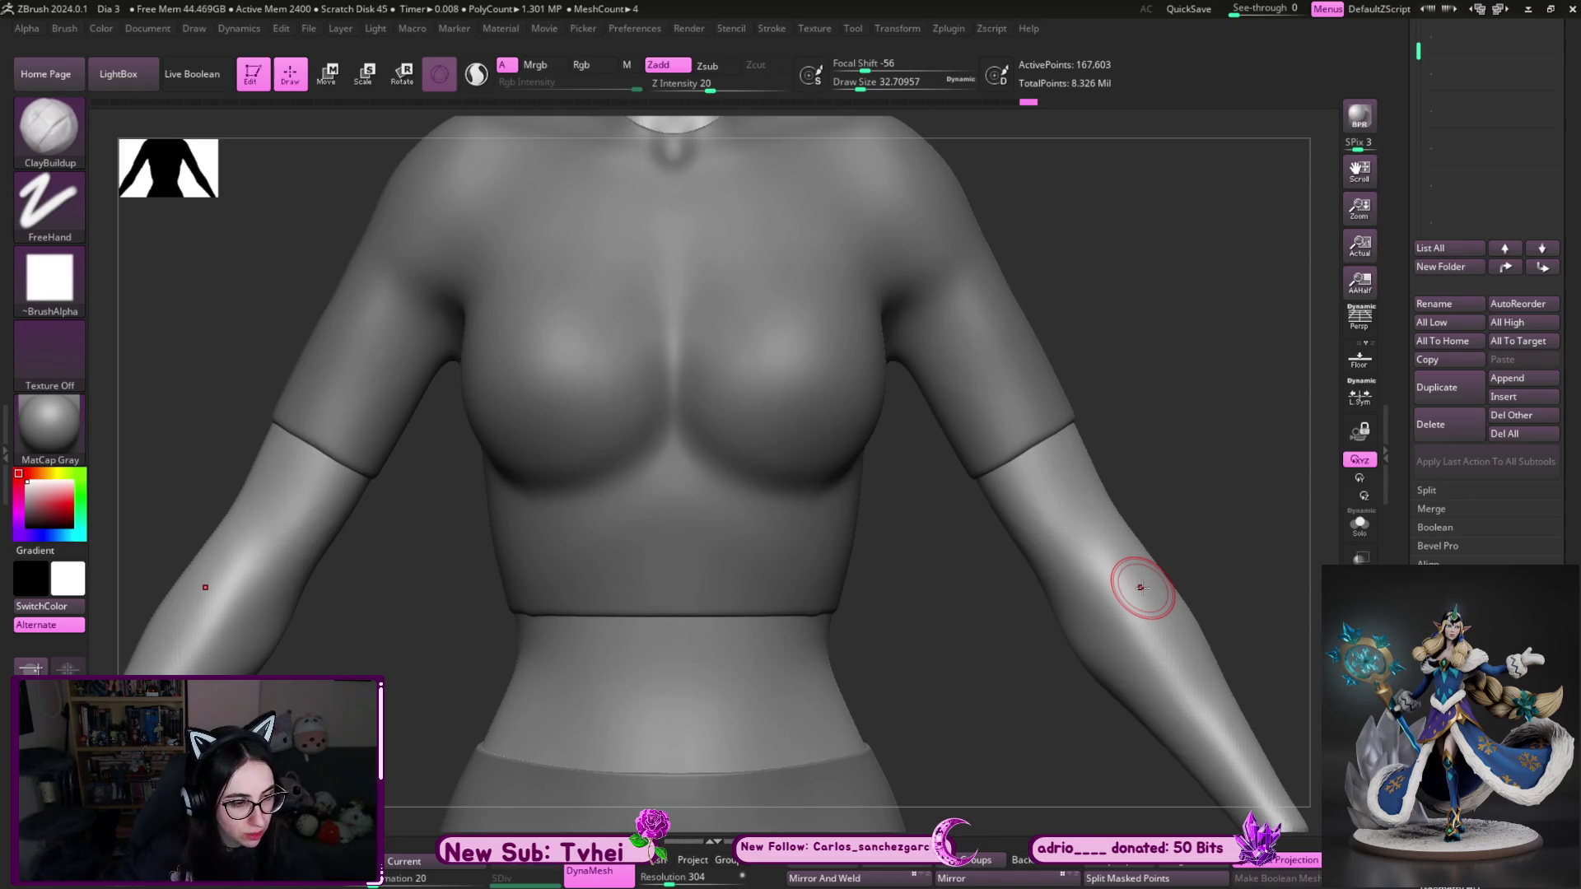
- Select Extract4 and build up clay on the chest between the breasts with a larger brush
mouse_move(1141, 587)
mouse_down()
mouse_move(1245, 431)
mouse_move(1284, 437)
mouse_move(1243, 387)
mouse_move(1191, 467)
mouse_move(1243, 522)
mouse_move(1030, 536)
mouse_move(1104, 131)
mouse_up()
alt+click(544, 362)
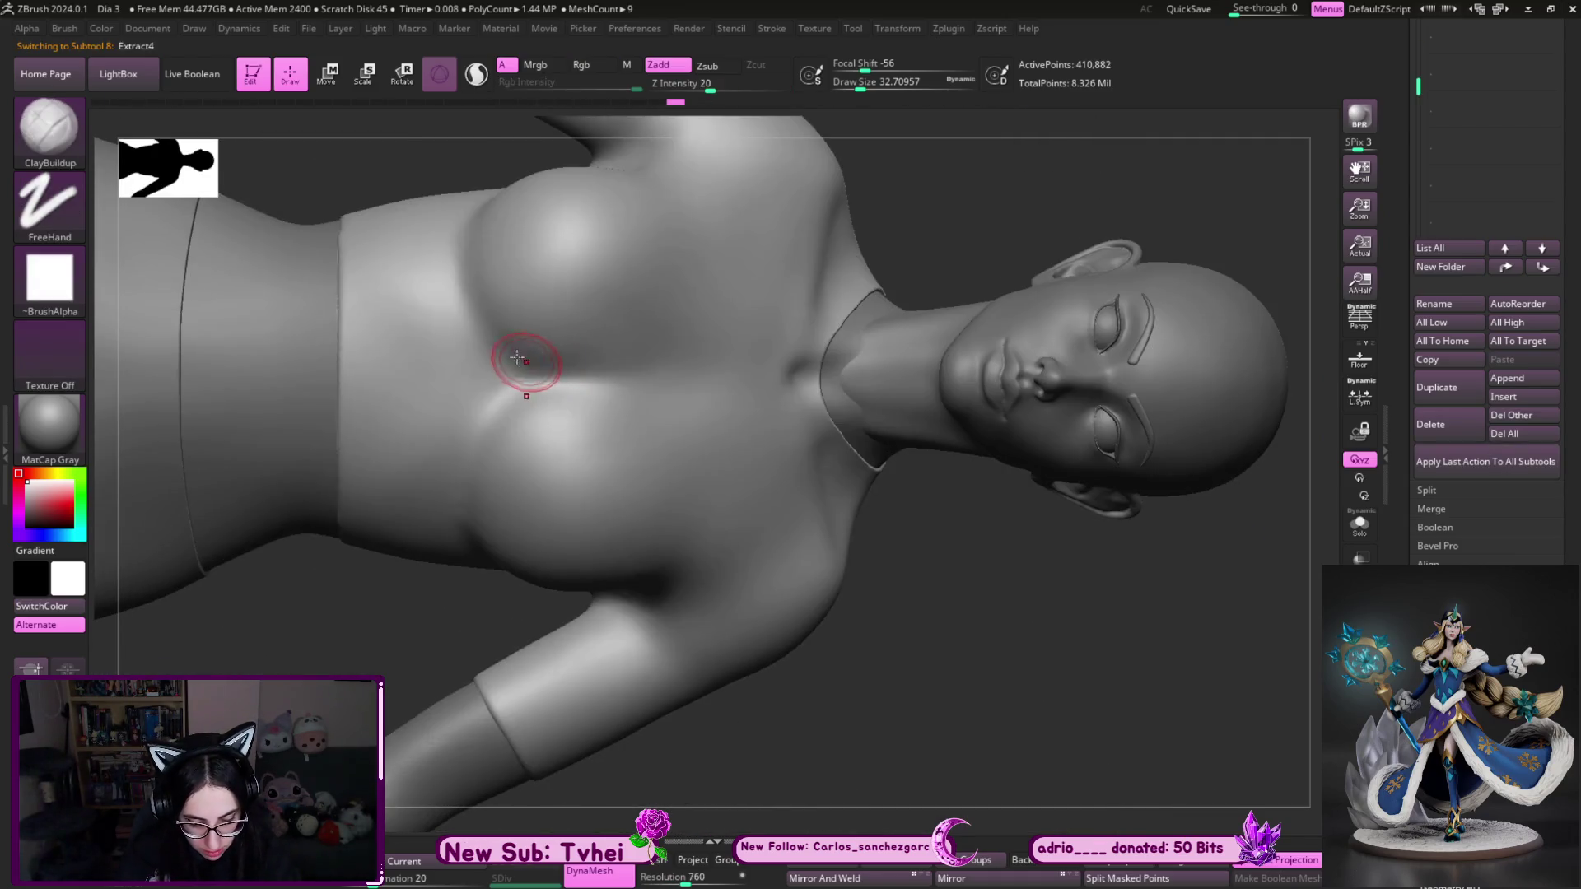
mouse_move(536, 386)
mouse_down()
mouse_move(547, 367)
mouse_move(529, 381)
mouse_move(593, 378)
mouse_up()
drag(959, 169, 1016, 229)
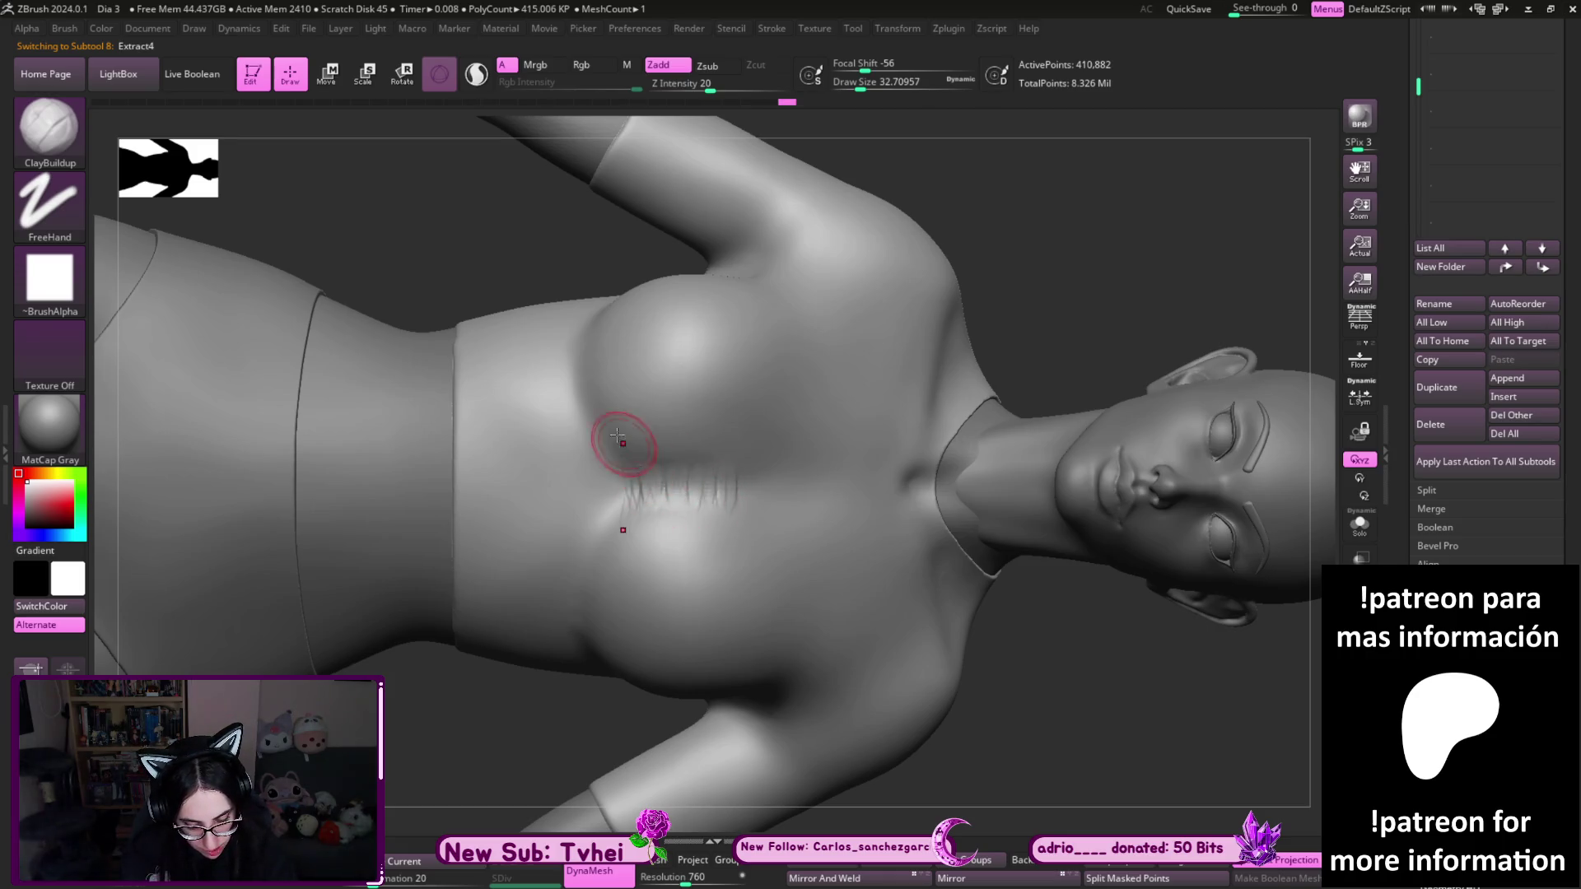
key(bracketright)
mouse_move(638, 460)
mouse_down()
mouse_move(671, 505)
mouse_move(751, 524)
mouse_move(733, 494)
mouse_move(621, 555)
mouse_move(613, 460)
mouse_move(737, 494)
mouse_move(630, 476)
mouse_up()
- Smooth out the clay strokes across the chest
key(shift)
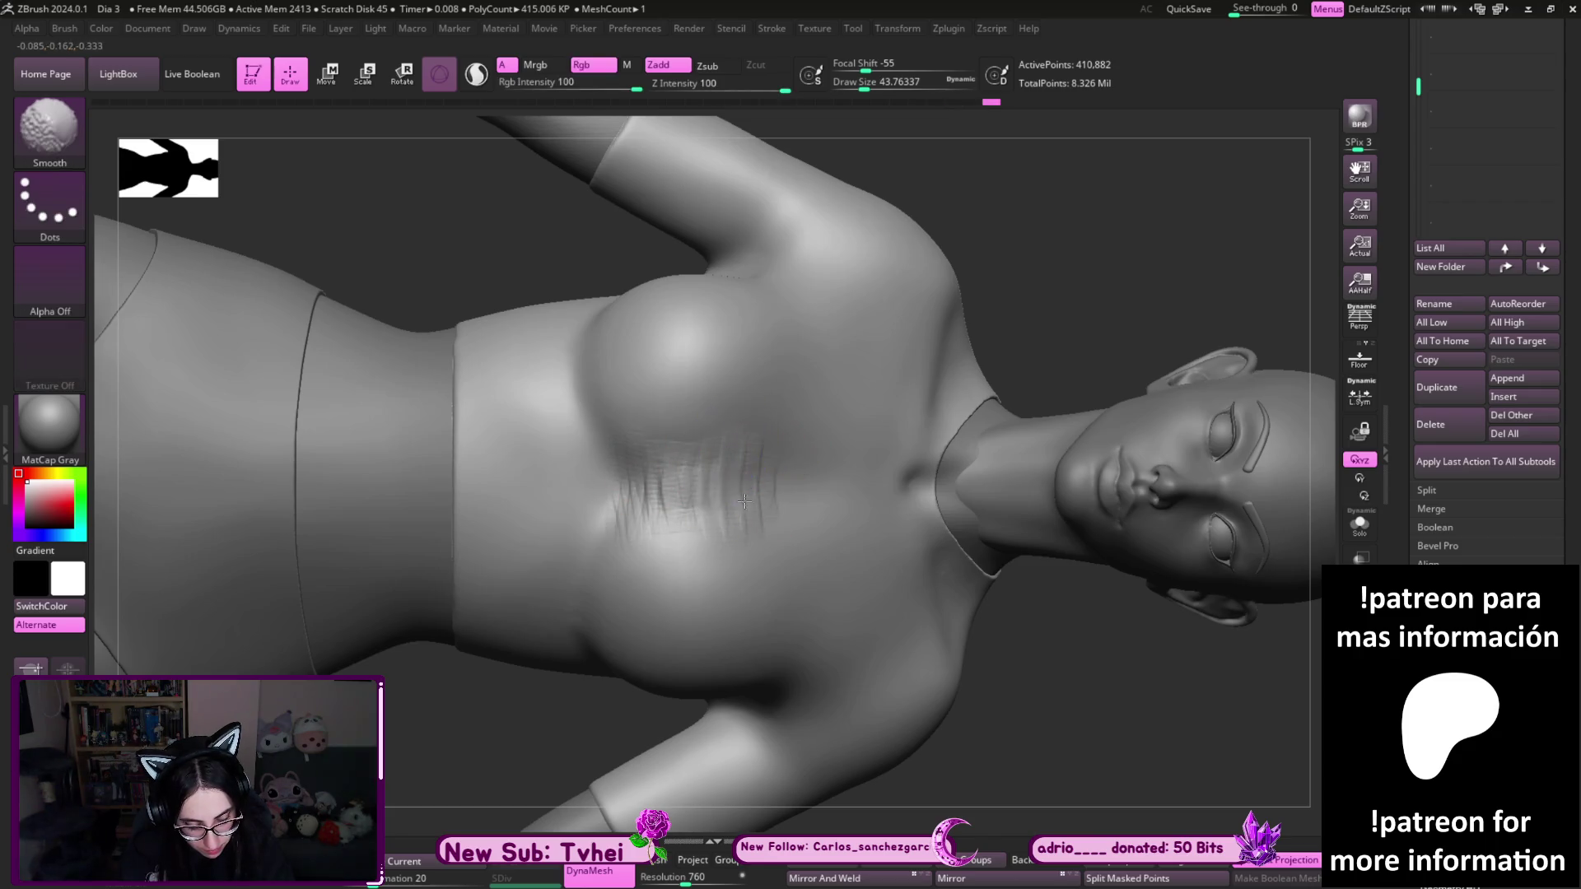
mouse_move(752, 524)
shift+mouse_down()
mouse_move(655, 502)
mouse_move(629, 465)
mouse_move(1289, 494)
mouse_move(1259, 459)
mouse_move(1189, 501)
mouse_move(1115, 480)
mouse_move(1153, 521)
mouse_move(1197, 486)
mouse_move(1172, 466)
shift+mouse_up()
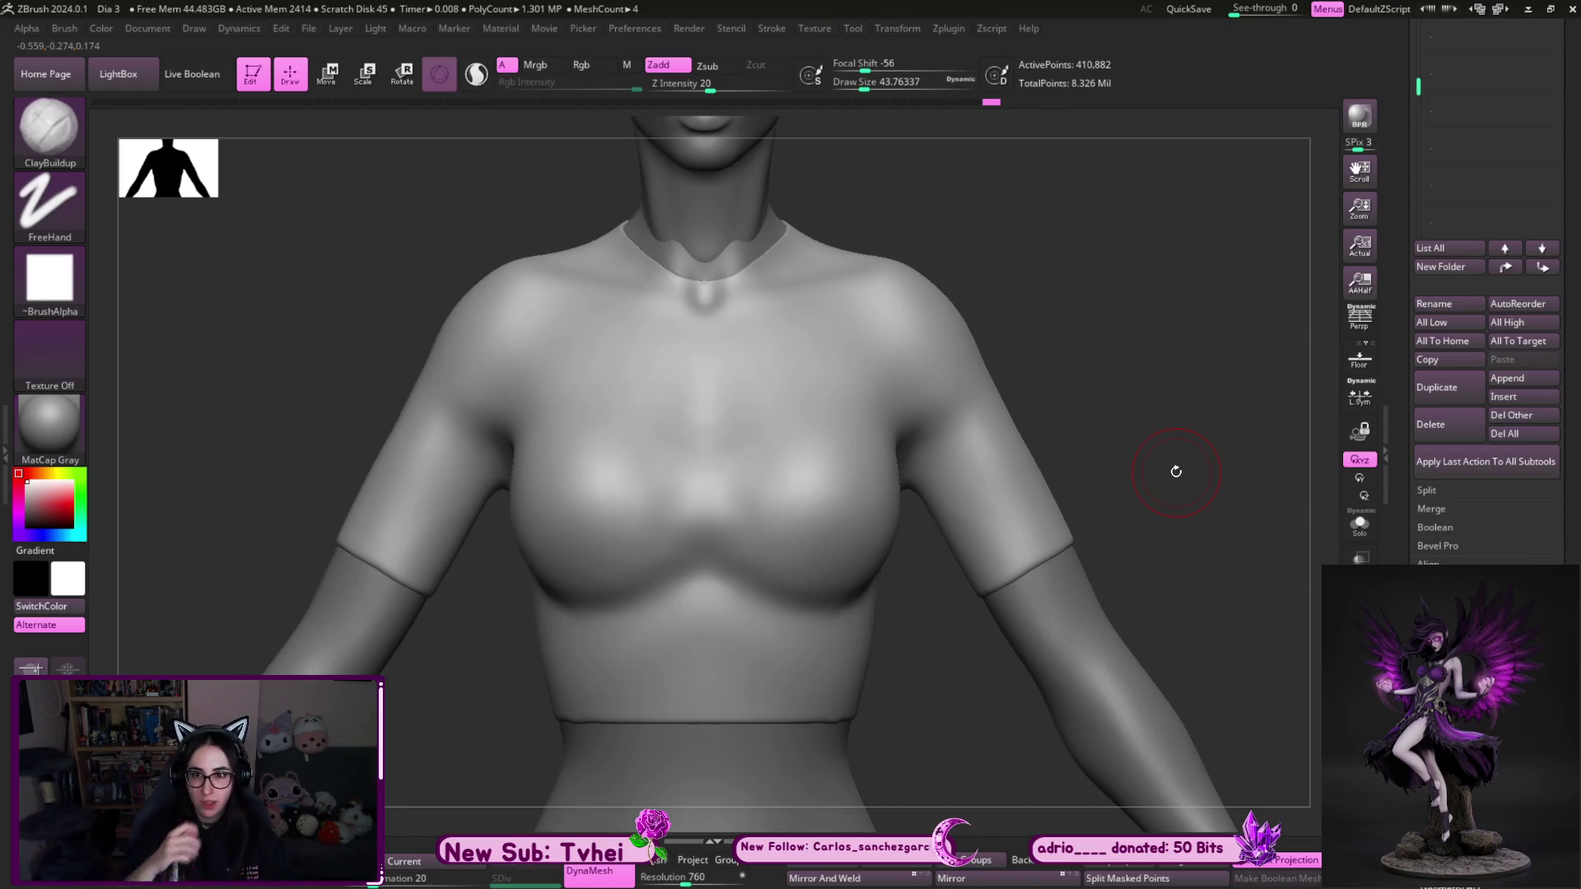
mouse_move(1217, 547)
shift+mouse_down()
mouse_move(1184, 563)
mouse_move(1213, 564)
mouse_move(1164, 554)
mouse_move(1157, 572)
mouse_move(1161, 549)
mouse_move(1169, 576)
shift+mouse_up()
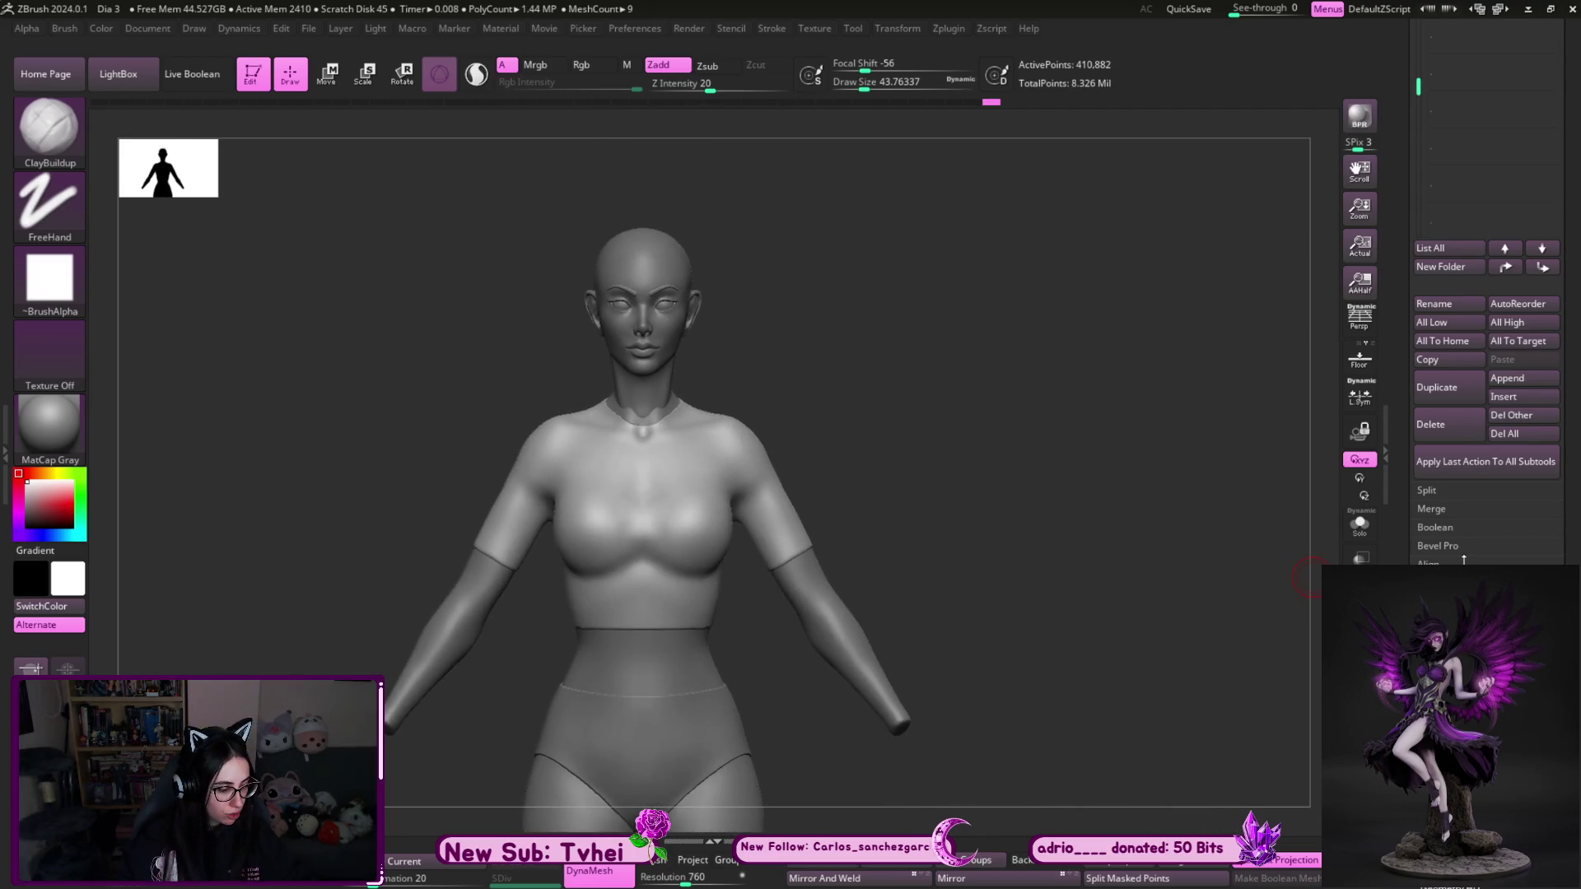
- Open Surface Noise for the crop top, set ColorBlend to 0, then cancel without applying noise
scroll(1572, 453, down, 5)
scroll(1572, 453, down, 4)
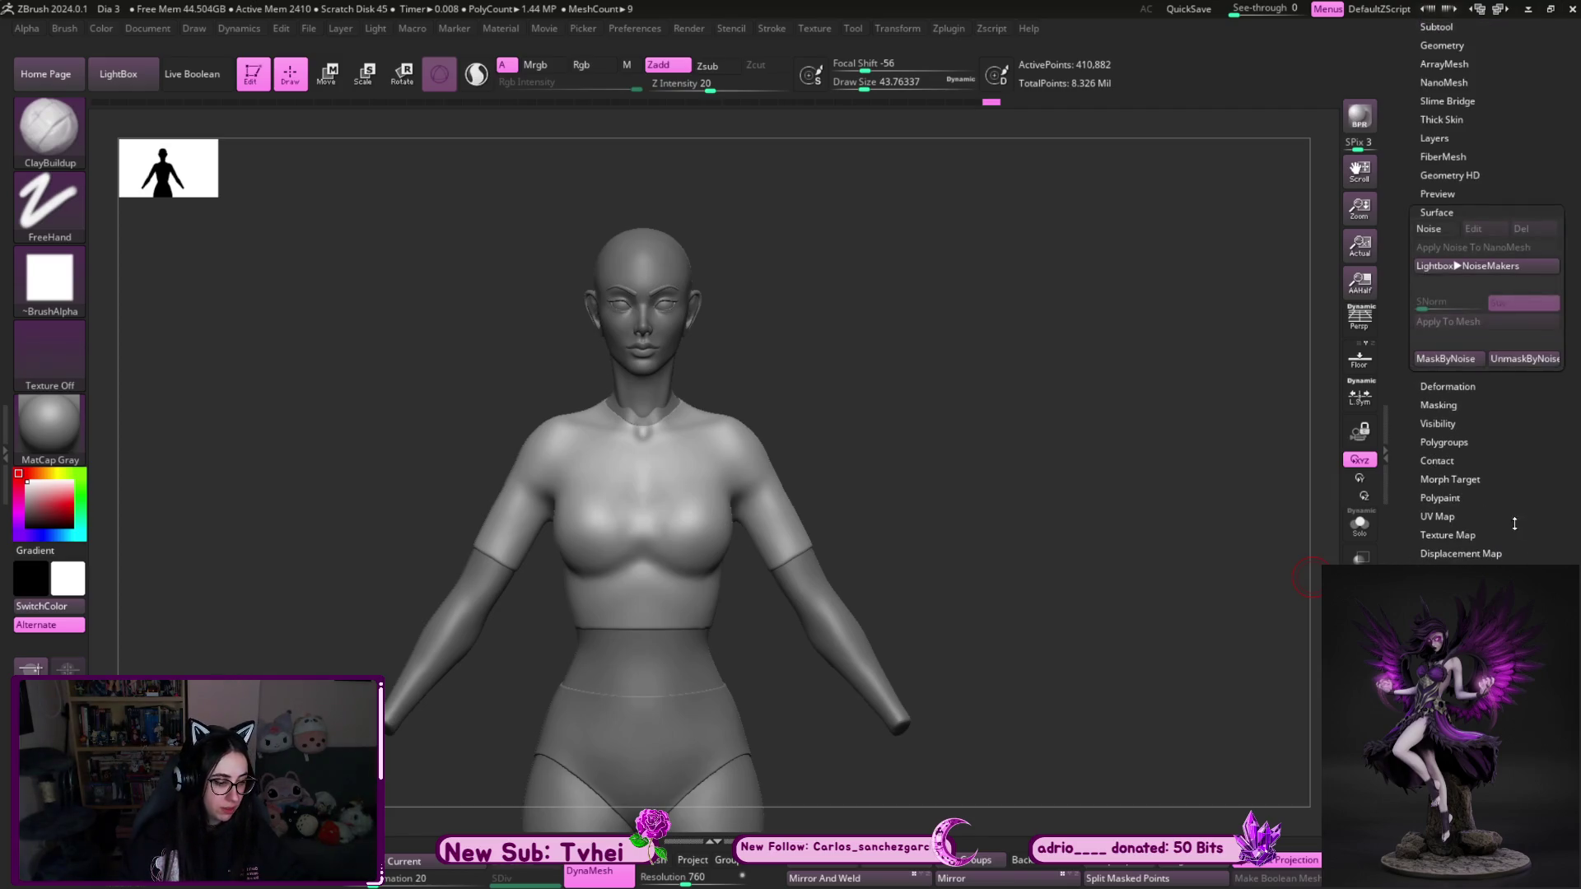
click(1428, 495)
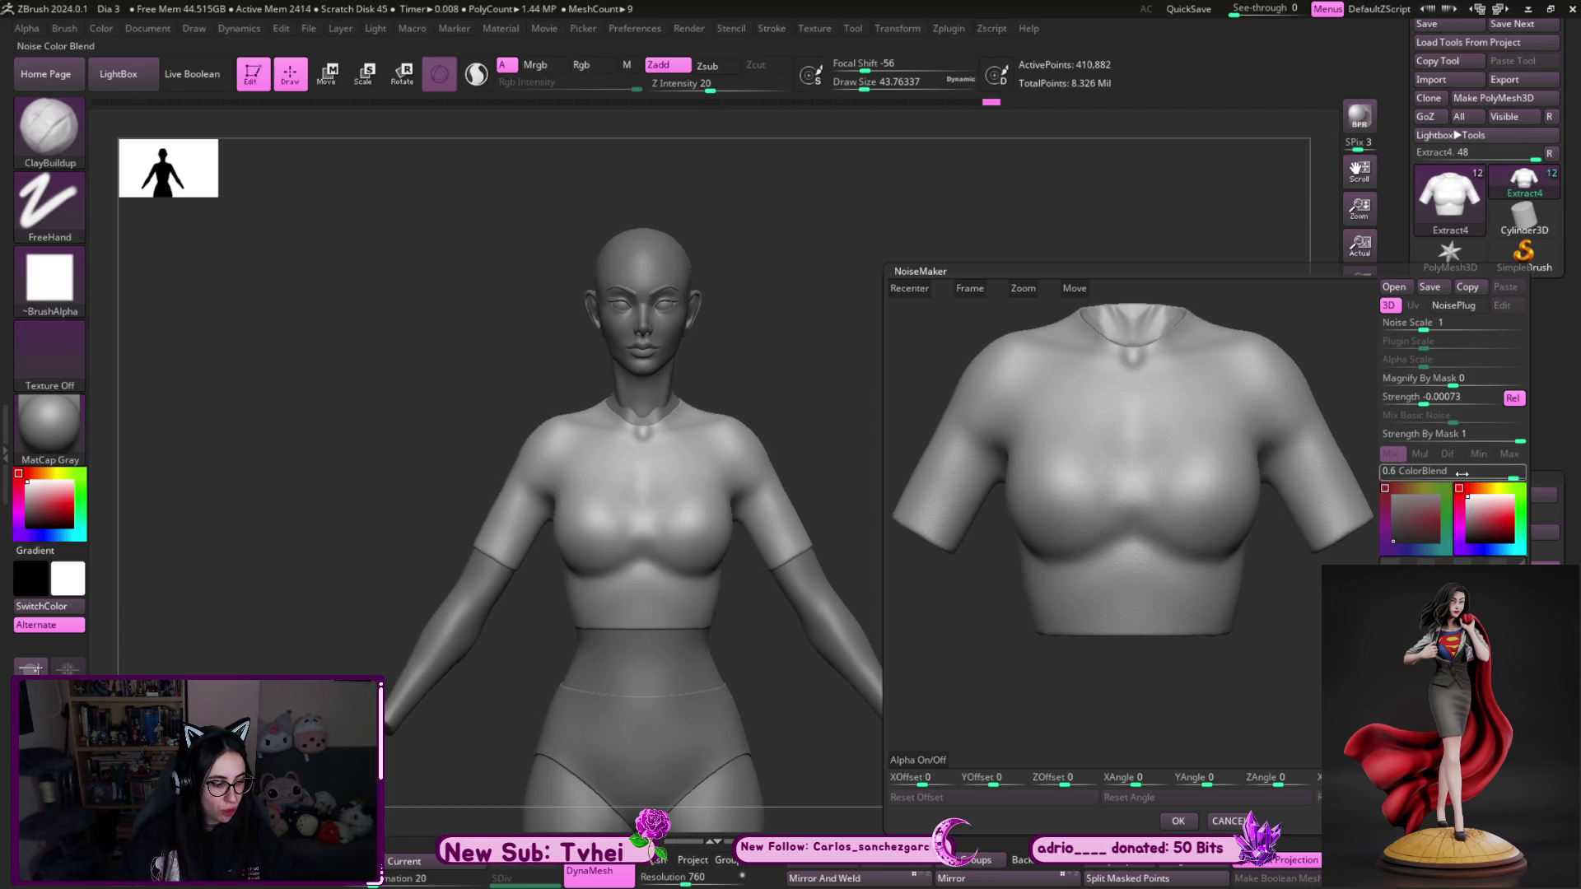
drag(1463, 476, 1453, 477)
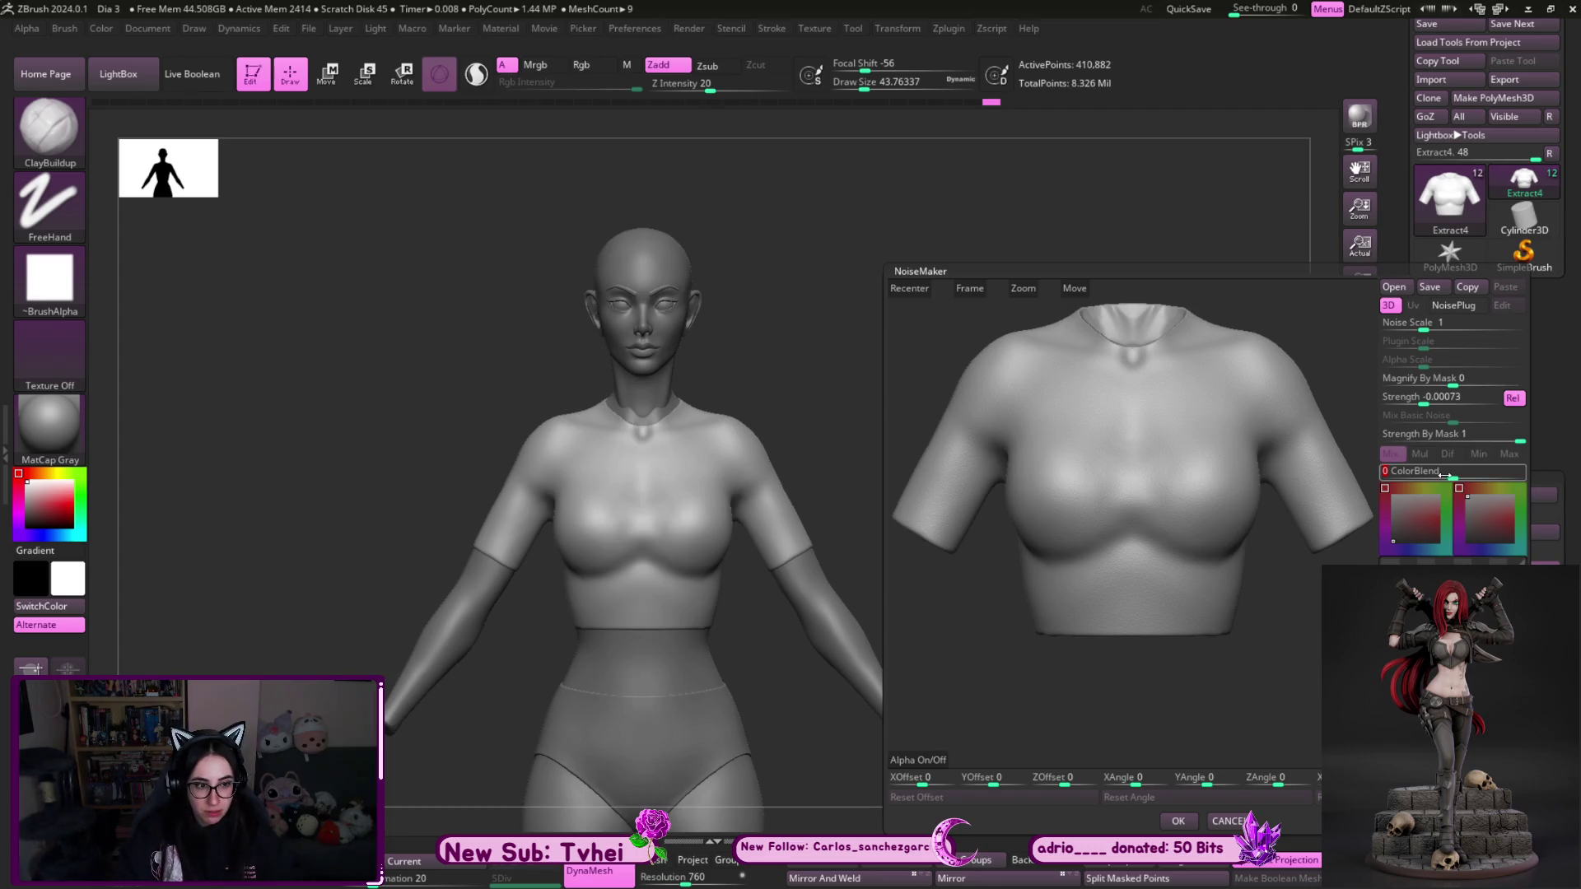
click(1226, 821)
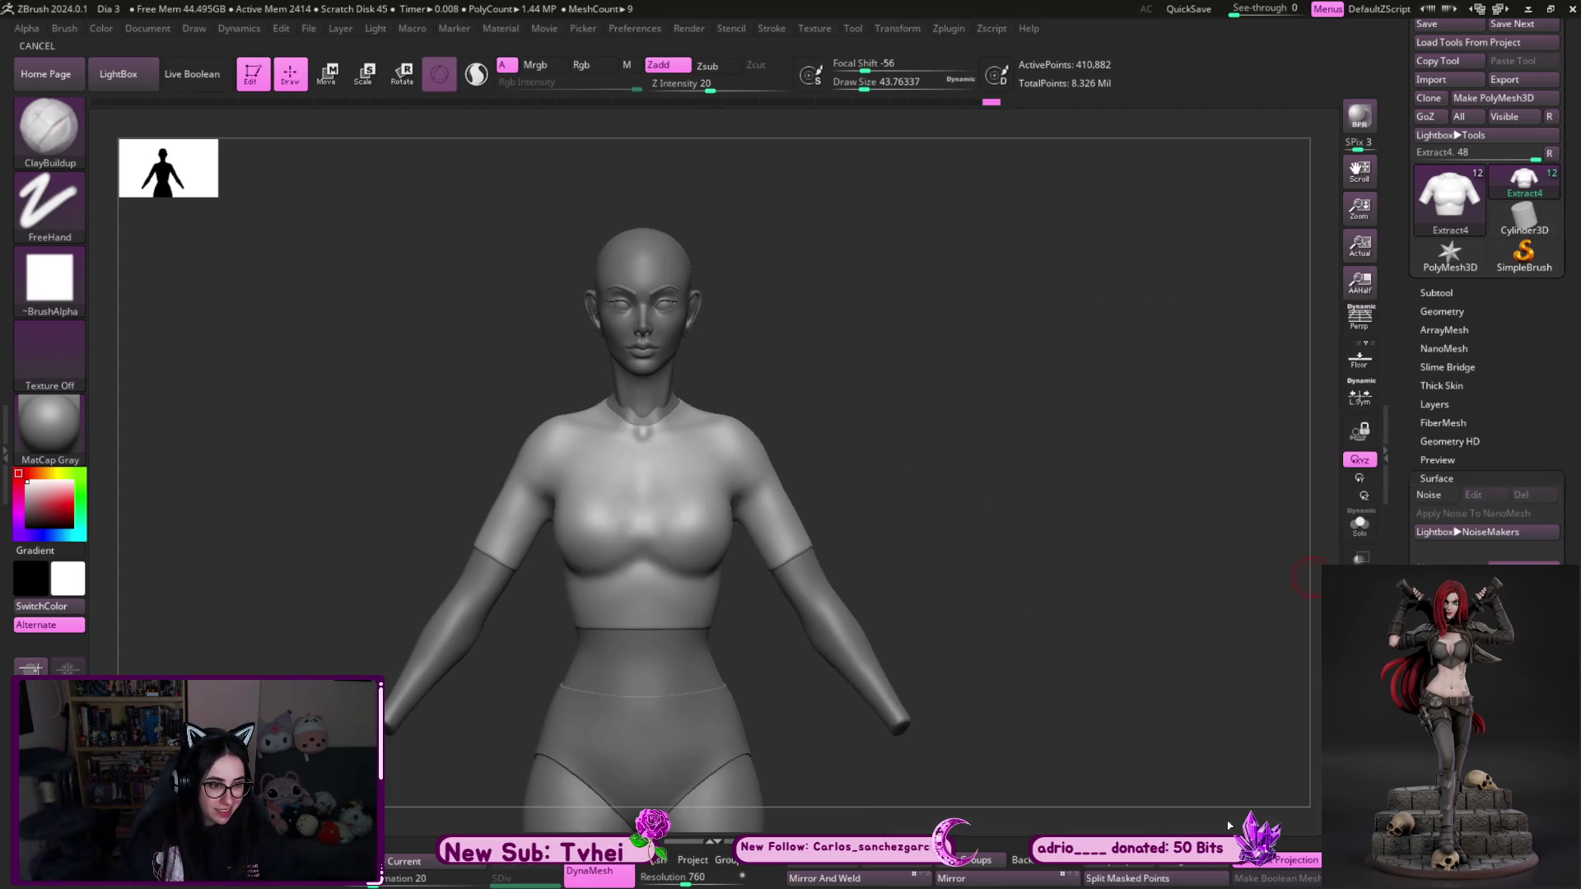
mouse_move(1159, 662)
mouse_down()
mouse_move(1150, 624)
mouse_move(1047, 650)
mouse_move(1146, 650)
mouse_move(947, 642)
mouse_up()
key(shift)
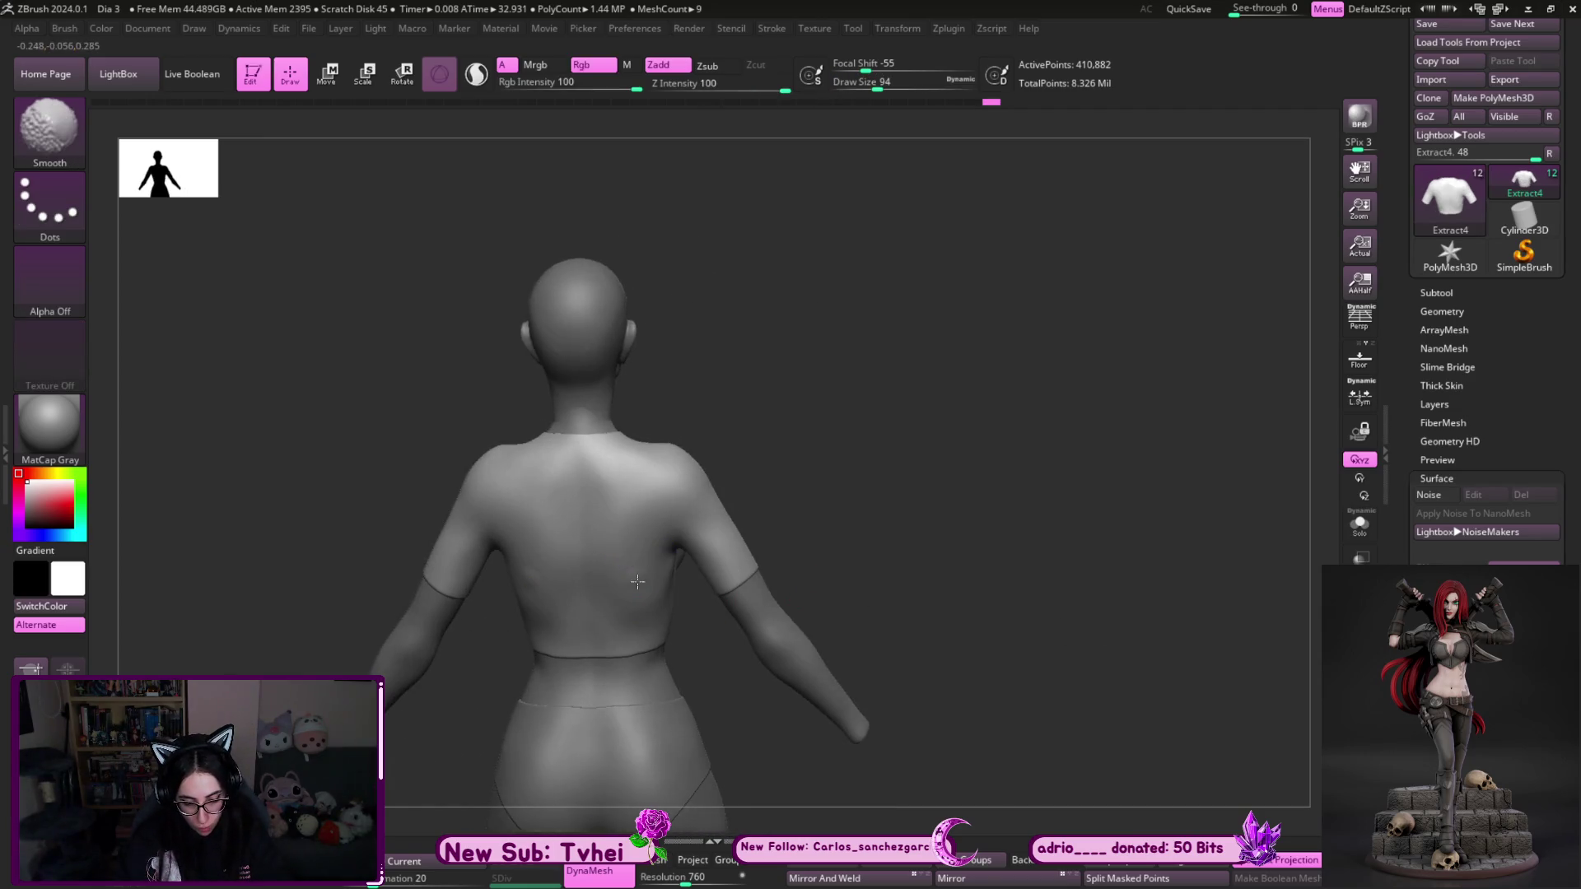
mouse_move(1079, 647)
mouse_down()
mouse_move(1108, 639)
mouse_move(1076, 656)
mouse_move(1083, 645)
mouse_move(1120, 683)
mouse_move(1175, 529)
mouse_move(848, 722)
mouse_up()
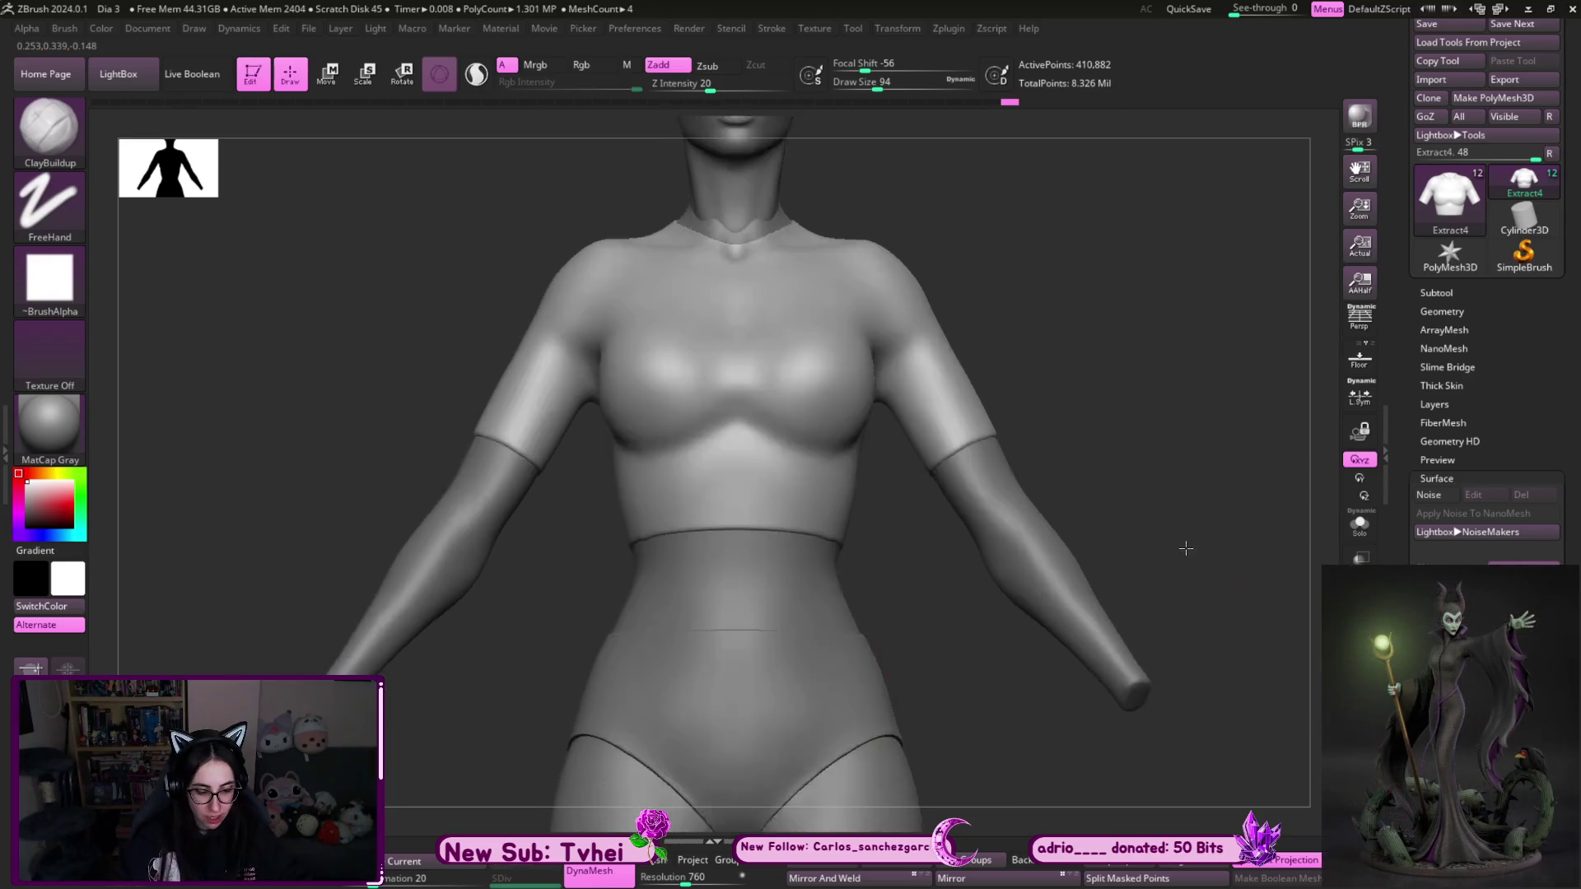
key(f)
key(shift)
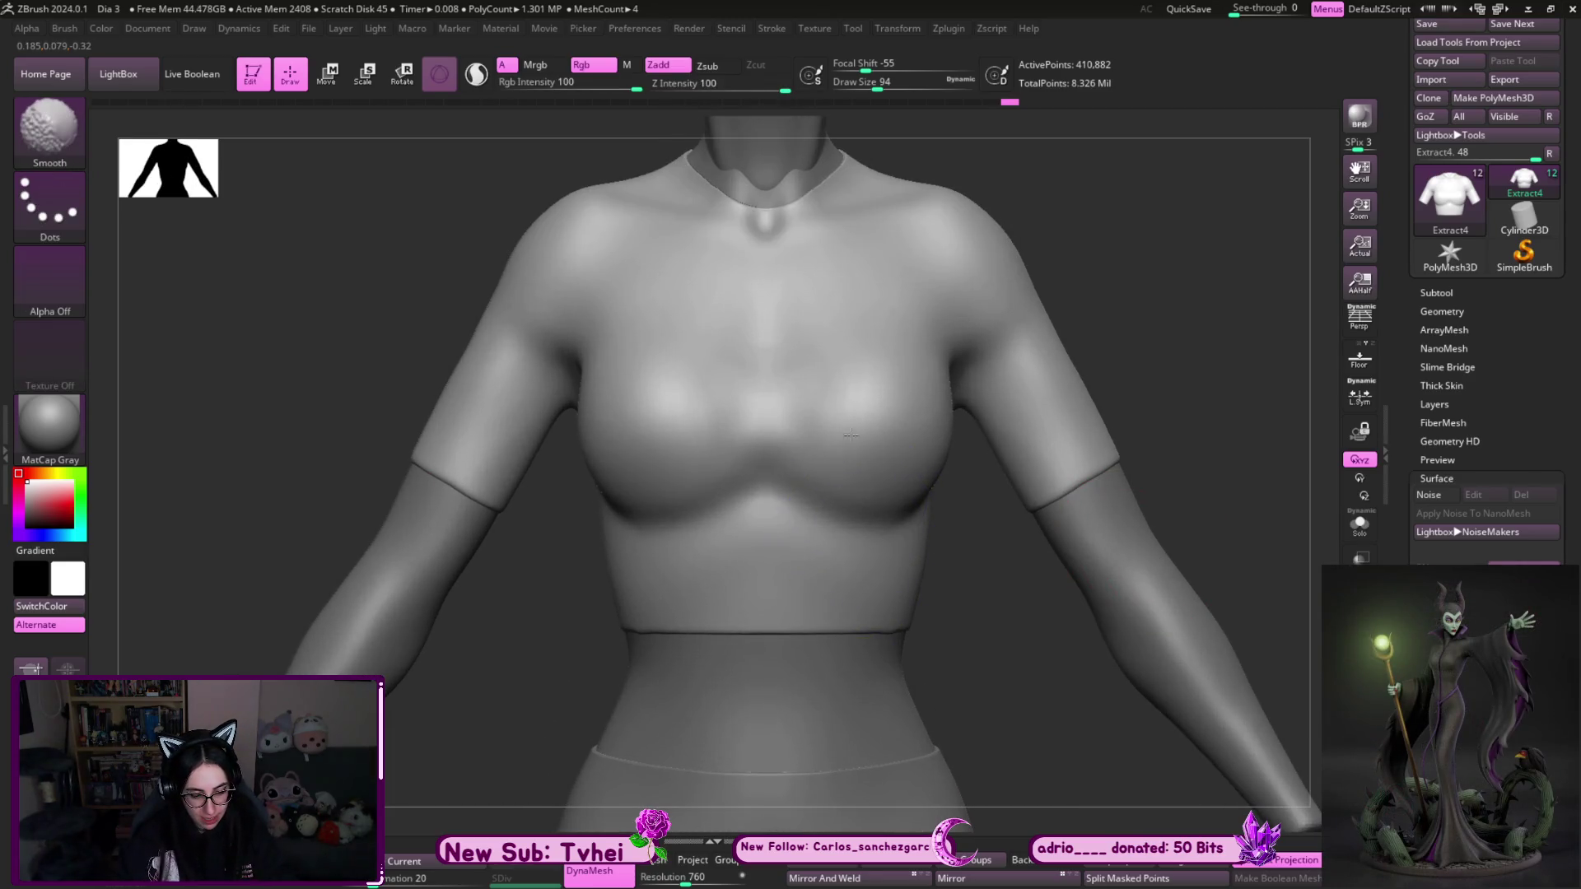
alt+drag(1186, 275, 1164, 614)
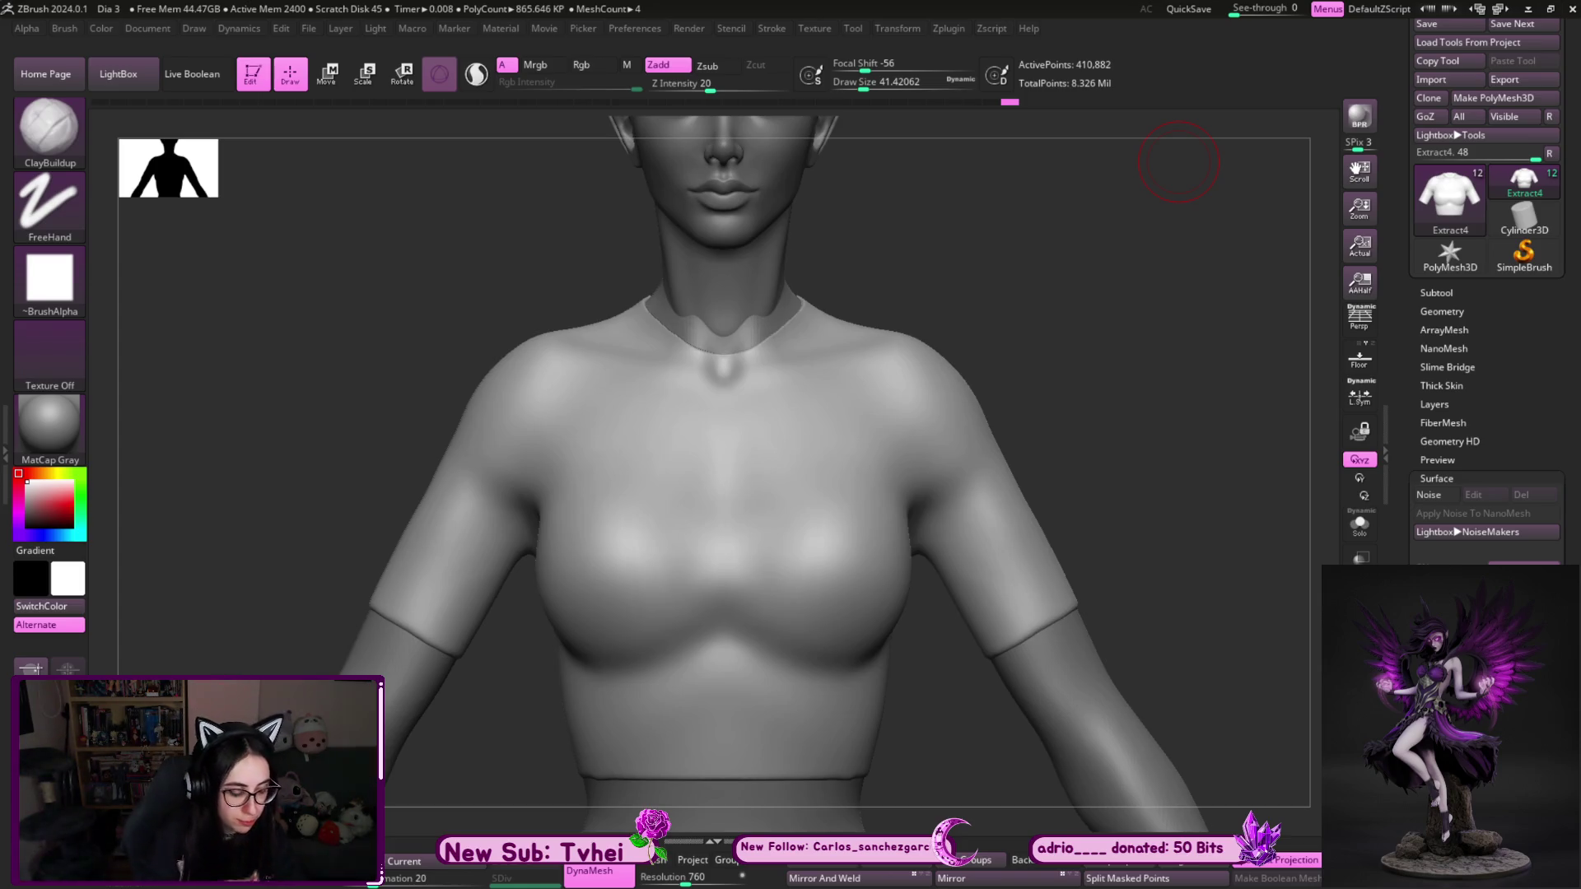
- Open the Subtool list and make the brush smaller
click(1437, 293)
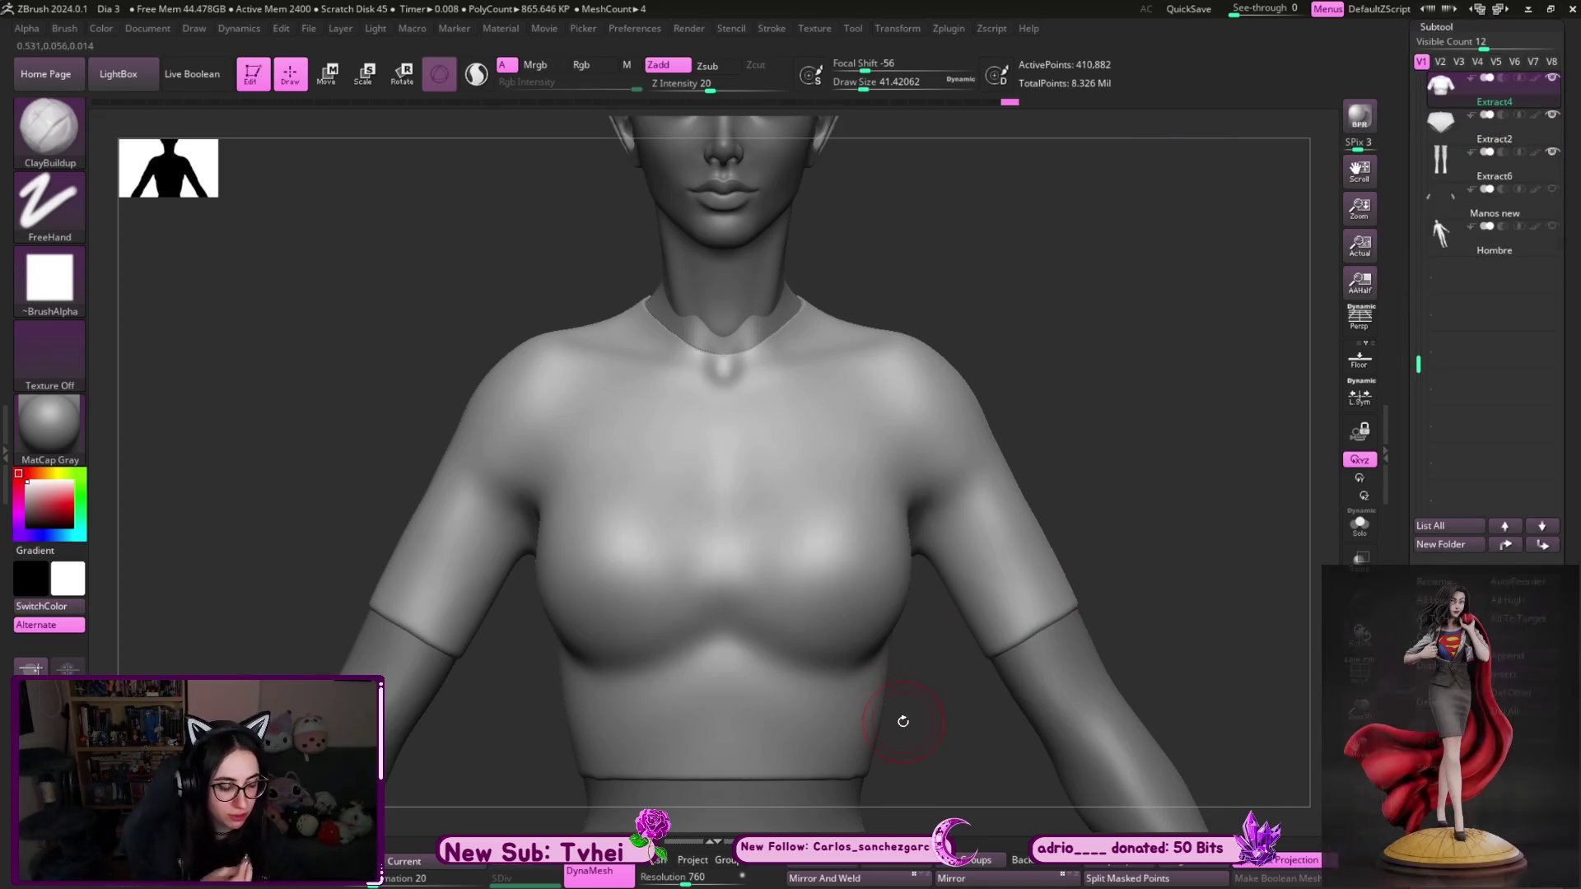
drag(1087, 399, 1084, 392)
key(s)
drag(752, 574, 725, 575)
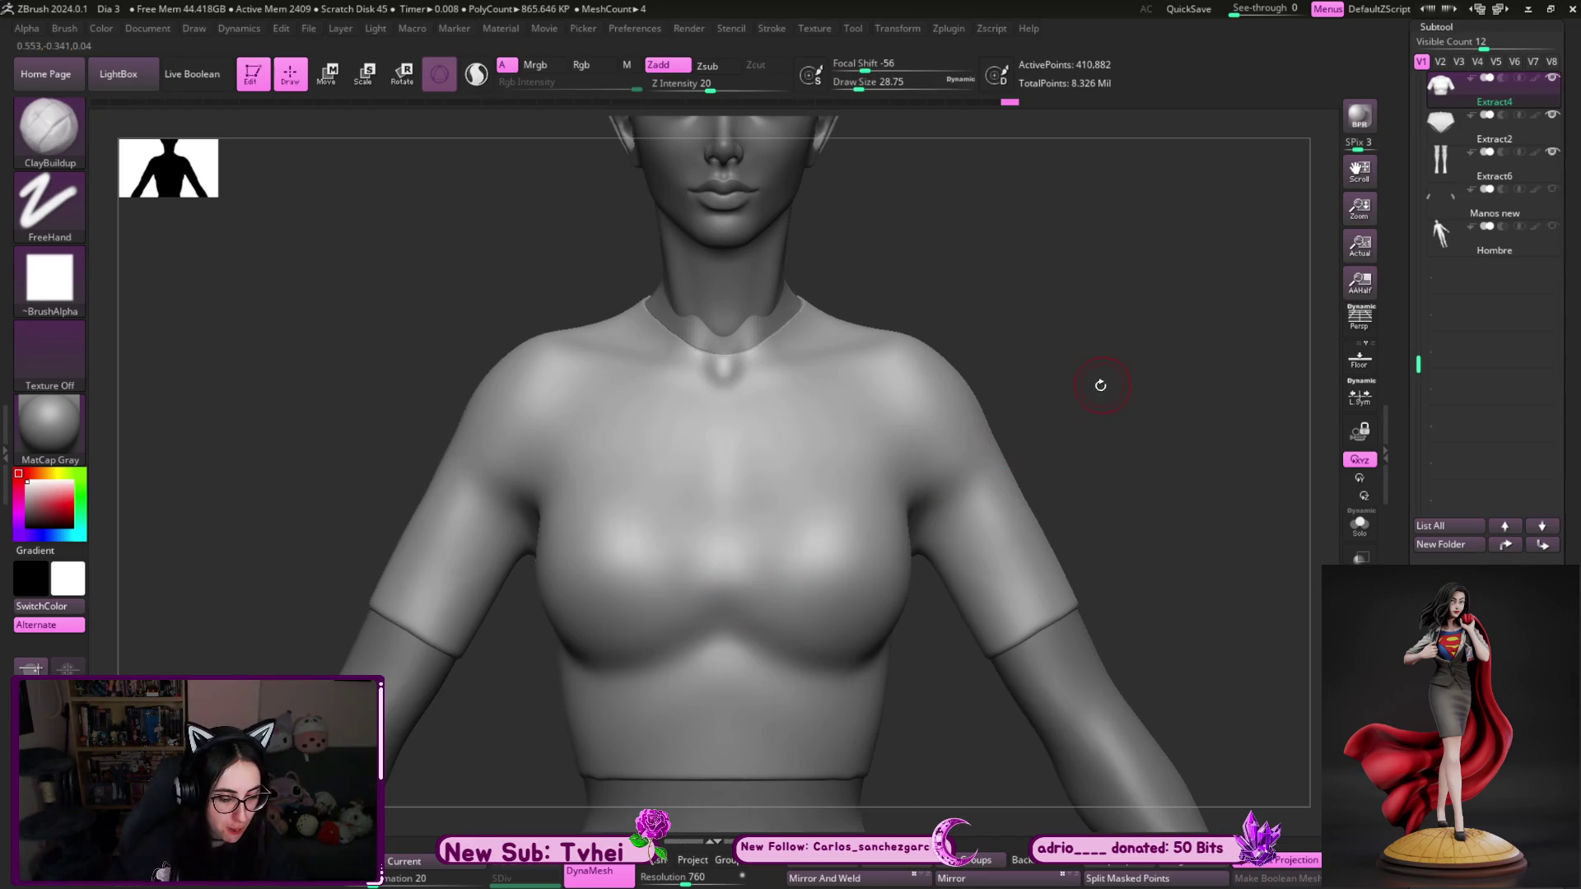
- Zoom in on the neckline and size the Move brush for reshaping the collar
alt+drag(1161, 596, 1134, 520)
key(b)
key(m)
key(v)
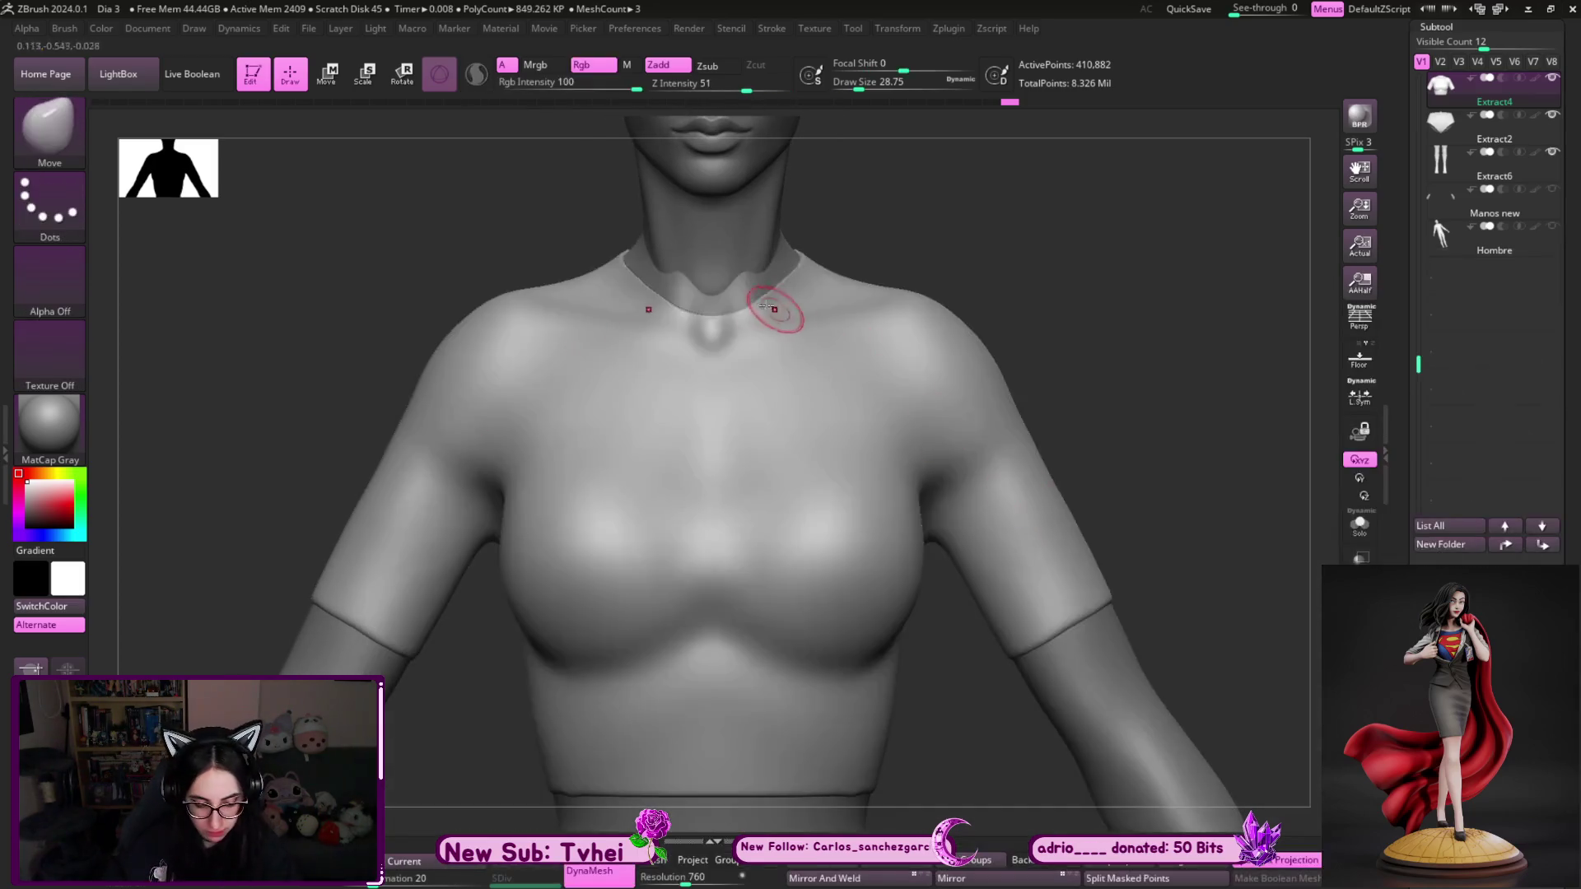
key(s)
mouse_move(716, 312)
mouse_down()
mouse_move(743, 313)
mouse_move(724, 279)
mouse_up()
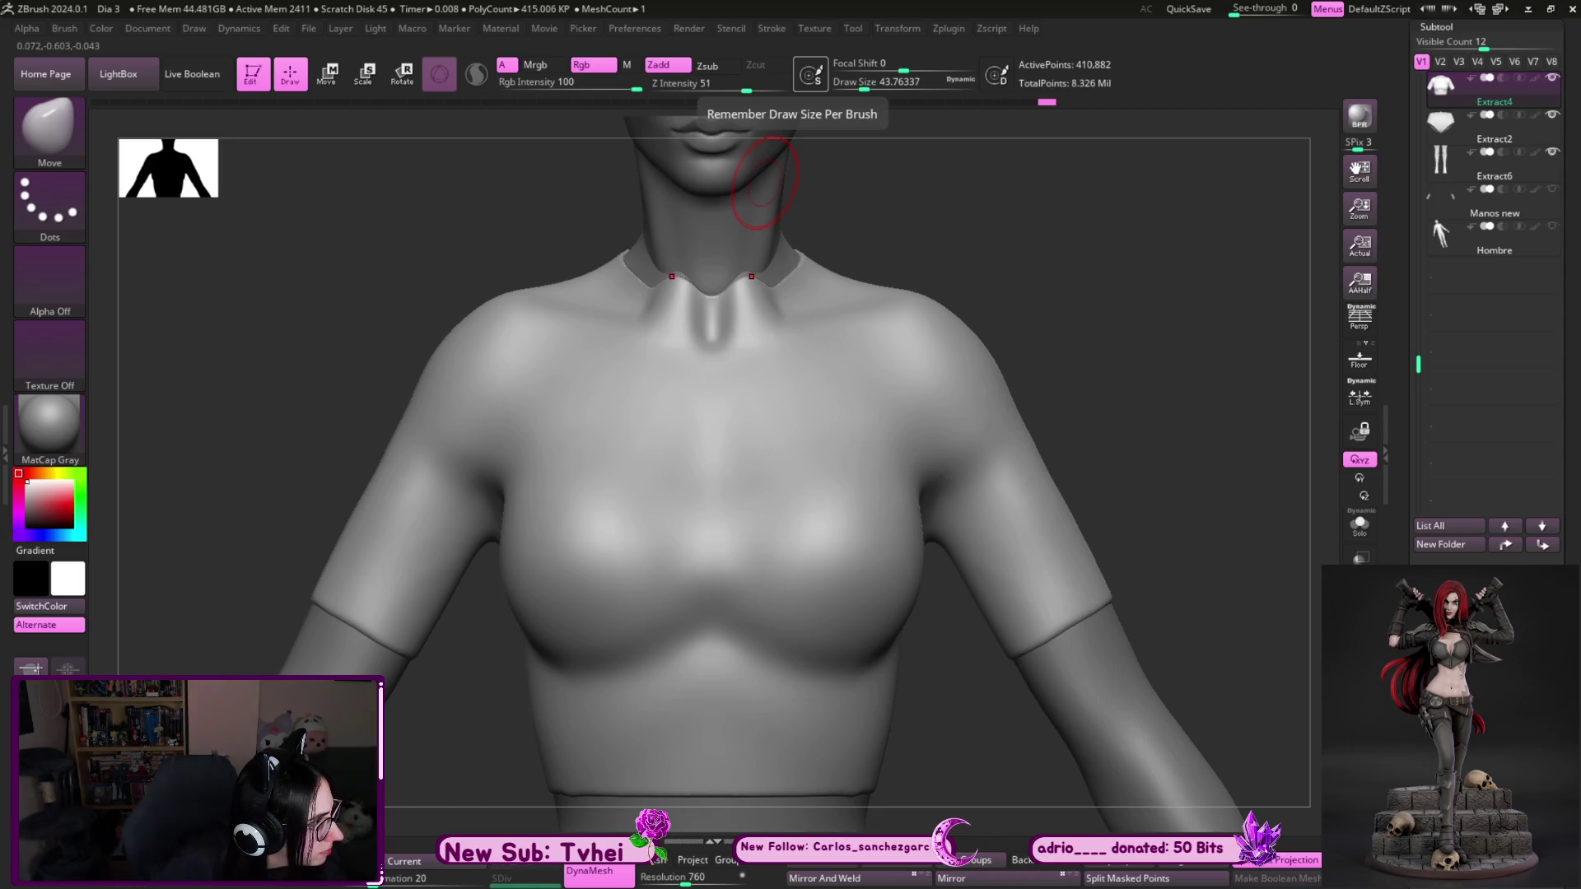
mouse_move(1119, 307)
mouse_down()
mouse_move(1136, 293)
mouse_move(1139, 387)
mouse_up()
key(s)
mouse_move(712, 363)
mouse_down()
mouse_move(764, 357)
mouse_move(788, 333)
mouse_move(728, 375)
mouse_up()
- Switch to a smaller MoveInfiniteDepth brush and nudge the collar edge at the neck
key(s)
mouse_move(857, 272)
mouse_down()
mouse_move(887, 286)
mouse_move(847, 289)
mouse_up()
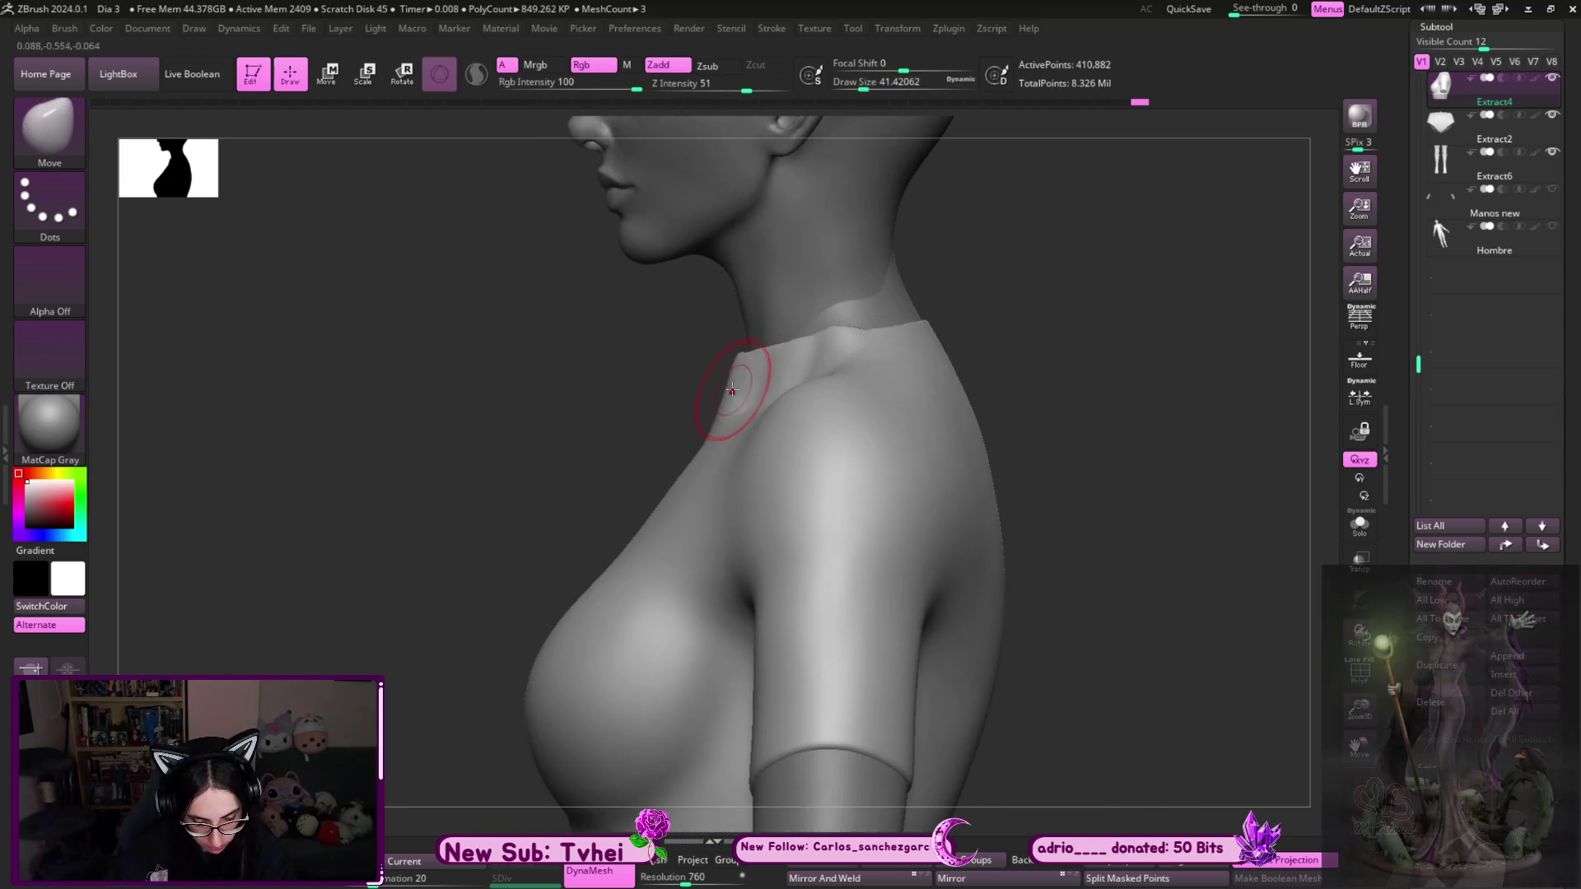
key(b)
key(m)
key(i)
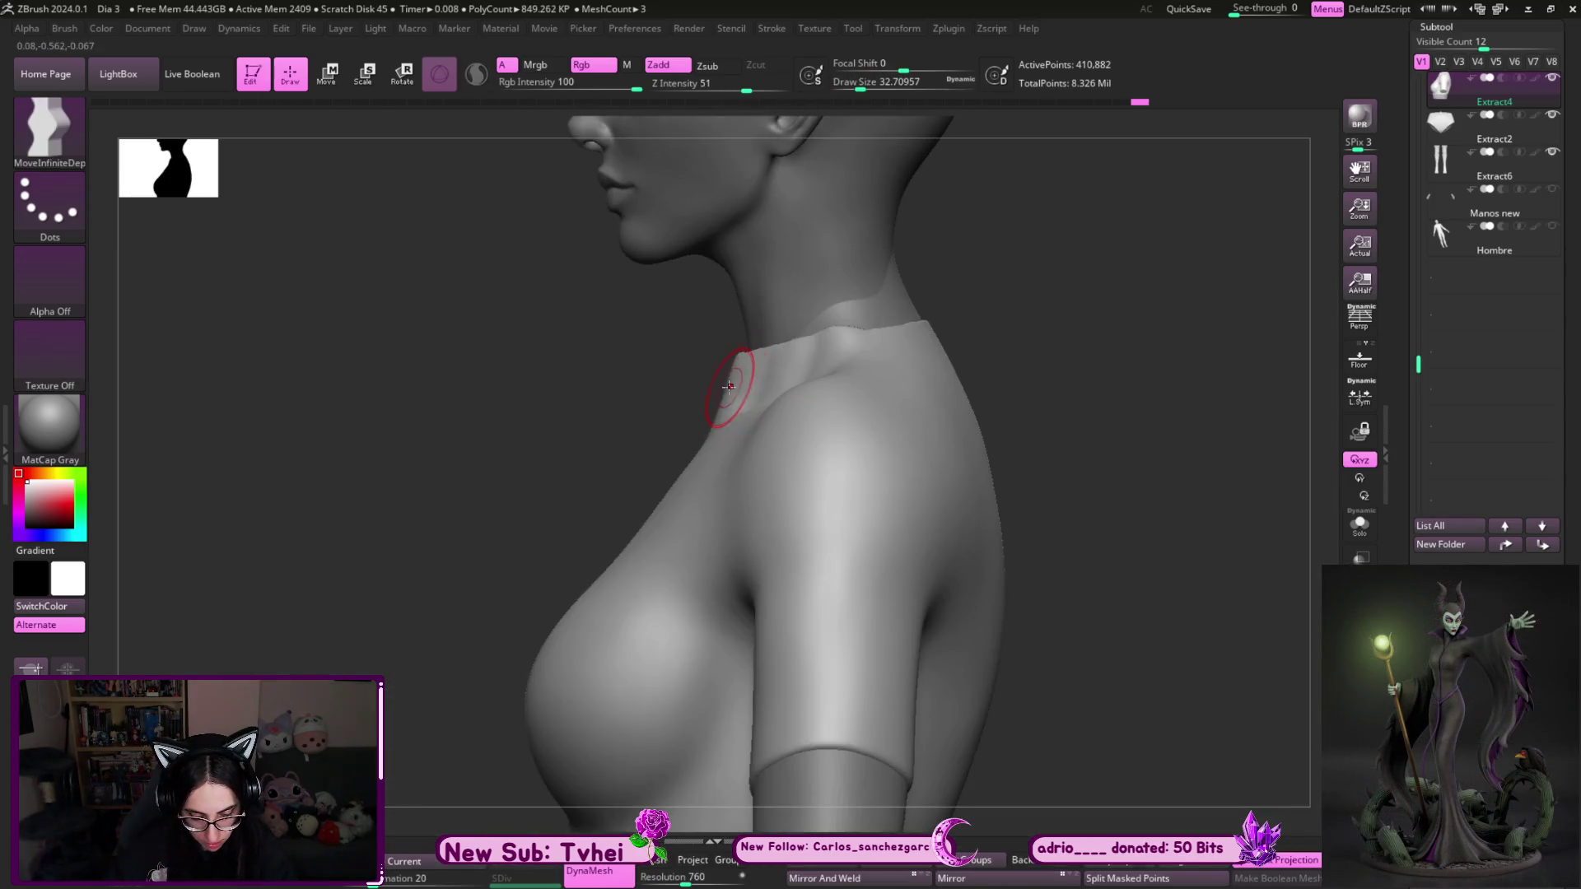
drag(725, 387, 724, 412)
key([)
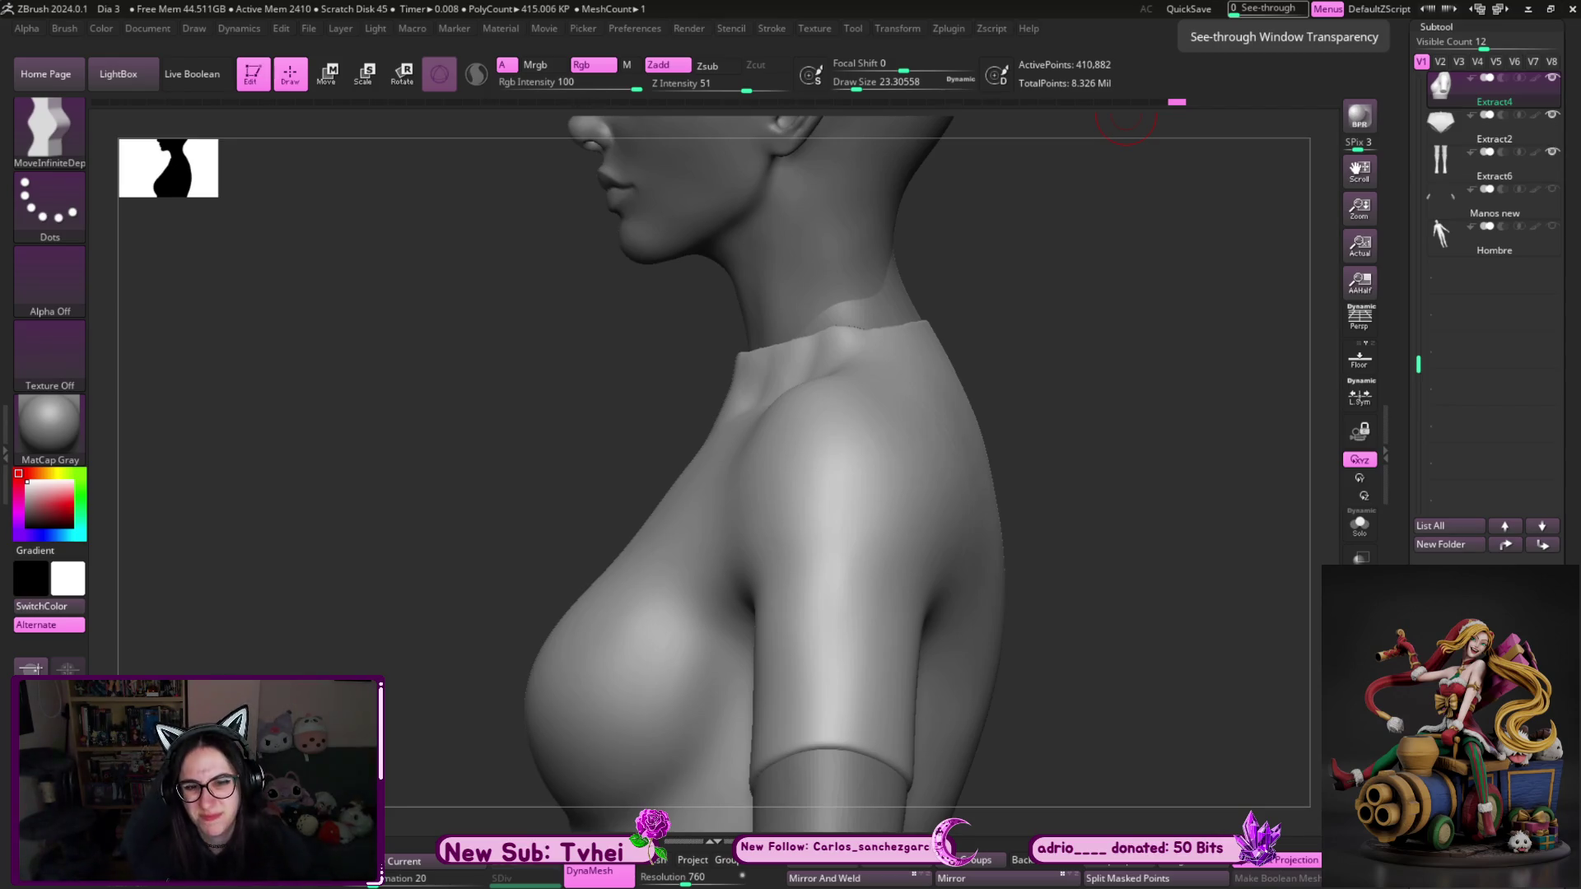
- Smooth the collar and enlarge the brush while viewing the shoulder in profile
drag(1090, 356, 935, 458)
key(shift)
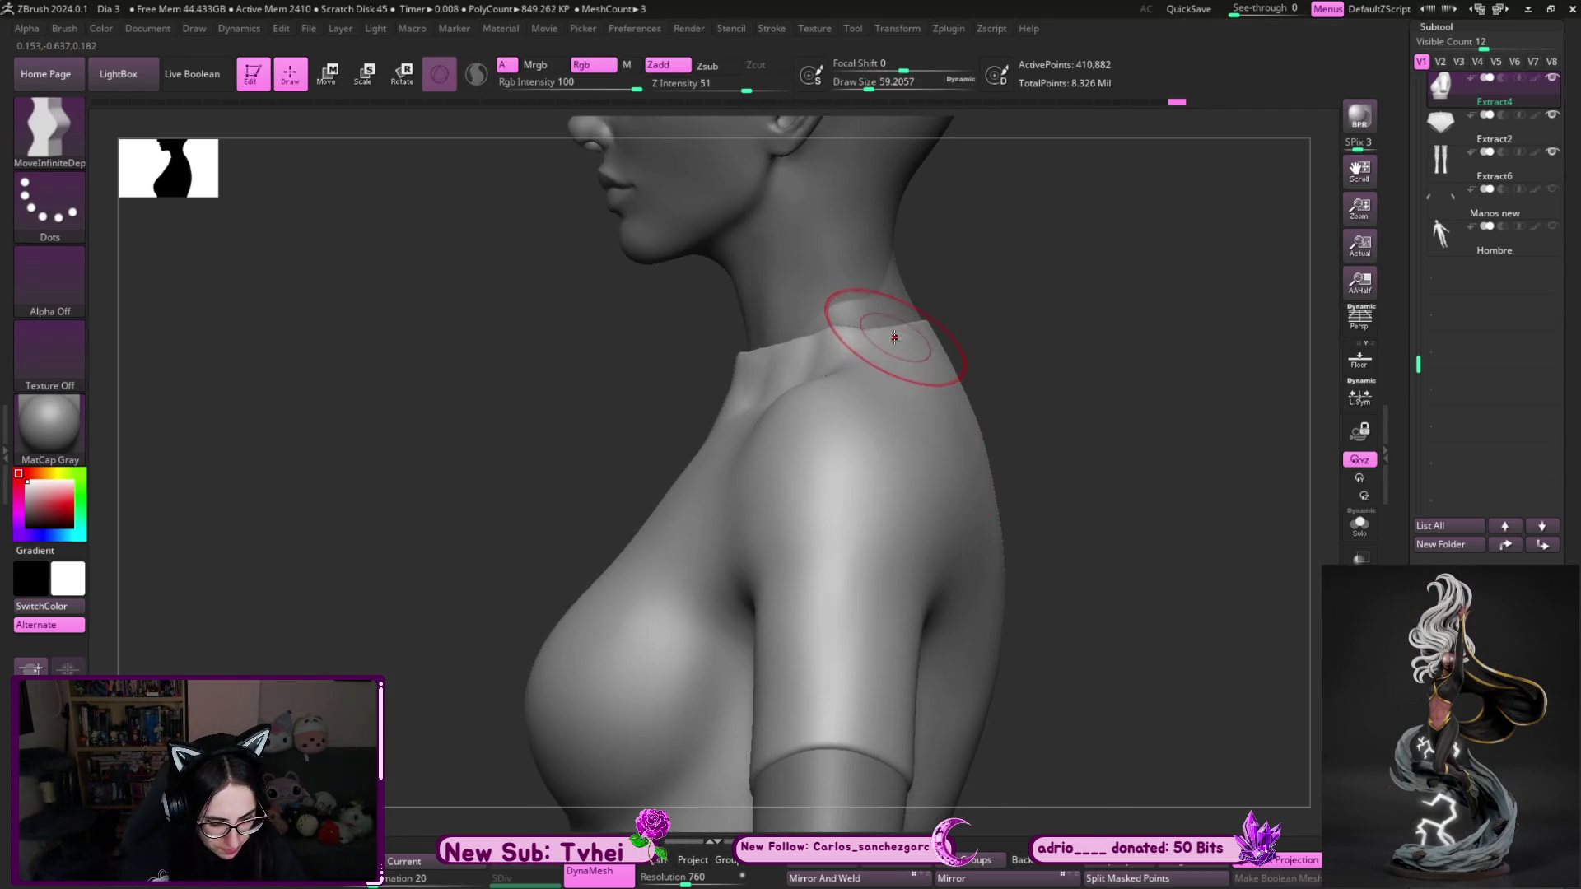
key(b)
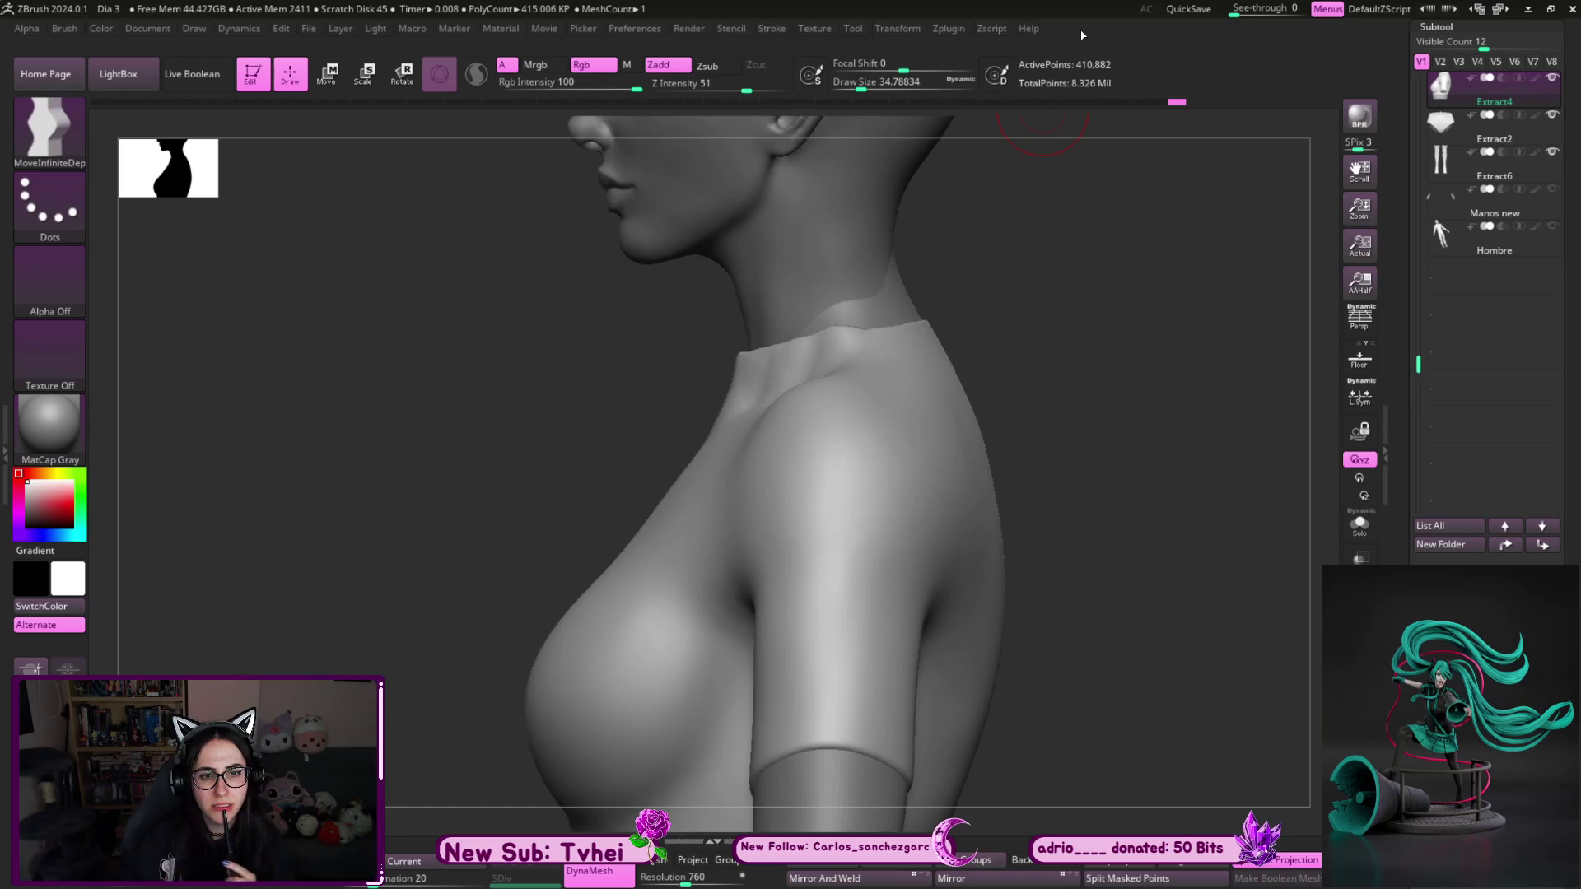
drag(1062, 247, 1019, 279)
key(s)
mouse_move(883, 272)
mouse_down()
mouse_move(934, 265)
mouse_move(924, 253)
mouse_move(945, 240)
mouse_up()
mouse_move(1023, 201)
mouse_down()
mouse_move(1055, 155)
mouse_move(1002, 247)
mouse_up()
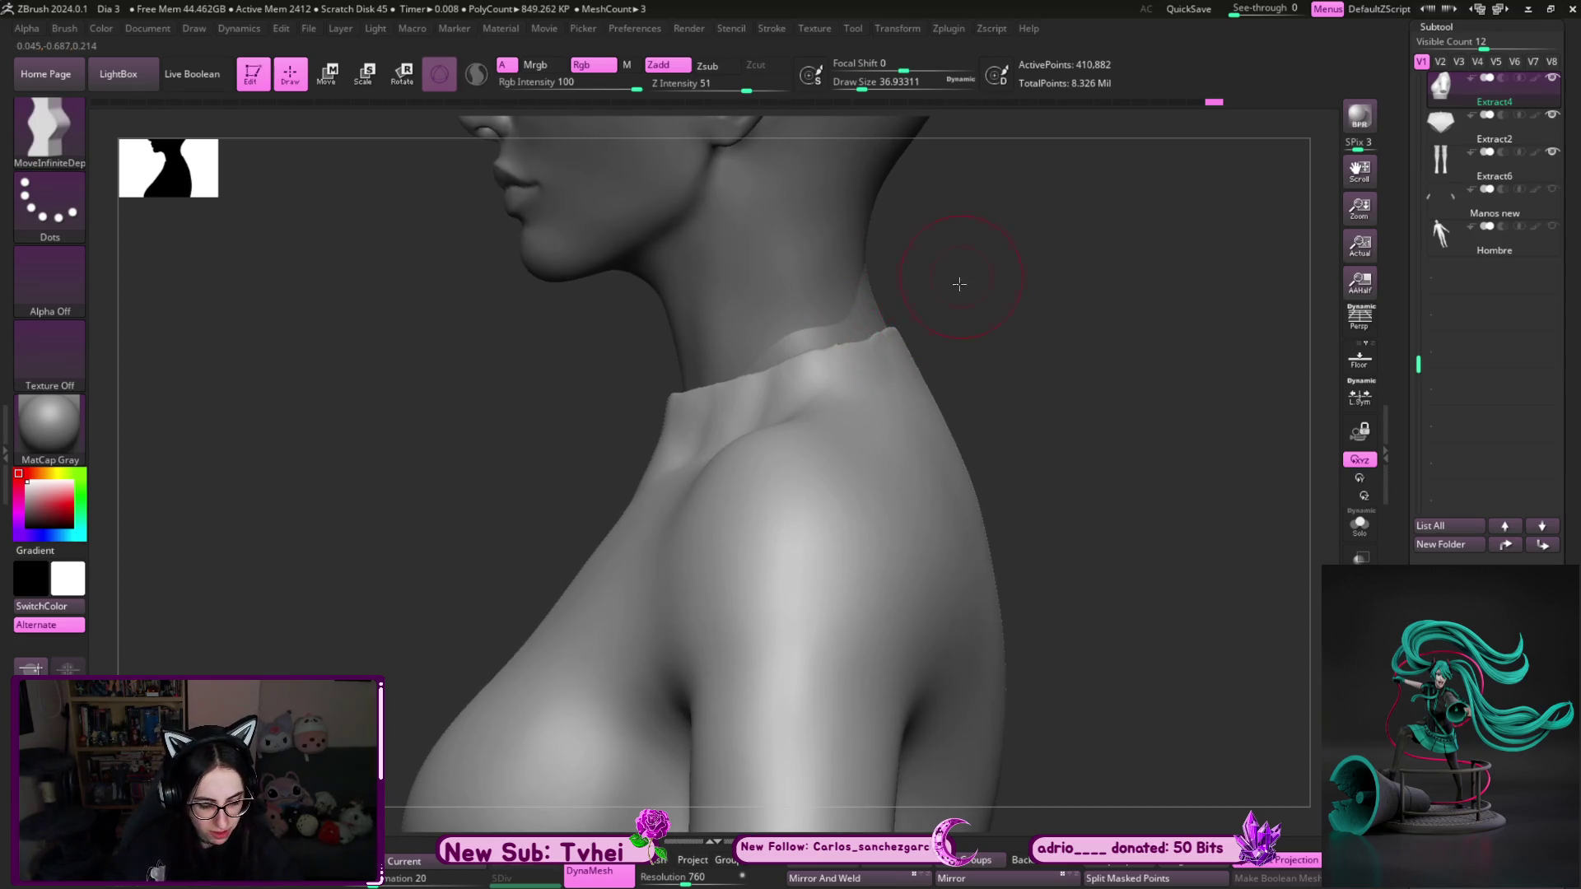
drag(960, 280, 848, 352)
- Smooth inside the collar with a smaller brush, then return to a front view
key(bracketleft)
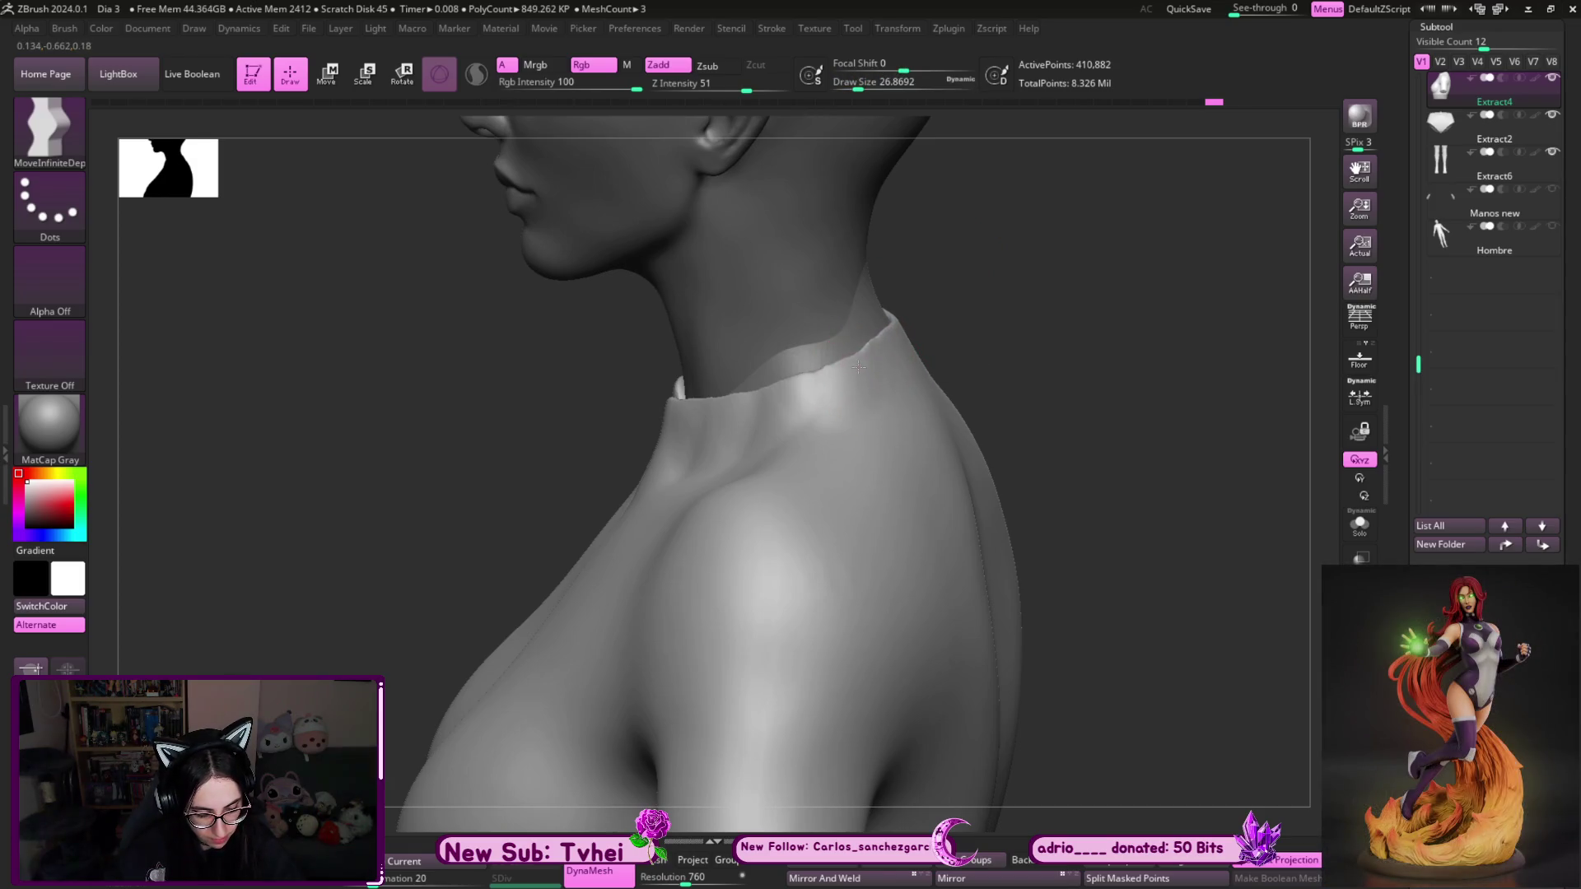
drag(945, 314, 970, 387)
key(shift)
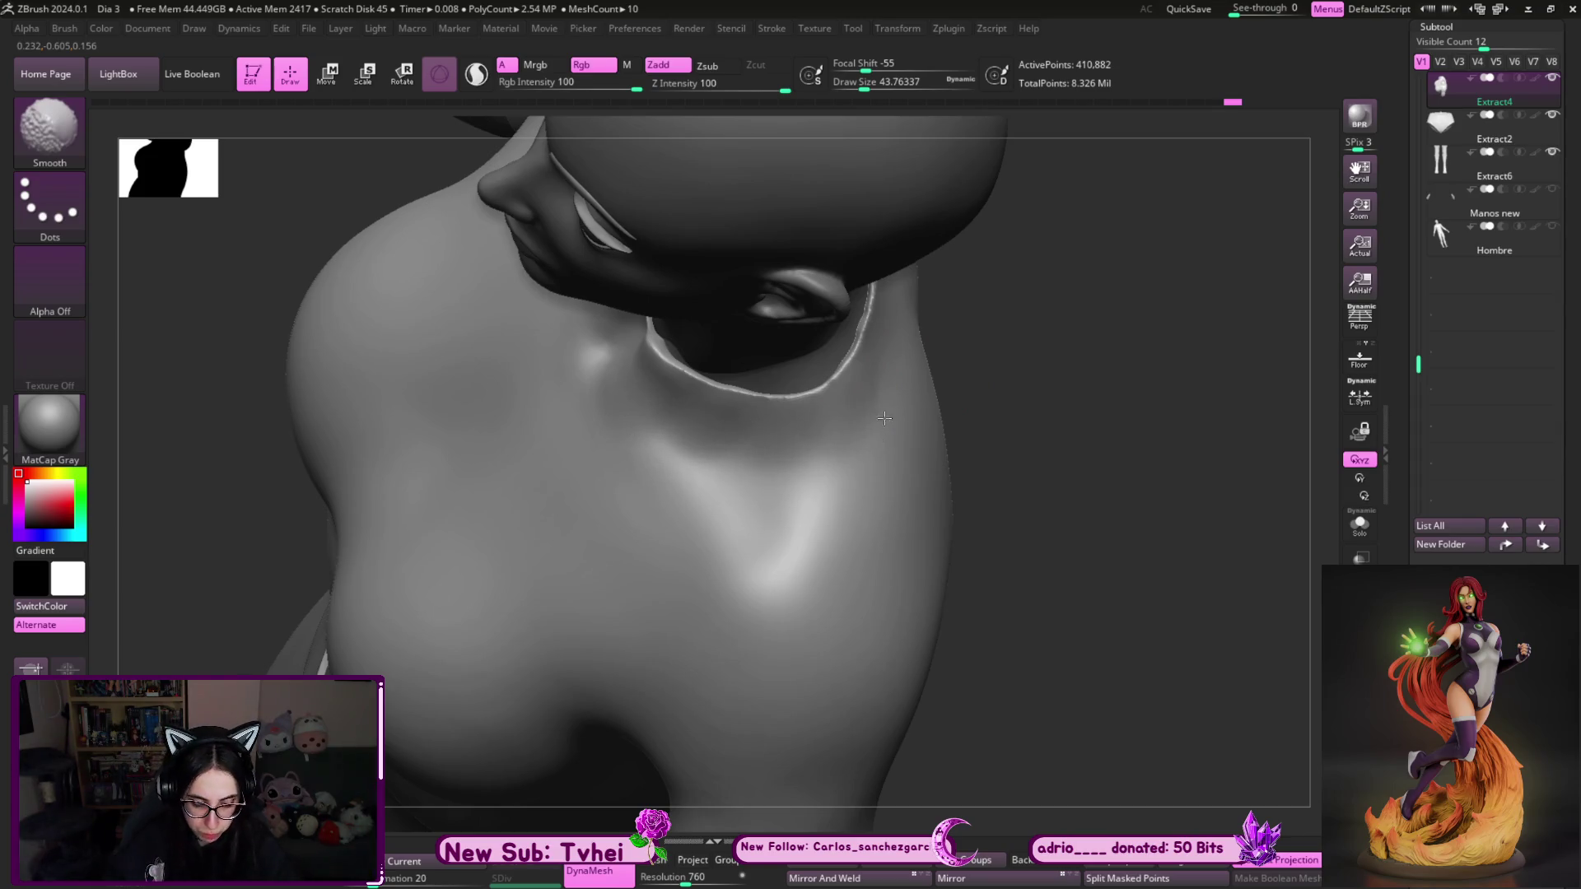
mouse_move(930, 457)
mouse_down()
mouse_move(1094, 416)
mouse_move(1139, 370)
mouse_move(970, 413)
mouse_up()
key(s)
drag(779, 469, 794, 461)
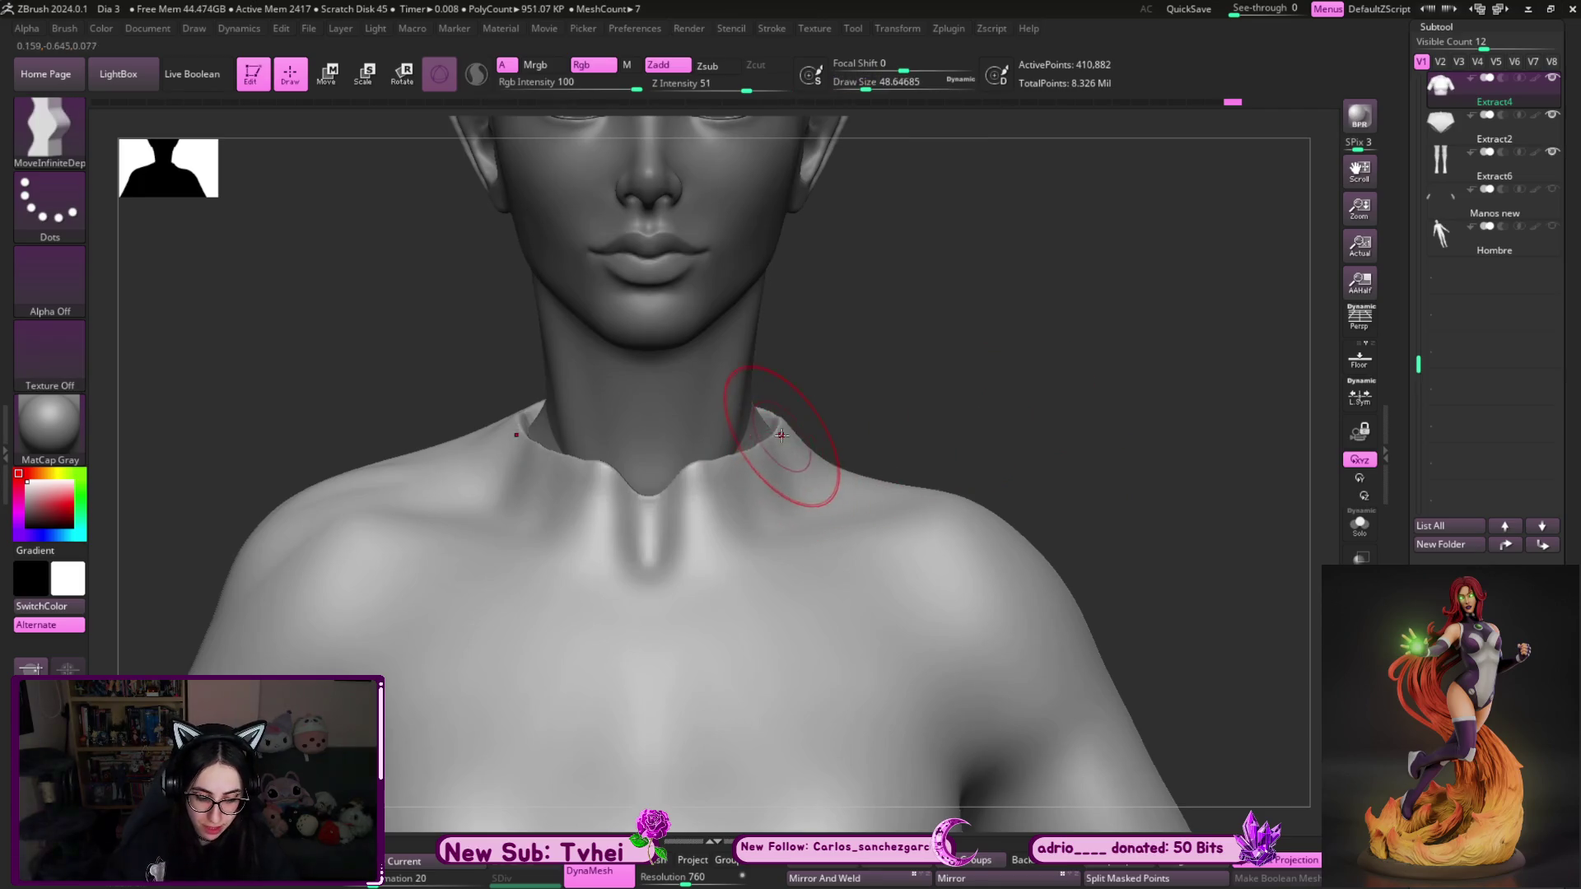
key(bracketleft)
key(bracketleft)
key(bracketleft)
- Pull up the collar edge beside the neck and deepen the dip at the front
drag(737, 447, 724, 442)
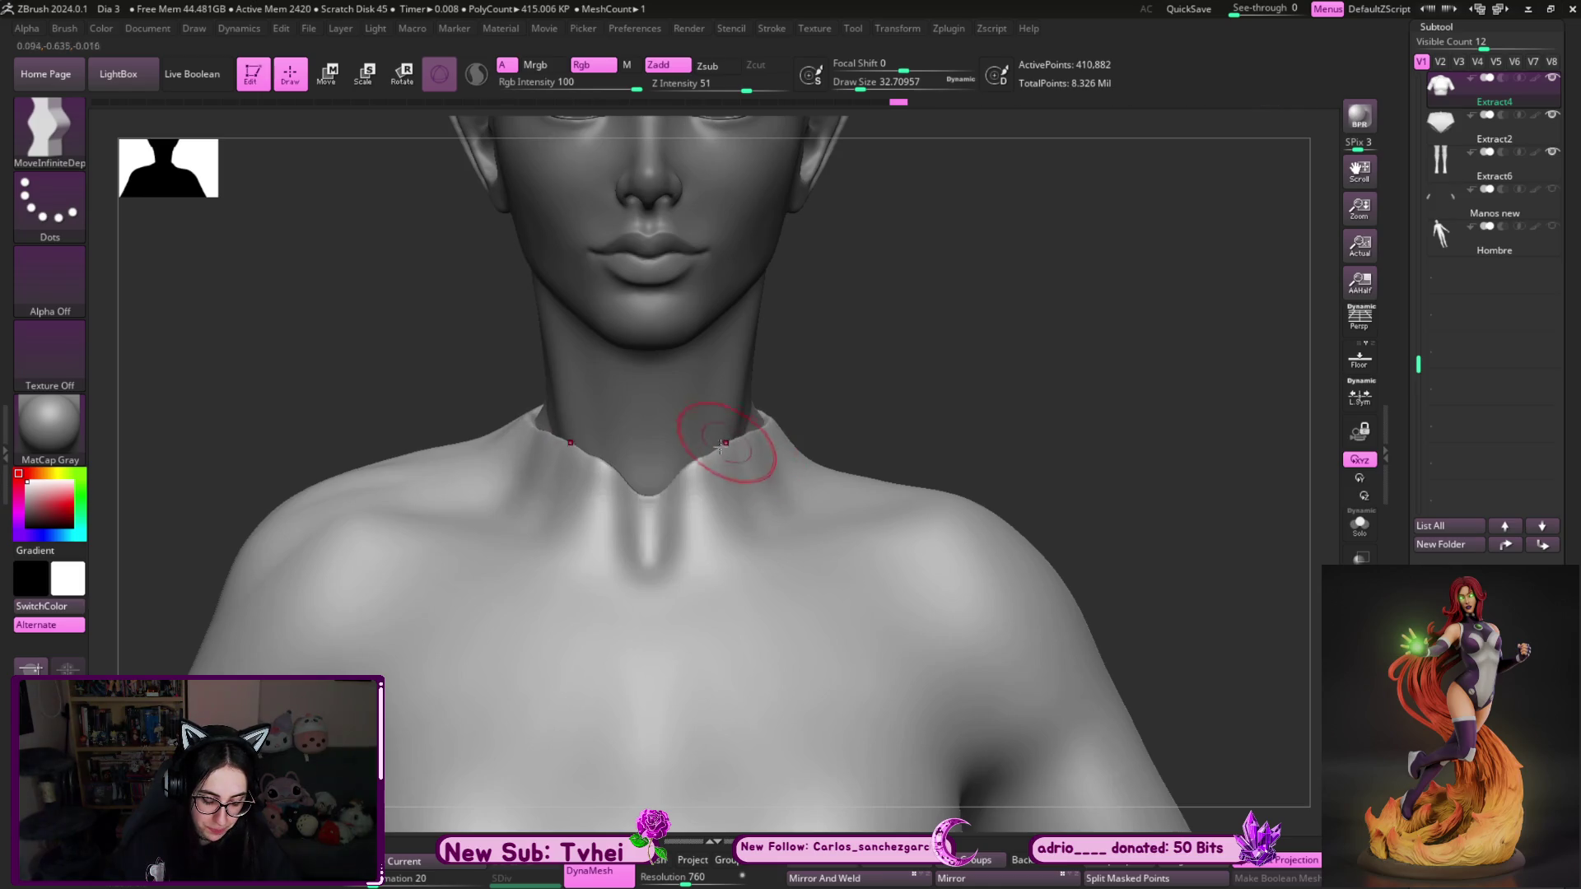
drag(674, 521, 648, 516)
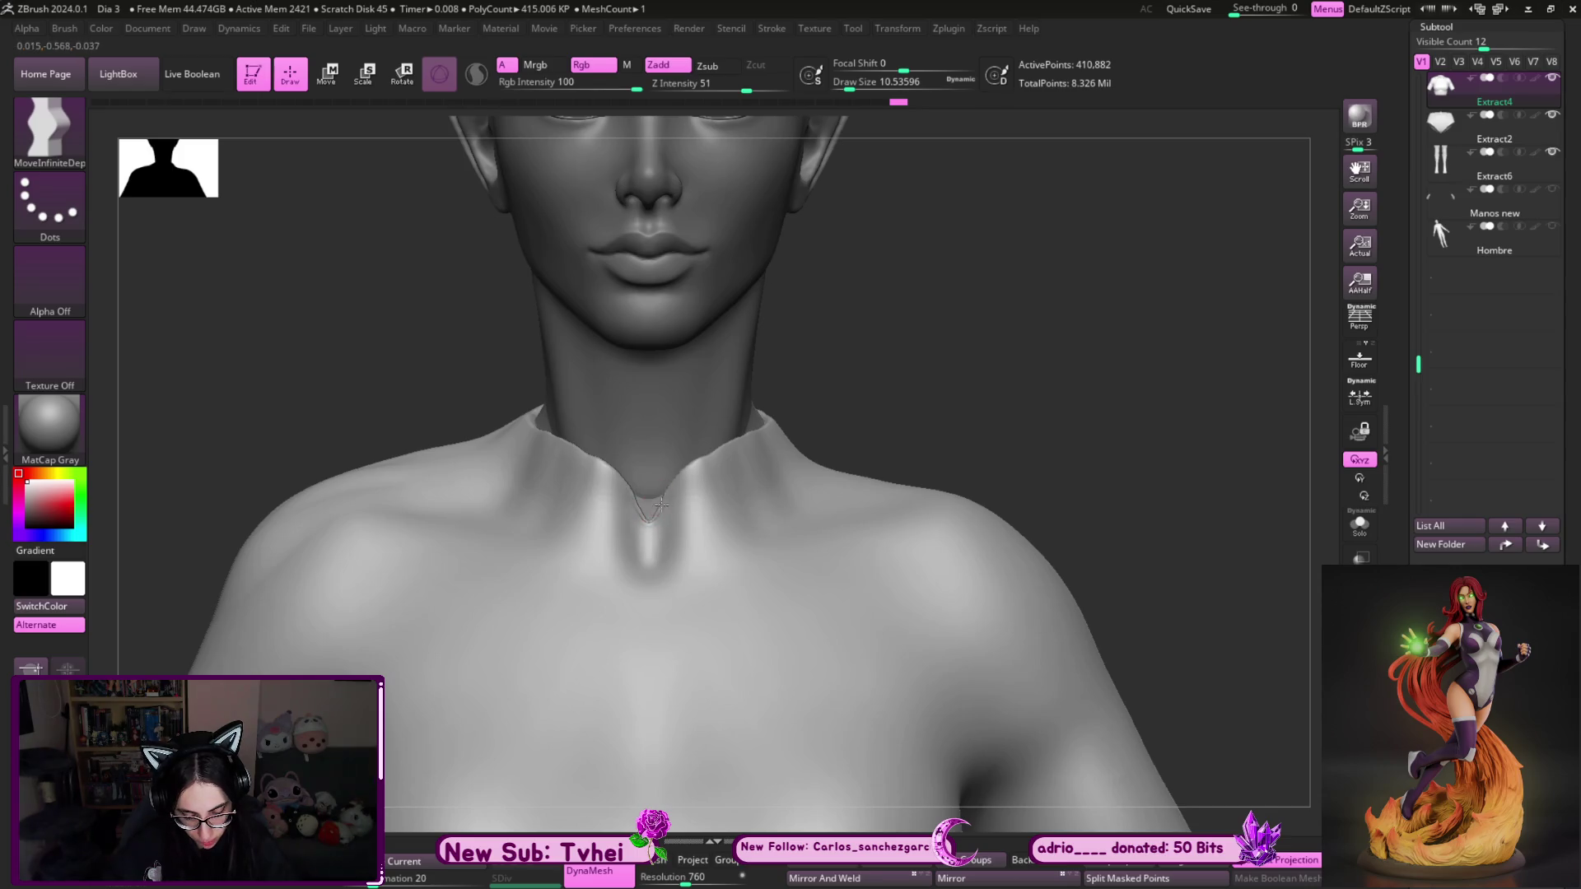
key(])
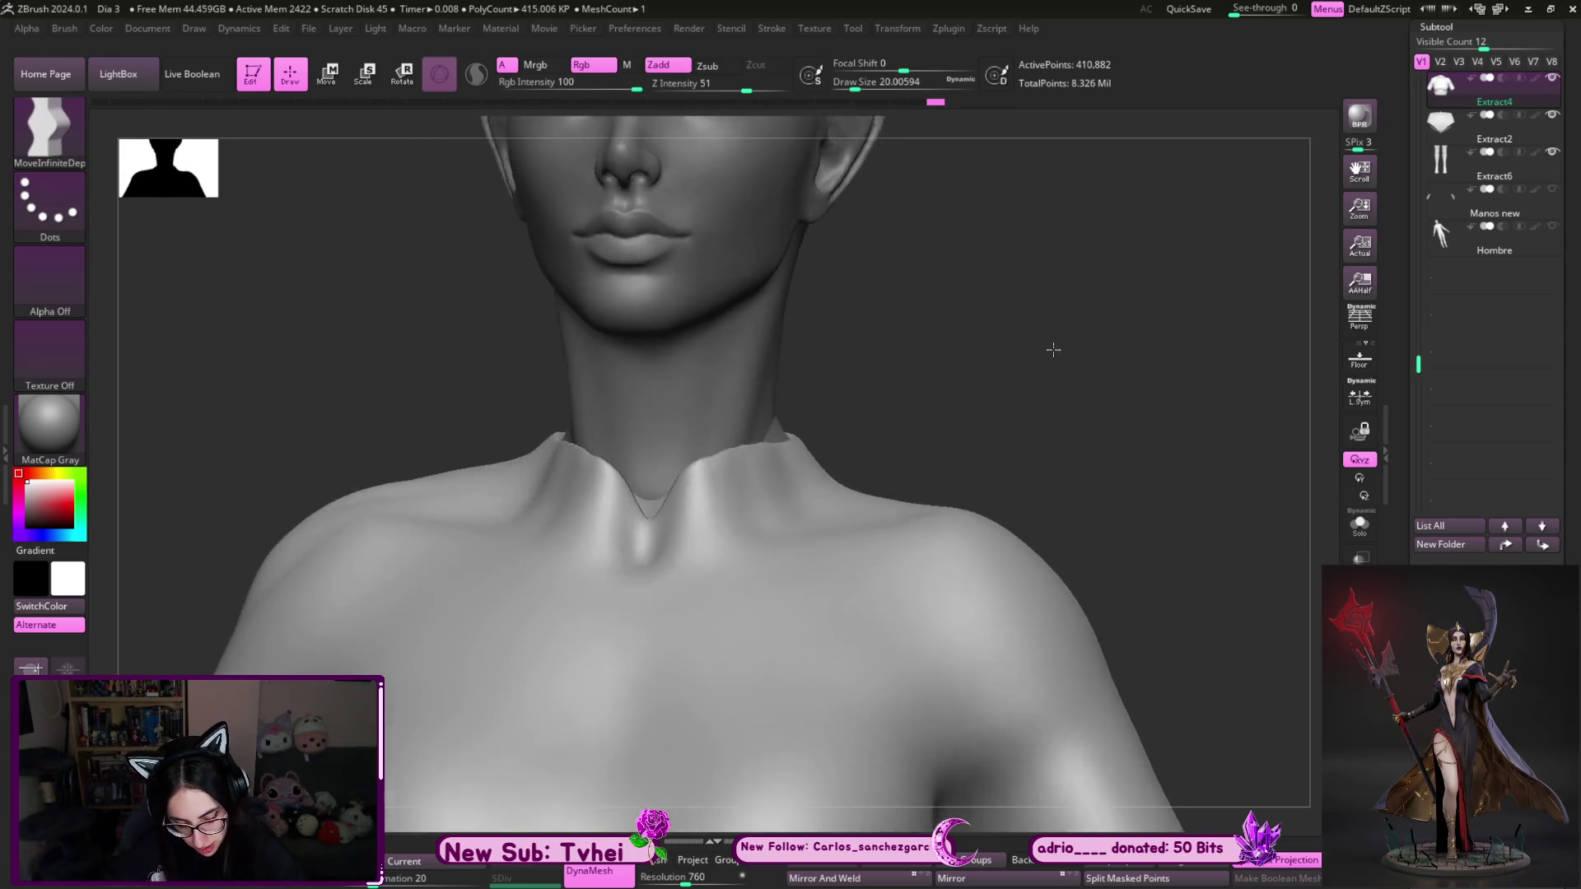
key(])
key(bracketleft)
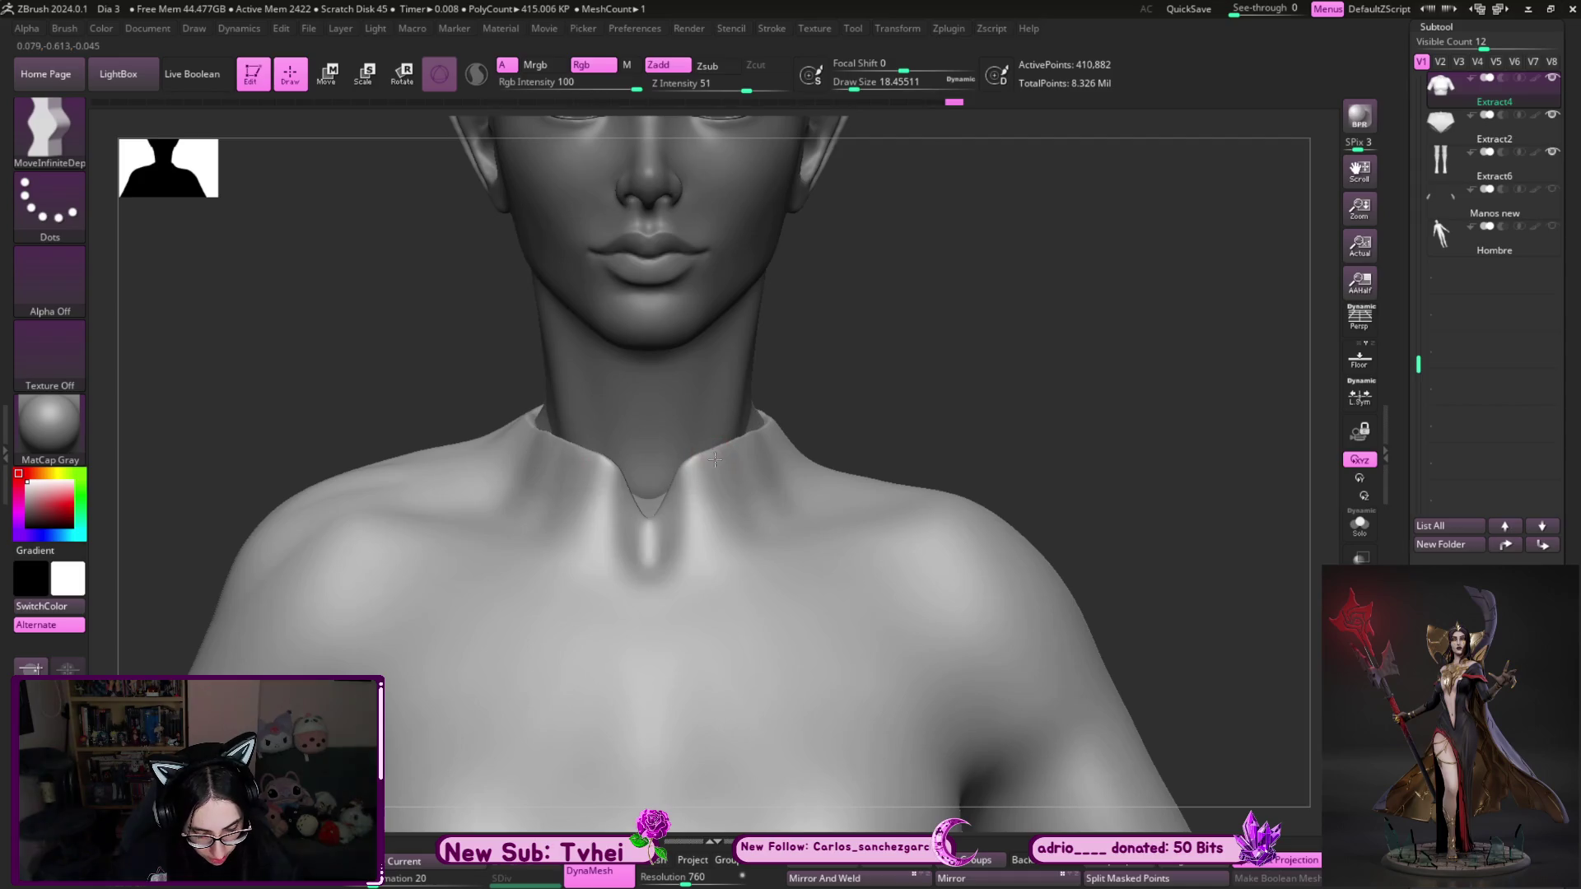
- DynaMesh the top to even its geometry and select the hPolish brush
mouse_move(962, 340)
mouse_down()
mouse_move(864, 377)
mouse_move(1023, 357)
mouse_move(864, 442)
mouse_up()
key(bracketright)
key(bracketright)
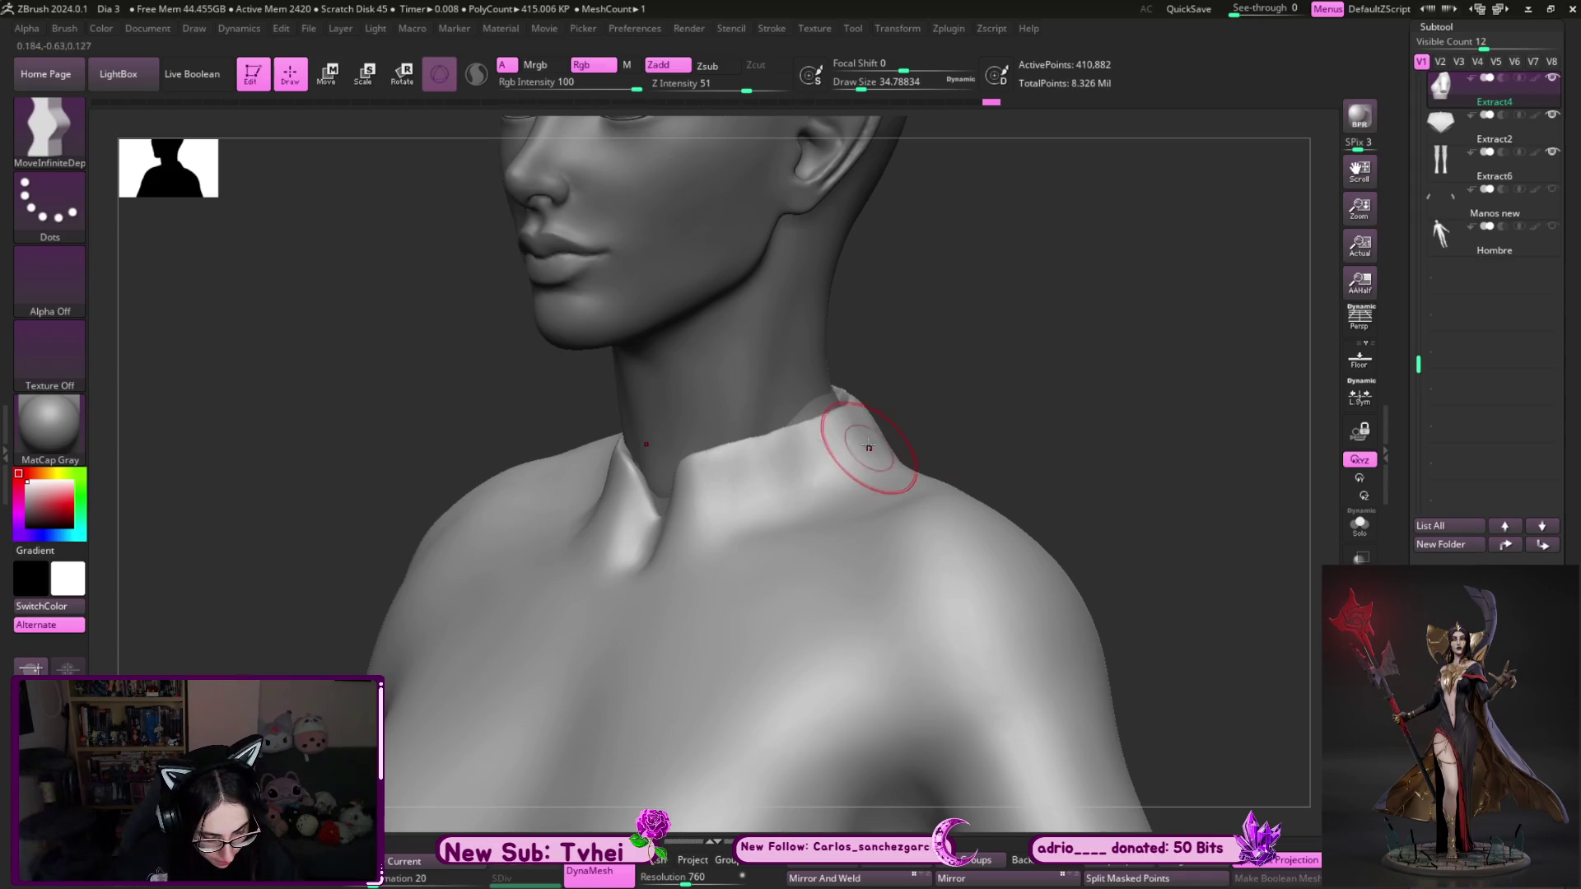
key(bracketleft)
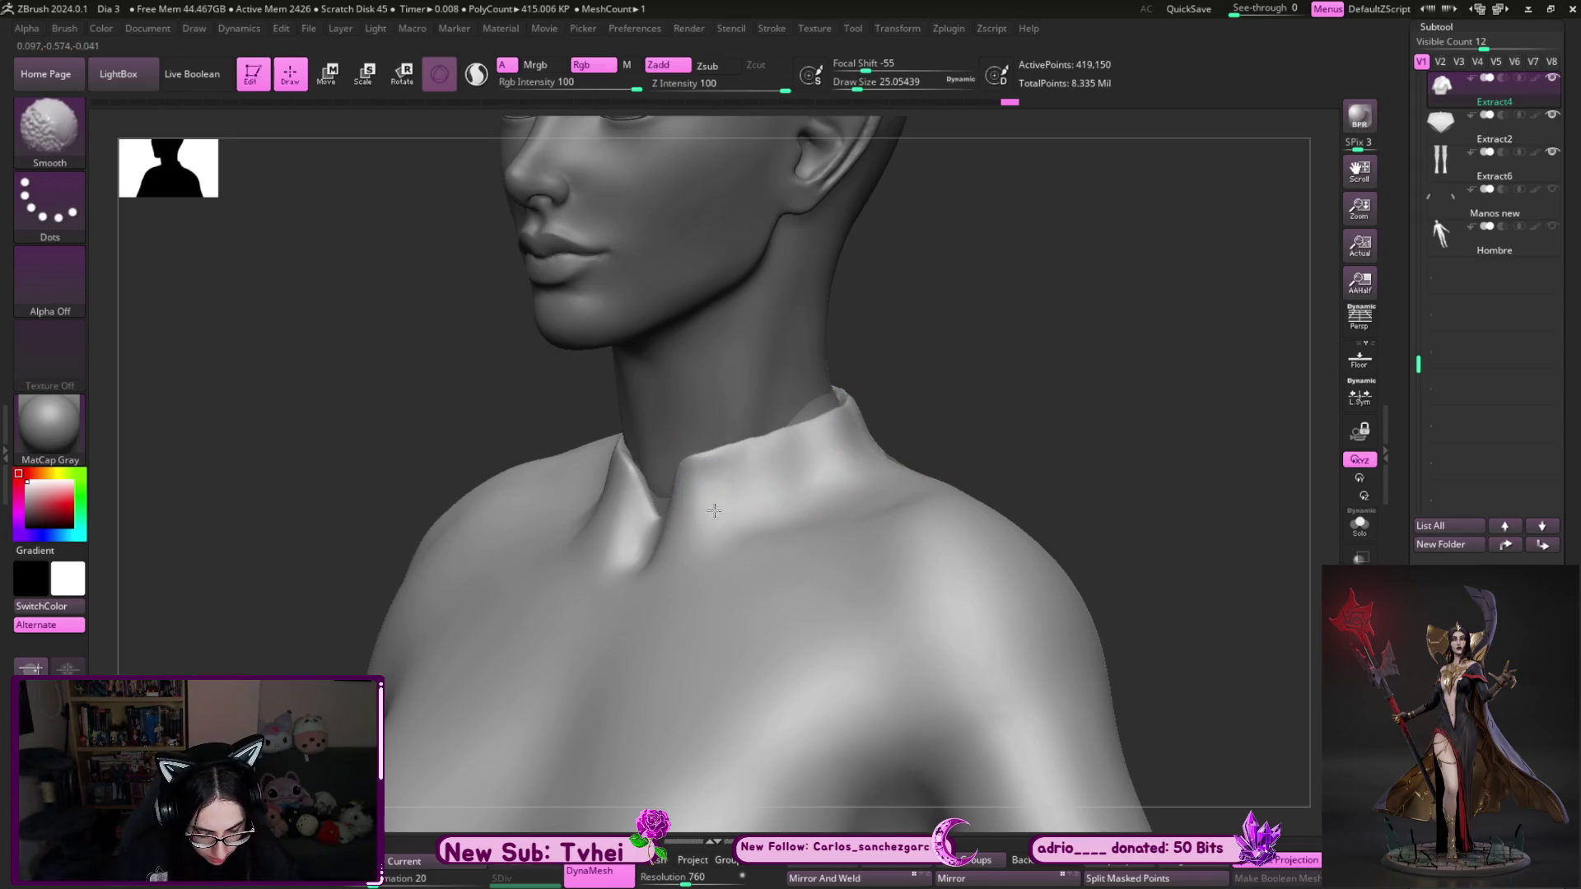
mouse_move(987, 354)
ctrl+mouse_down()
mouse_move(840, 424)
mouse_move(873, 419)
mouse_move(858, 414)
ctrl+mouse_up()
key(b)
key(h)
key(p)
- Smooth away the small bump on the chest with the Smooth brush
drag(993, 356, 885, 405)
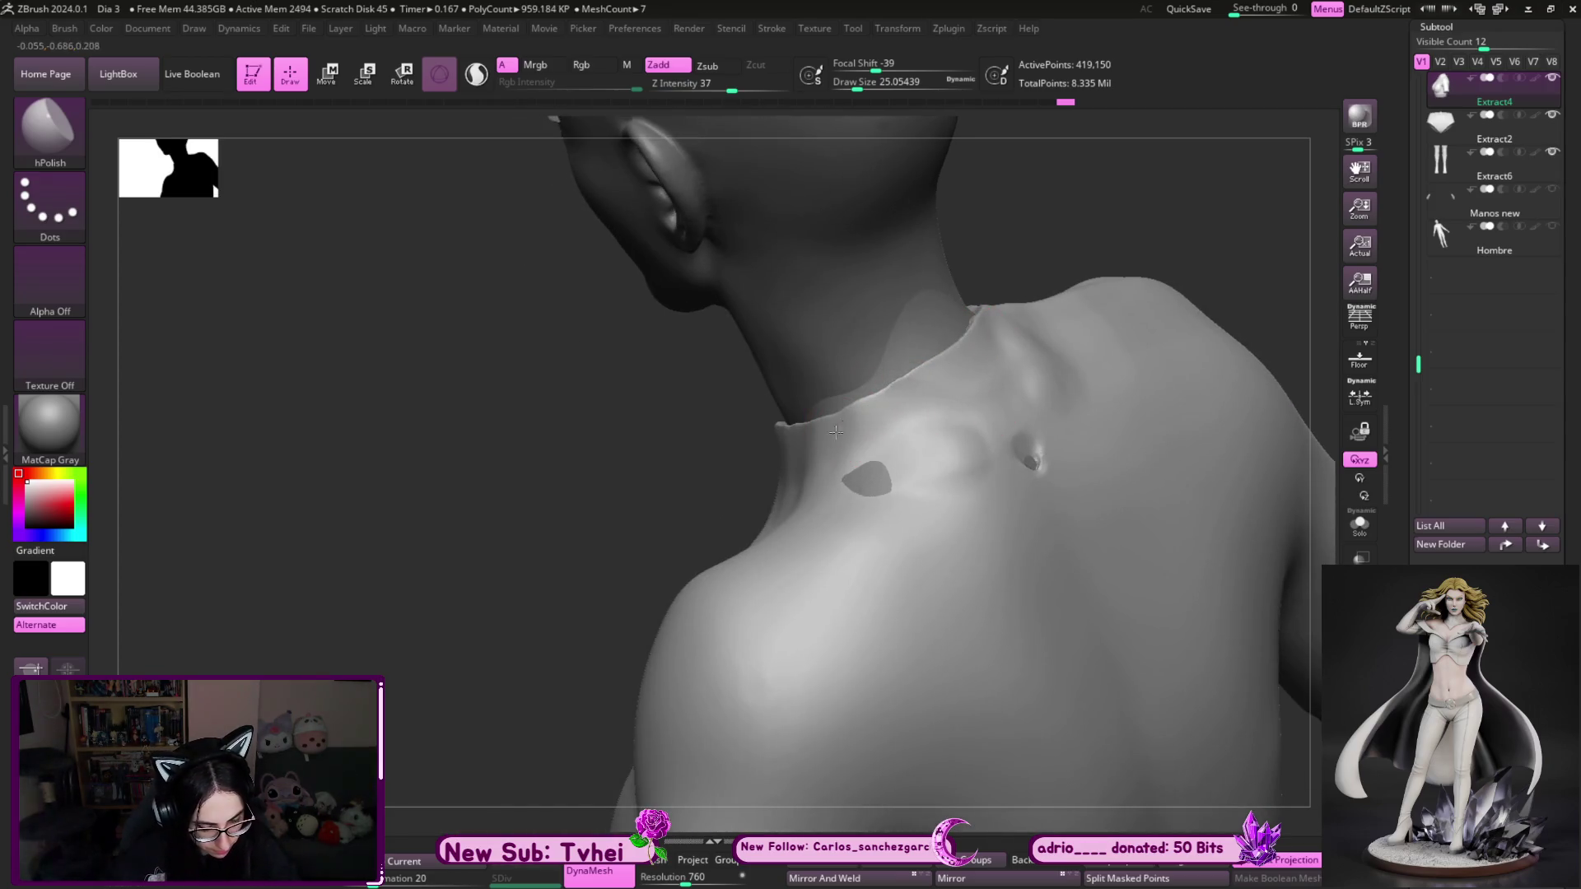
drag(1088, 224, 1149, 268)
drag(1105, 364, 902, 354)
key(b)
key(m)
key(v)
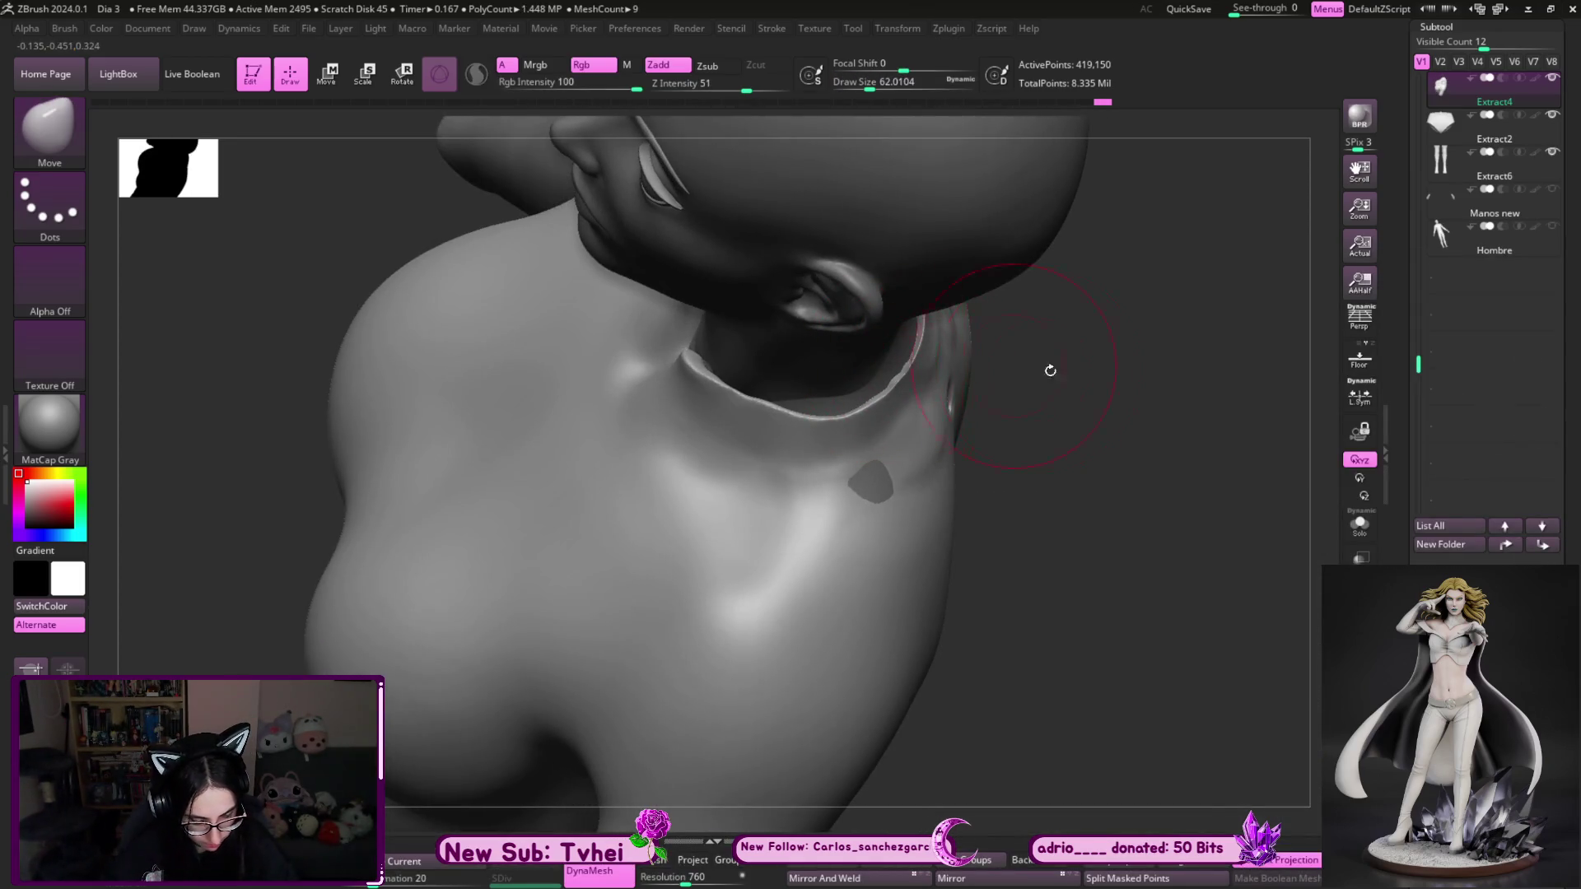
key(b)
key(s)
key(m)
drag(1125, 406, 1087, 413)
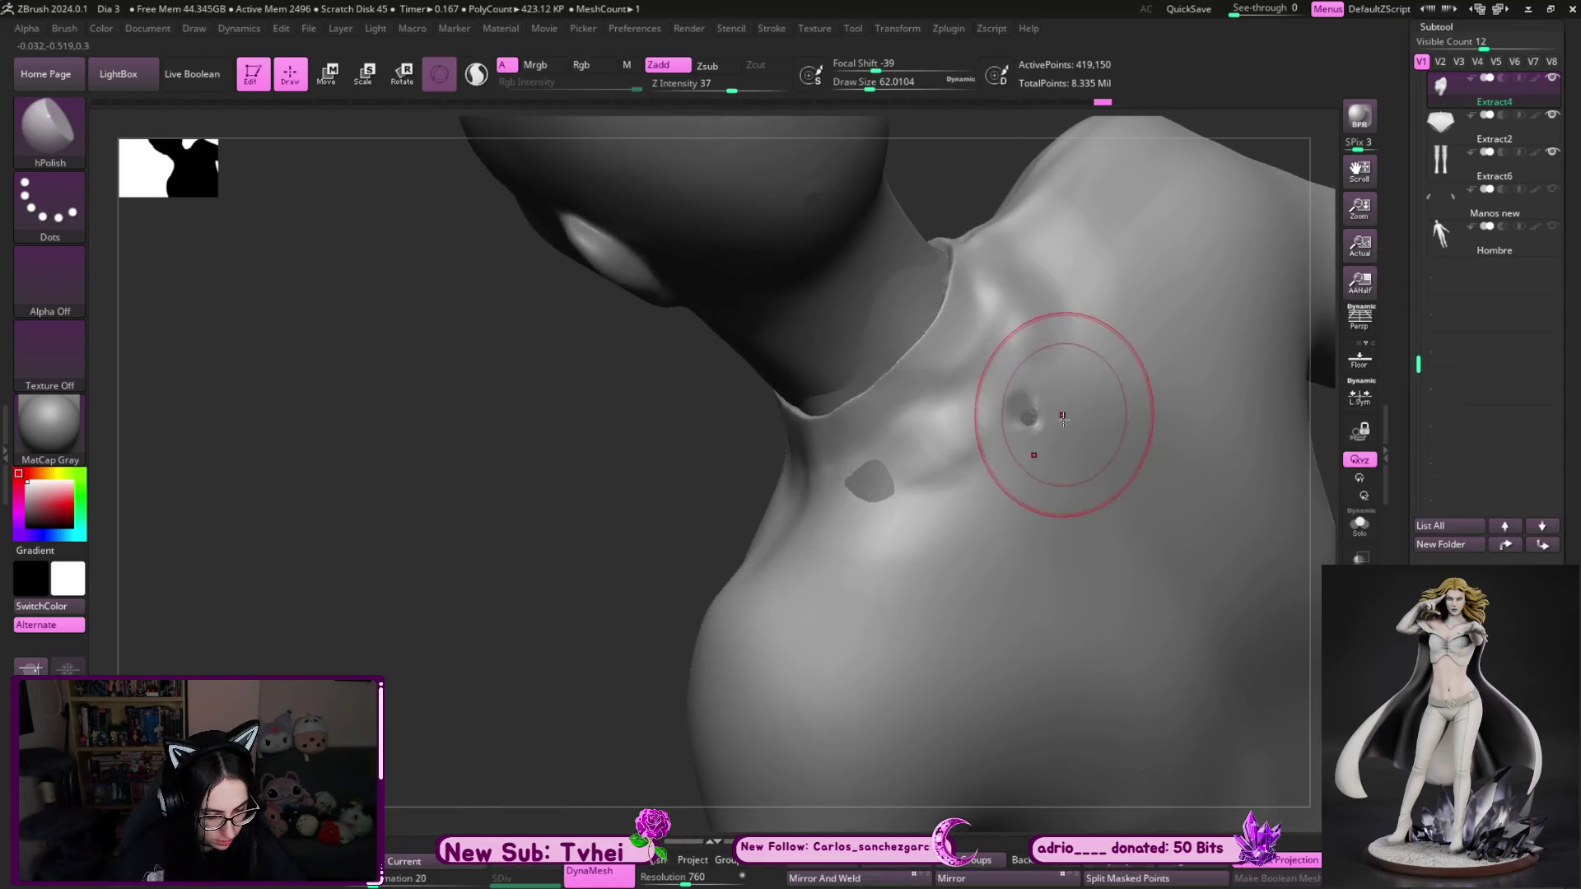
right_drag(752, 582, 363, 593)
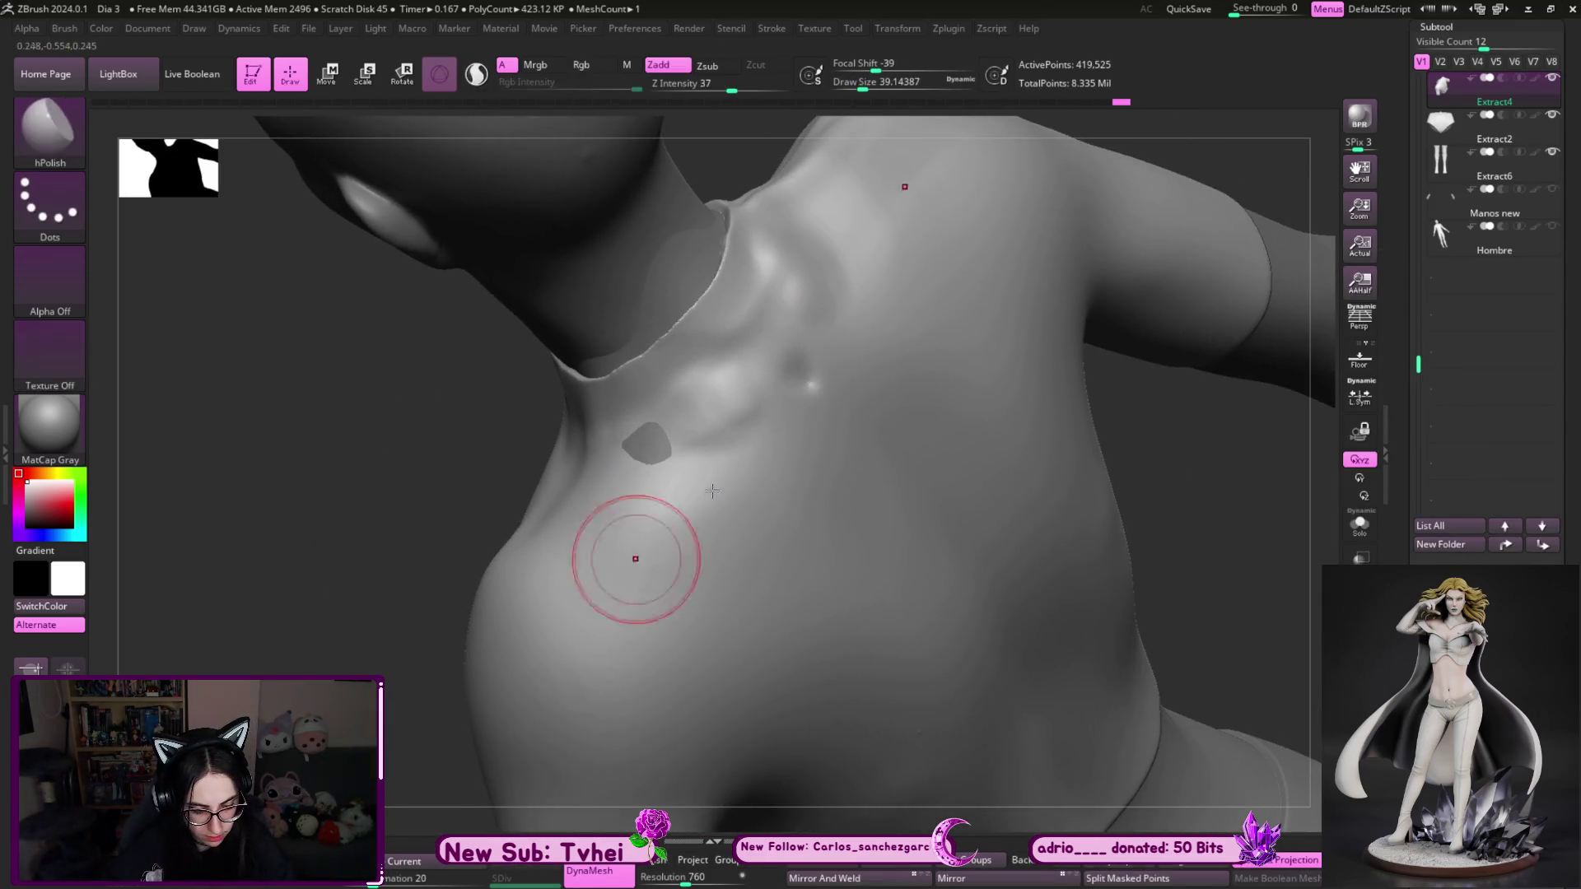
drag(805, 409, 813, 396)
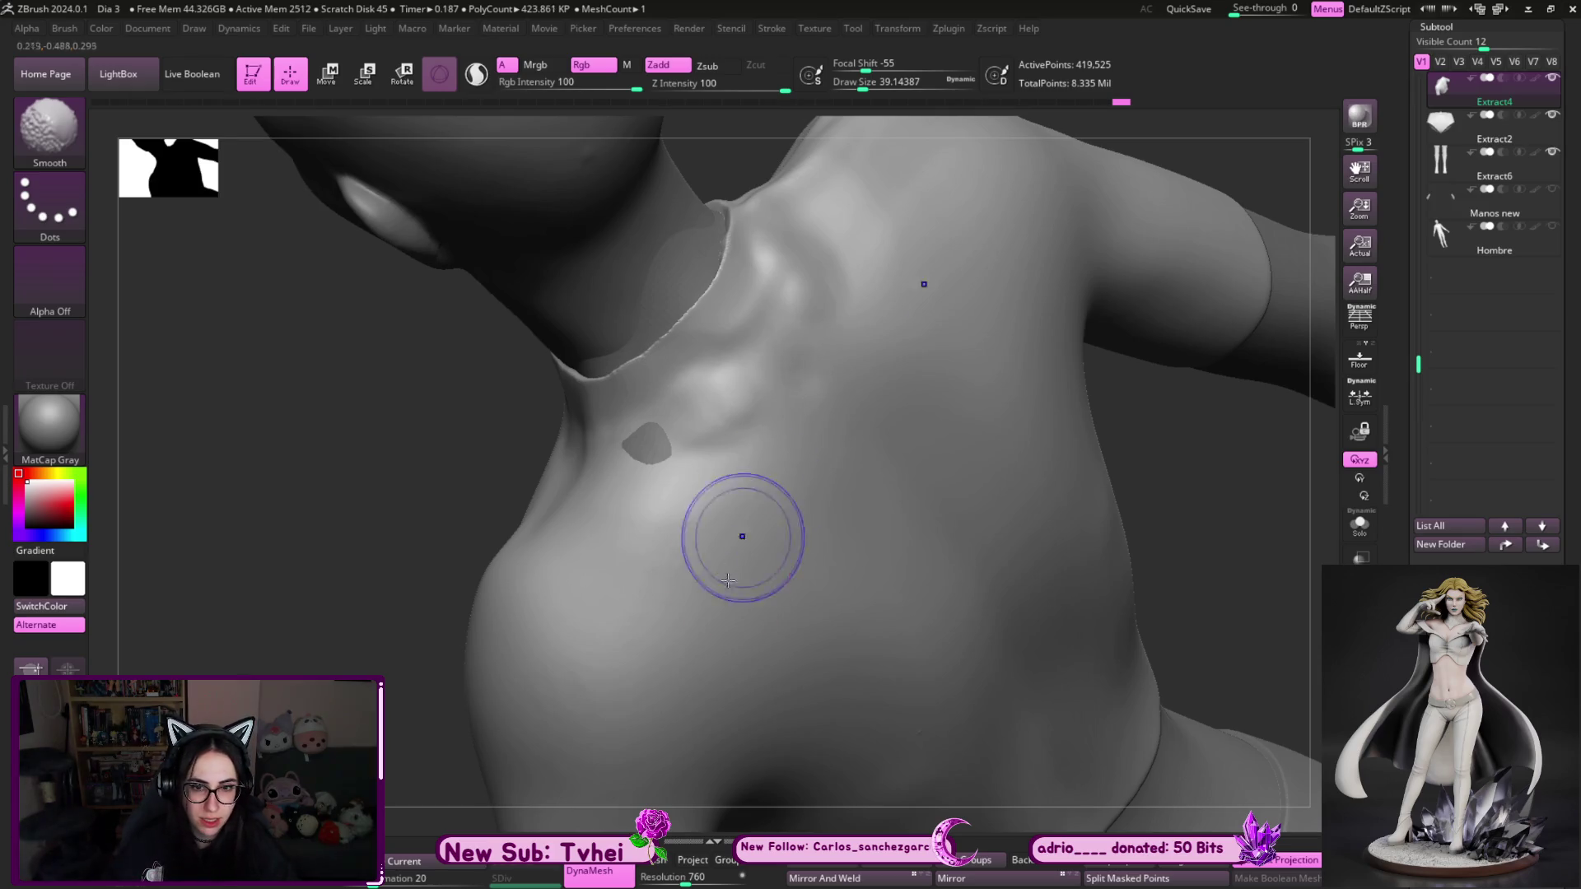
- Polish the surface around the collarbone with hPolish
key(b)
key(h)
key(p)
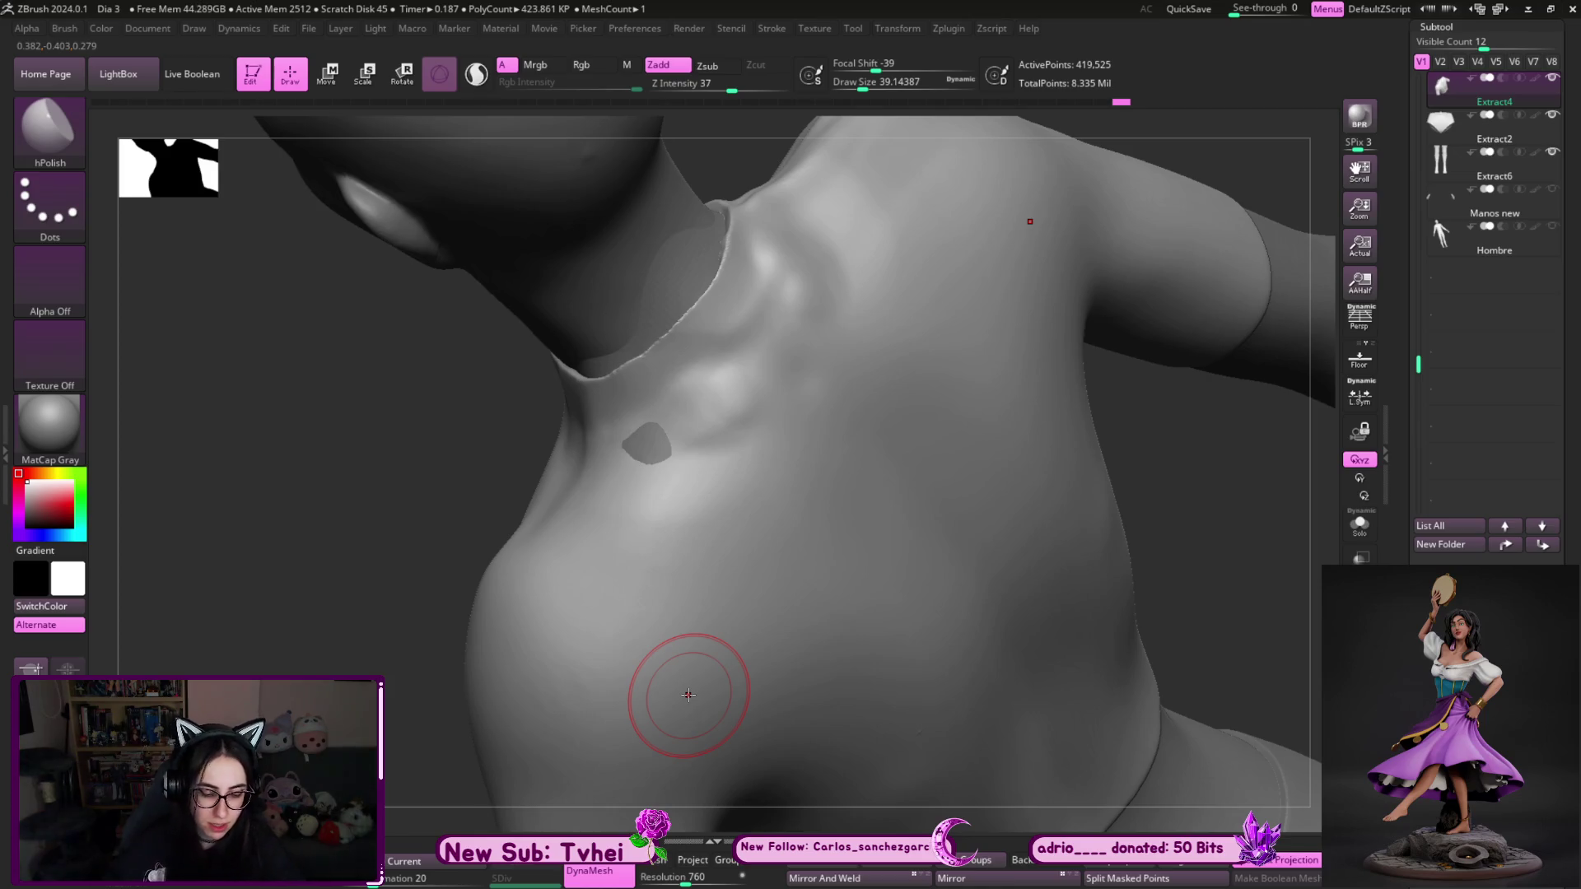
key(space)
mouse_move(816, 356)
mouse_down()
mouse_move(804, 240)
mouse_move(769, 363)
mouse_move(789, 358)
mouse_up()
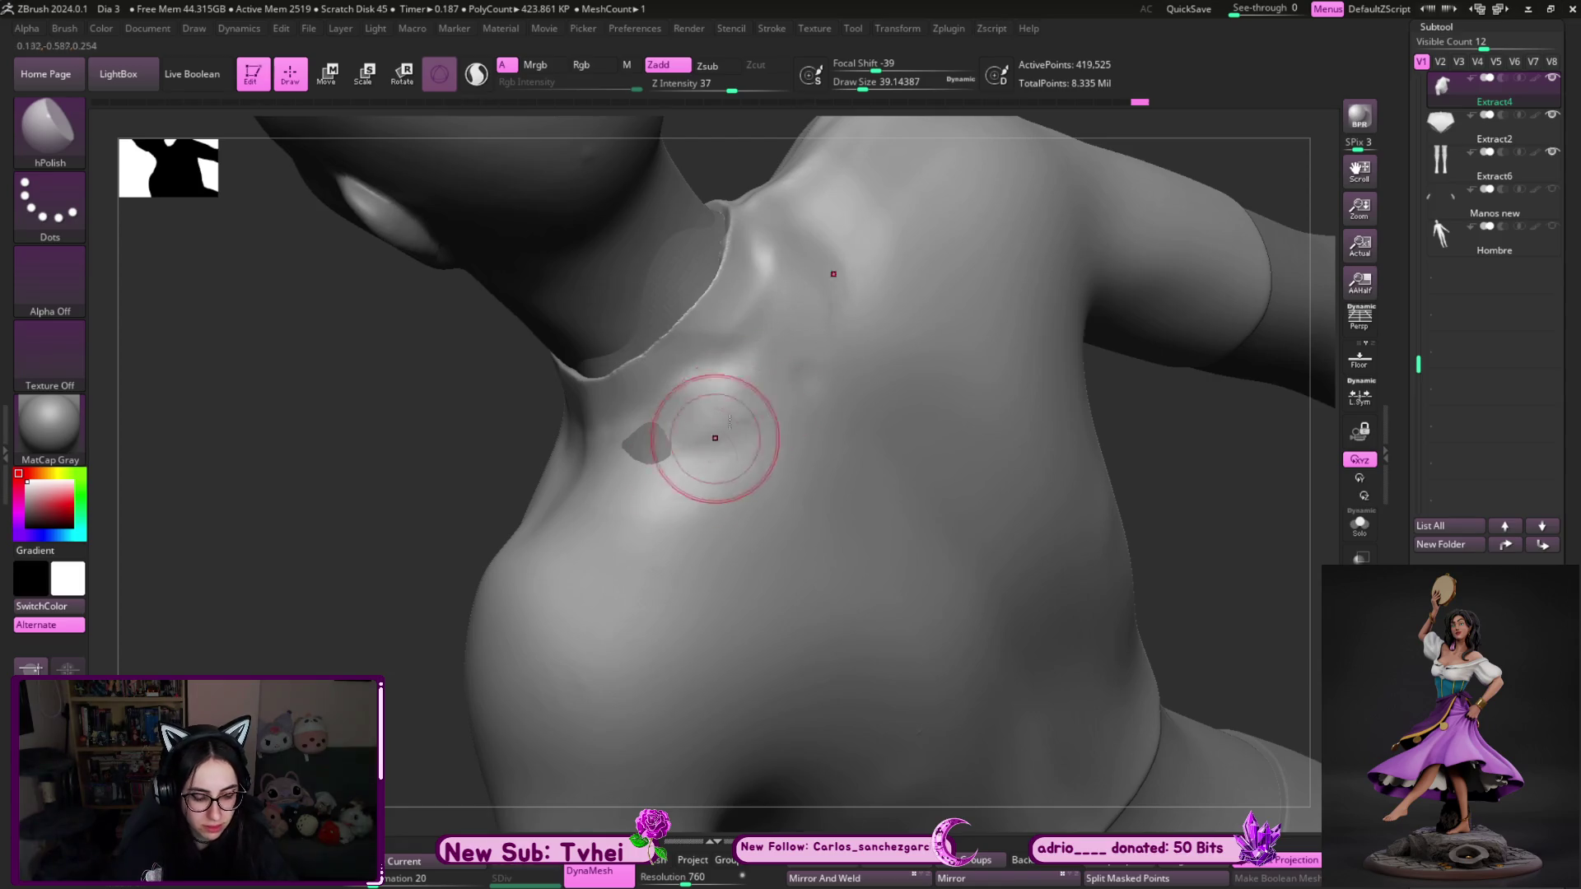
- DynaMesh the top to close the collarbone hole, then Mirror And Weld it
mouse_move(1127, 584)
ctrl+mouse_down()
mouse_move(1217, 529)
mouse_move(1182, 466)
mouse_move(1213, 476)
mouse_move(1166, 526)
ctrl+mouse_up()
click(968, 883)
click(823, 878)
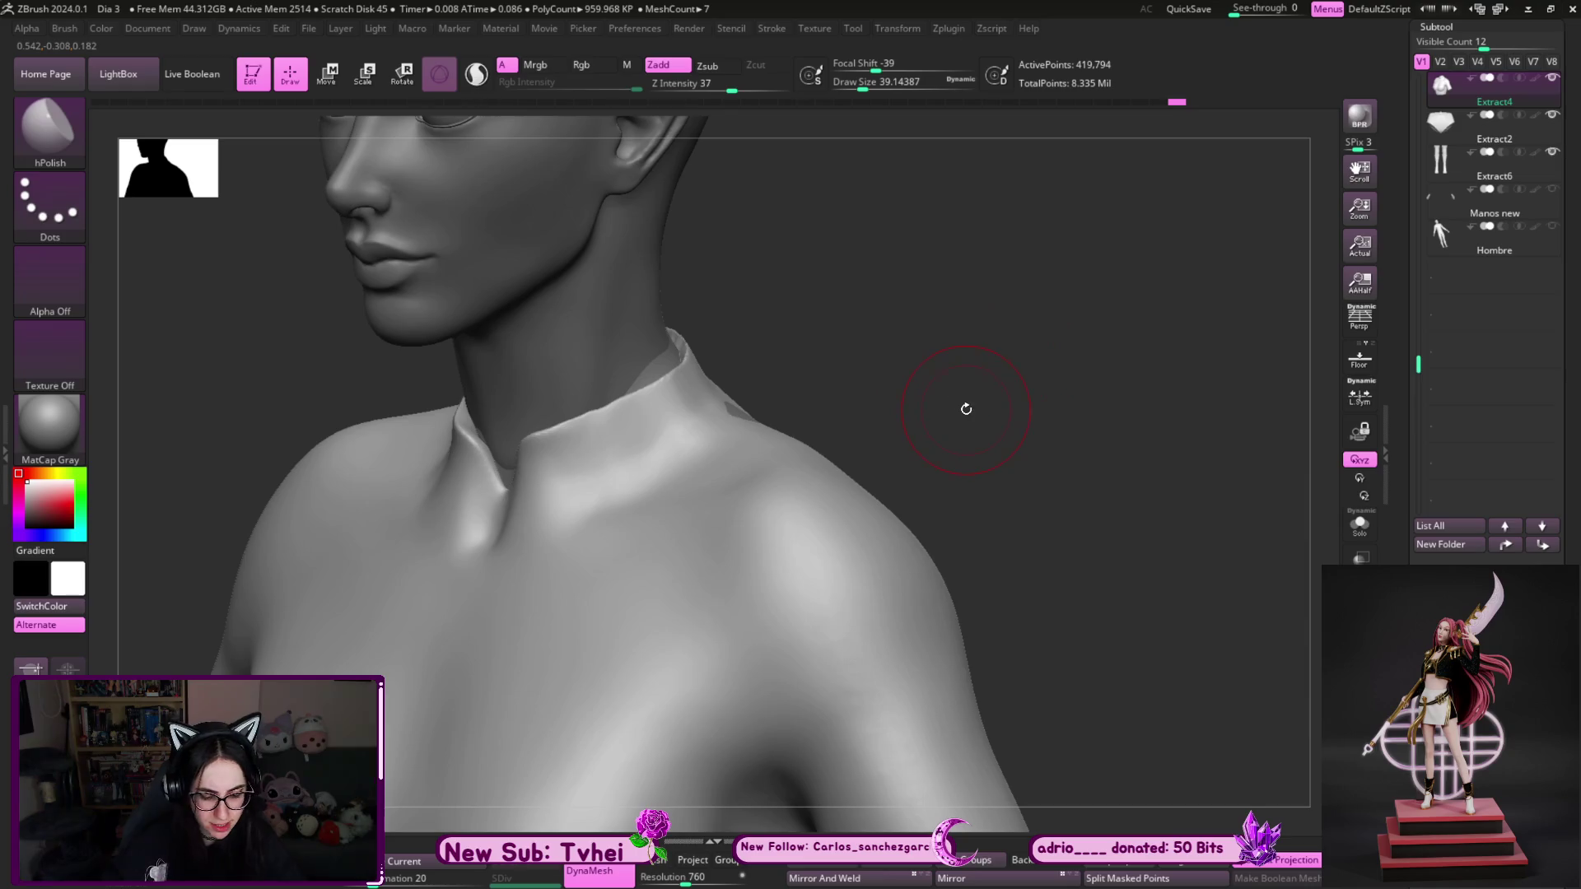
- Select the Move brush and enlarge it to about 48
key(b)
key(m)
key(v)
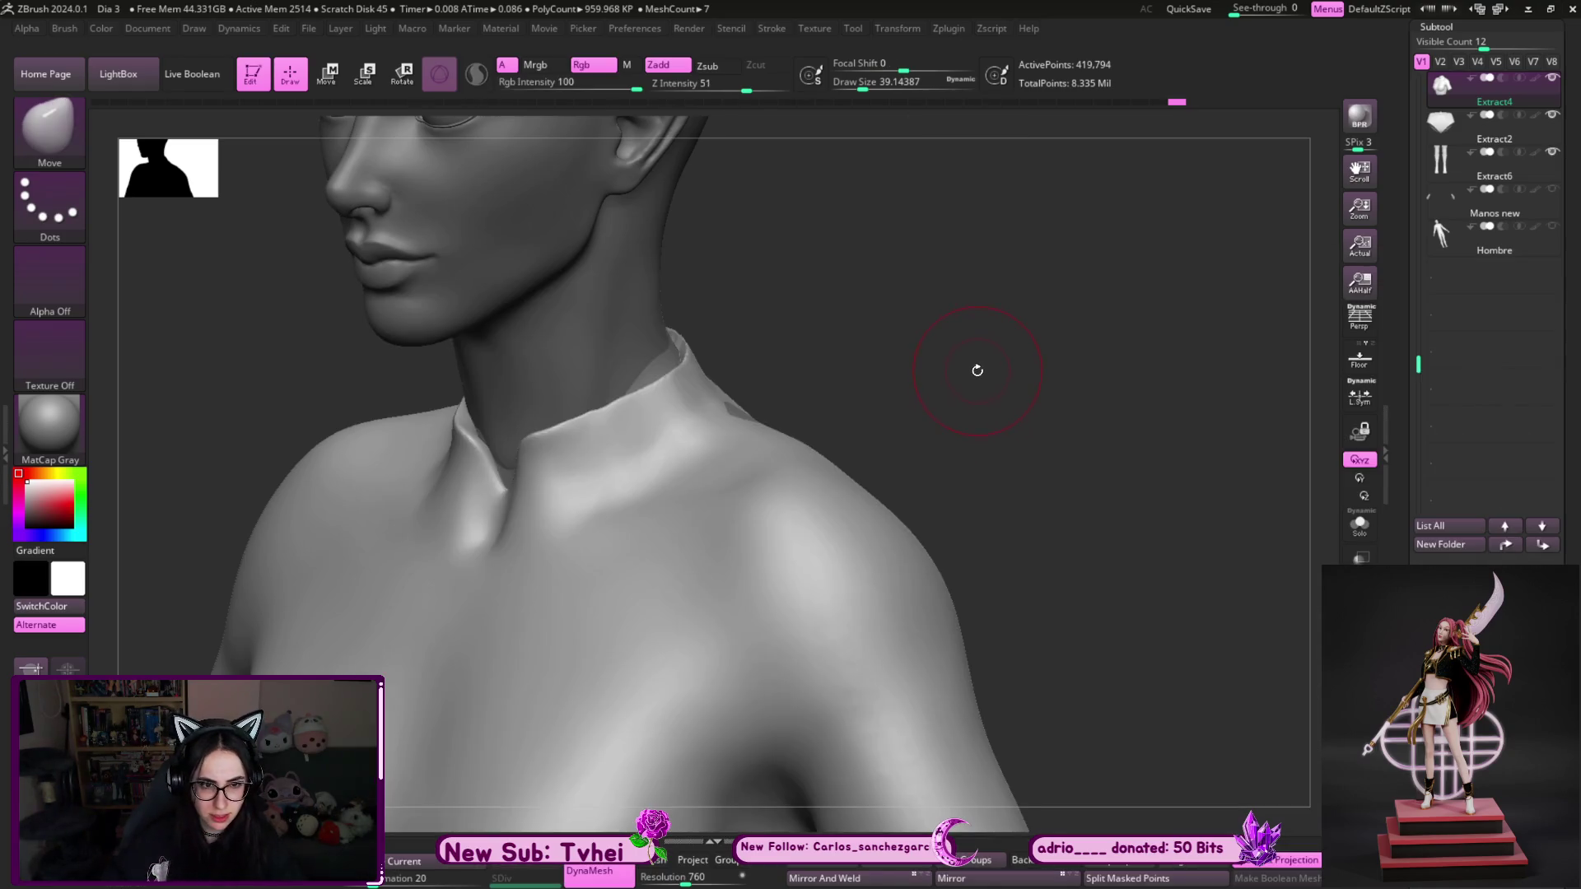
drag(977, 367, 927, 423)
key(s)
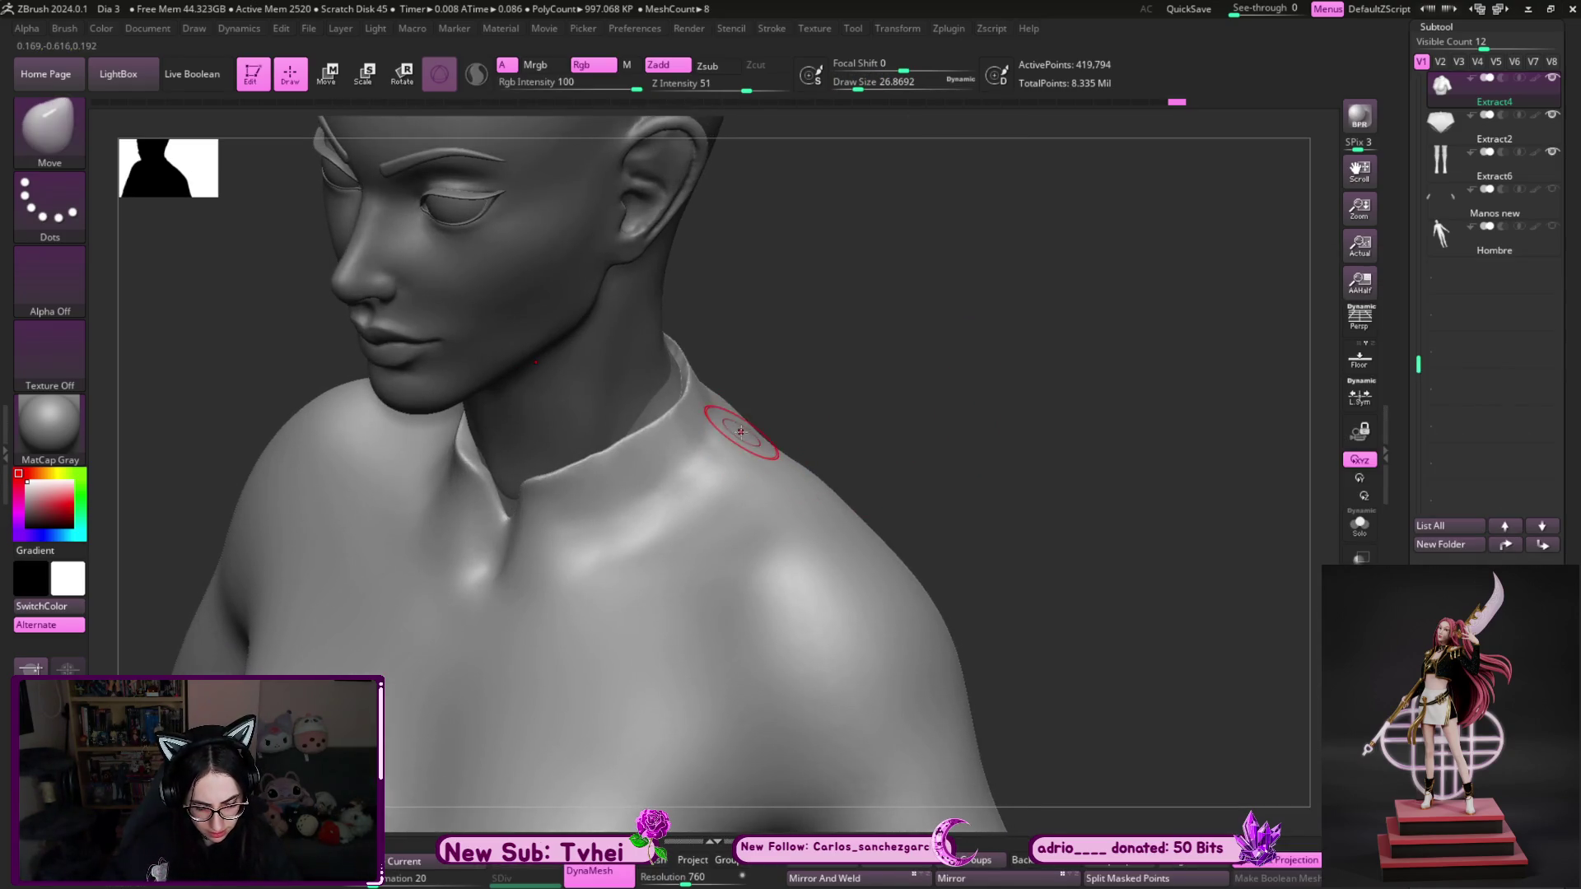
drag(827, 403, 755, 409)
key(s)
click(756, 409)
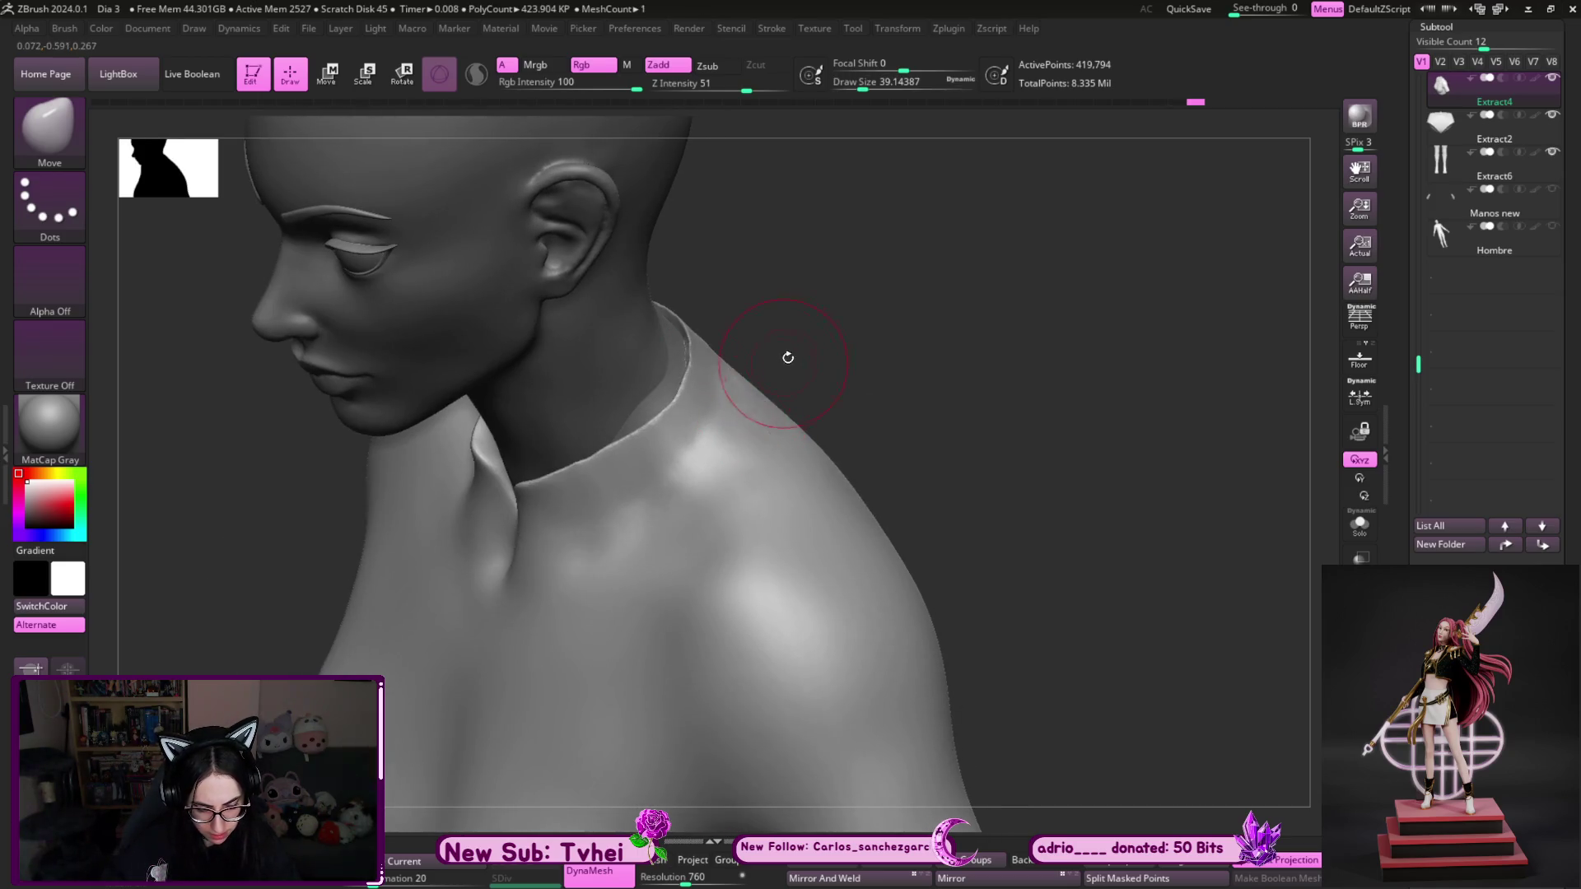
drag(783, 353, 752, 378)
key(s)
click(752, 378)
key(shift)
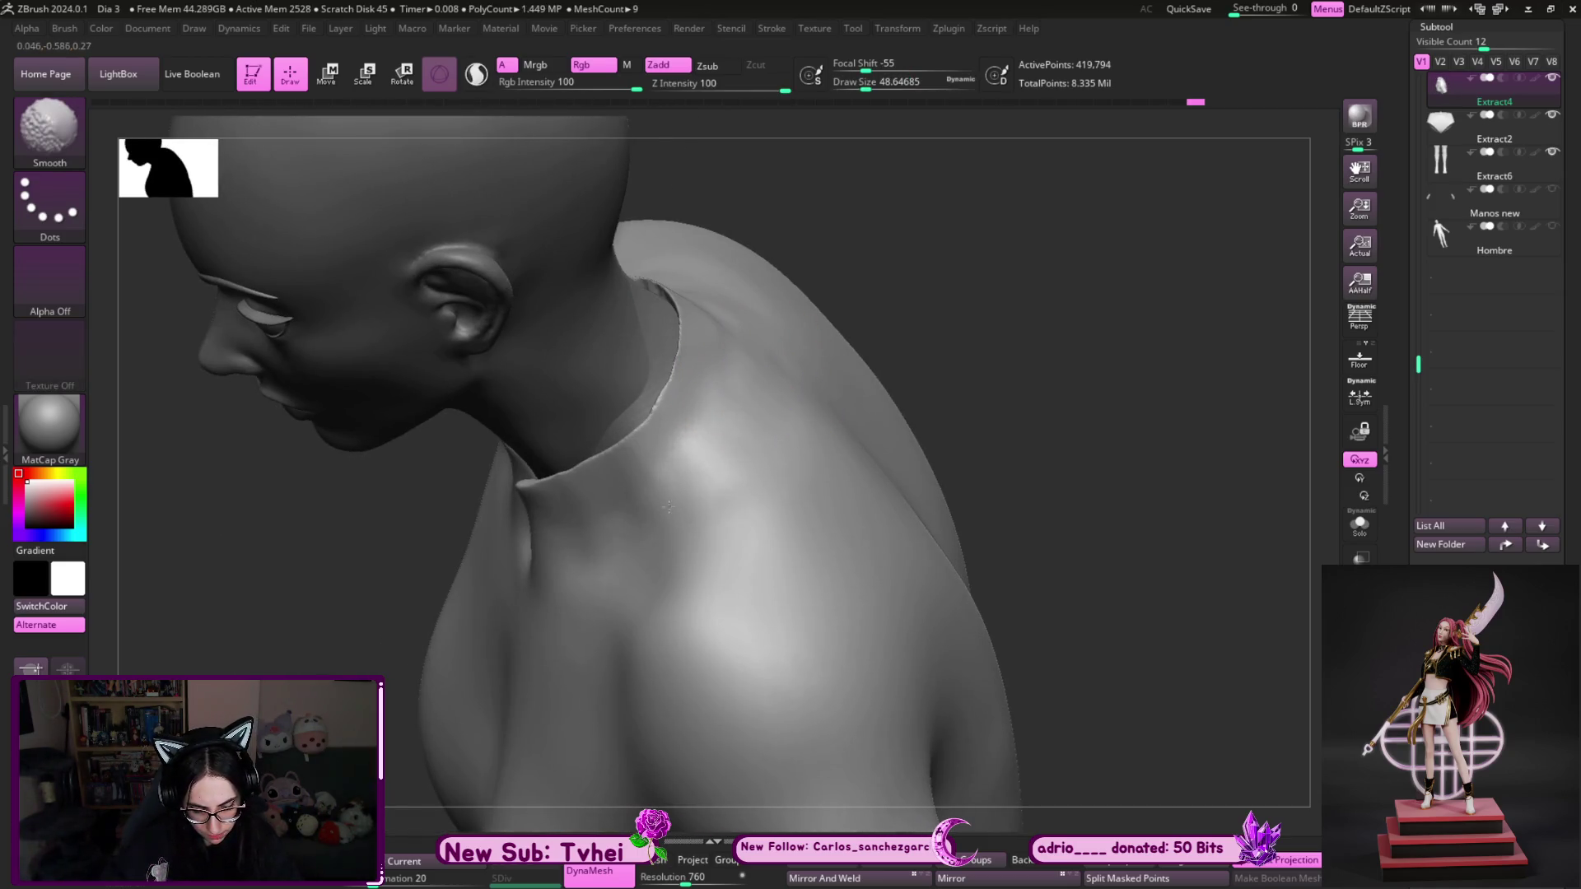
- Solo the top, shrink the brush to about 30, and pull the collar rim up, undoing one stroke
key(ctrl+shift+s)
drag(909, 244, 958, 295)
key(s)
drag(750, 341, 733, 343)
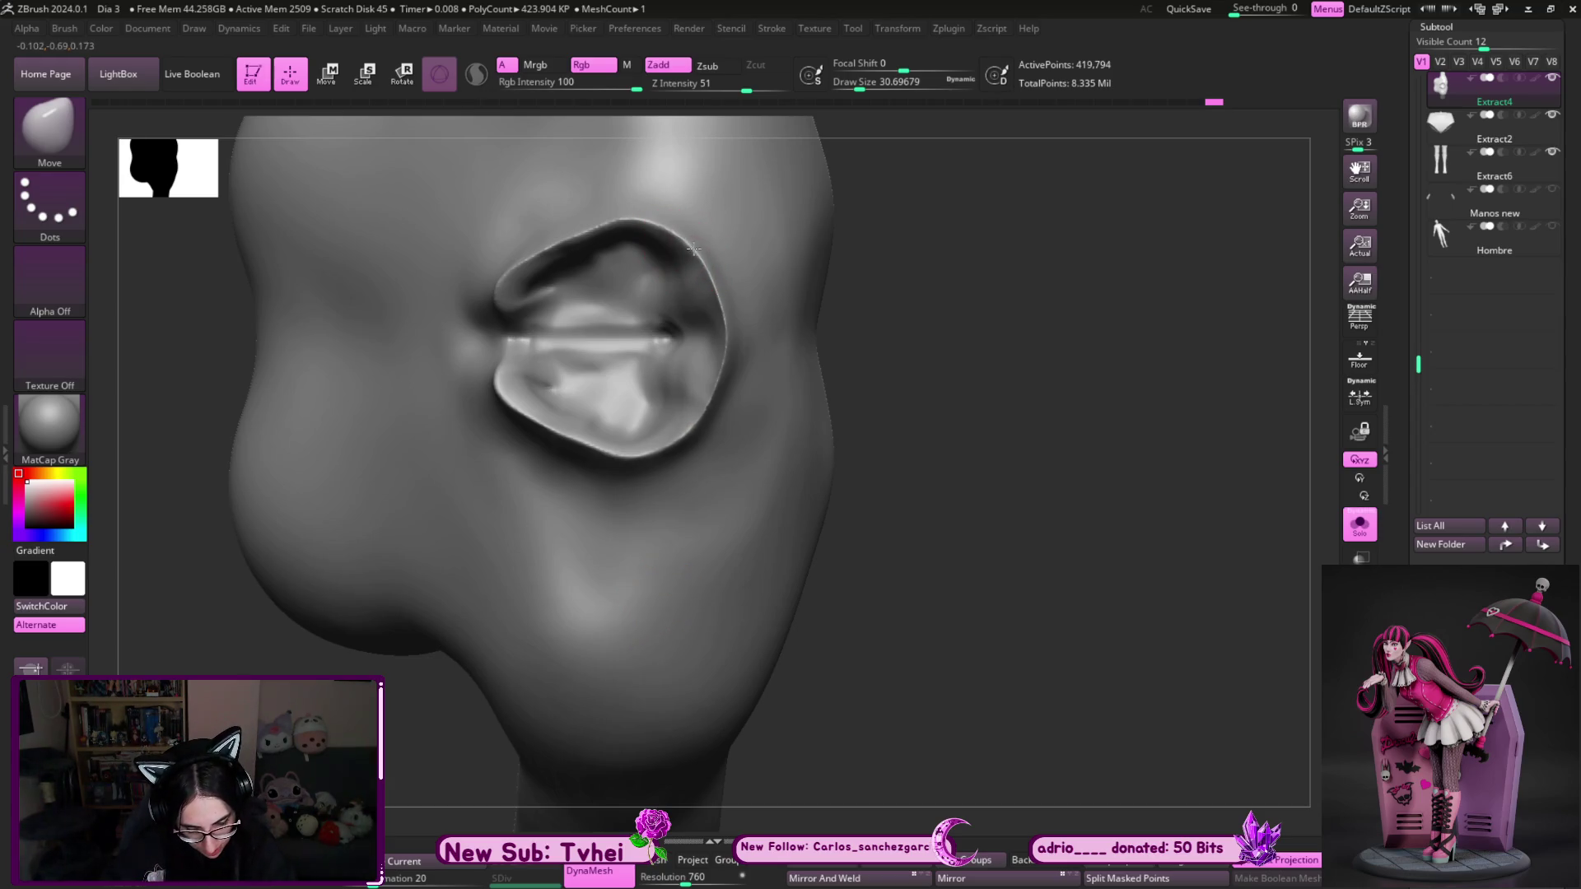
drag(716, 380, 715, 295)
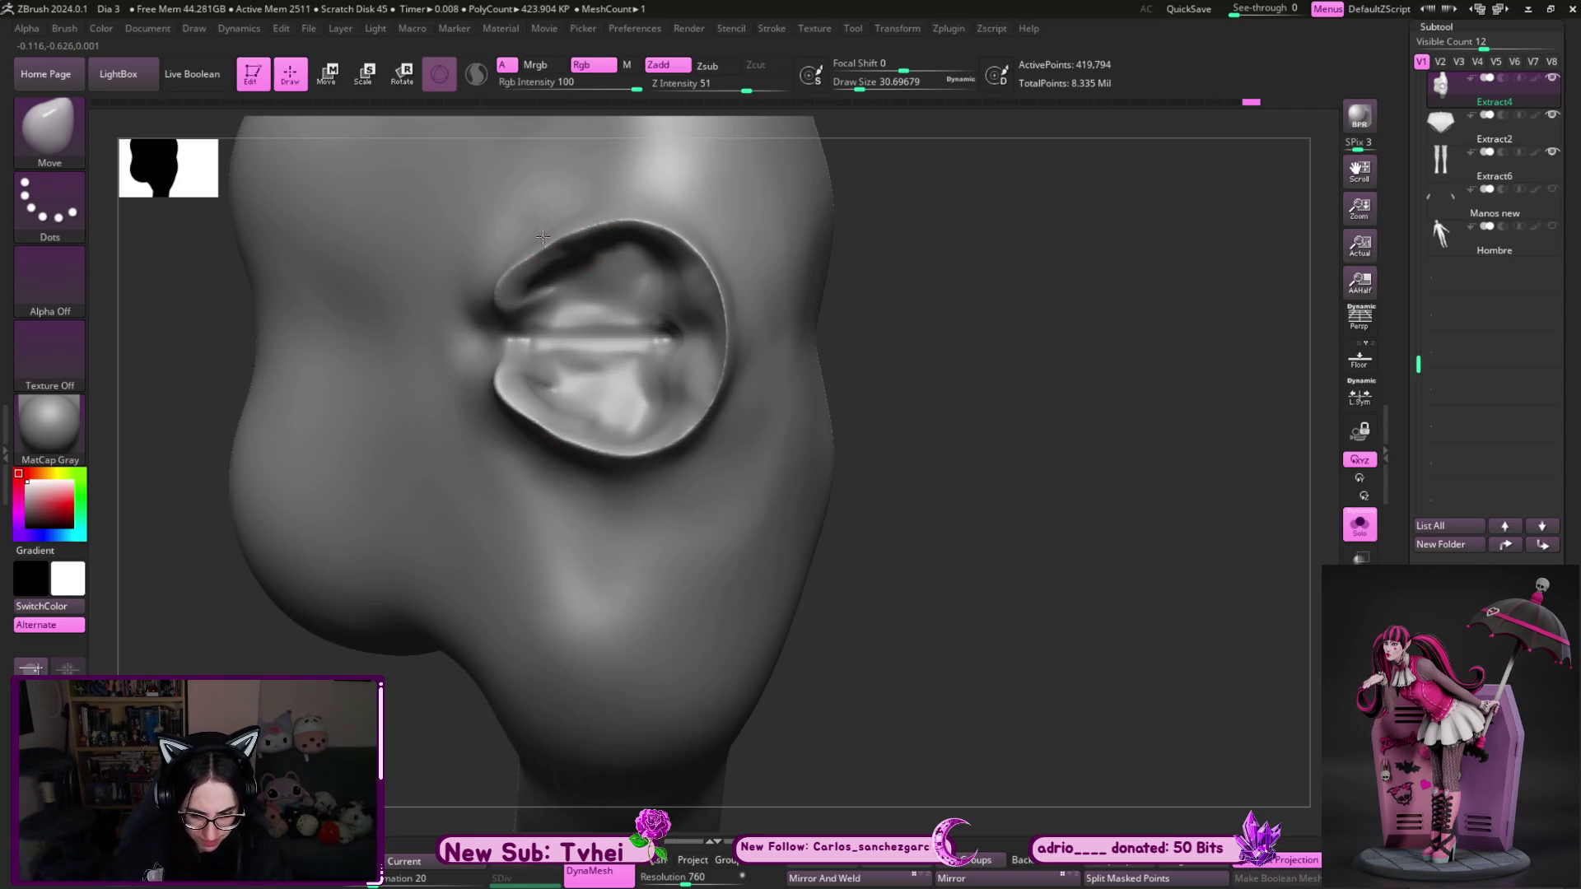
mouse_move(531, 252)
mouse_down()
mouse_move(558, 227)
mouse_move(650, 210)
mouse_move(535, 246)
mouse_up()
key(ctrl+z)
key(ctrl+z)
key(ctrl+z)
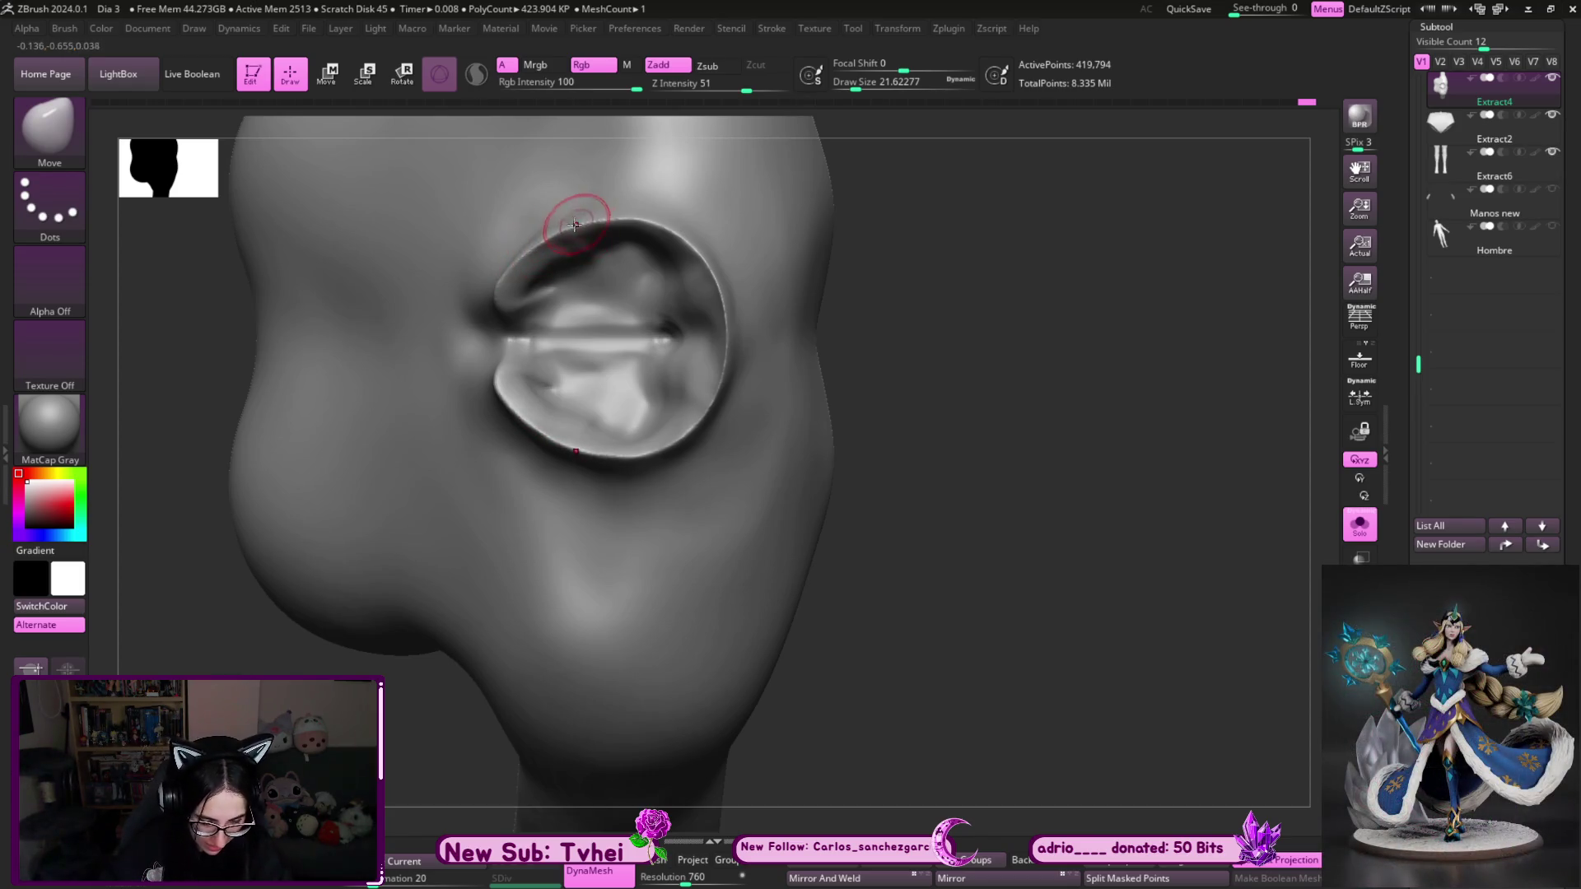
drag(667, 224, 688, 247)
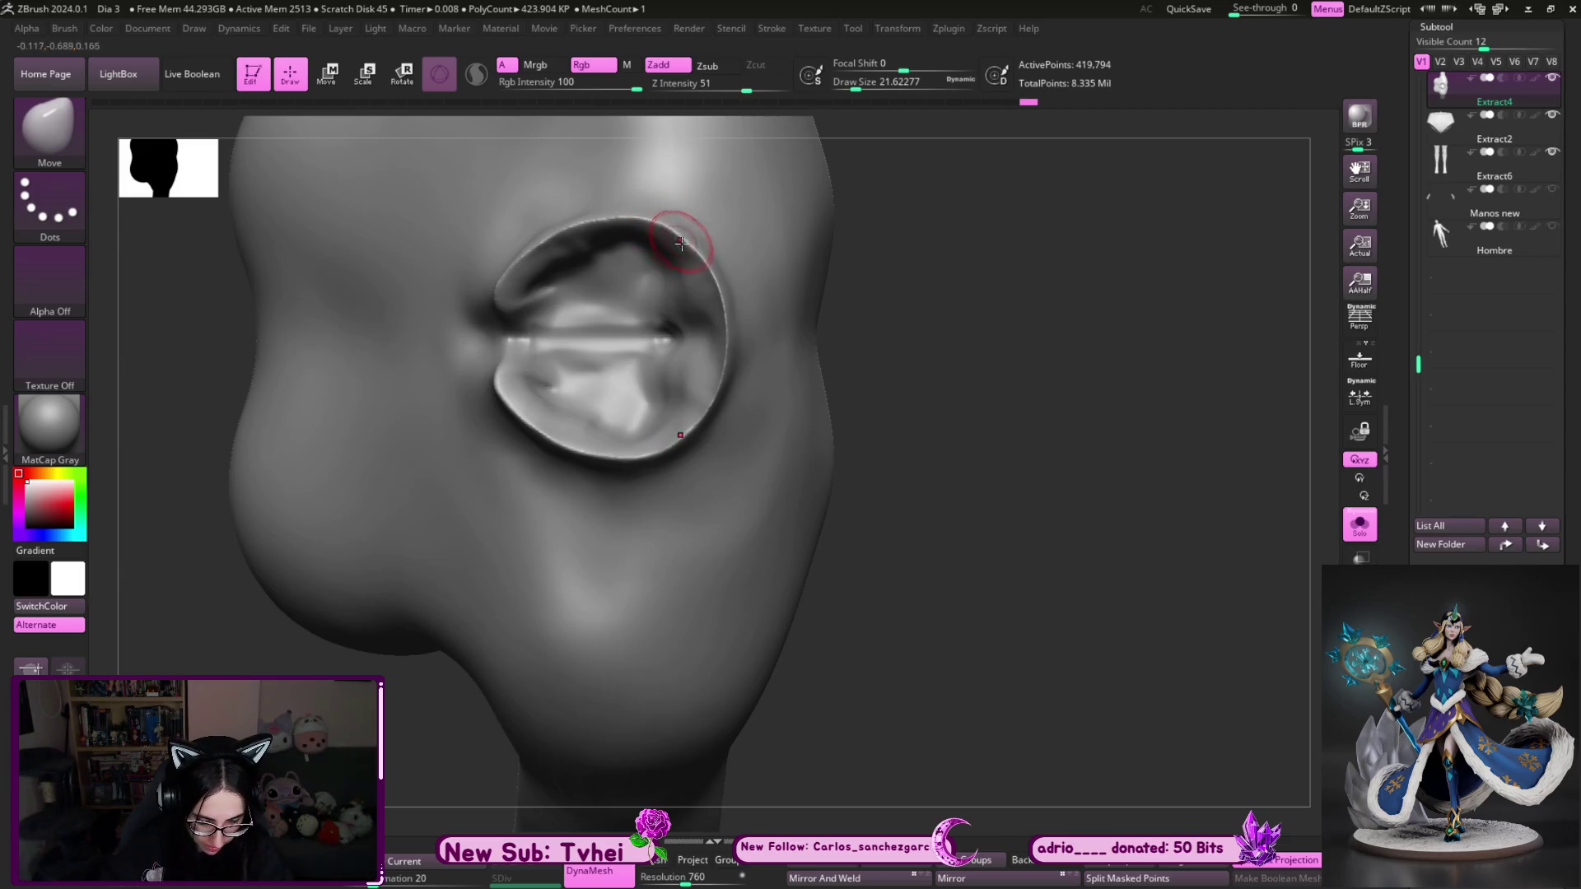
- Build up a ridge inside the collar with ClayBuildup, ending on a front view
mouse_move(947, 263)
mouse_down()
mouse_move(999, 255)
mouse_move(954, 154)
mouse_move(1084, 165)
mouse_move(1119, 222)
mouse_up()
key(b)
key(c)
key(b)
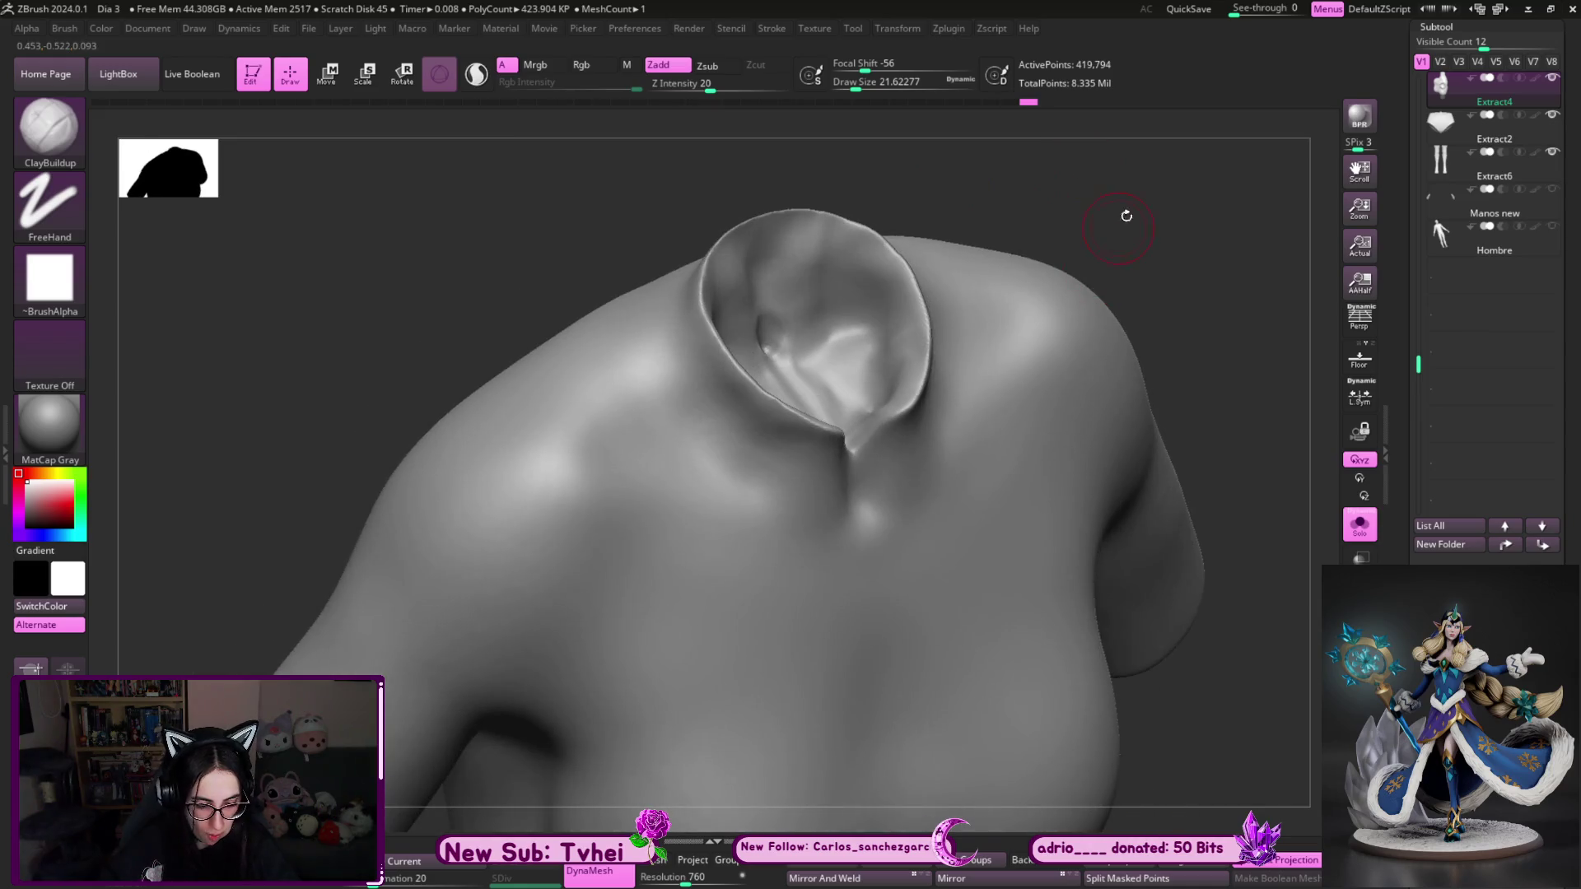
mouse_move(1227, 246)
mouse_down()
mouse_move(1210, 247)
mouse_move(1231, 247)
mouse_up()
drag(802, 301, 848, 424)
shift+drag(1191, 202, 1192, 155)
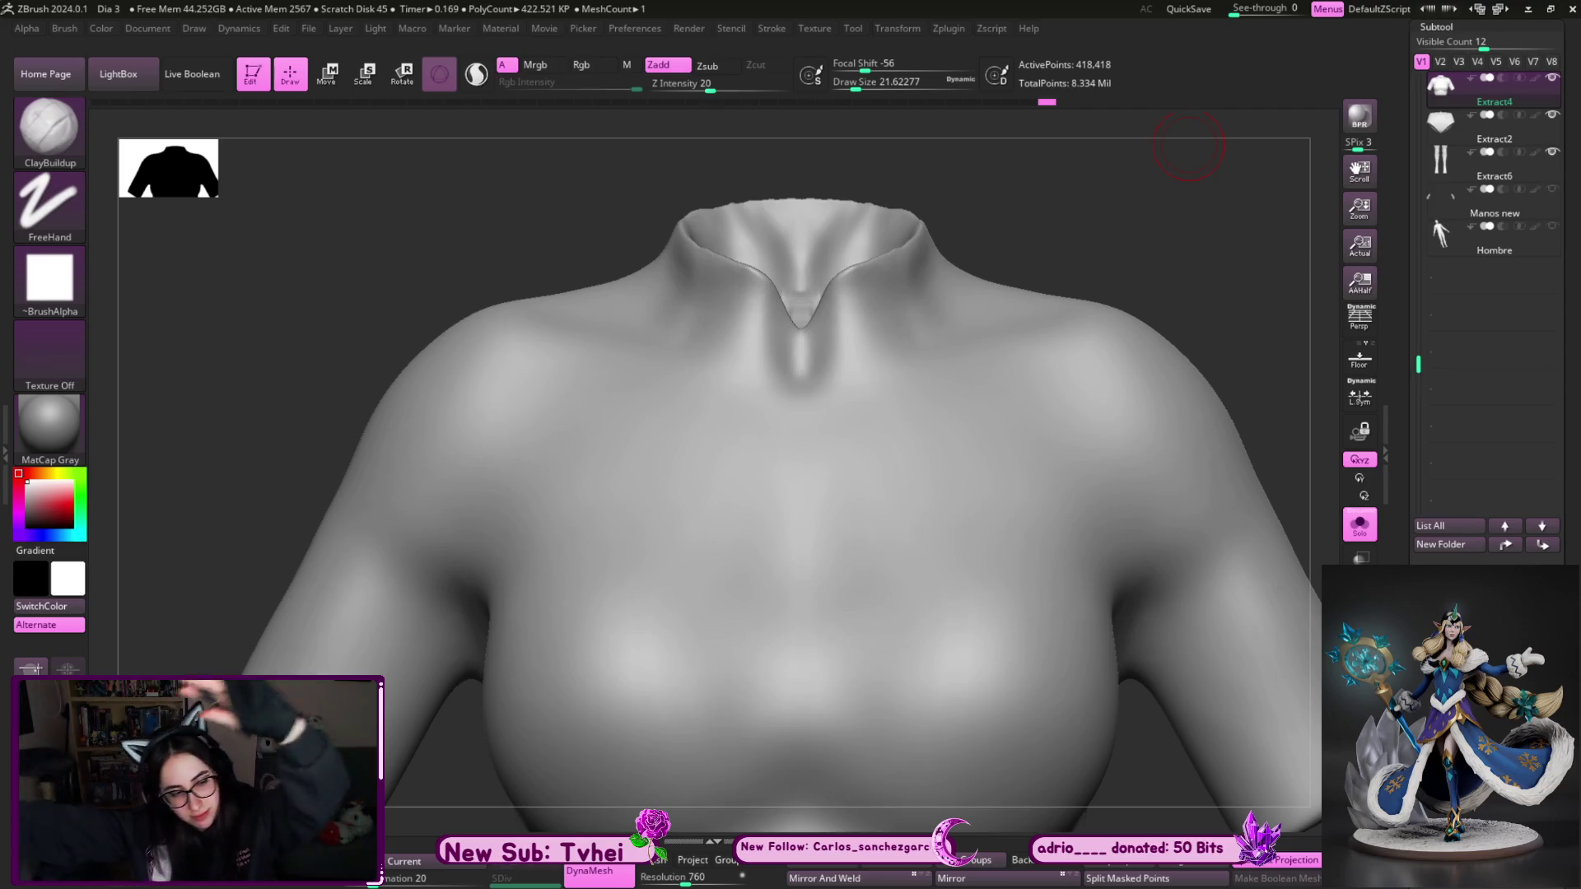
- Polish and smooth the collar rim with hPolish and Shift-smoothing
mouse_move(1107, 210)
mouse_down()
mouse_move(893, 370)
mouse_move(703, 431)
mouse_up()
key(b)
key(h)
key(p)
drag(838, 331, 752, 399)
alt+drag(769, 335, 984, 286)
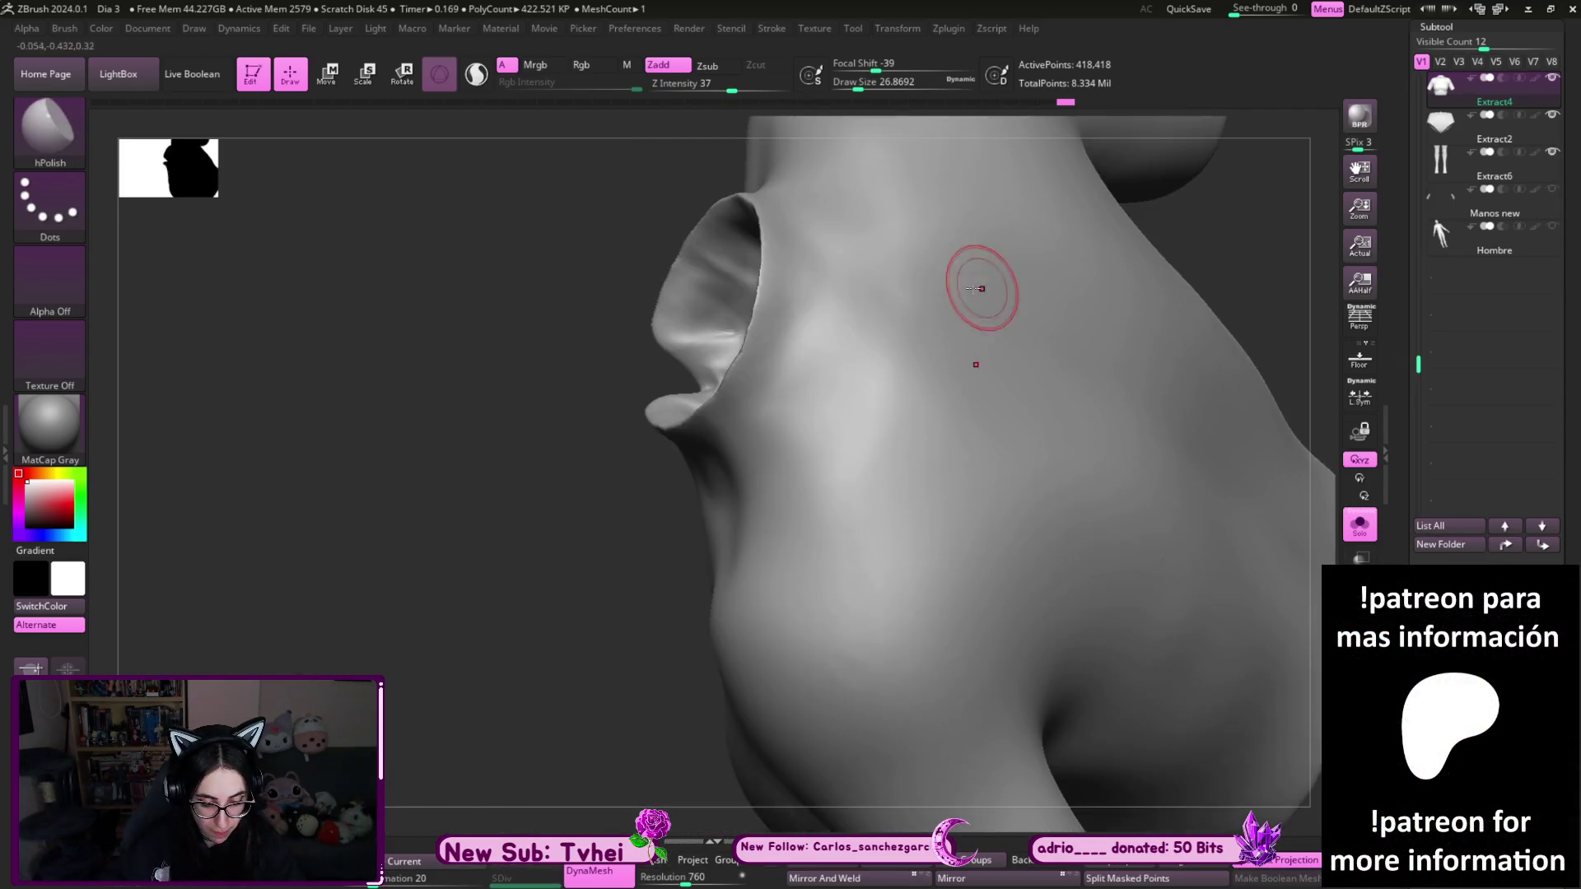
key(shift)
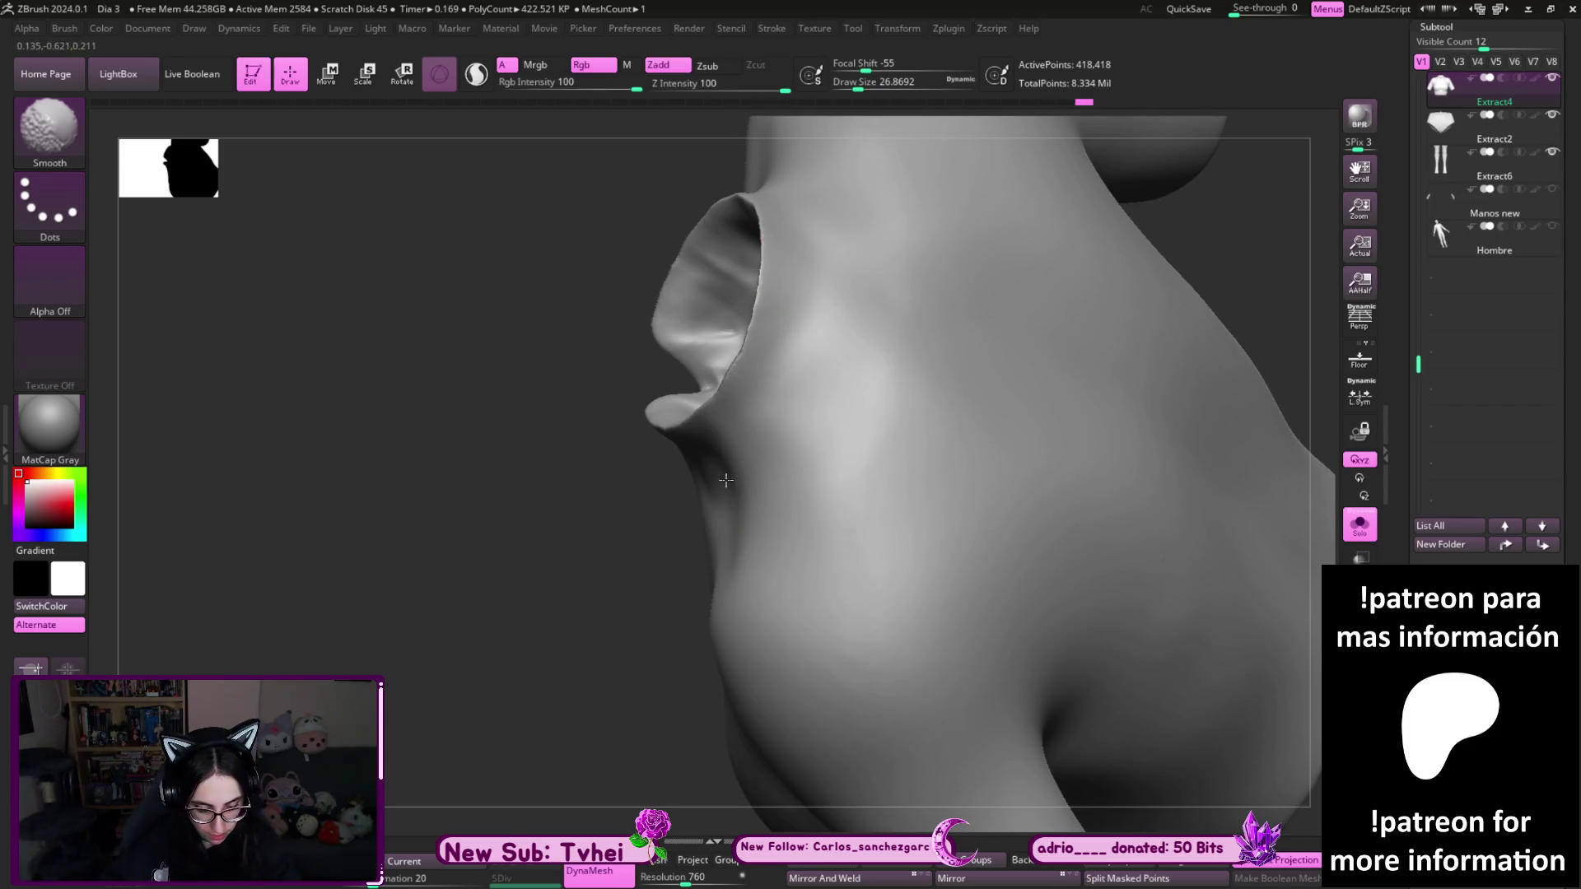
shift+drag(856, 654, 755, 533)
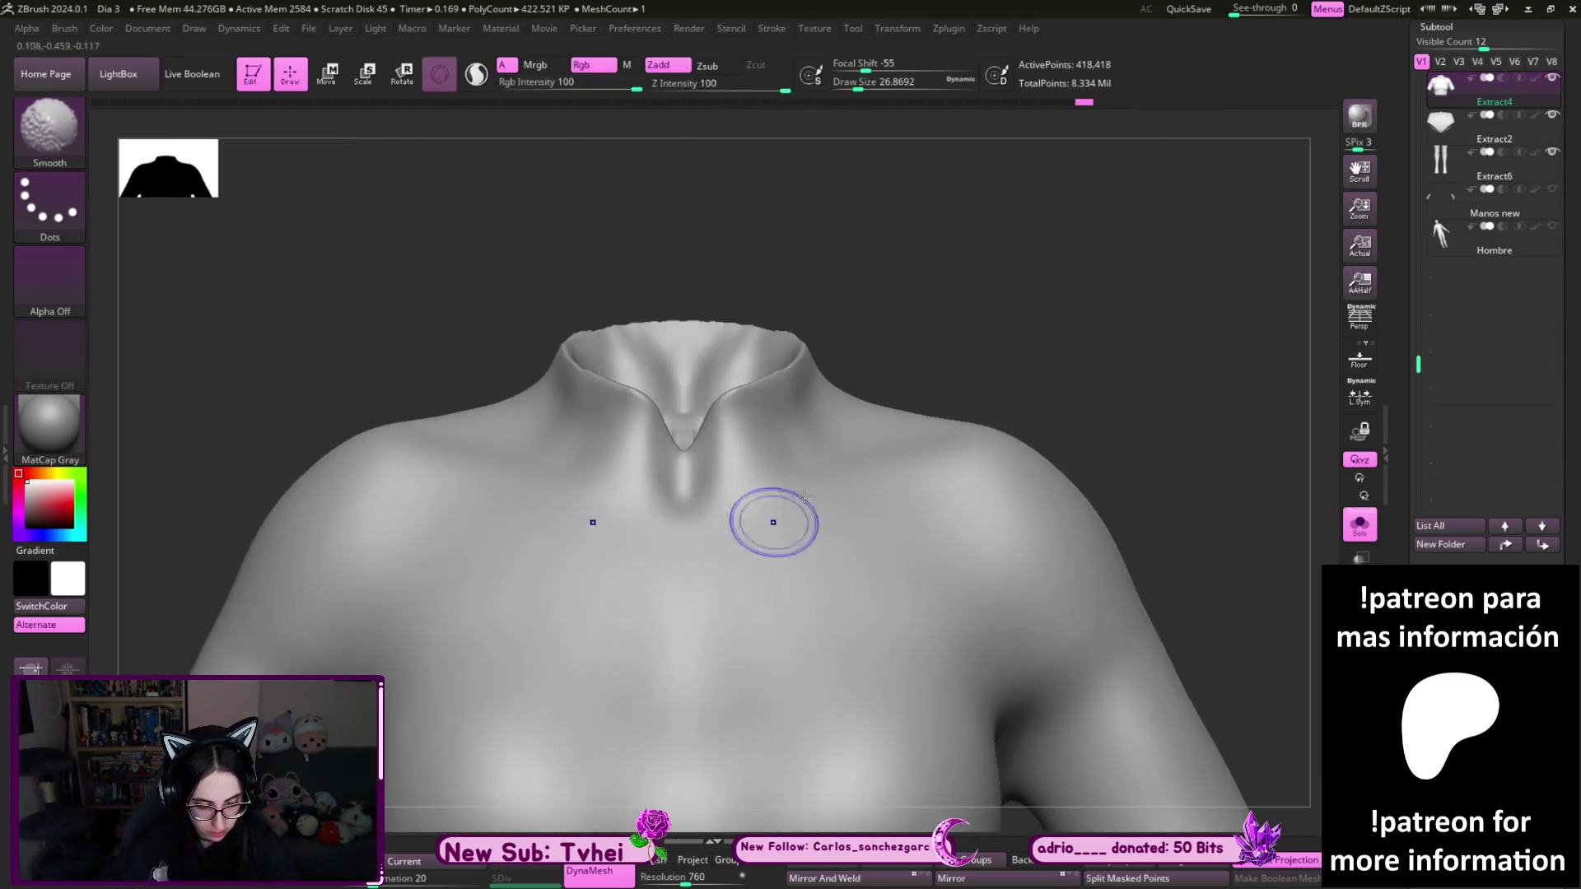
- Switch to MoveInfiniteDepth, enlarge it to about 65, and frame the whole top
key(b)
key(m)
key(i)
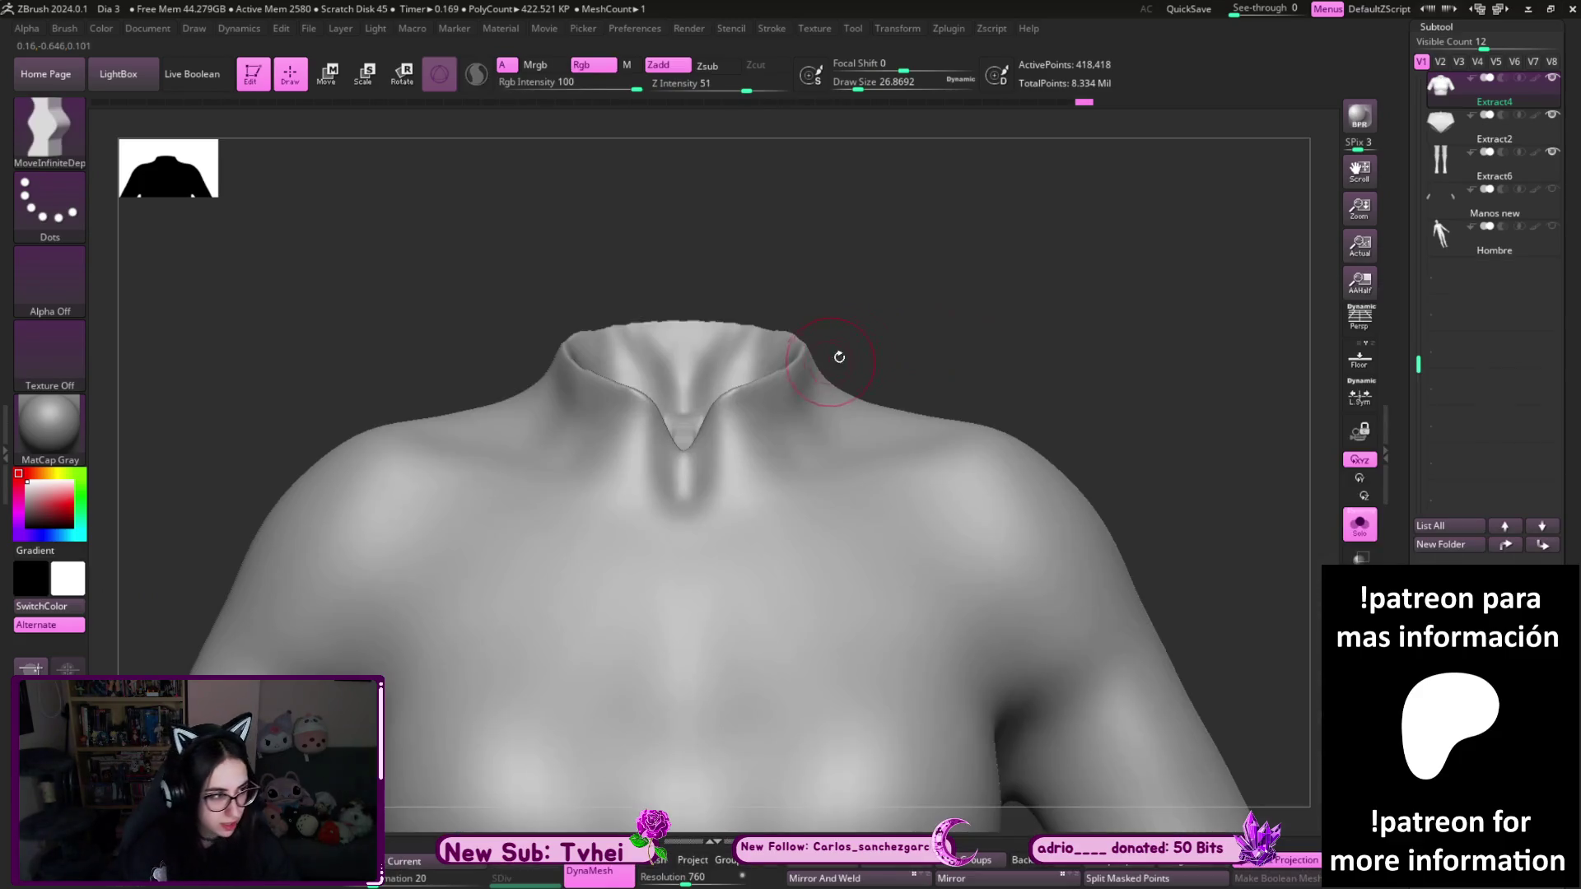
key(bracketright)
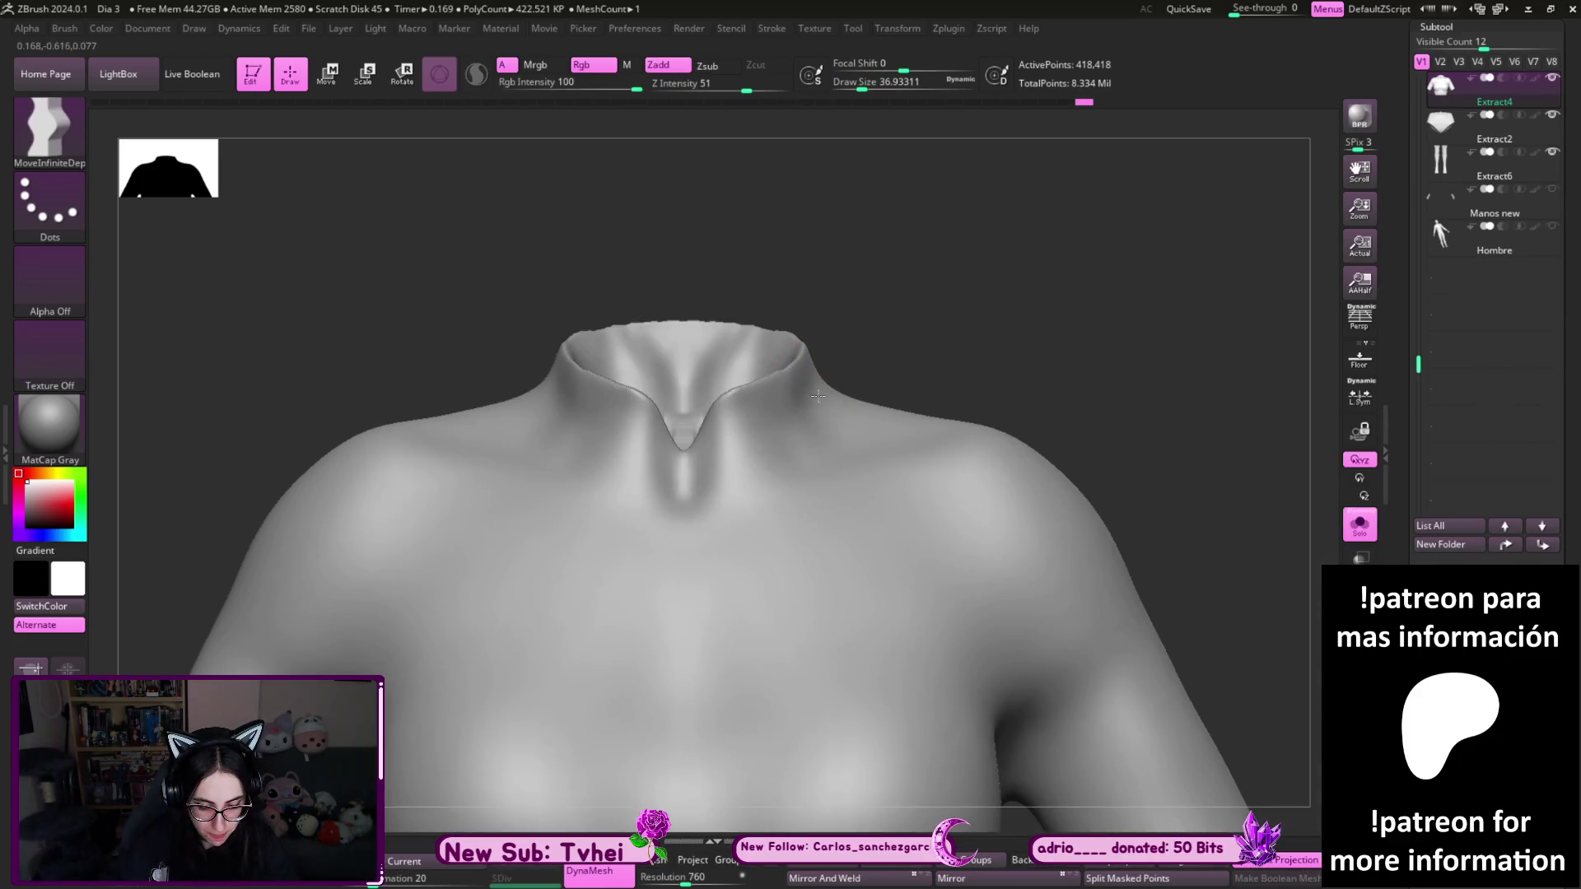
key(bracketleft)
key(bracketleft)
mouse_move(783, 282)
shift+mouse_down()
mouse_move(892, 343)
mouse_move(901, 409)
shift+mouse_up()
key(bracketright)
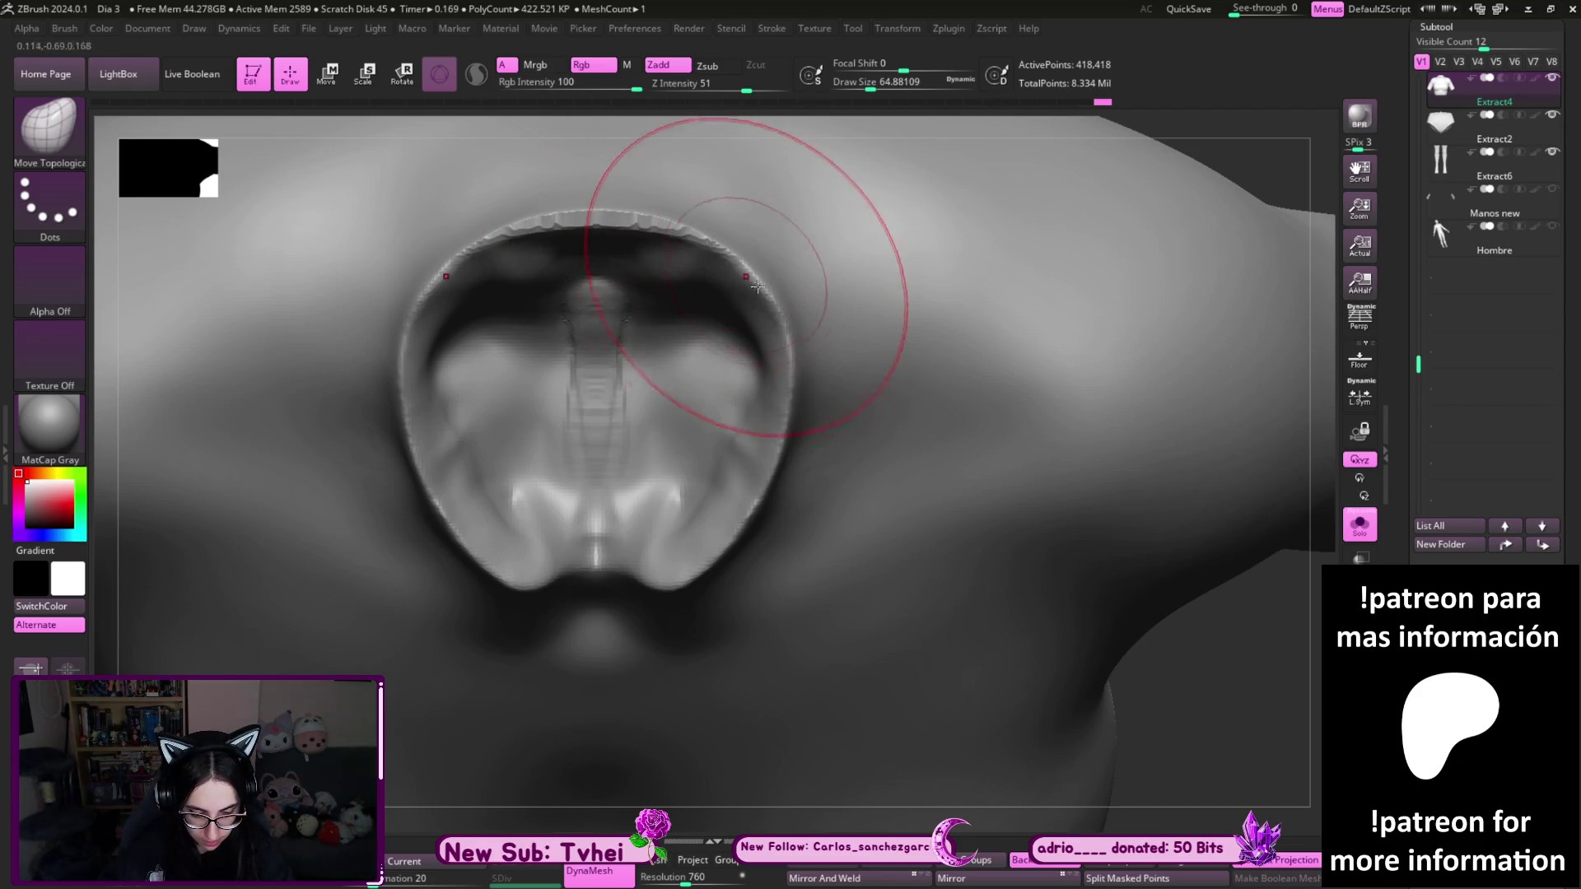
key(ctrl)
key(f)
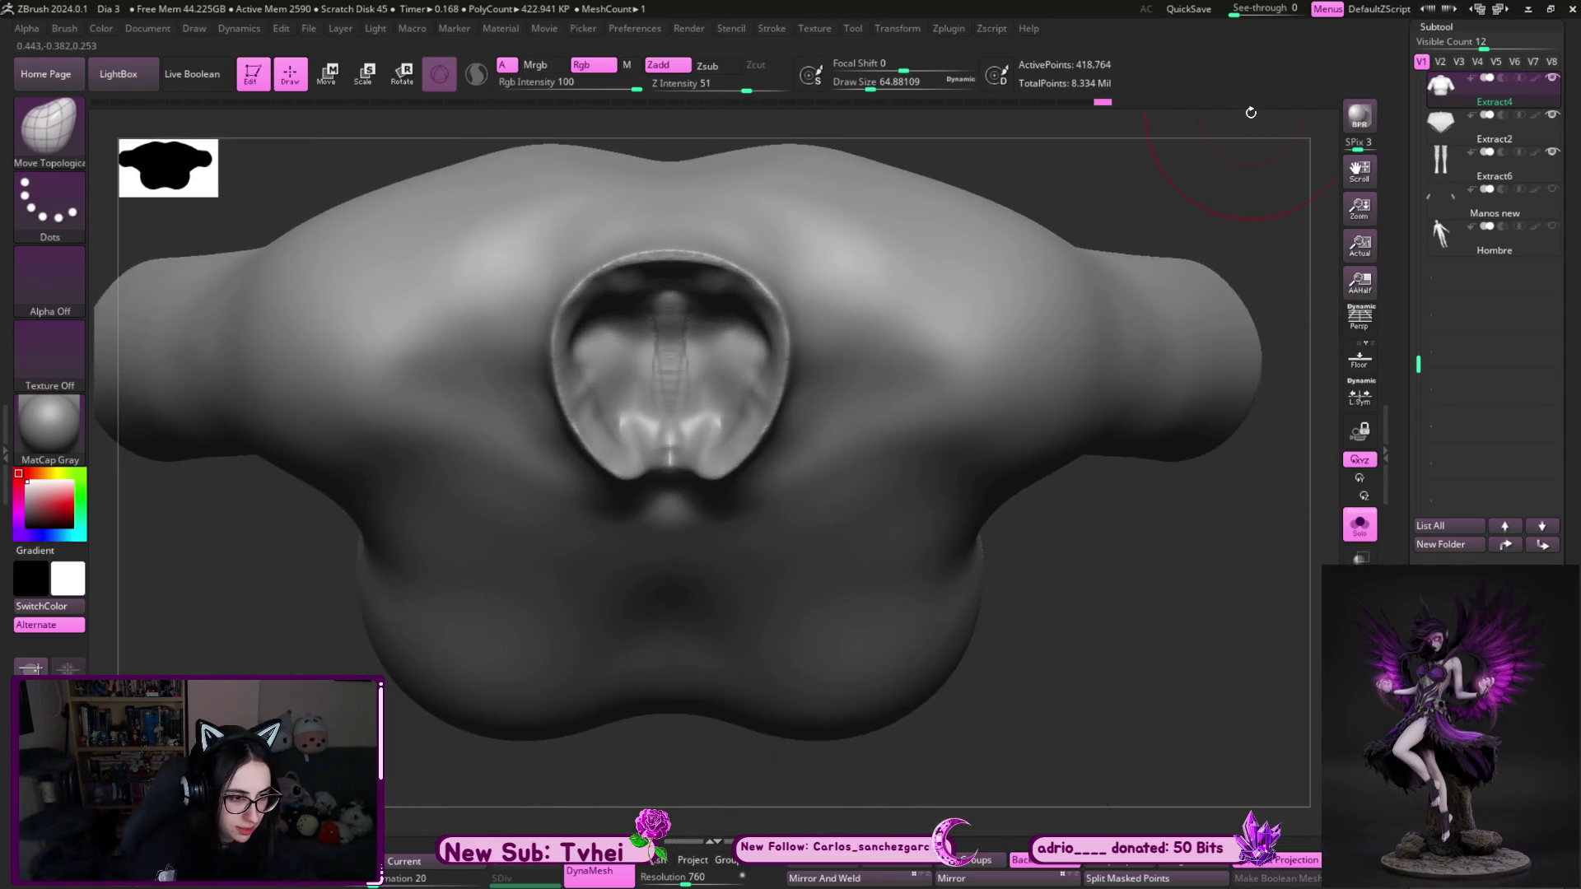
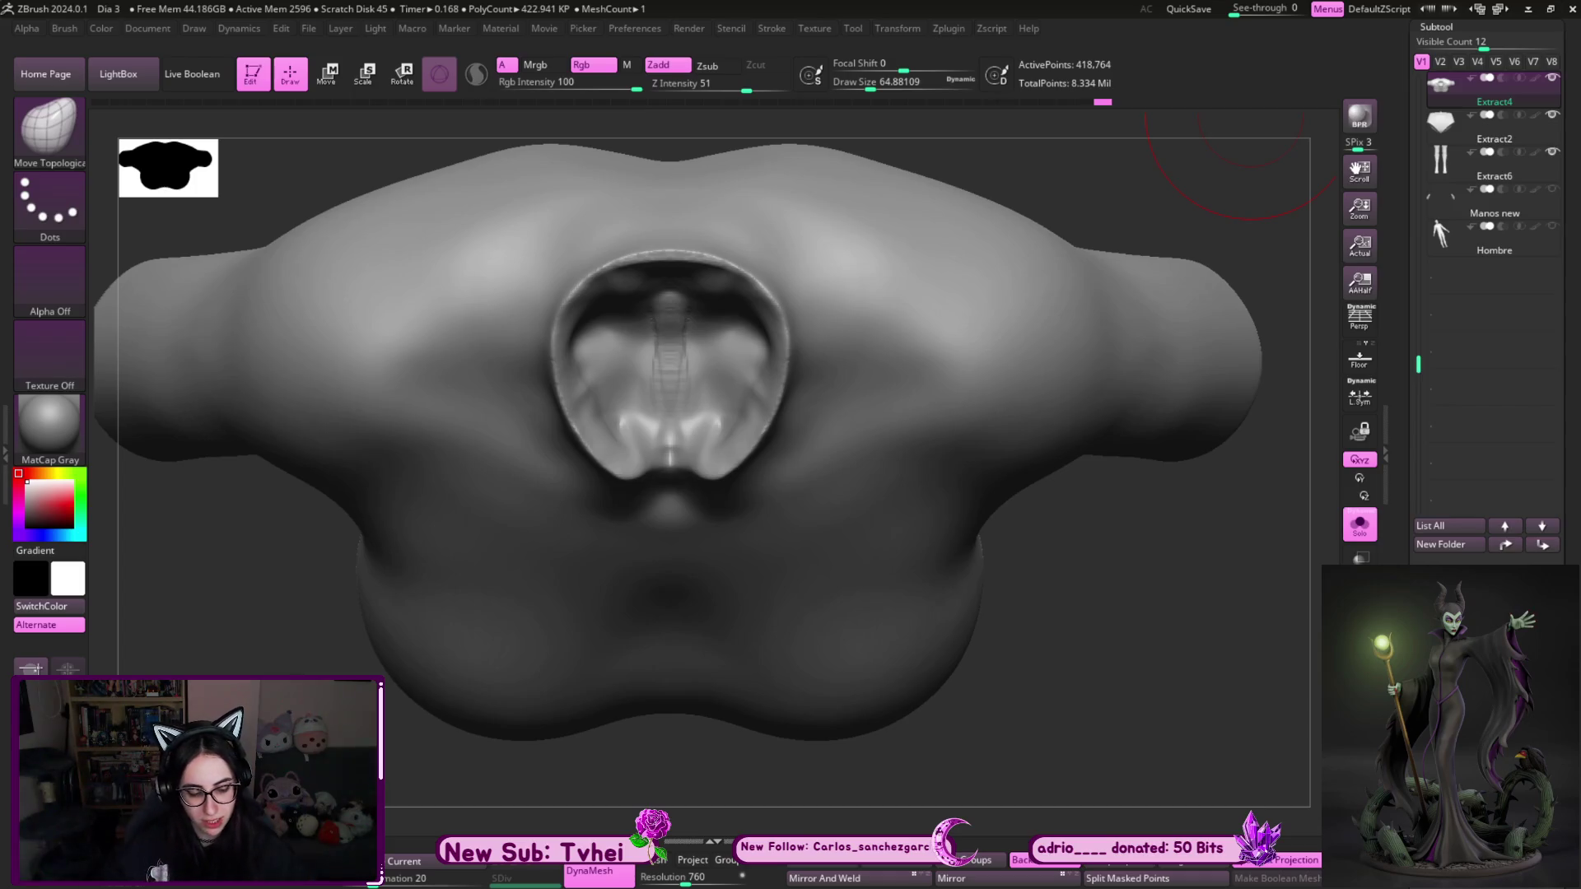
- Switch to the hPolish brush and reduce Draw Size to about 23
drag(1099, 539, 1083, 536)
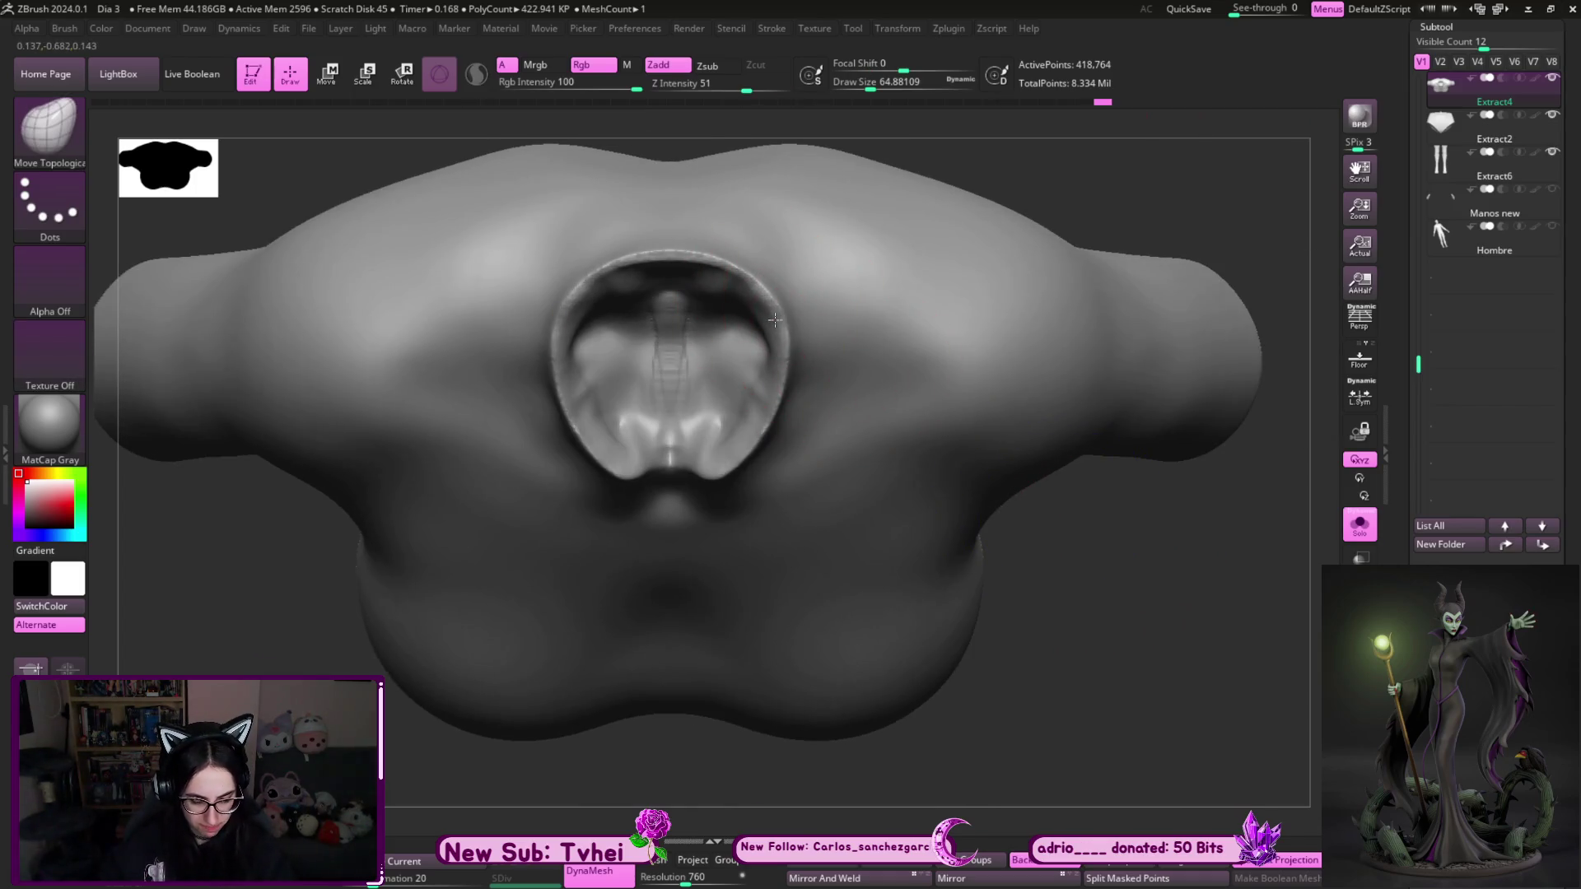
key(b)
key(h)
key(p)
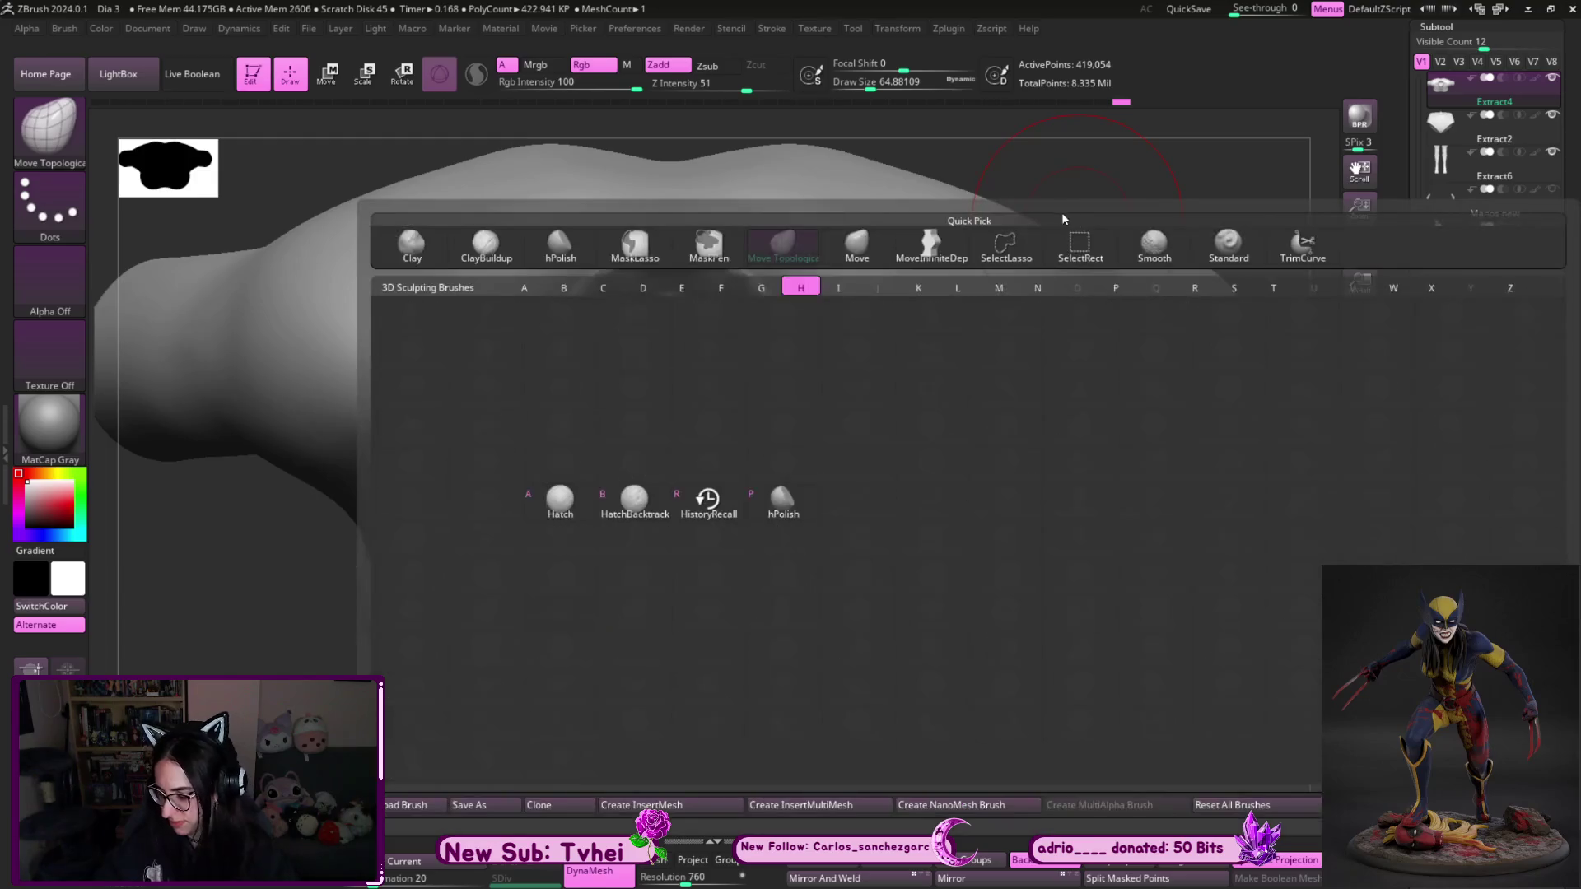
key(s)
drag(737, 251, 708, 254)
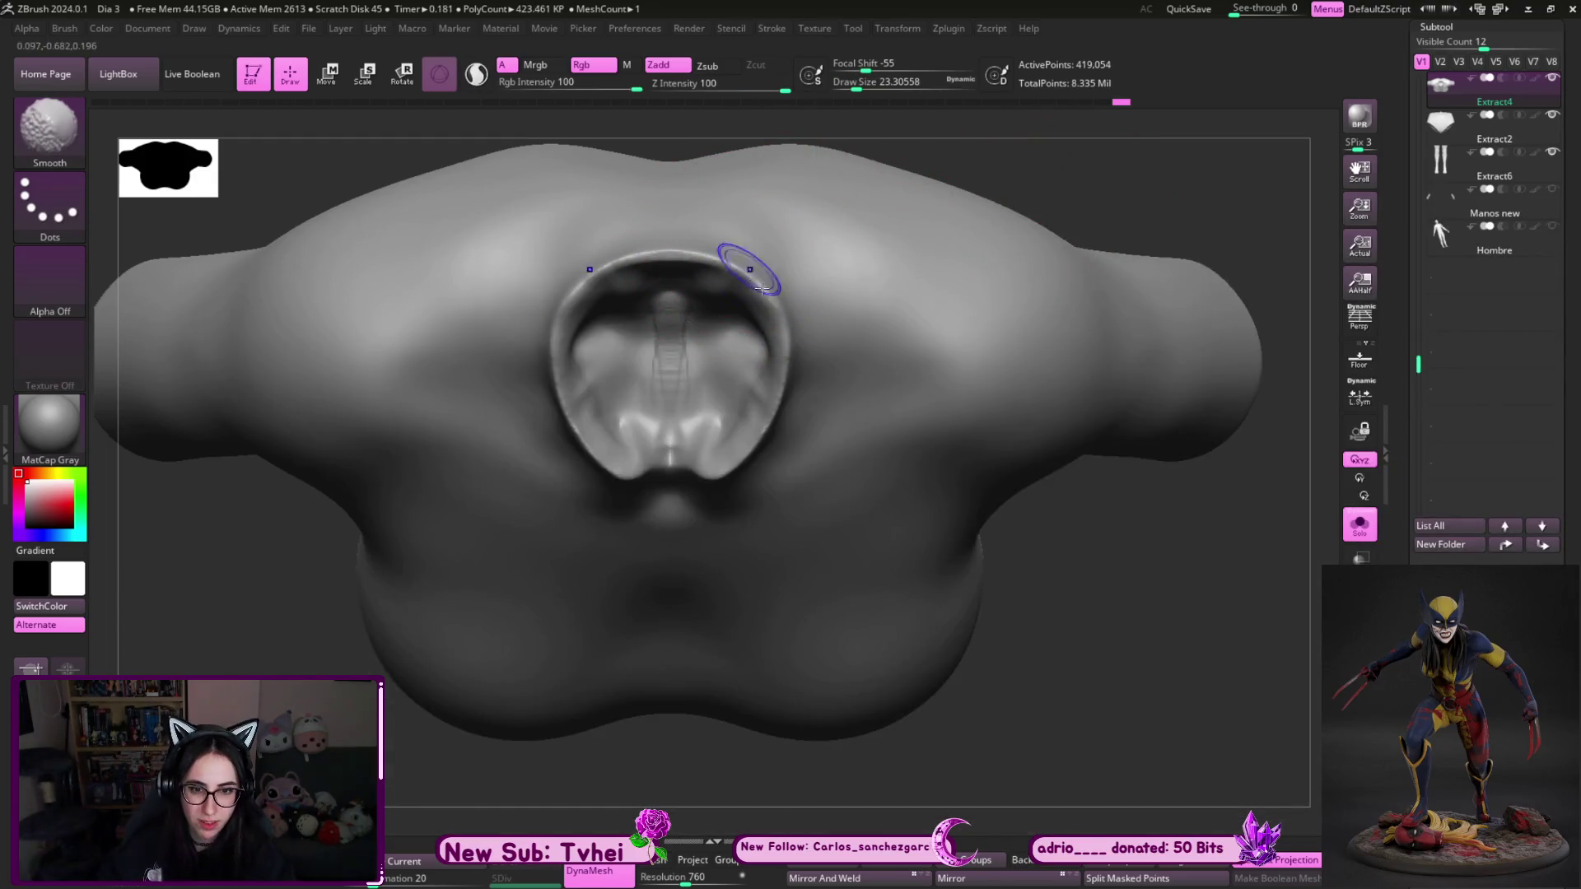
- Inspect the collar opening from several angles and lower Draw Size to about 17
mouse_move(1012, 574)
mouse_down()
mouse_move(1098, 608)
mouse_move(1045, 636)
mouse_up()
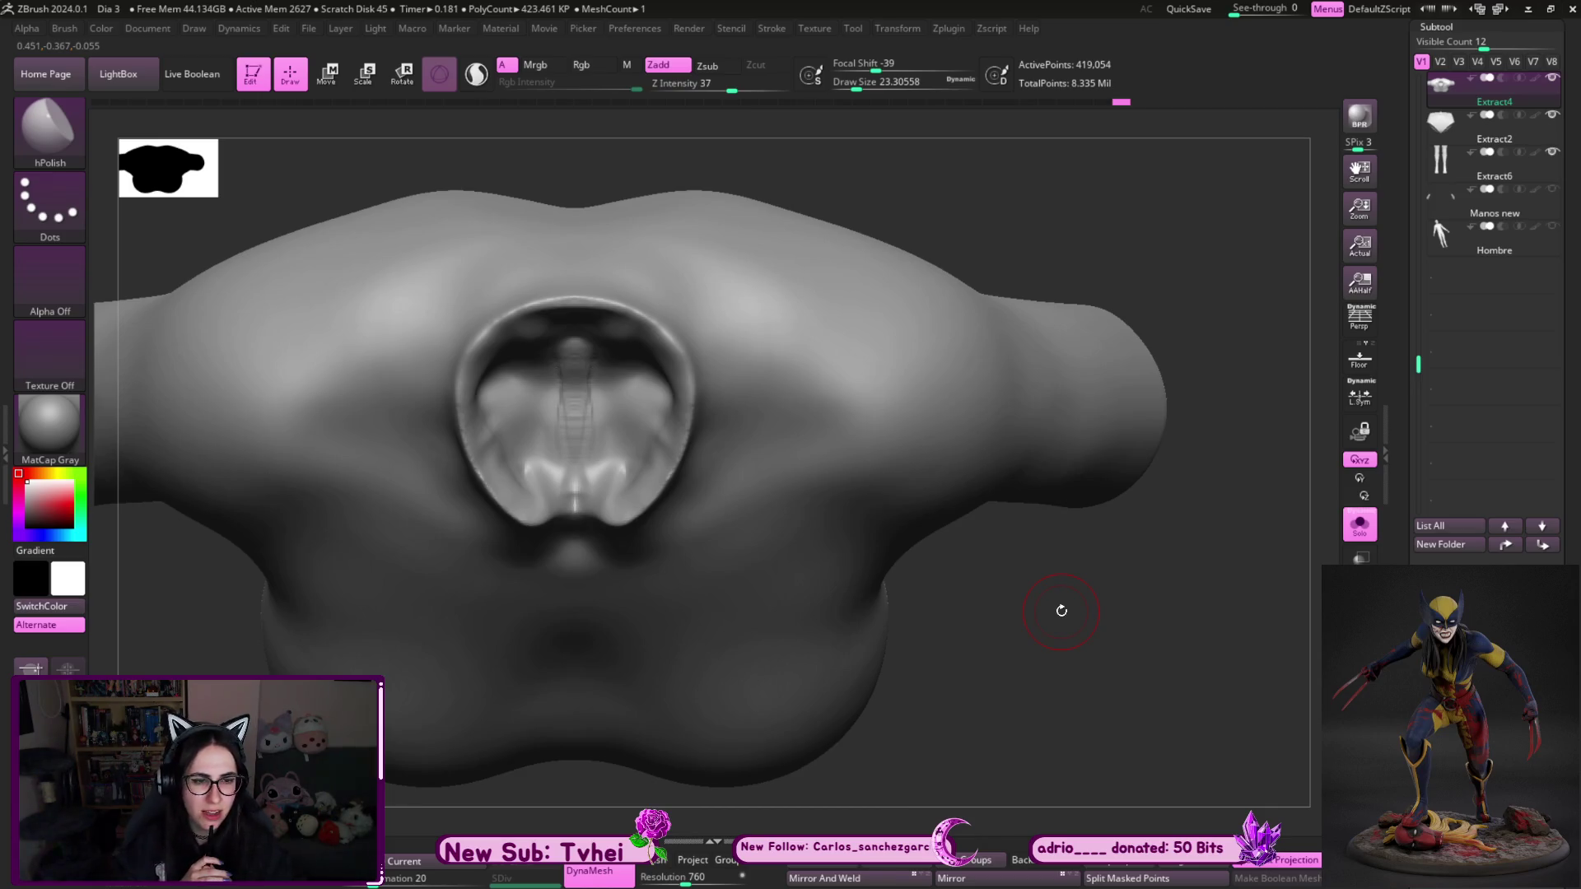
mouse_move(1061, 611)
mouse_down()
mouse_move(1059, 571)
mouse_move(1046, 615)
mouse_move(688, 353)
mouse_up()
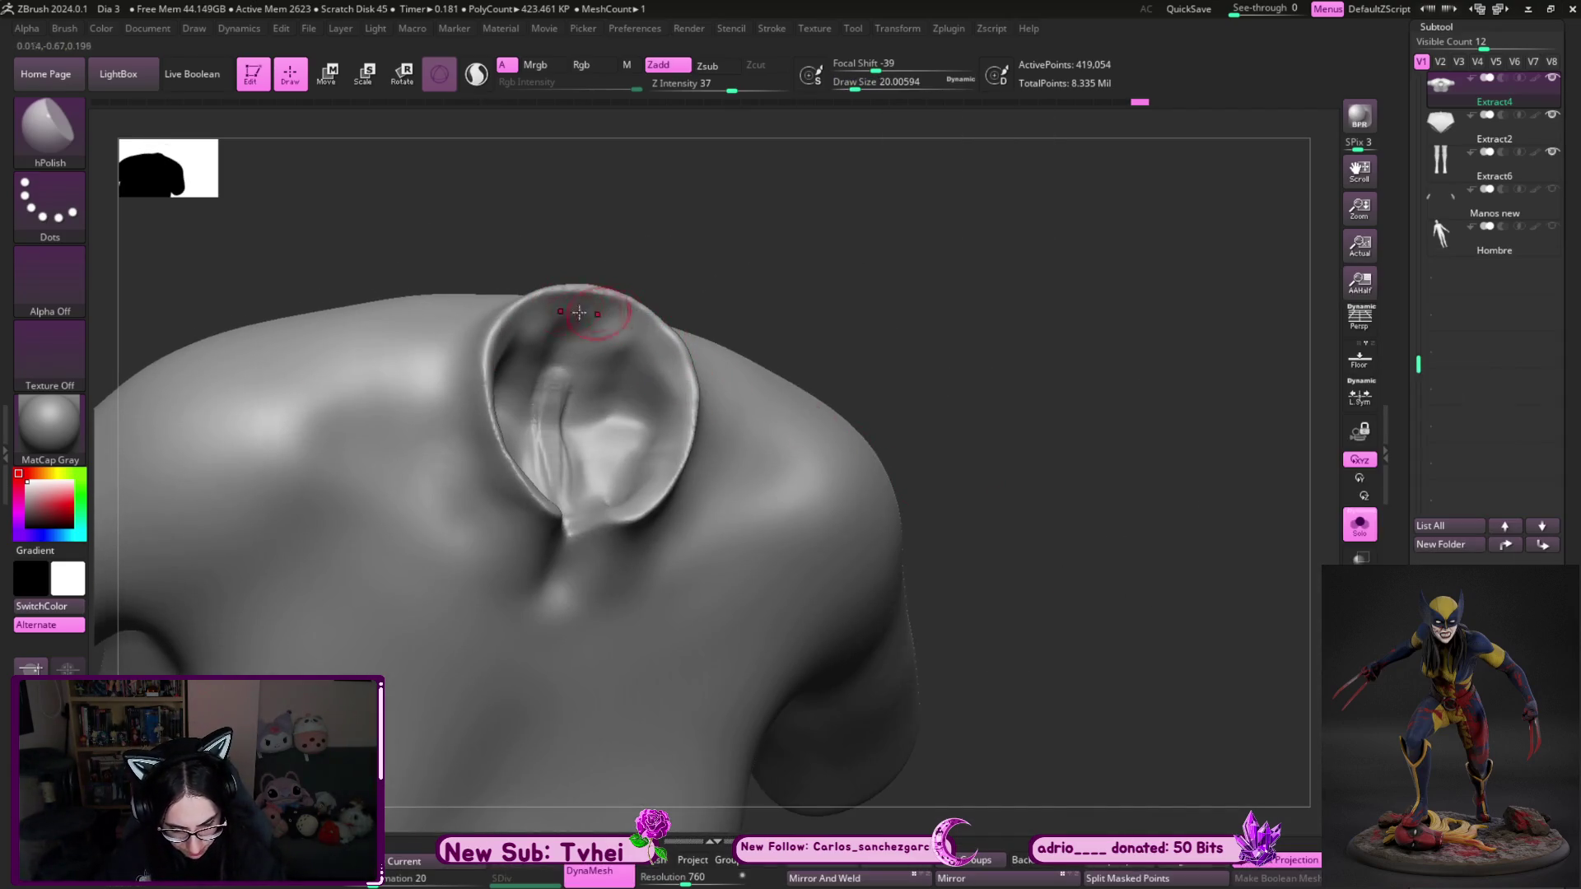
drag(865, 215, 747, 289)
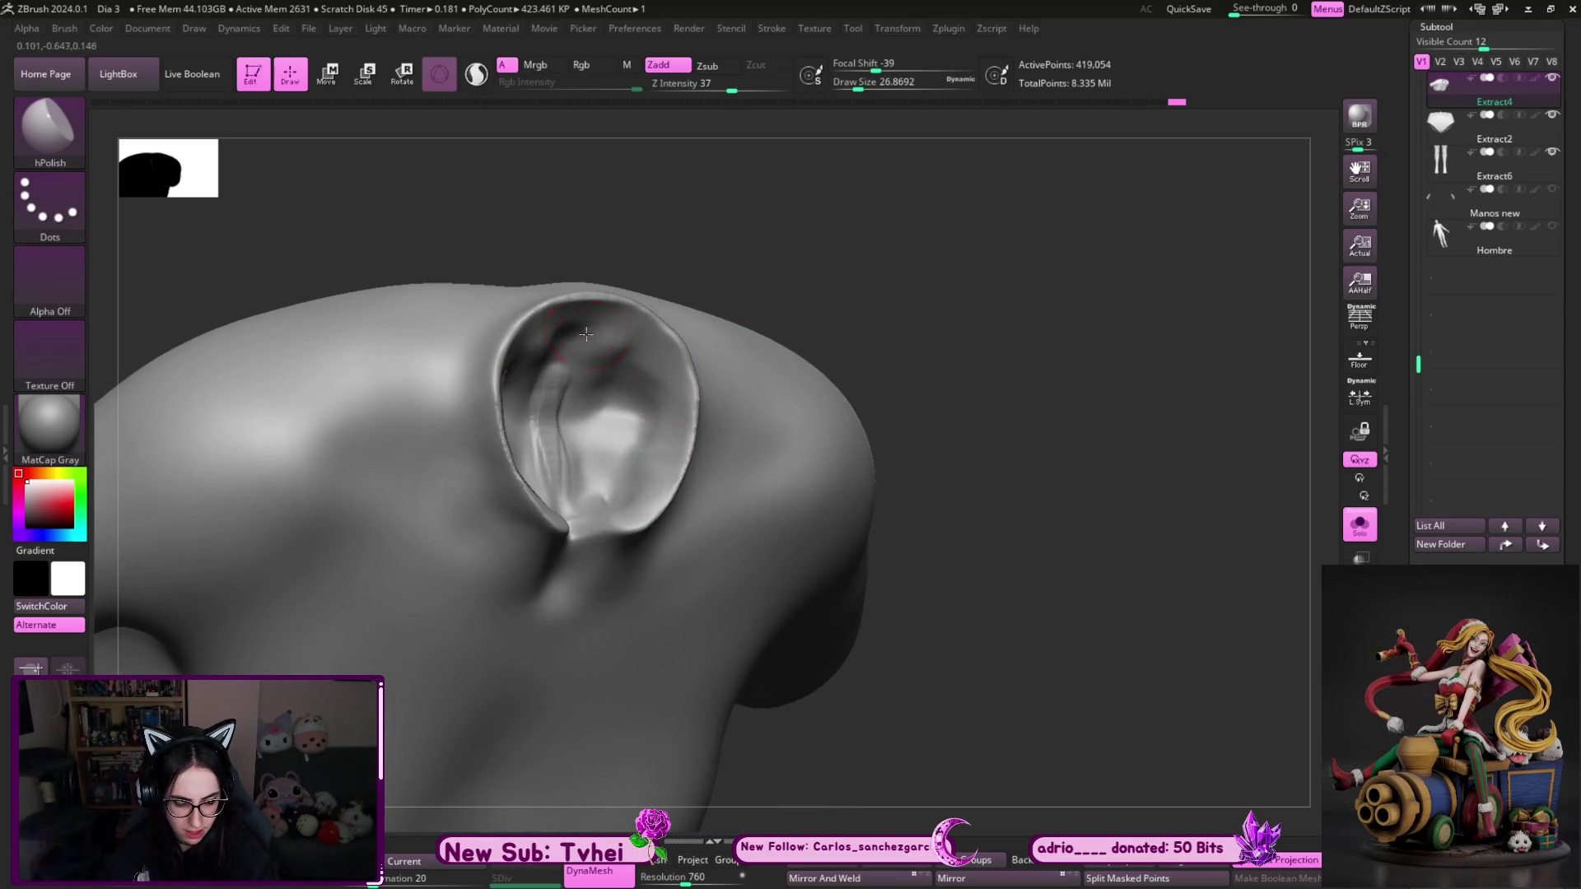
mouse_move(786, 318)
shift+mouse_down()
mouse_move(867, 190)
mouse_move(865, 156)
shift+mouse_up()
mouse_move(1095, 213)
mouse_down()
mouse_move(1083, 152)
mouse_move(1030, 276)
mouse_move(875, 184)
mouse_move(861, 184)
mouse_move(867, 238)
mouse_up()
key(bracketleft)
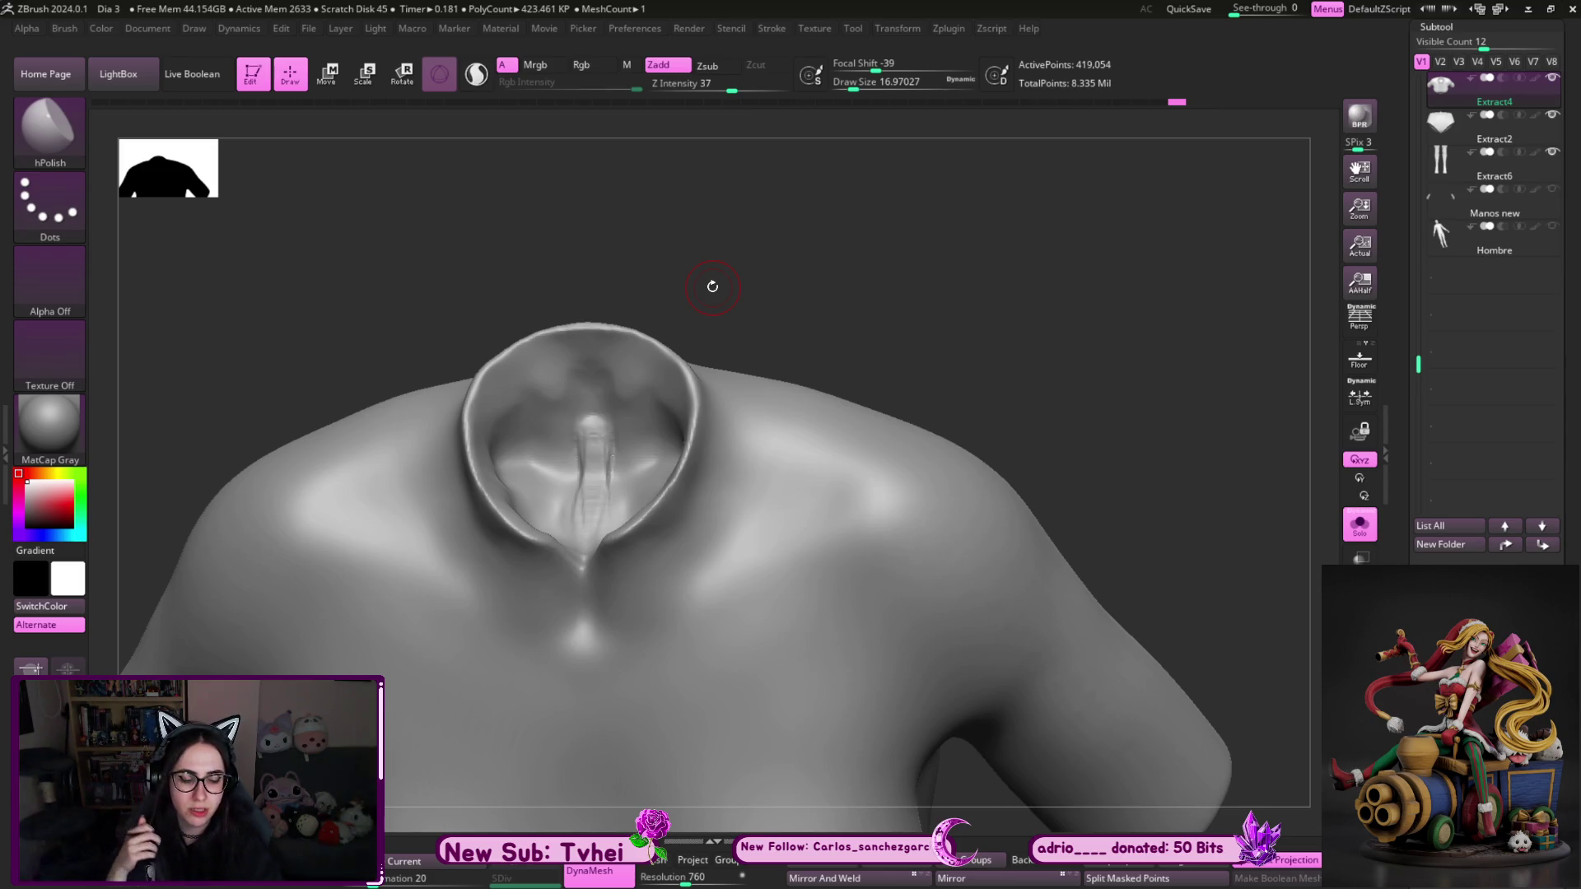
- With the Move brush at about 20 Draw Size, pull the collar up into a stand-up shape with a front V notch
key(b)
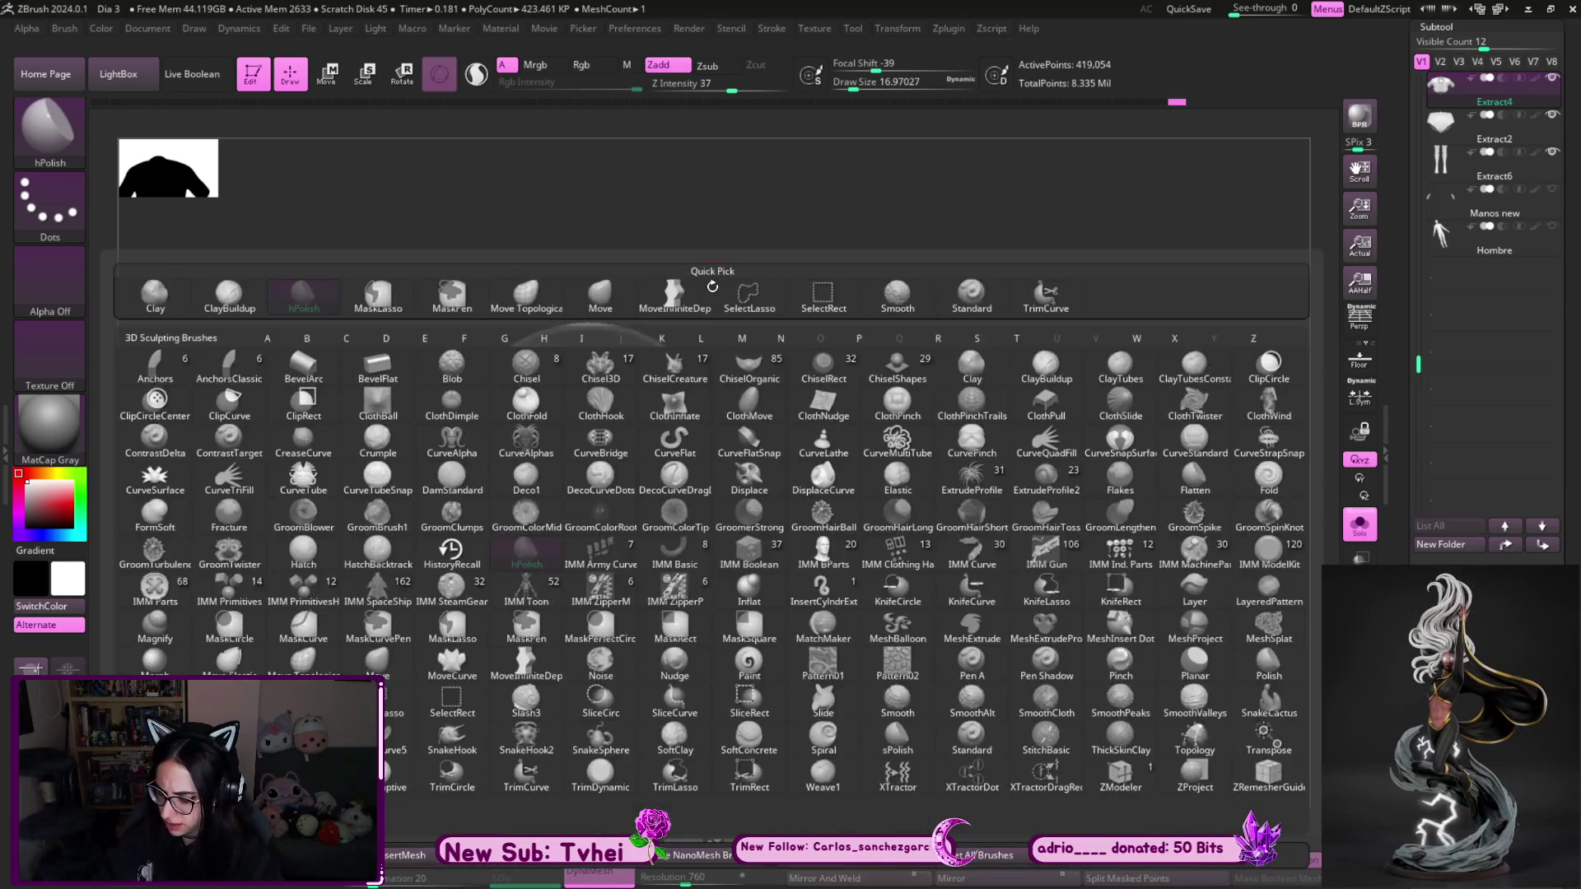
key(m)
key(v)
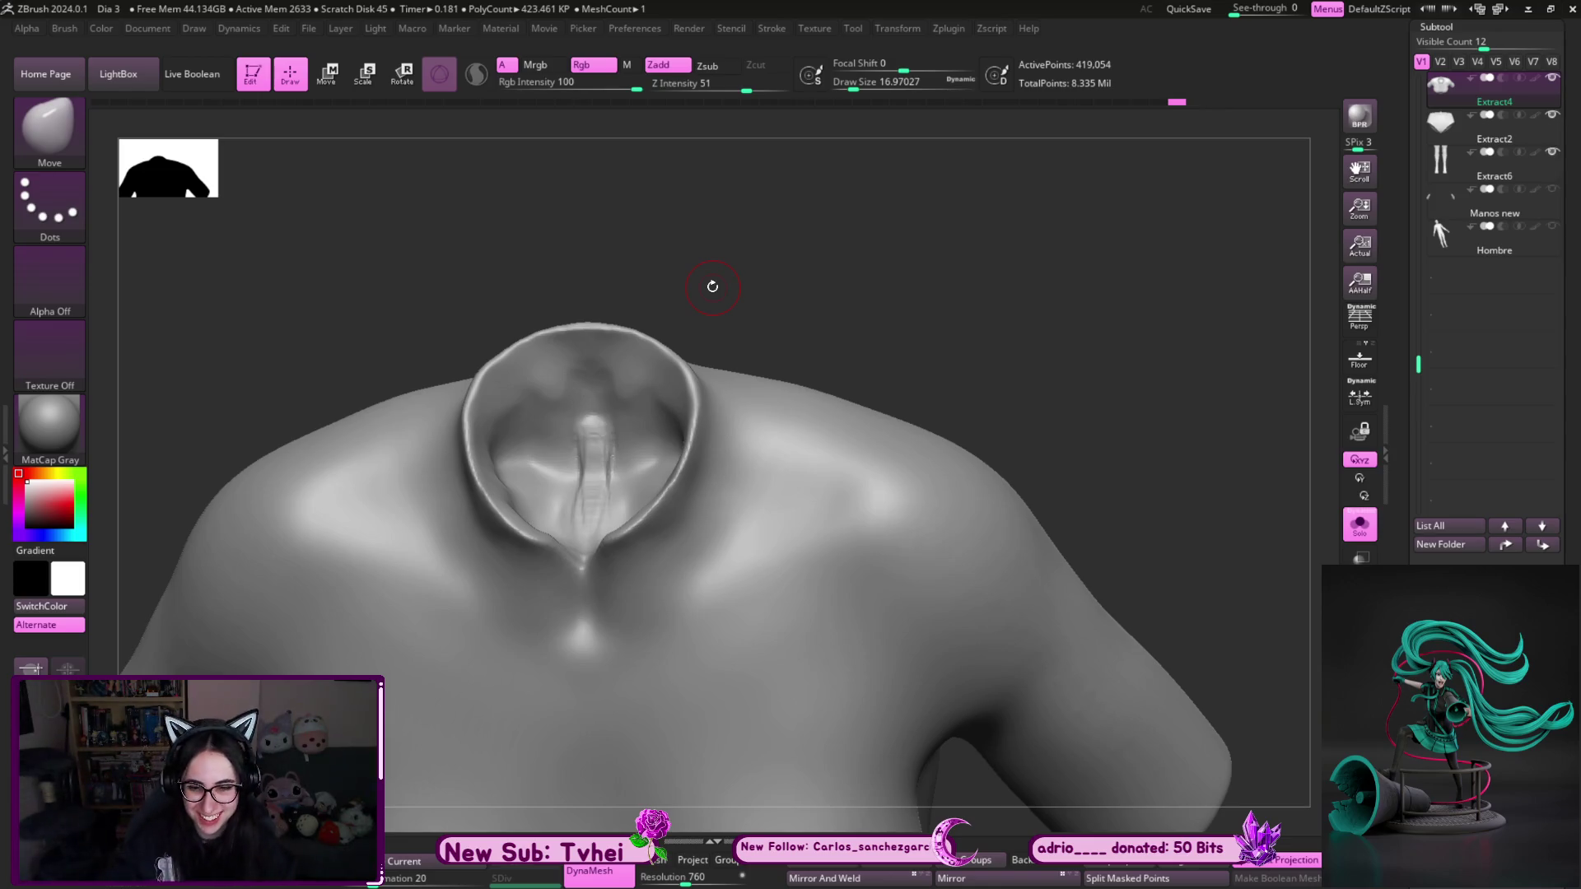
mouse_move(958, 269)
mouse_down()
mouse_move(959, 291)
mouse_move(886, 364)
mouse_up()
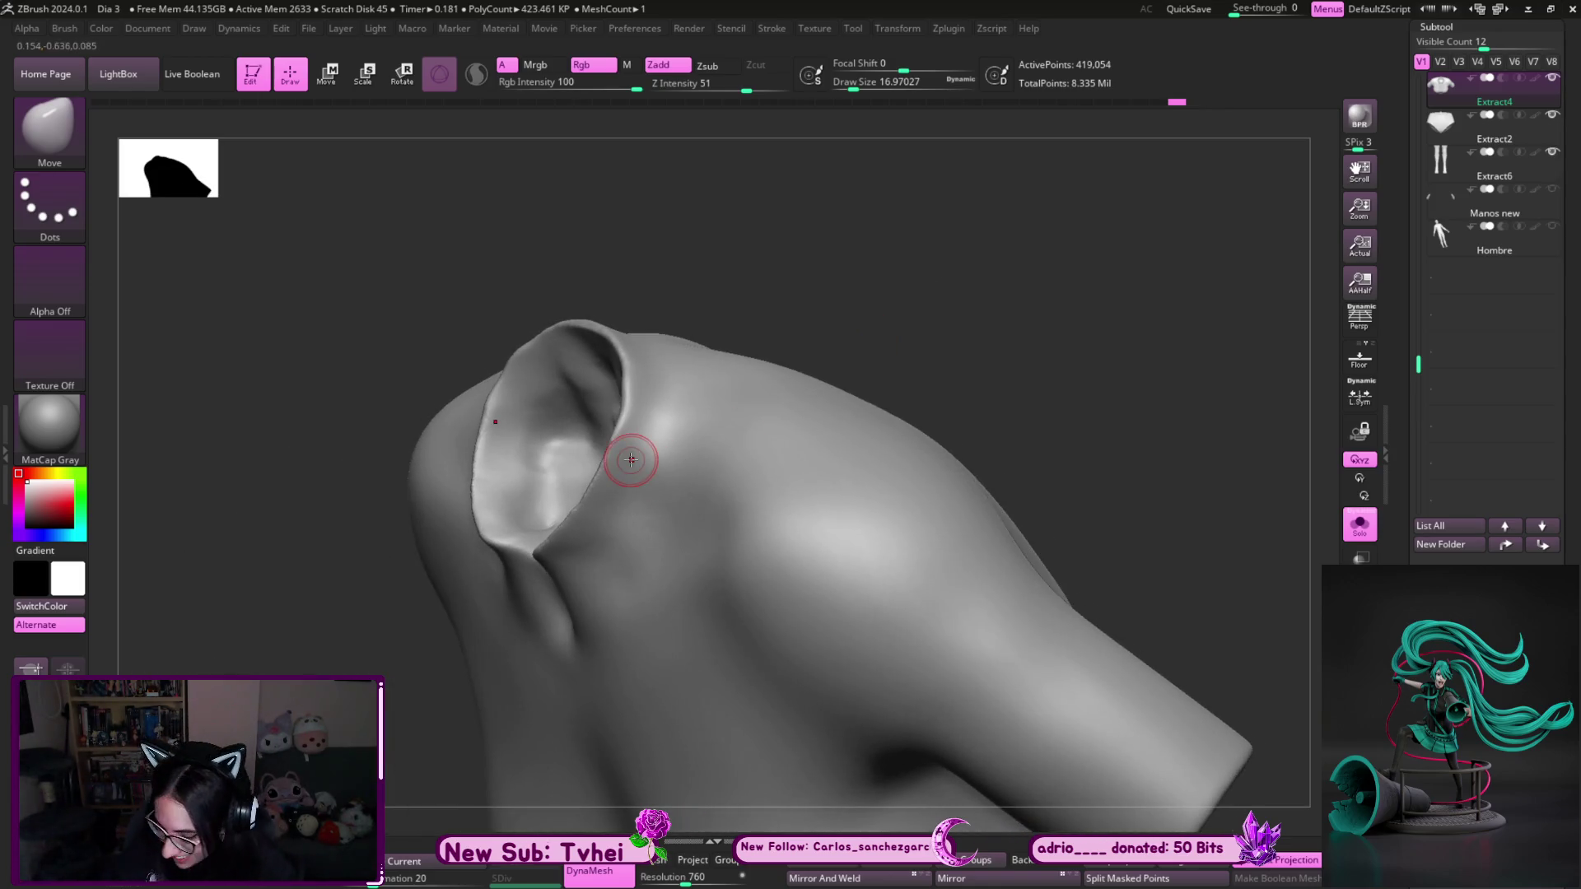
key(b)
key(Escape)
key(s)
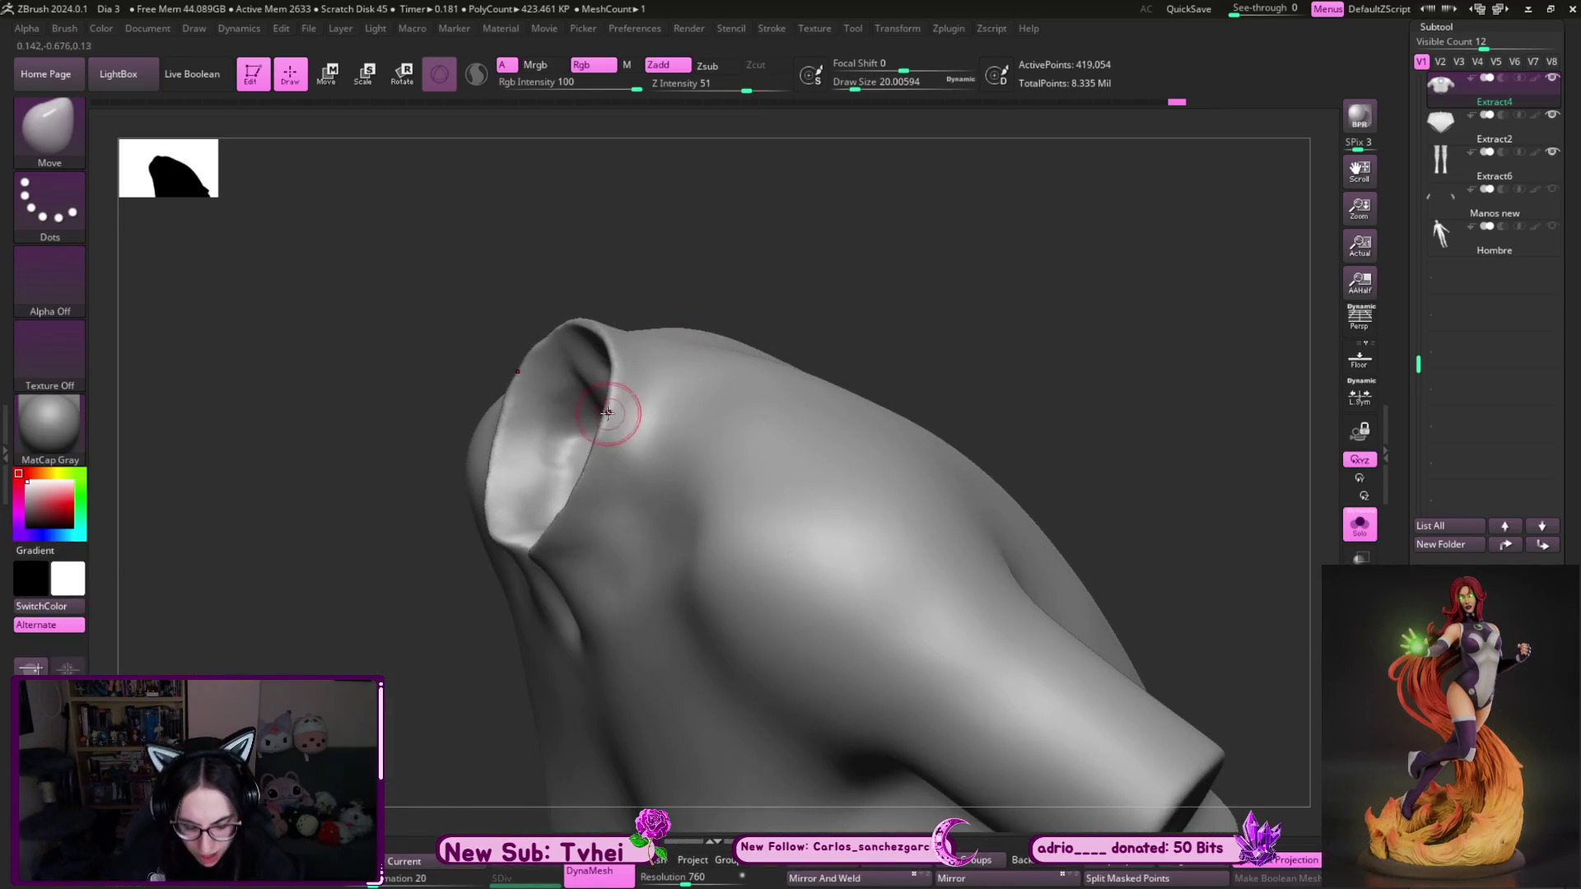
drag(756, 240, 628, 364)
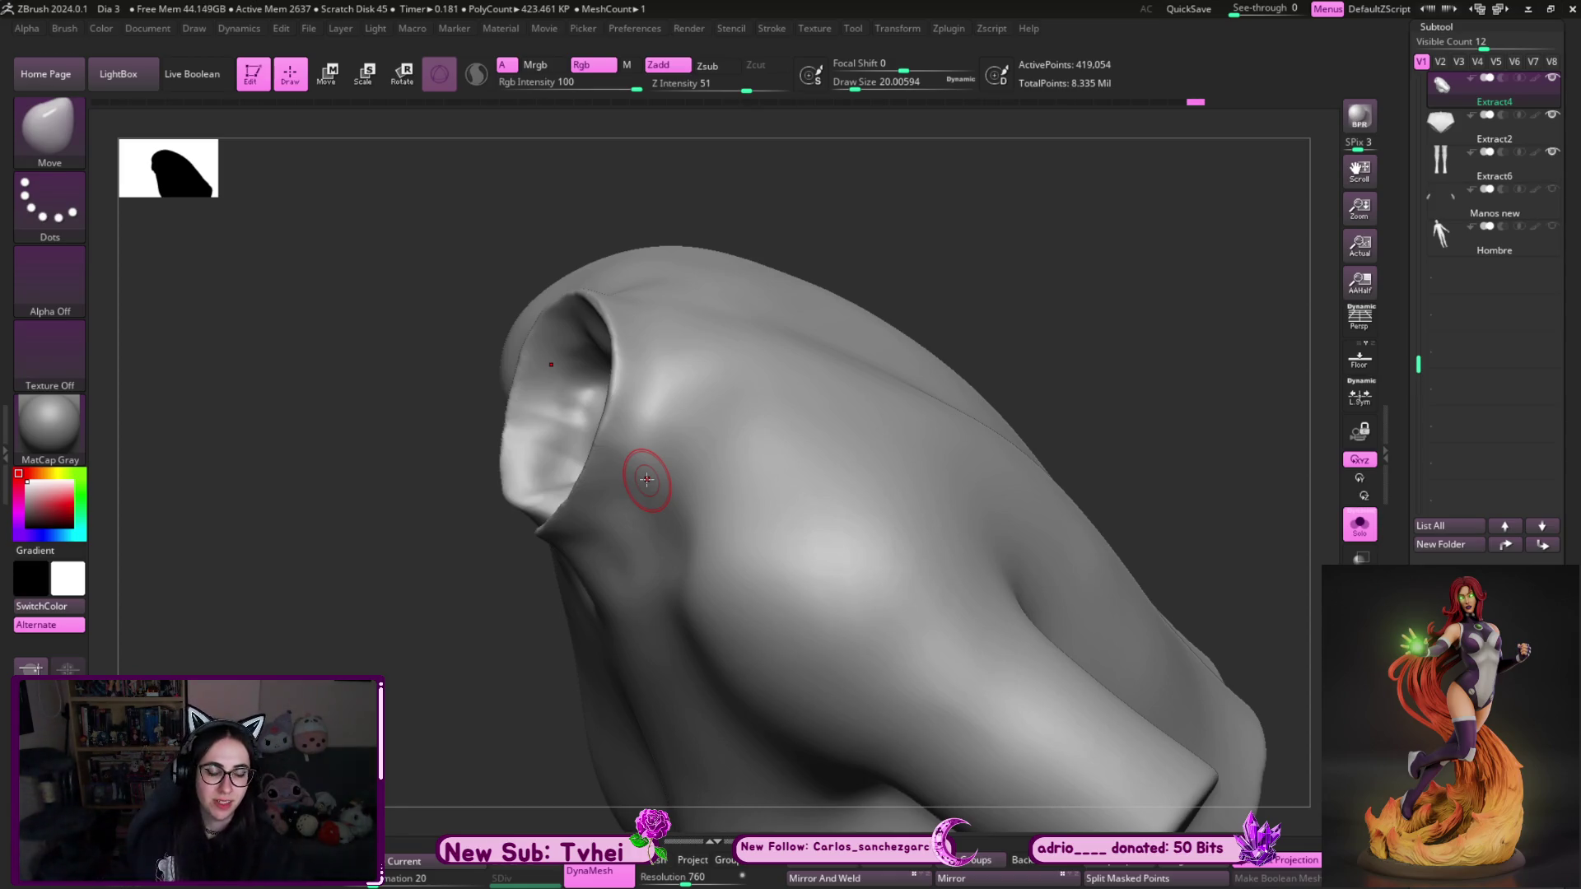
mouse_move(969, 211)
mouse_down()
mouse_move(967, 236)
mouse_move(1008, 206)
mouse_up()
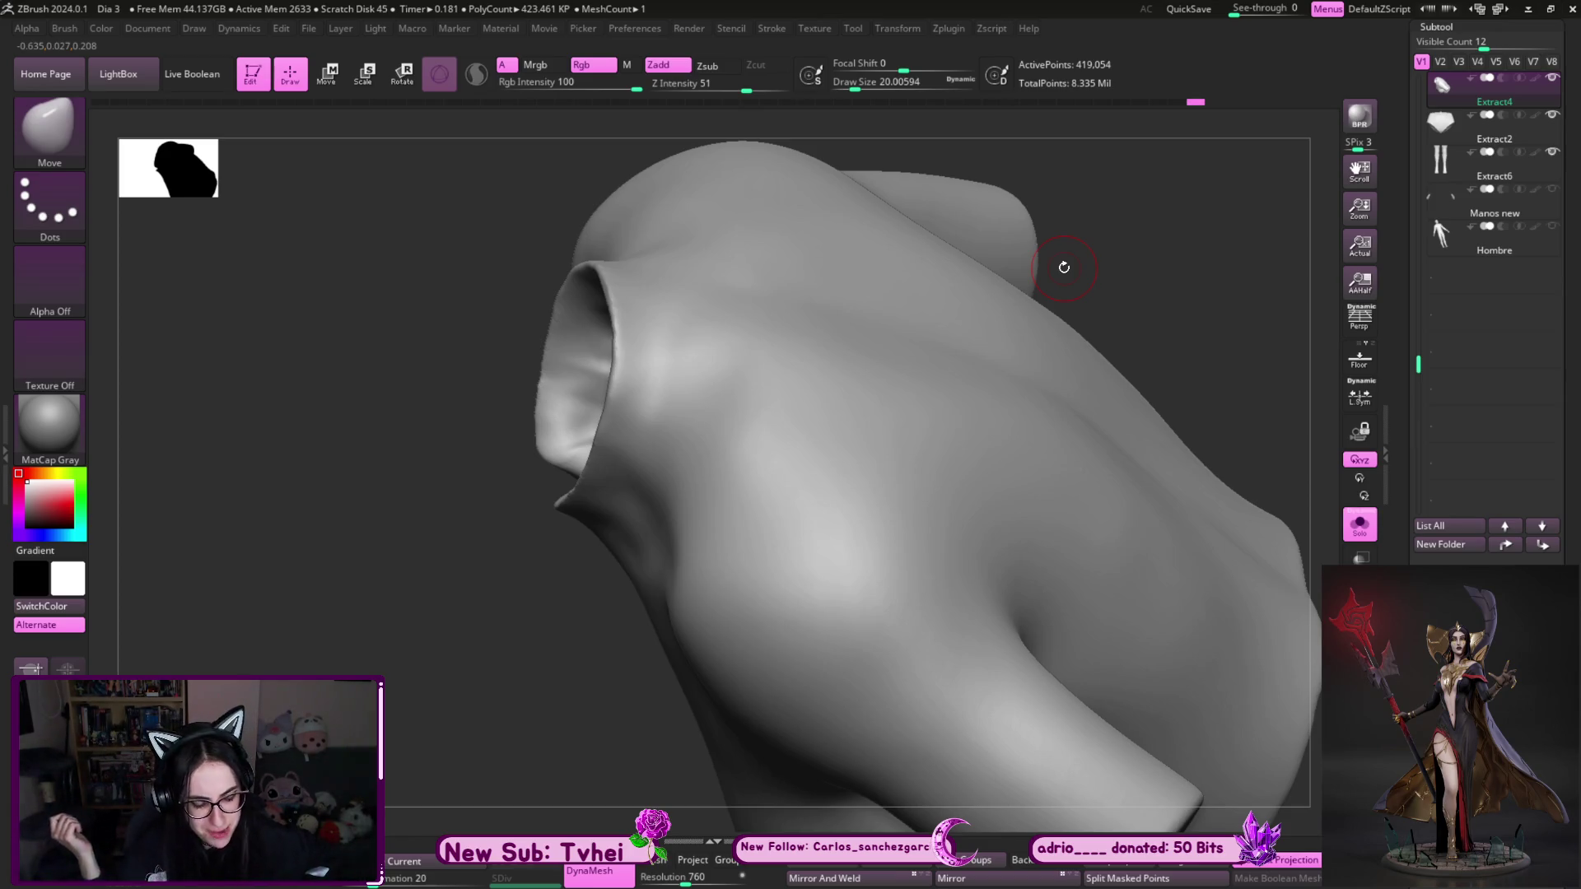
key(bracketleft)
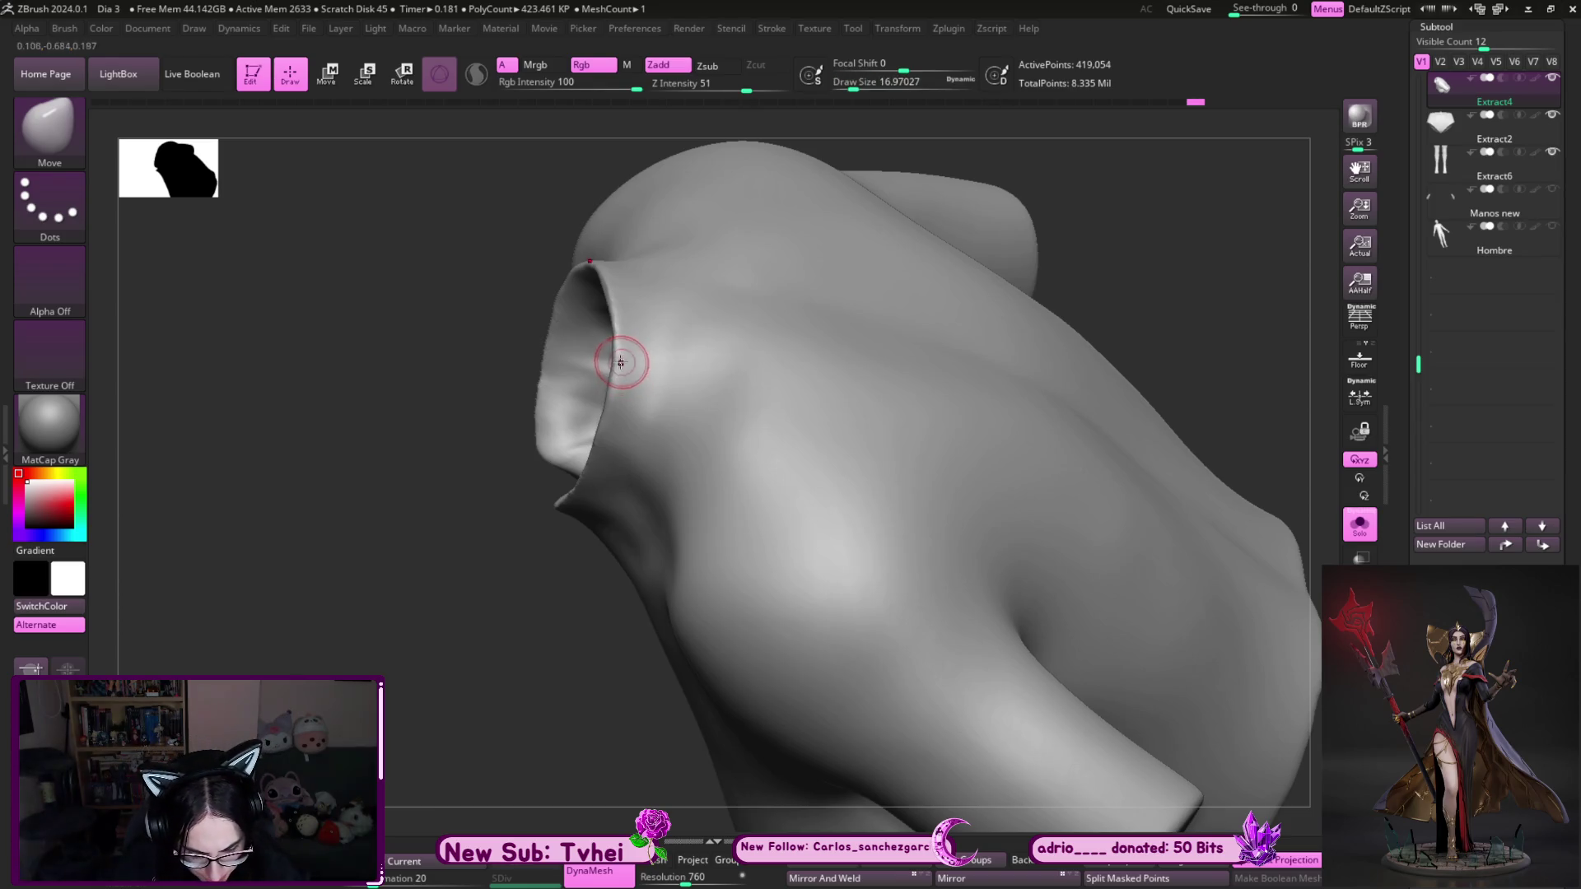
mouse_move(619, 330)
mouse_down()
mouse_move(1029, 247)
mouse_move(1122, 258)
mouse_move(868, 283)
mouse_up()
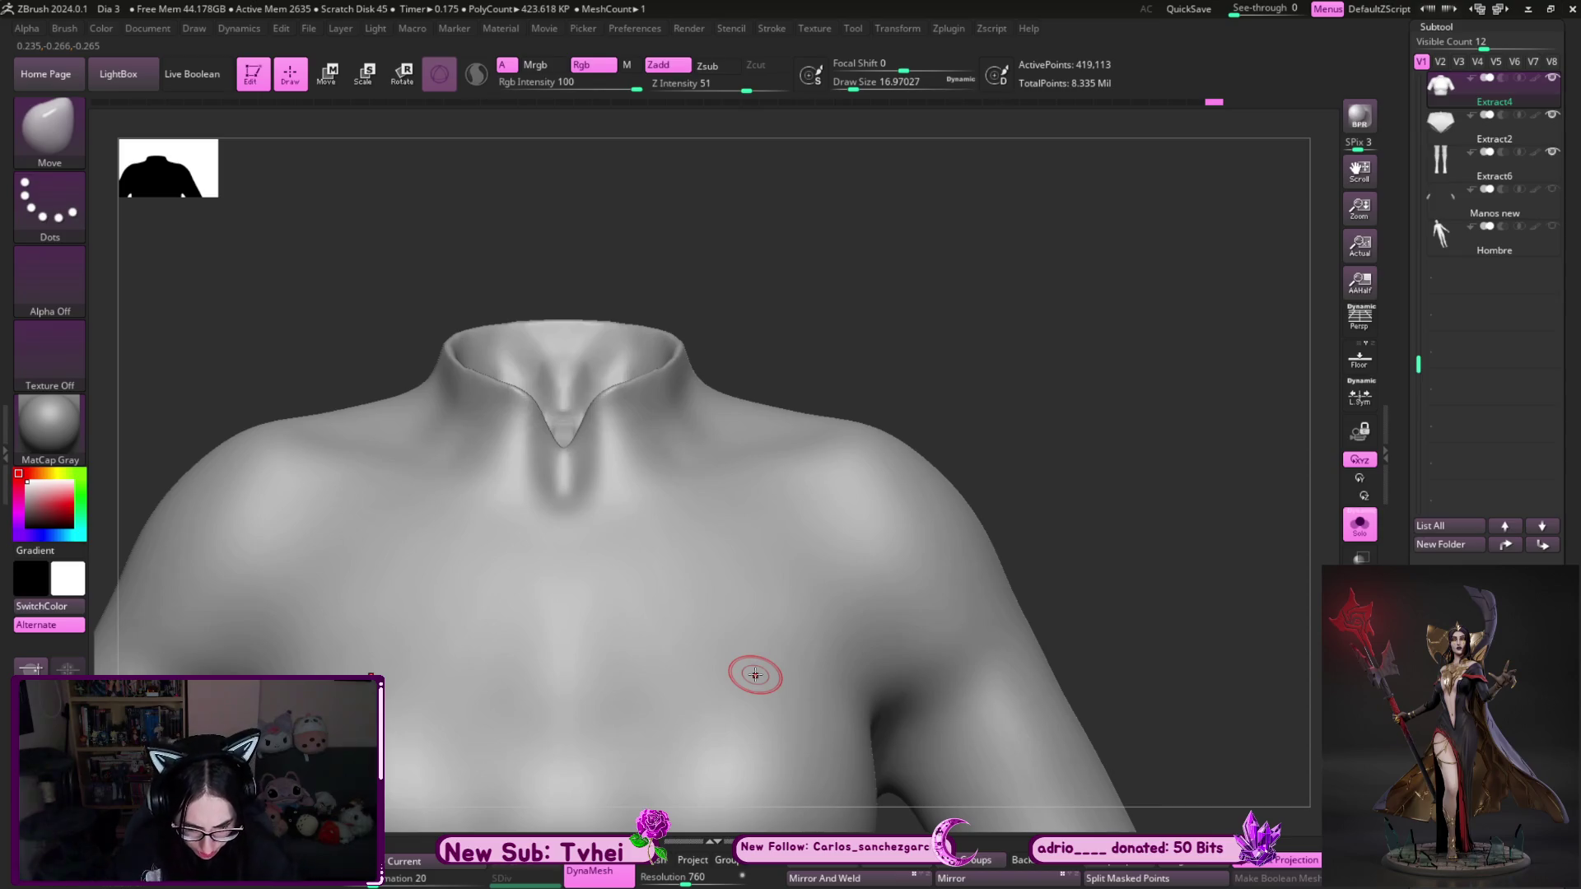
- Carve a straight DamStandard crease along the collar base from a front view
key(])
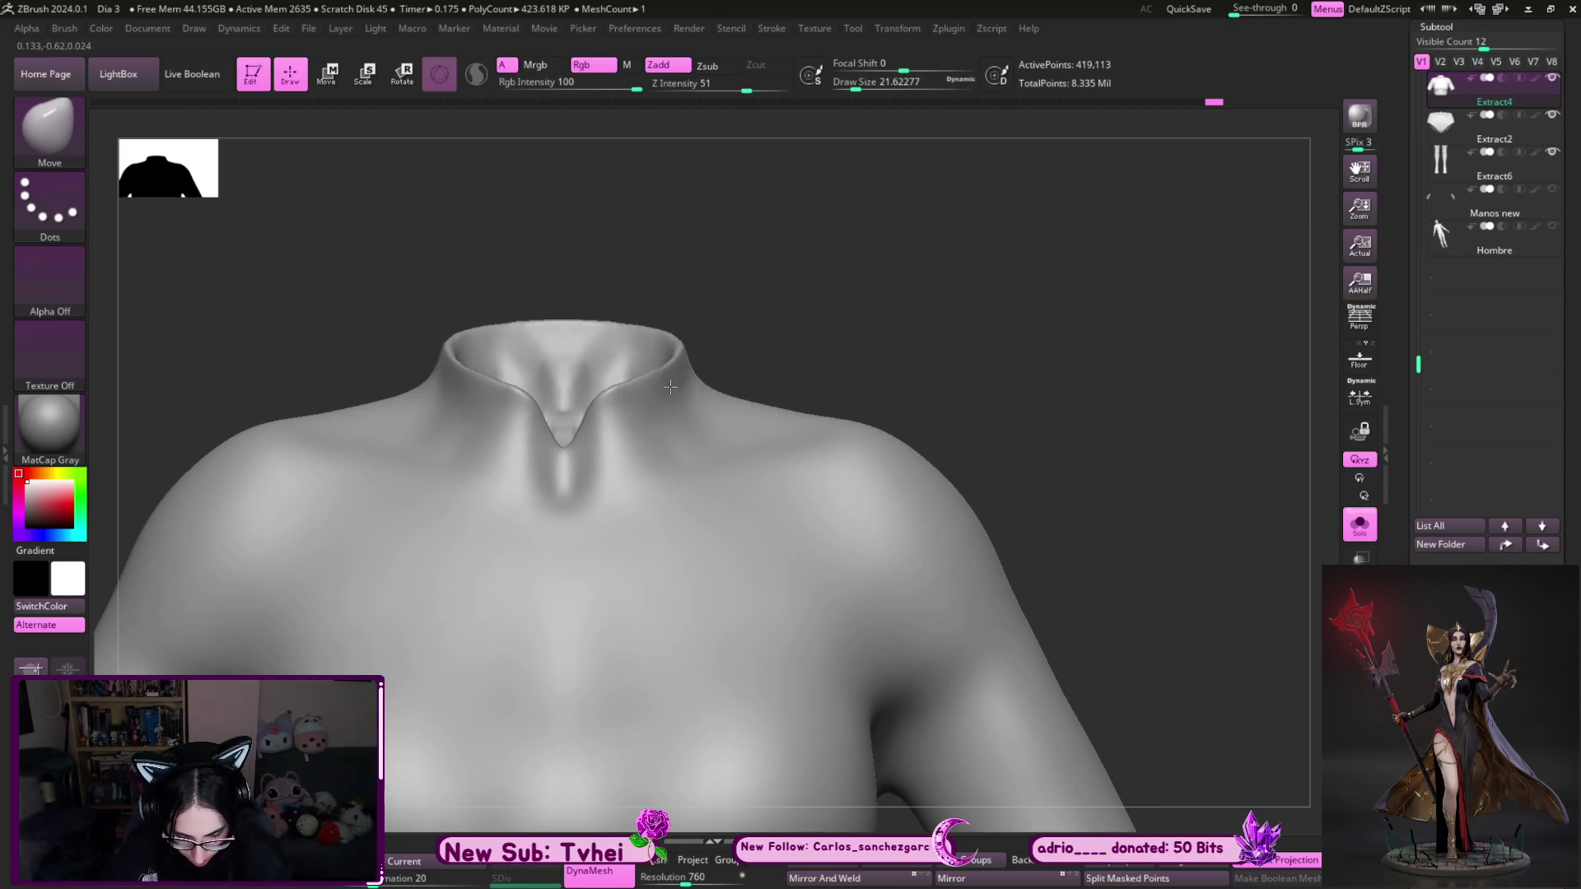
key(b)
key(d)
key(s)
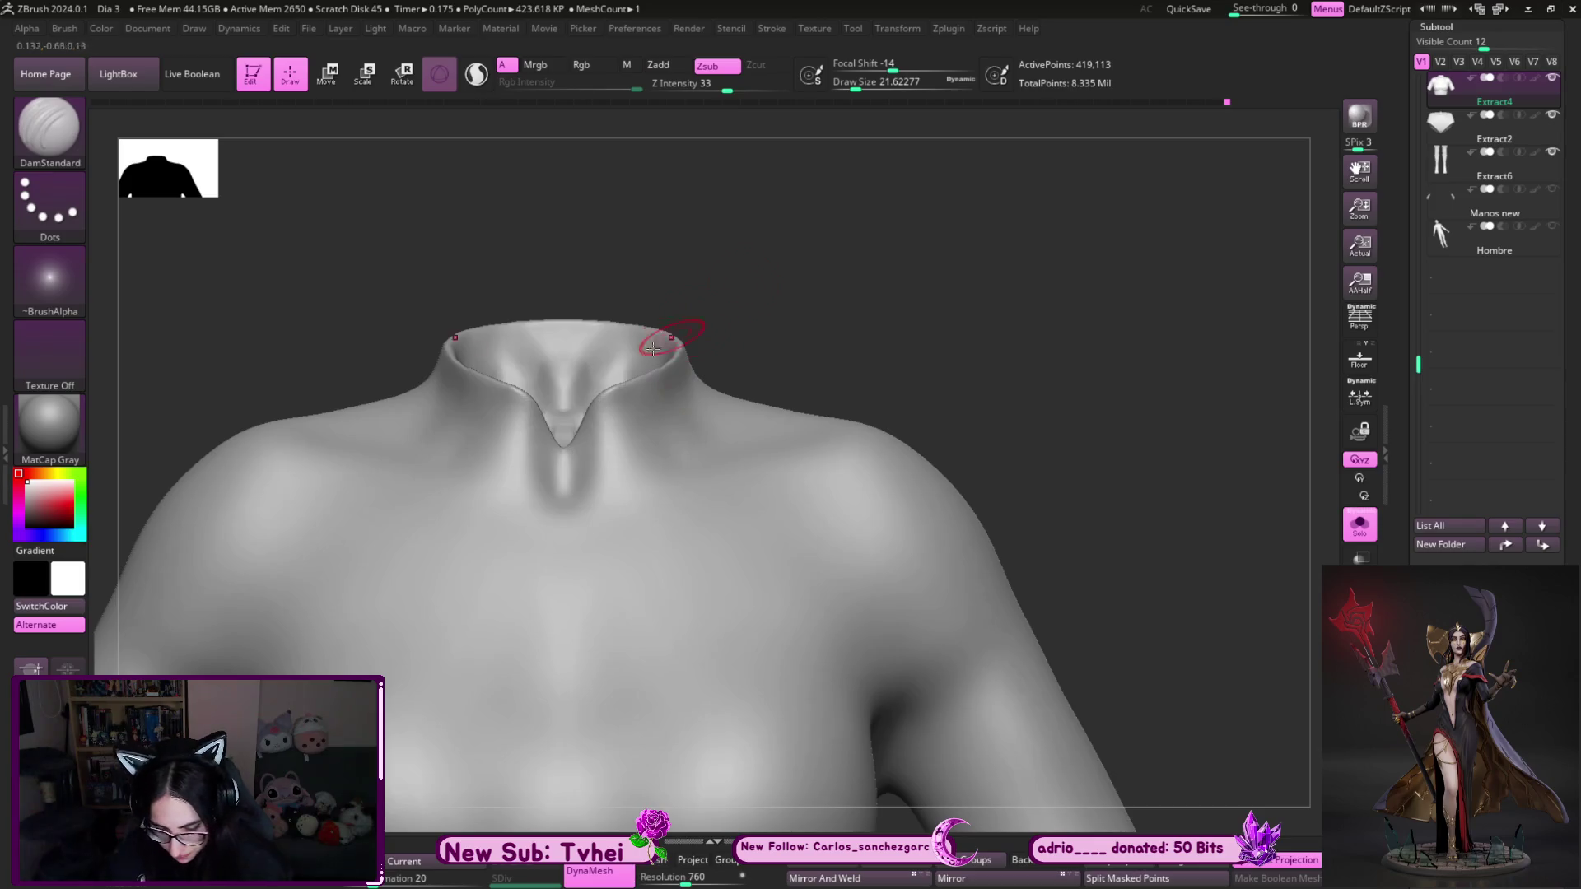
mouse_move(459, 363)
mouse_down()
mouse_move(705, 201)
mouse_move(783, 342)
mouse_move(1125, 469)
mouse_move(1117, 459)
mouse_up()
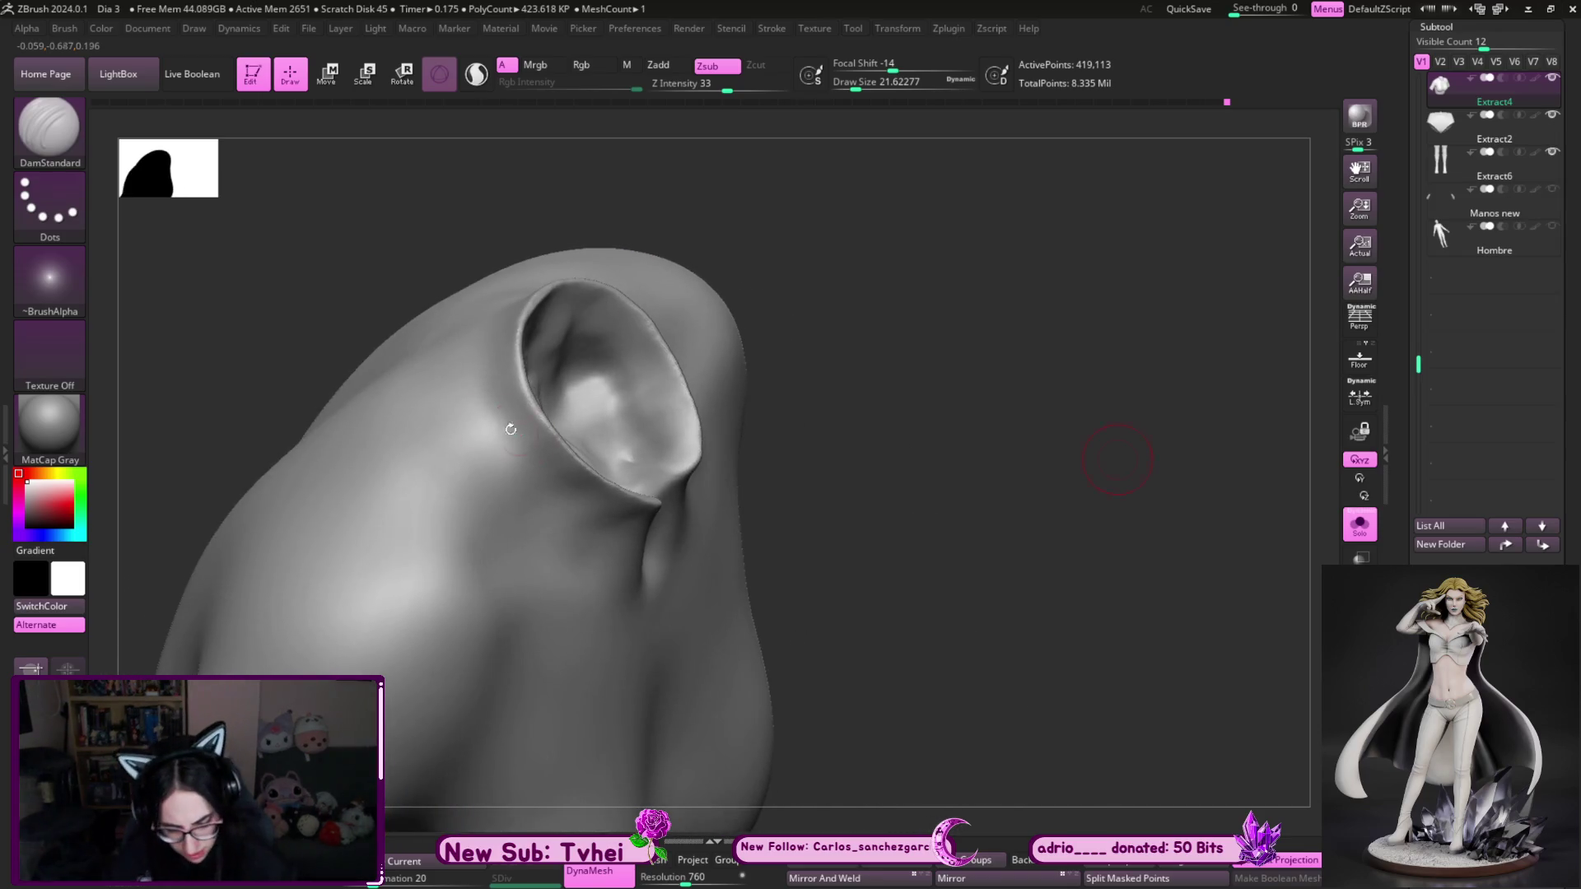
drag(519, 440, 527, 403)
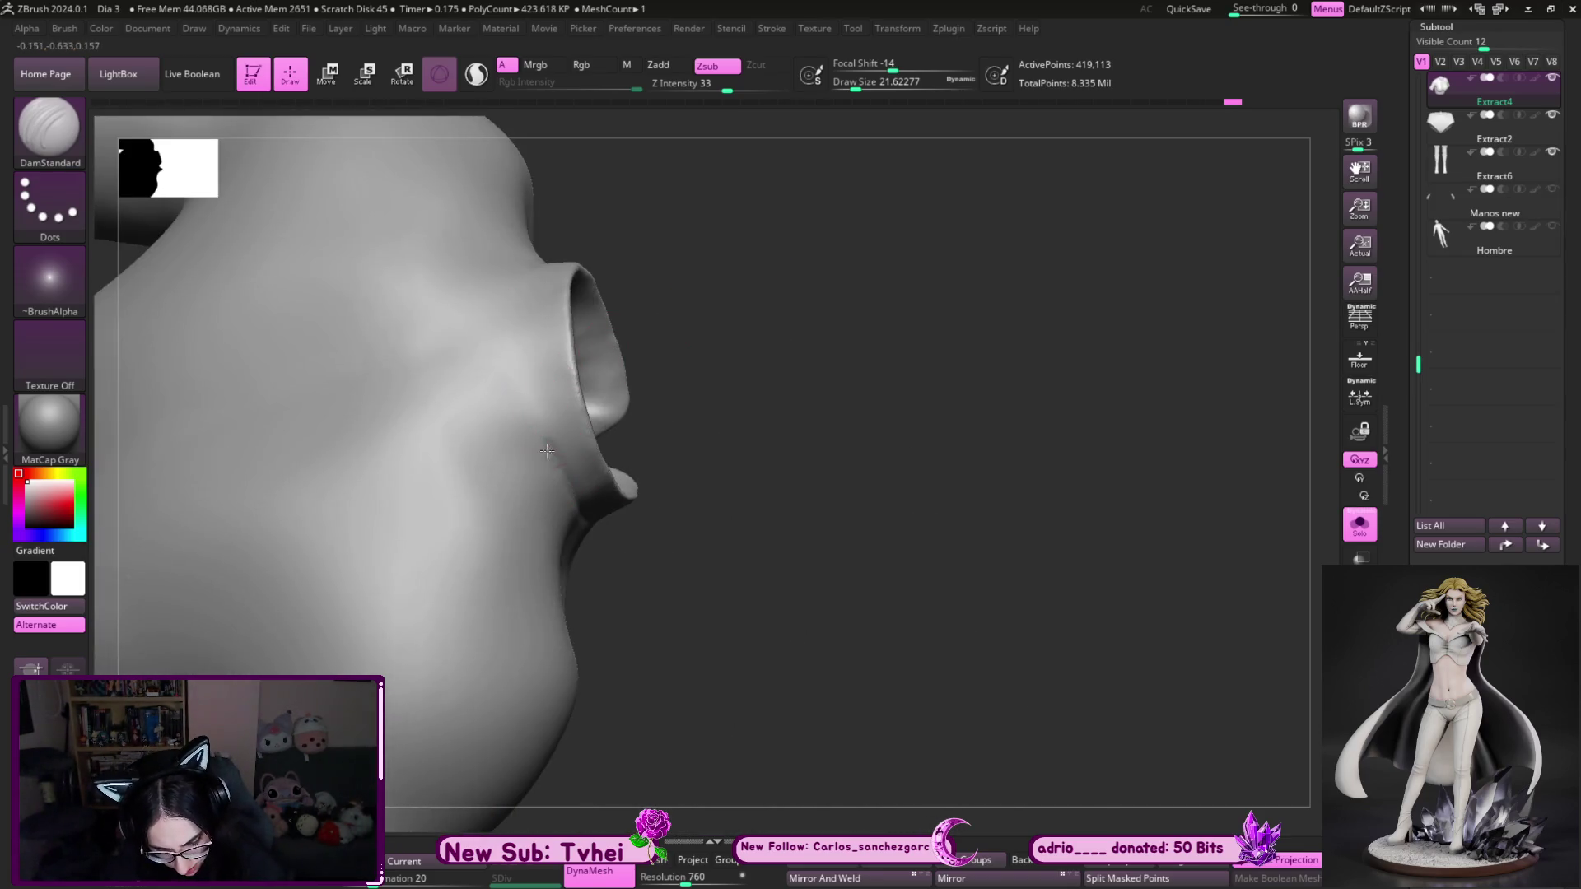
mouse_move(701, 543)
mouse_down()
mouse_move(758, 392)
mouse_move(960, 307)
mouse_move(942, 275)
mouse_move(1045, 307)
mouse_up()
key(ctrl)
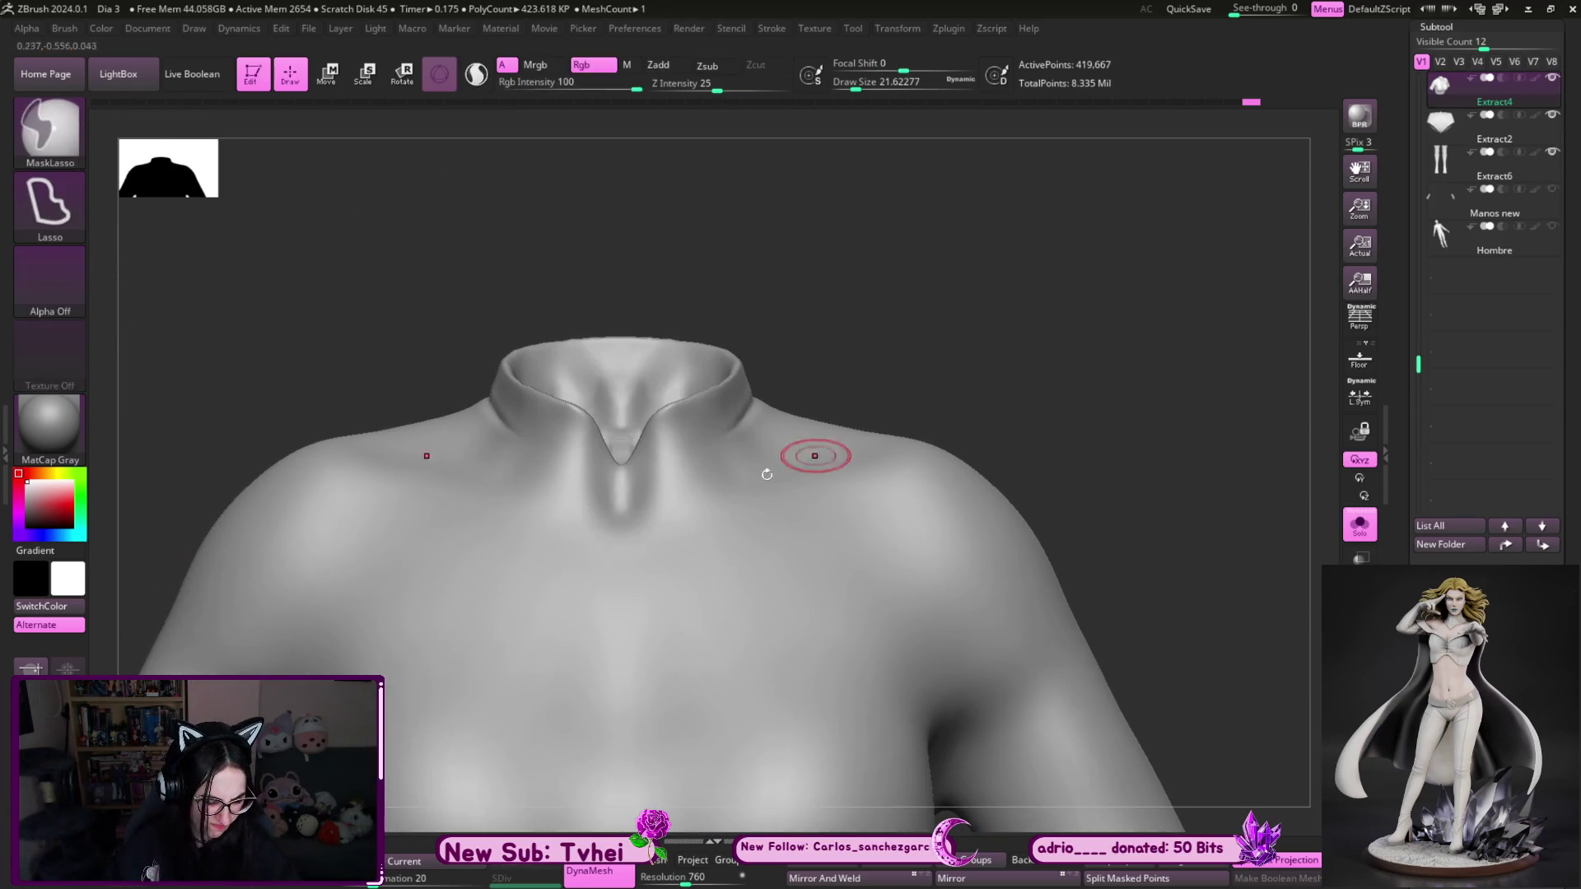
drag(580, 460, 665, 457)
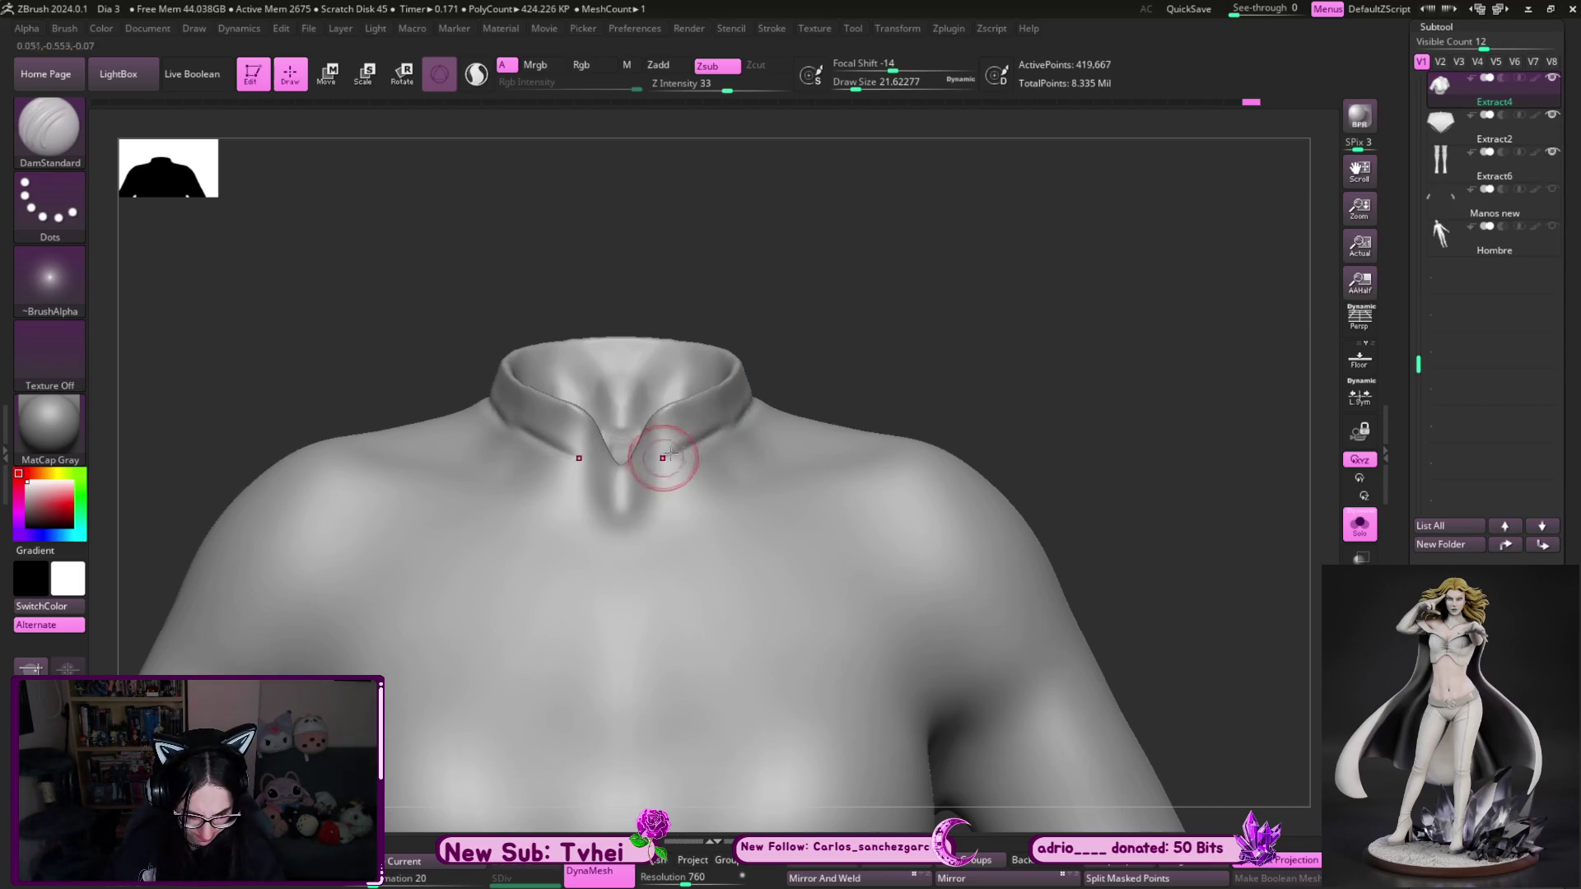
key(ctrl)
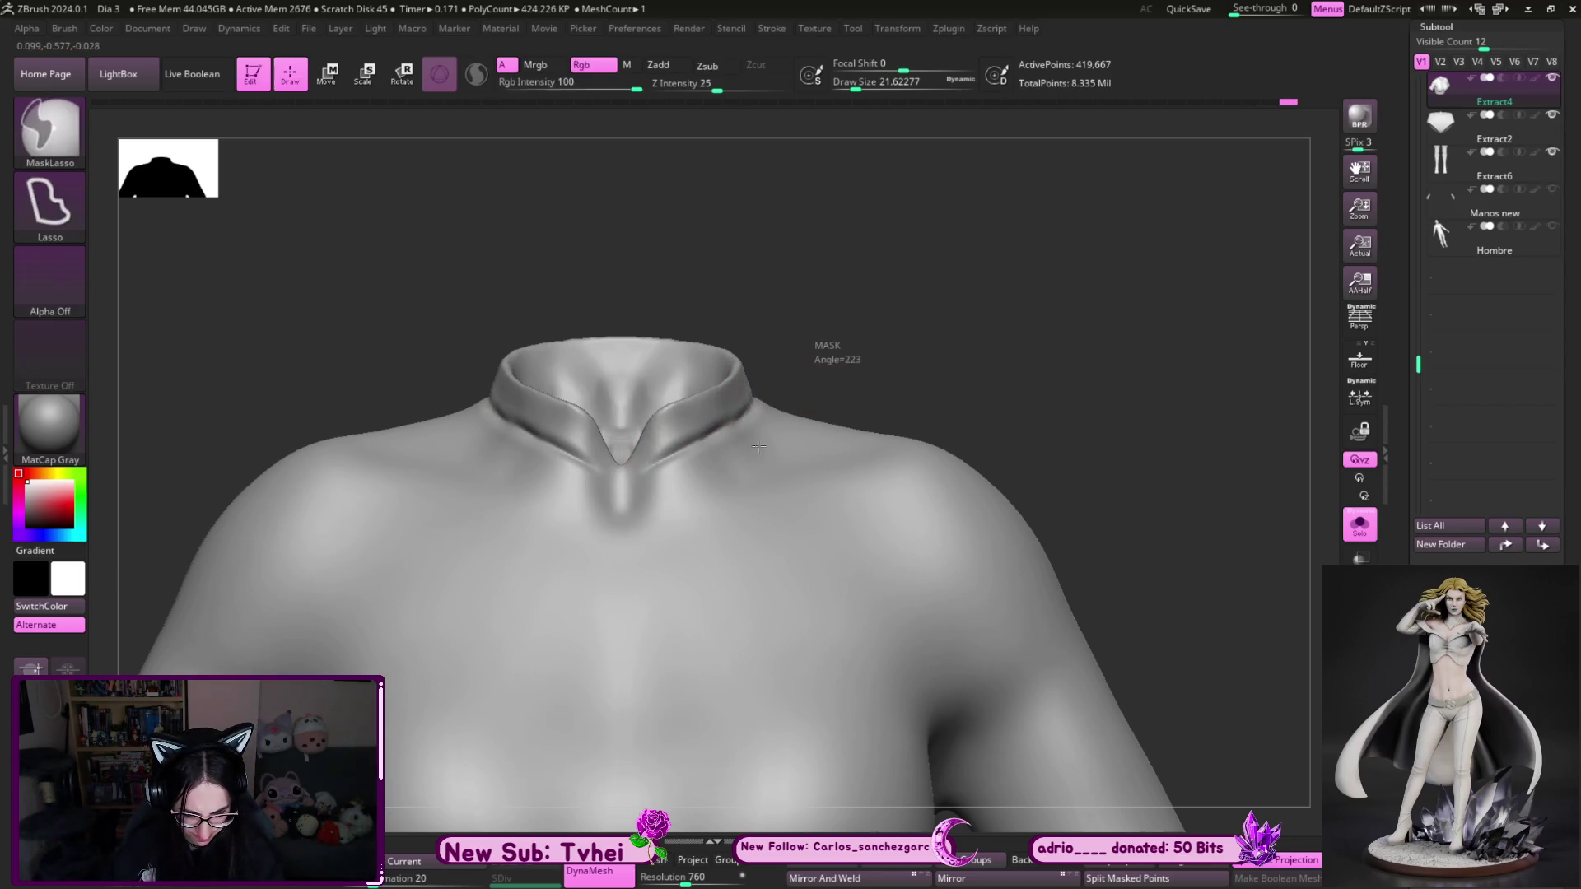
- Build up a small ClayBuildup form just below the V notch
key(b)
key(c)
key(b)
mouse_move(619, 482)
mouse_down()
mouse_move(621, 527)
mouse_move(620, 476)
mouse_up()
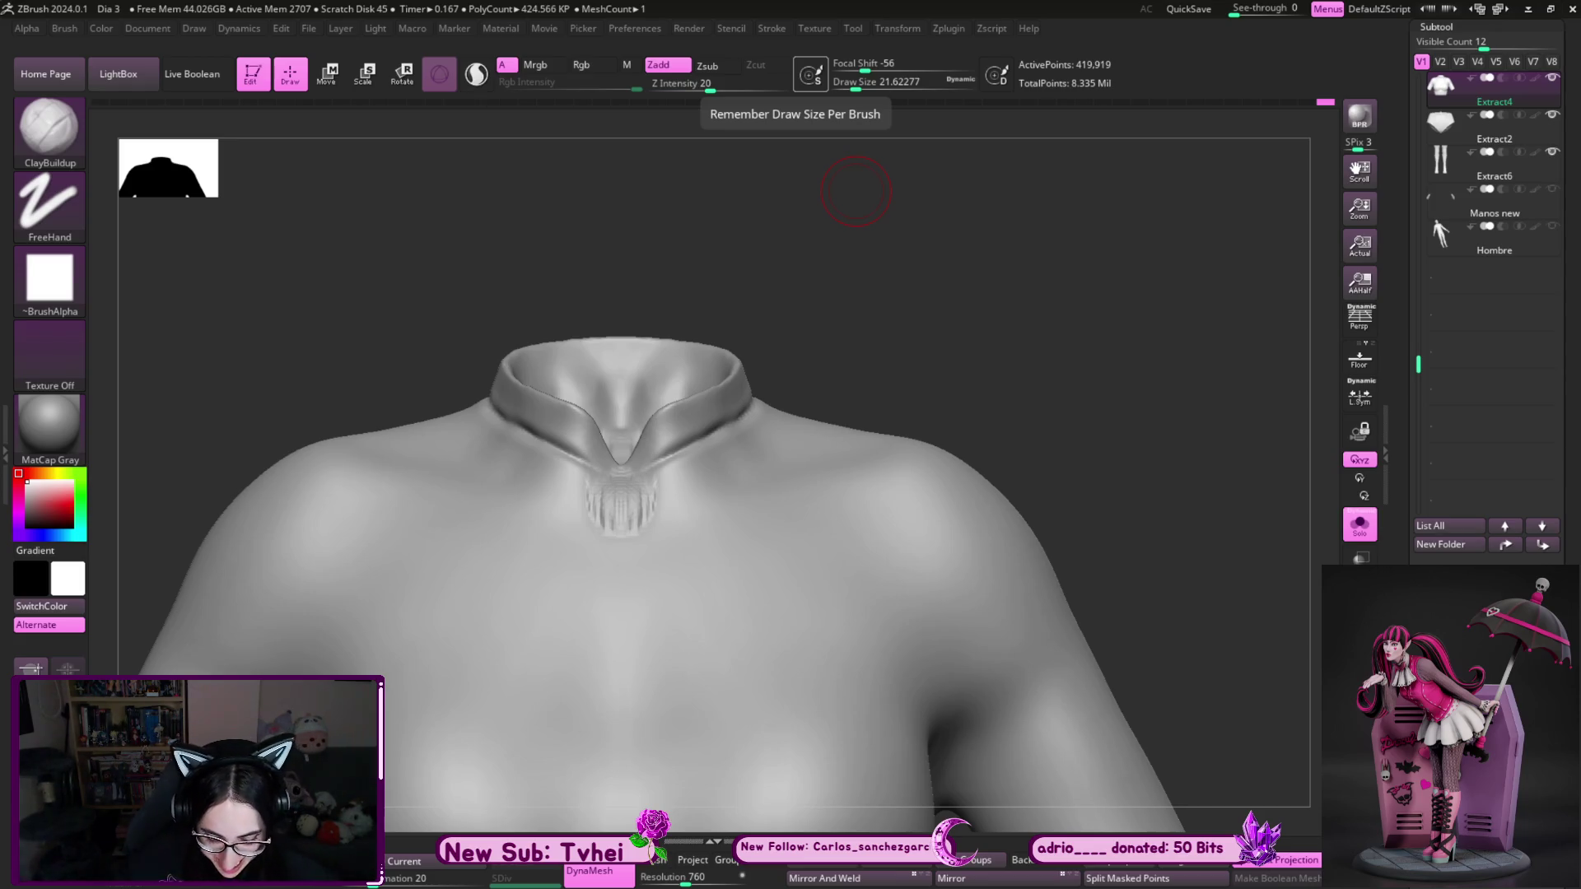
- Smooth and hPolish the ribbed form beneath the collar notch into a soft dip
drag(856, 191, 971, 431)
shift+drag(601, 494, 622, 520)
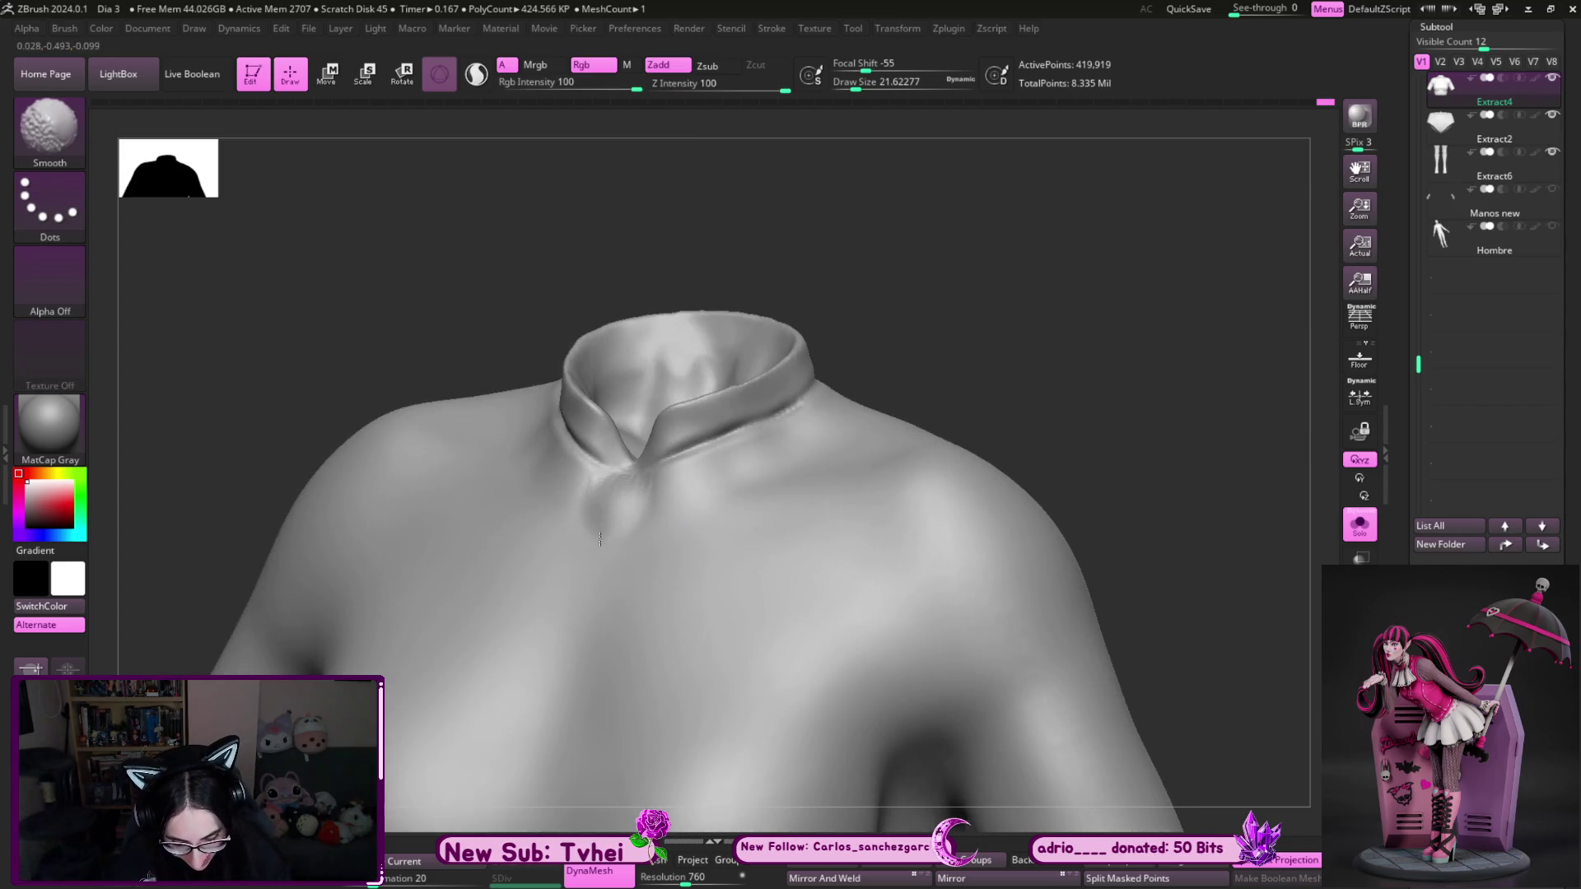
drag(1077, 322, 1086, 352)
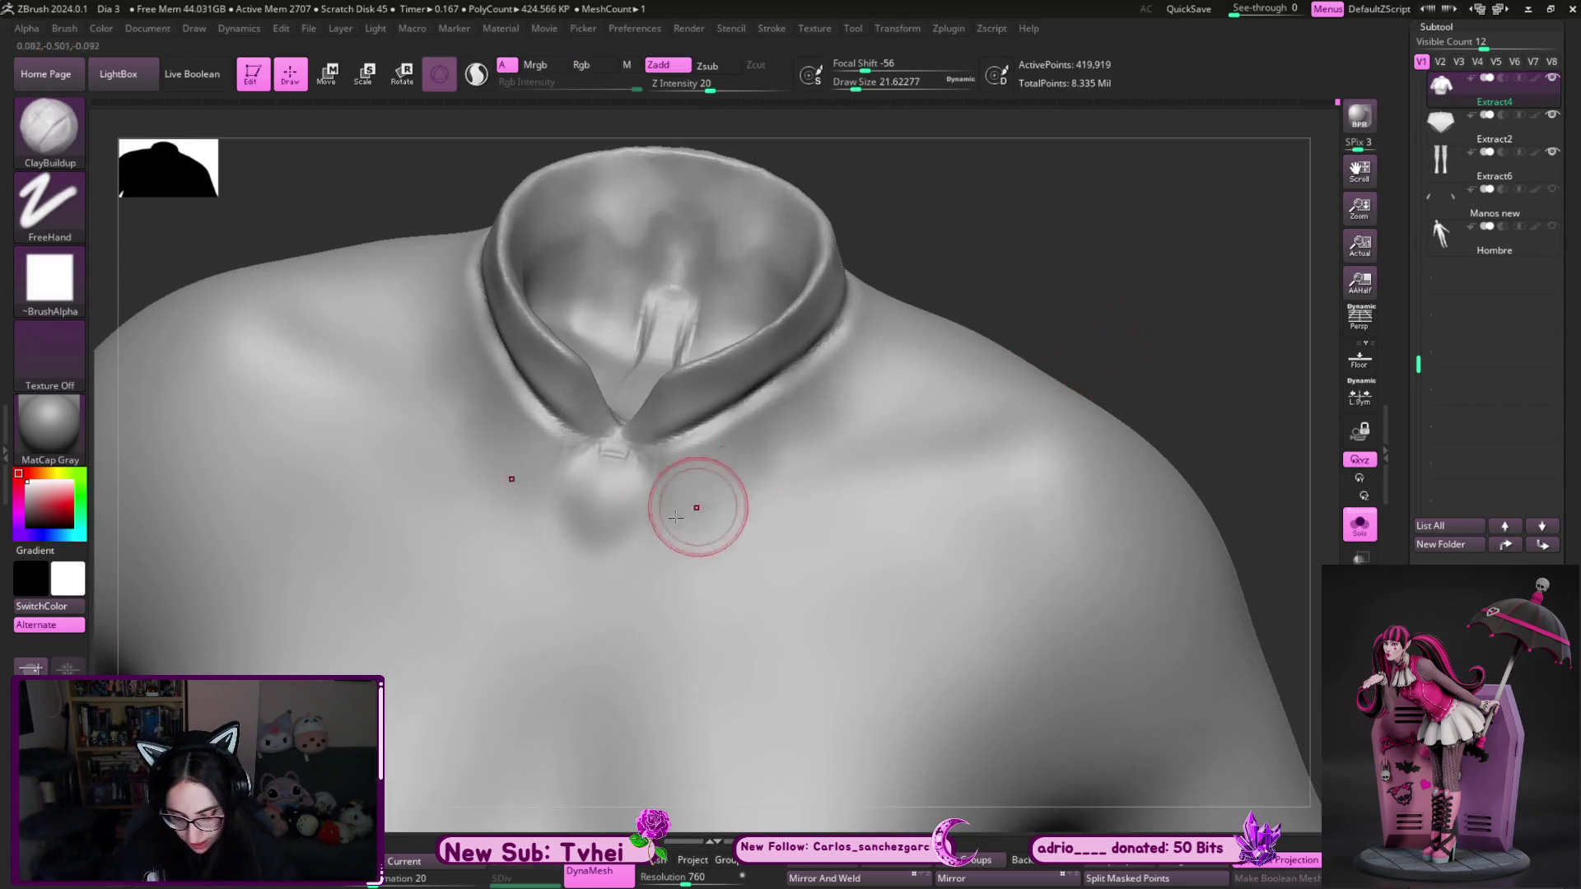
key(b)
key(h)
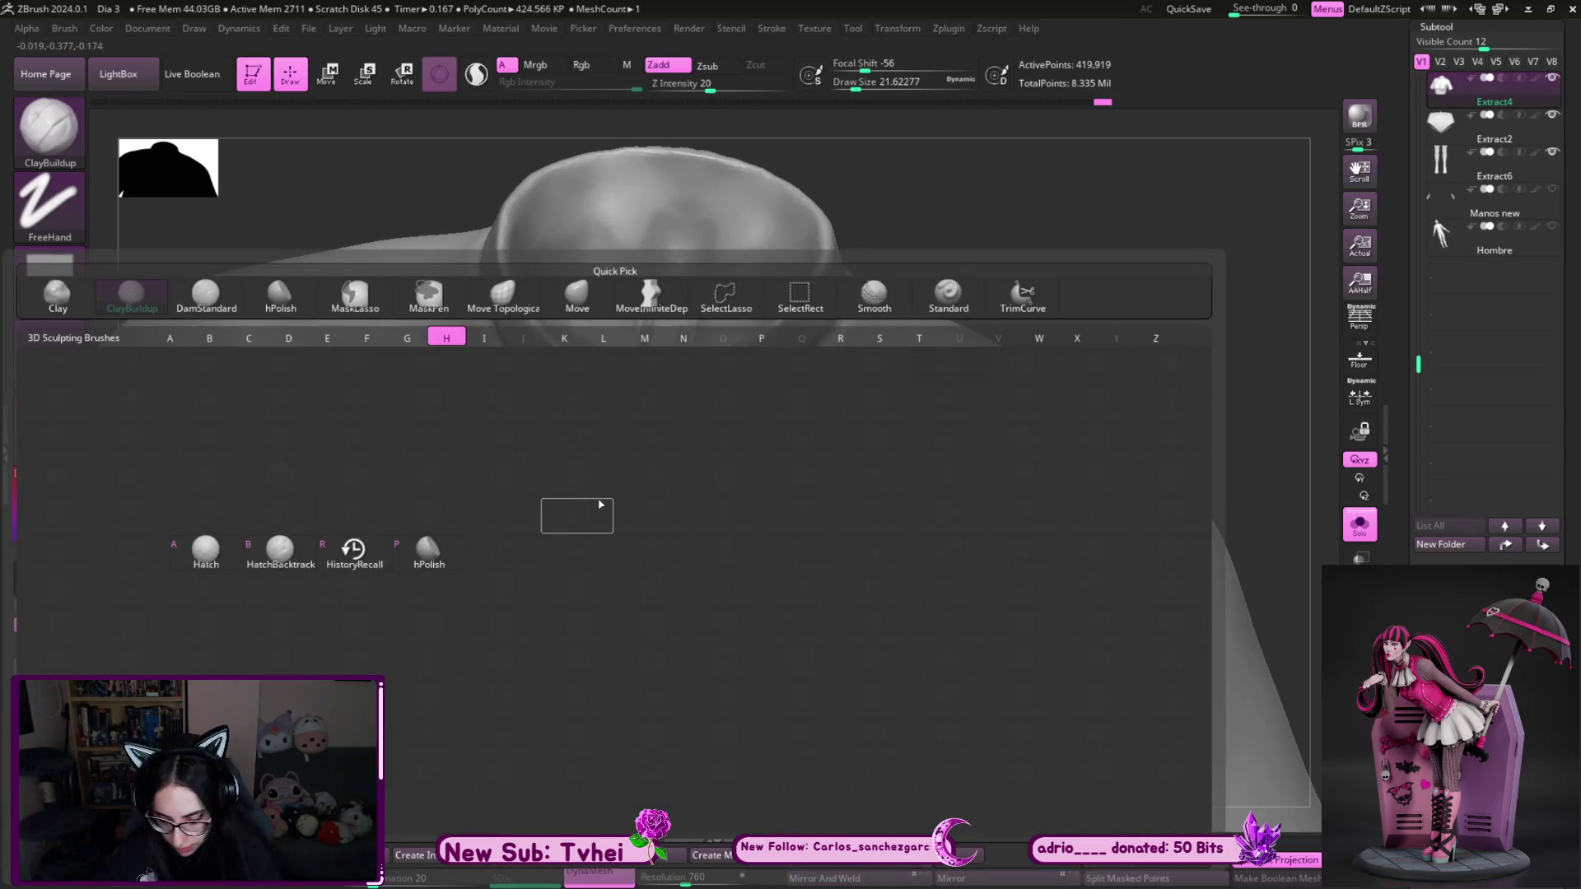
key(p)
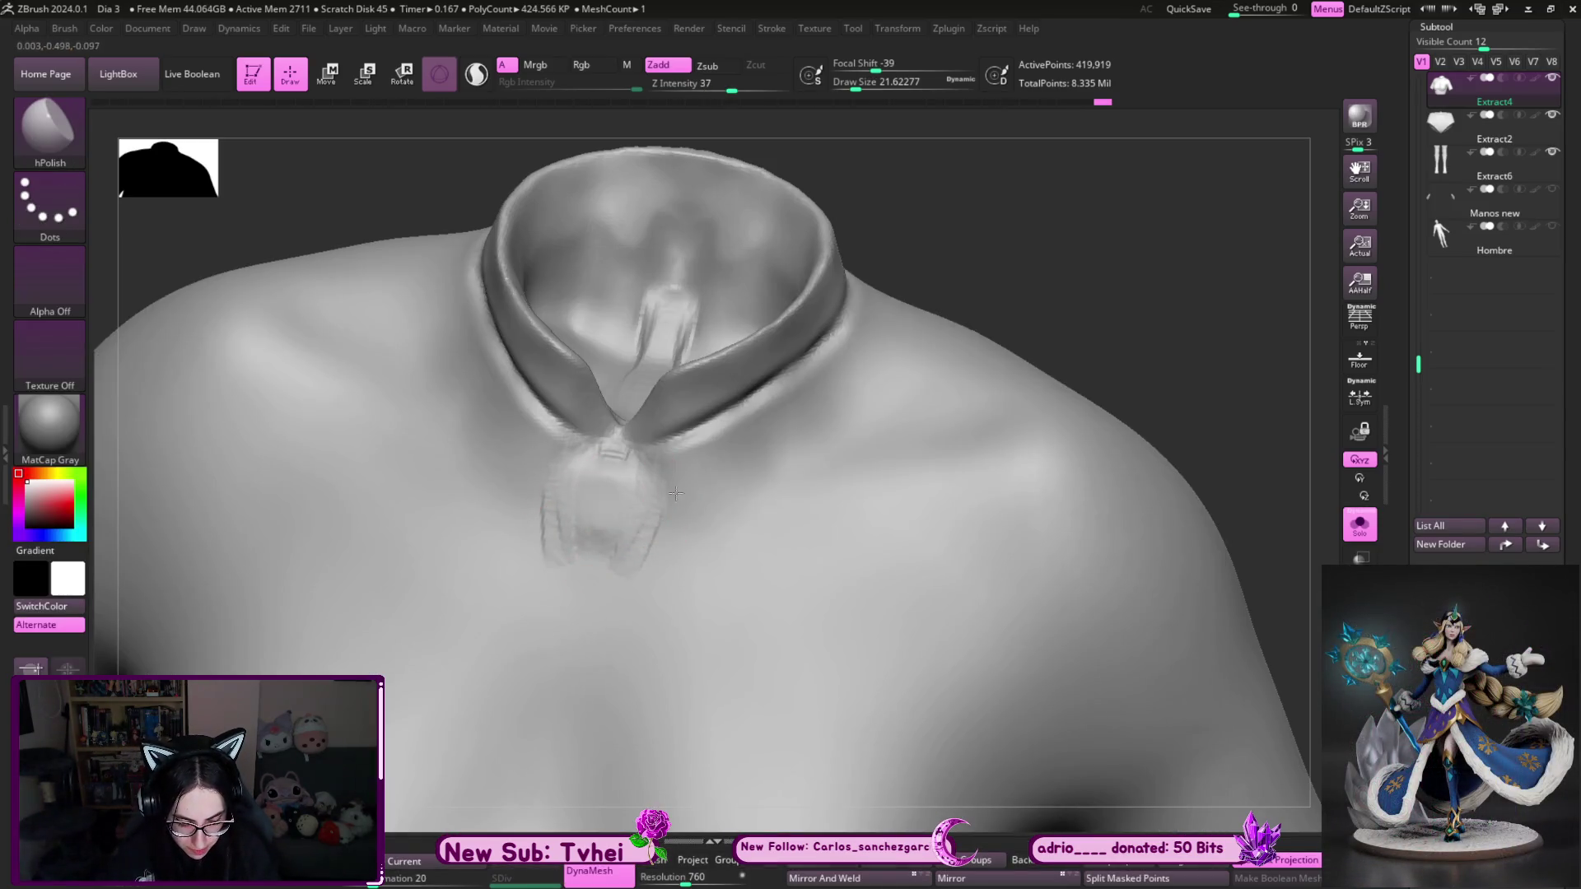
shift+drag(628, 530, 651, 548)
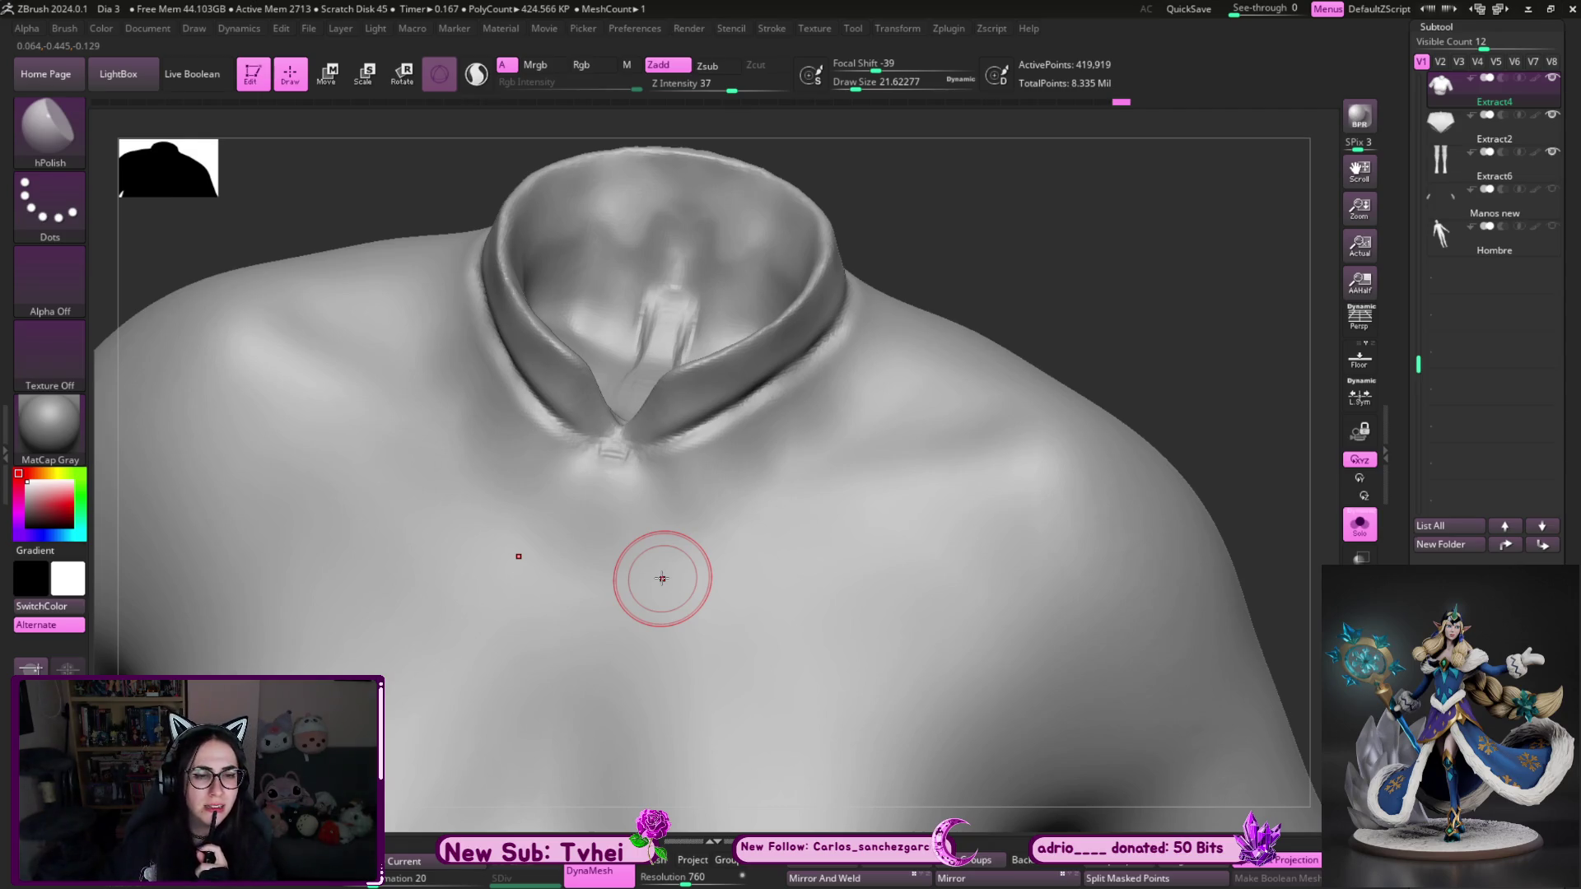
- Smooth the collar further from a head-on view and enlarge the brush
mouse_move(662, 577)
right_down()
mouse_move(1048, 275)
mouse_move(1032, 263)
mouse_move(925, 310)
right_up()
key(shift)
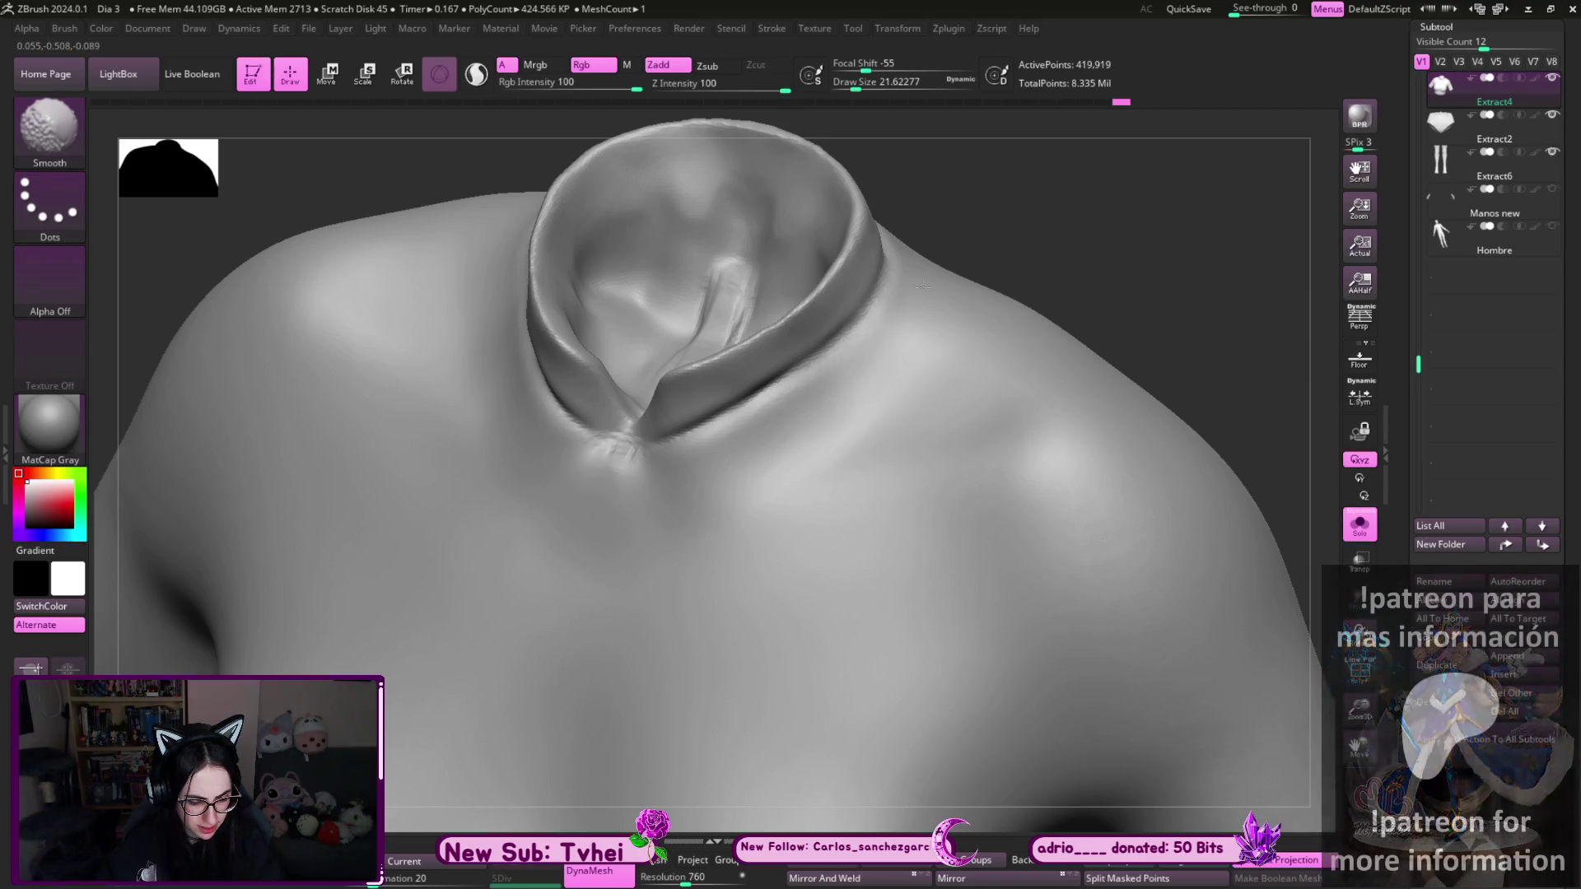
mouse_move(637, 515)
shift+right_down()
mouse_move(823, 346)
mouse_move(1049, 187)
shift+right_up()
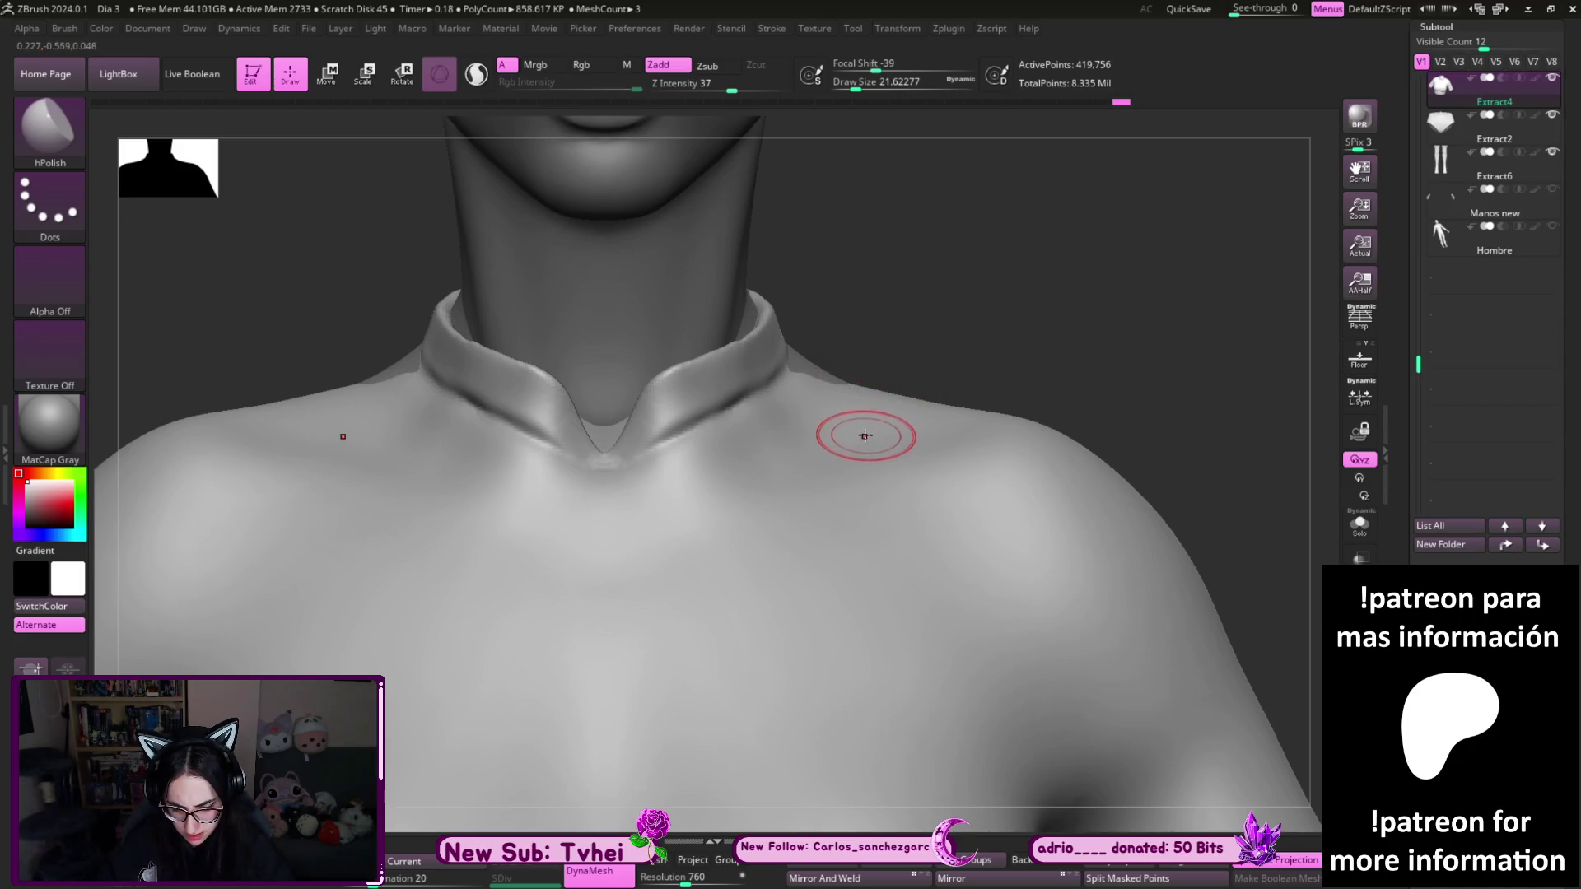
key(bracketright)
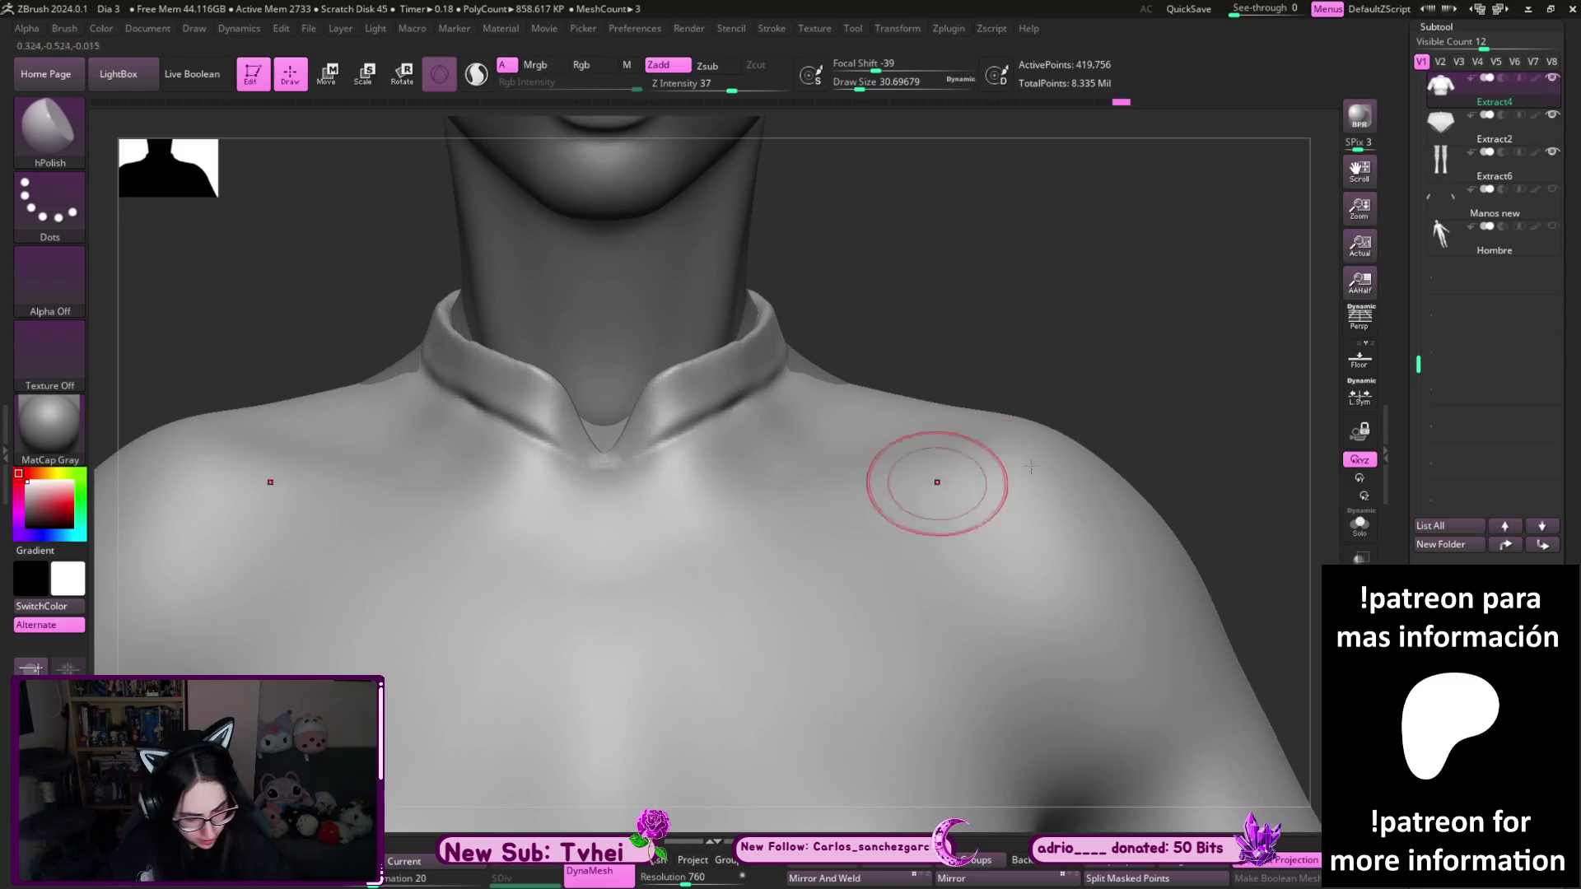
- Append a Sphere3D subtool, scale it down, and move it to the collar front as the knot
click(1523, 617)
click(1203, 541)
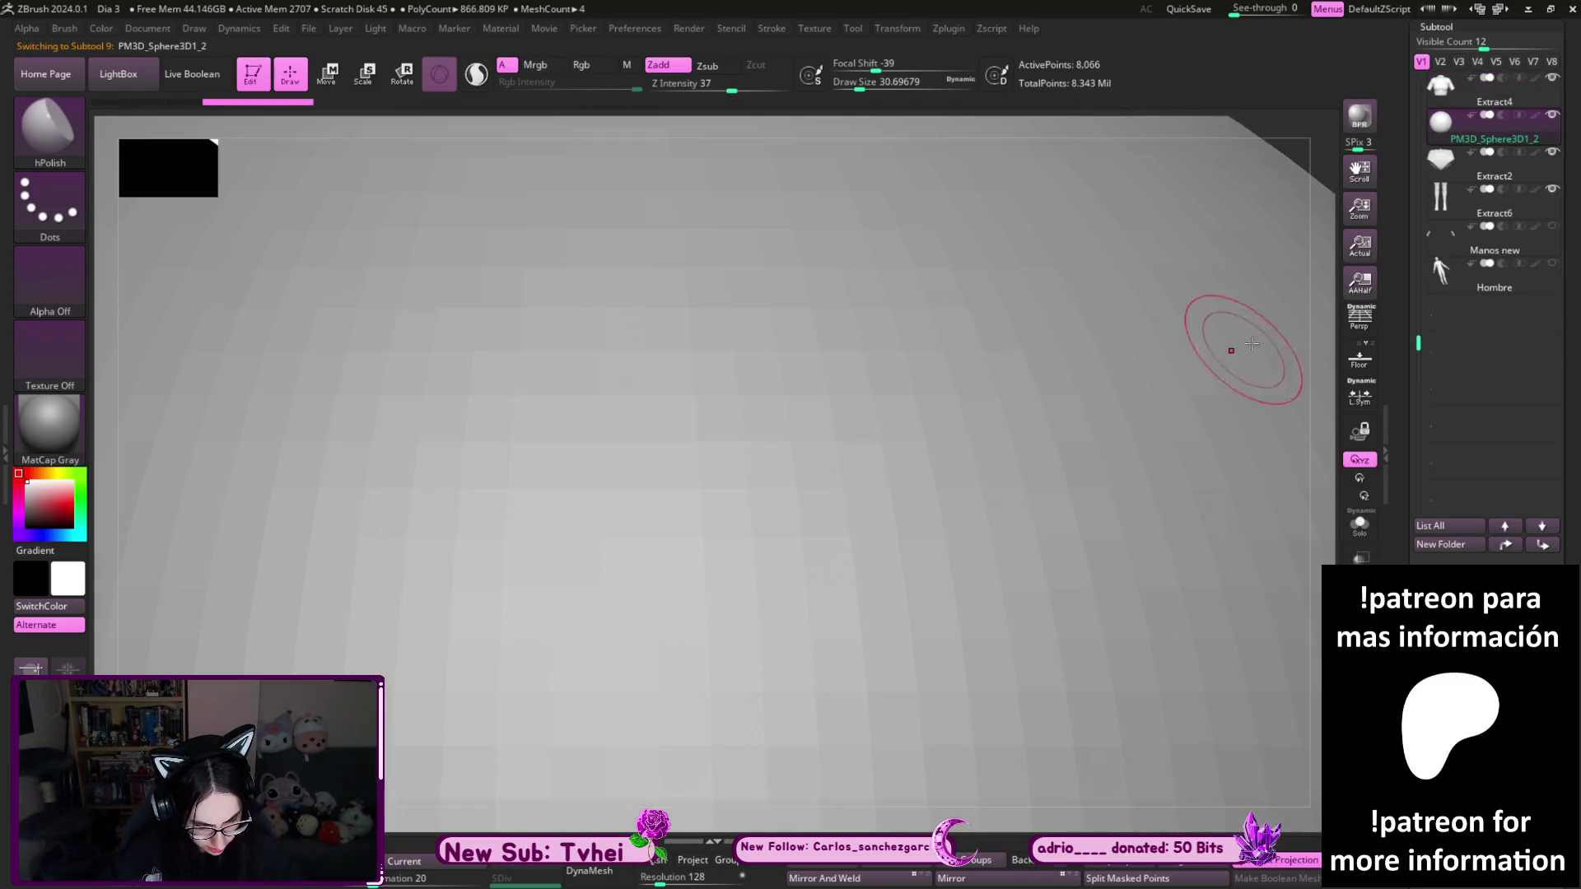
key(f)
key(w)
mouse_move(846, 404)
mouse_down()
mouse_move(942, 409)
mouse_move(874, 439)
mouse_up()
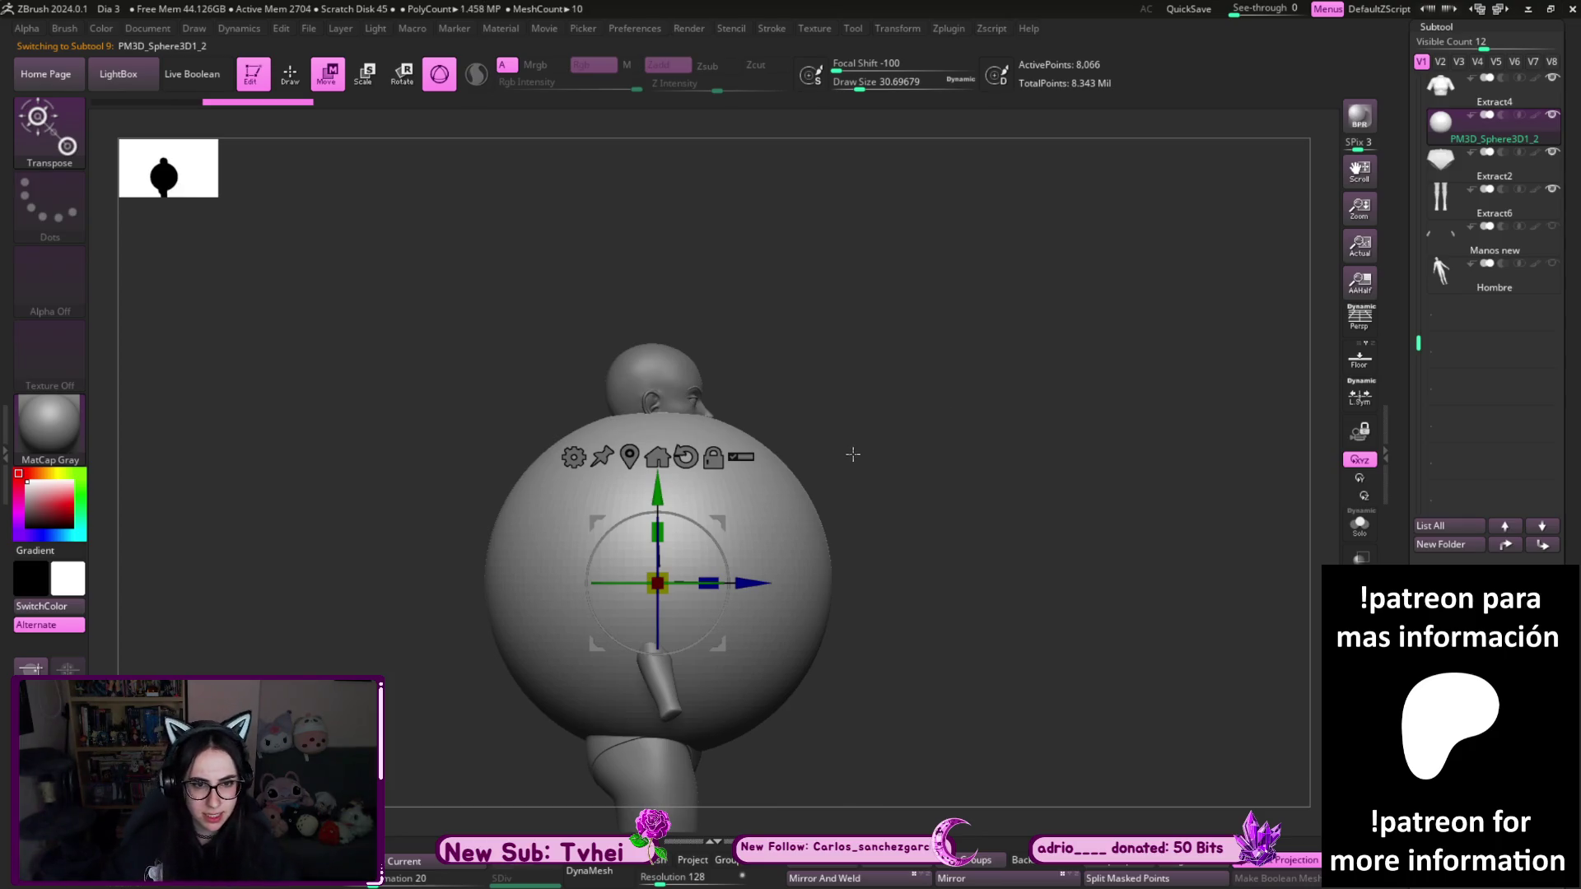
drag(657, 583, 584, 686)
drag(657, 583, 685, 489)
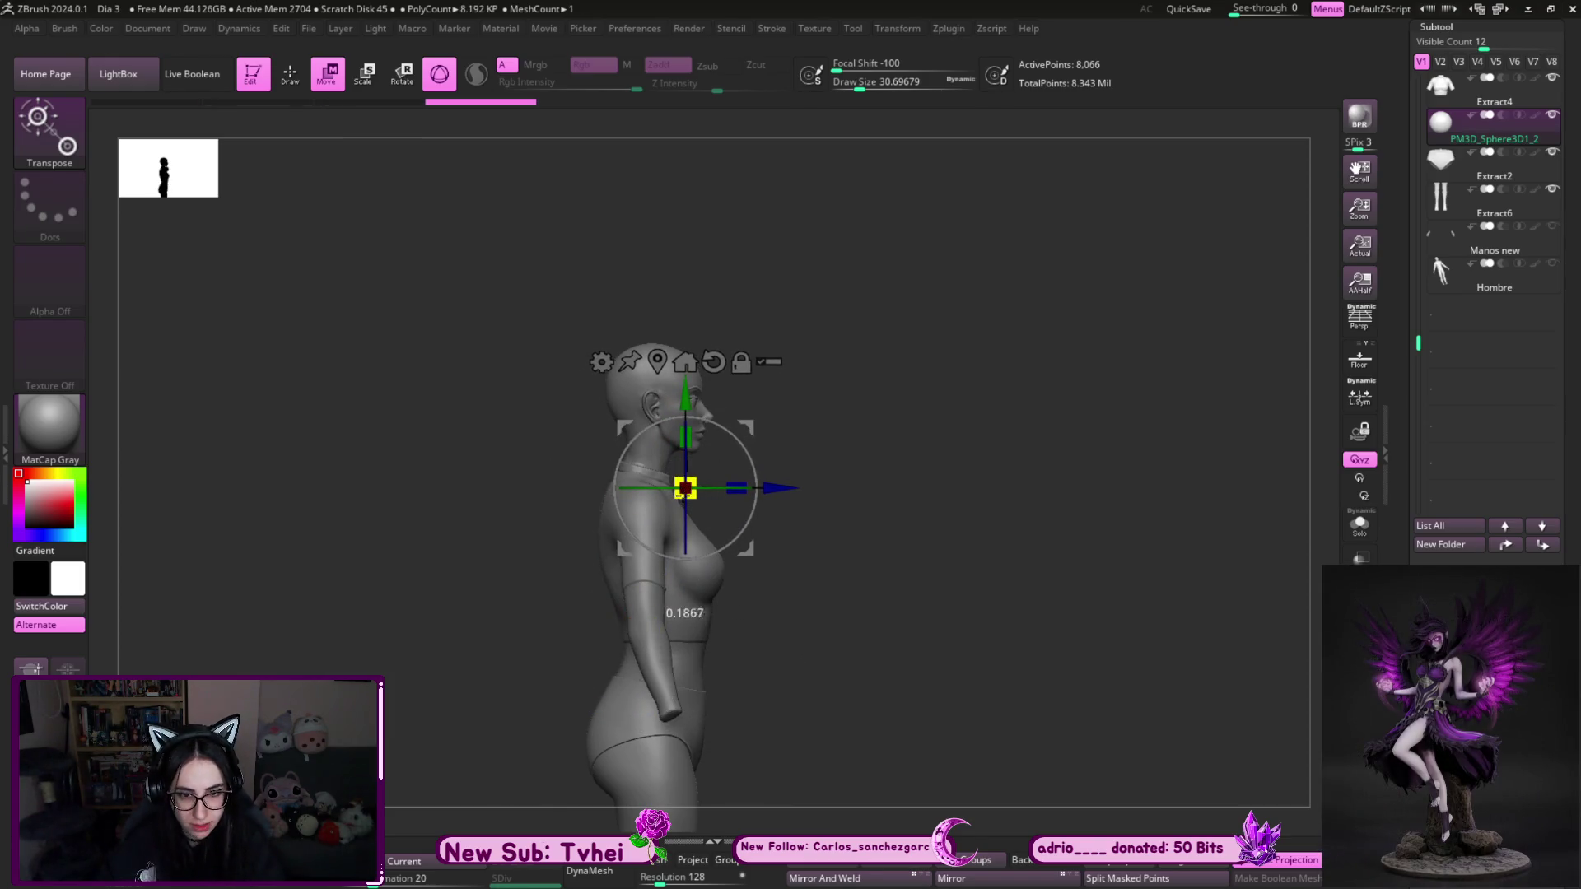
- Duplicate the knot sphere and pull the copy out to its right
mouse_move(861, 387)
alt+mouse_down()
mouse_move(906, 527)
mouse_move(550, 560)
mouse_move(576, 572)
alt+mouse_up()
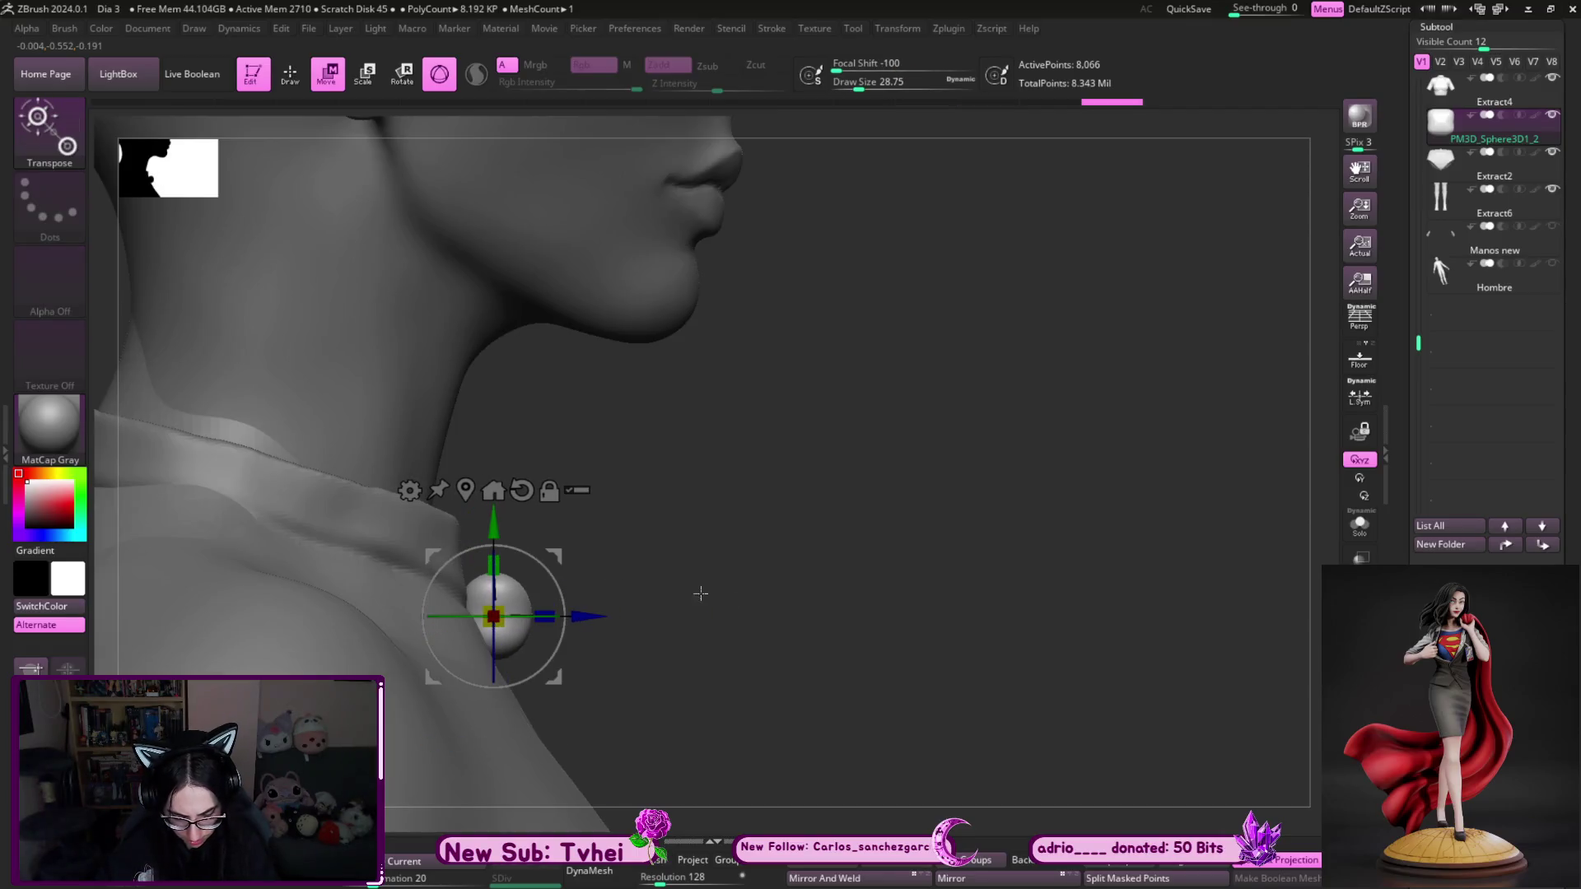
drag(699, 593, 906, 511)
mouse_move(1016, 452)
alt+mouse_down()
mouse_move(991, 342)
mouse_move(993, 368)
alt+mouse_up()
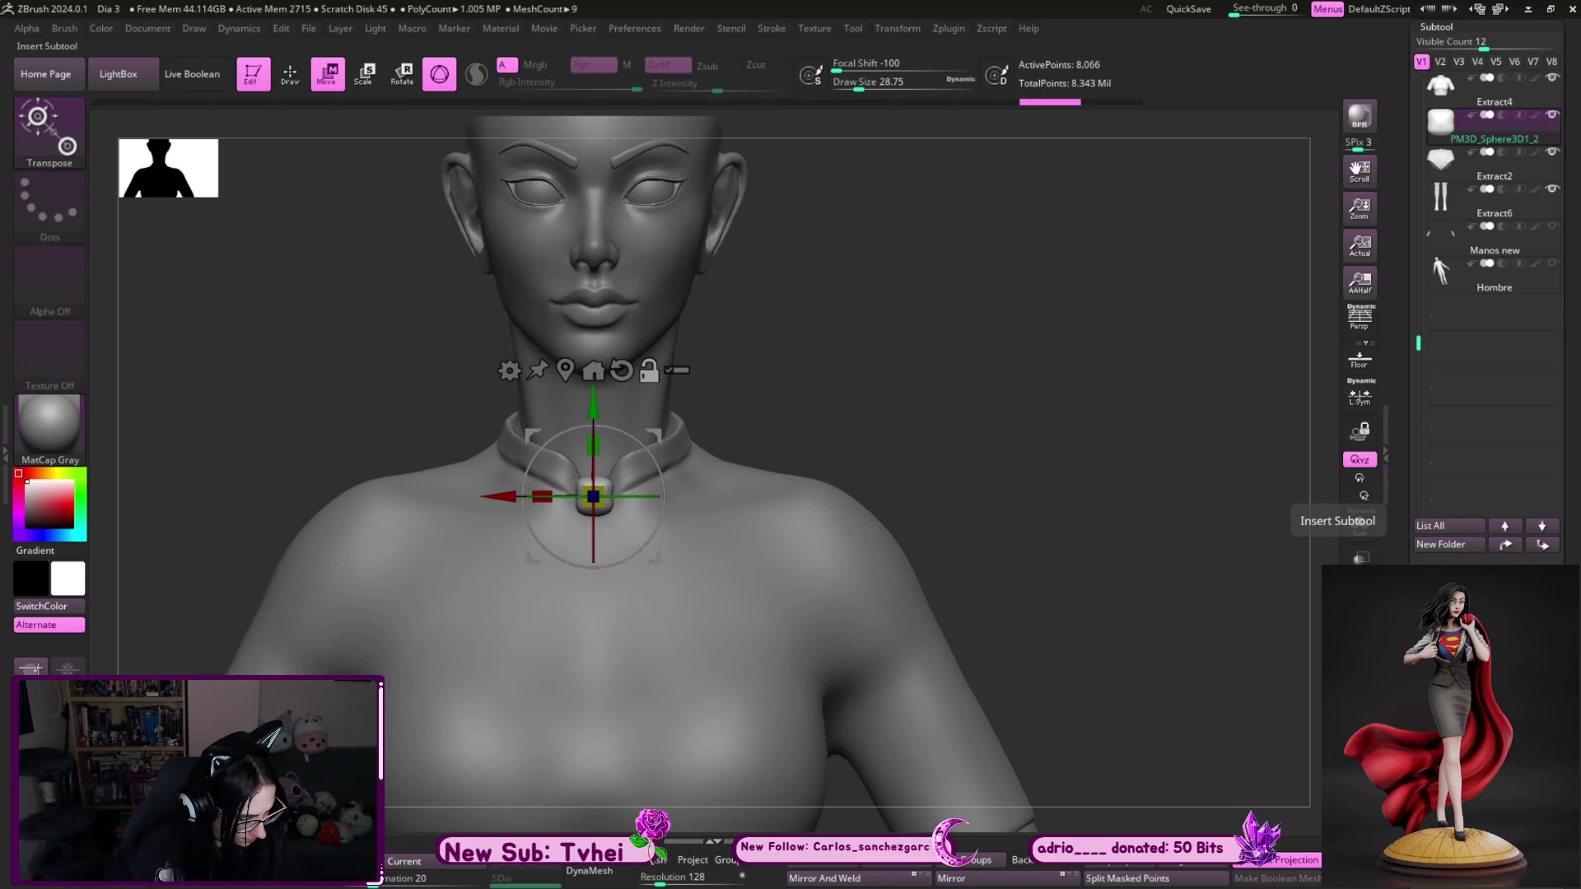
click(1360, 520)
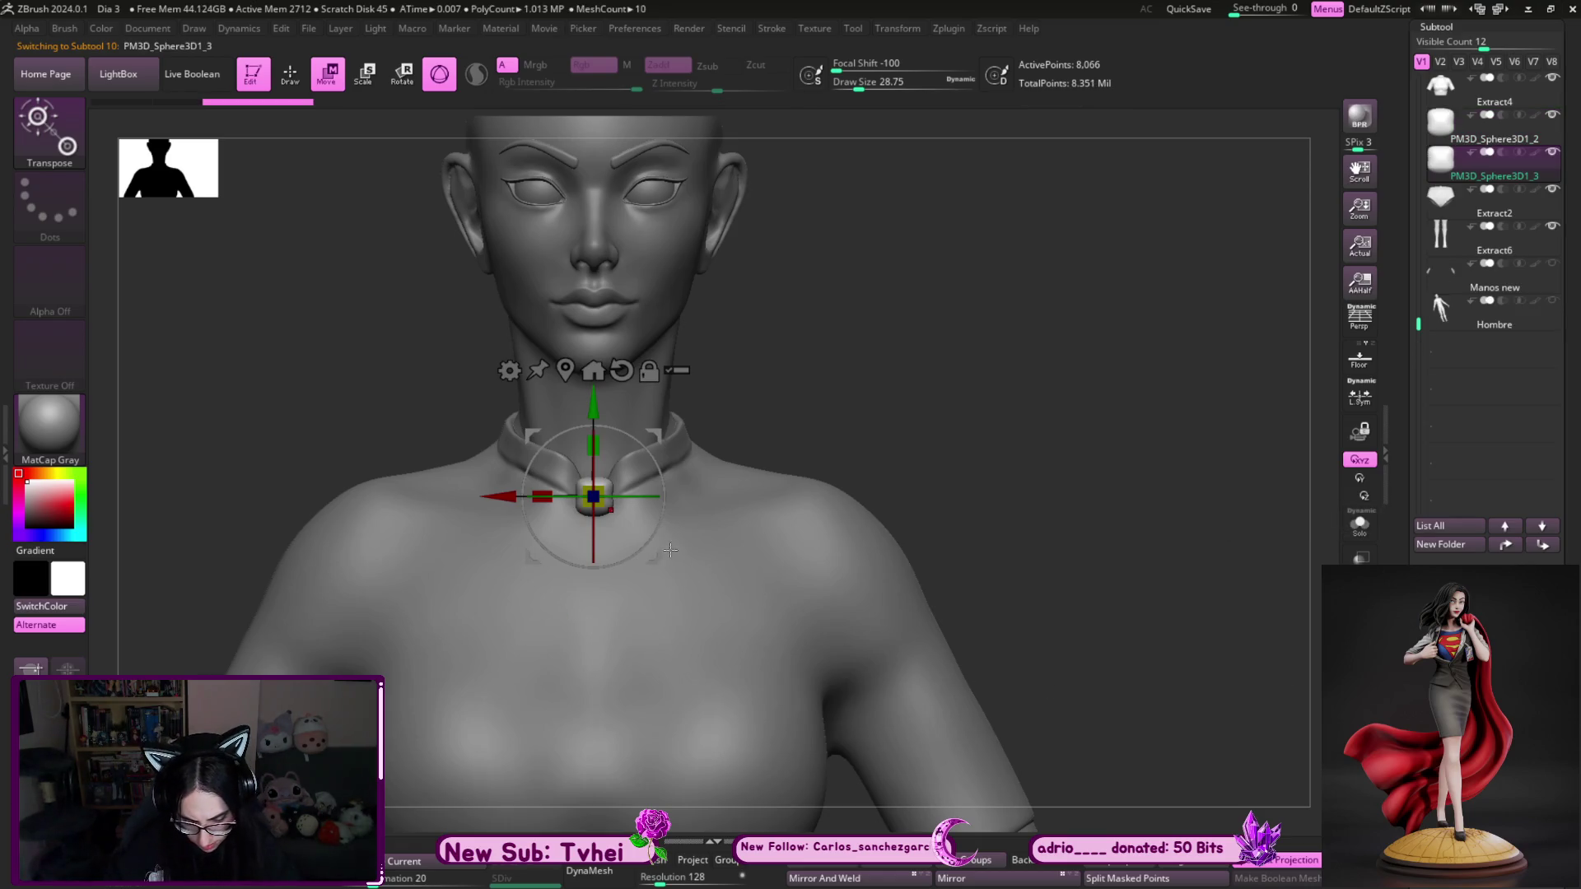
mouse_move(498, 496)
ctrl+mouse_down()
mouse_move(650, 484)
mouse_move(653, 511)
ctrl+mouse_up()
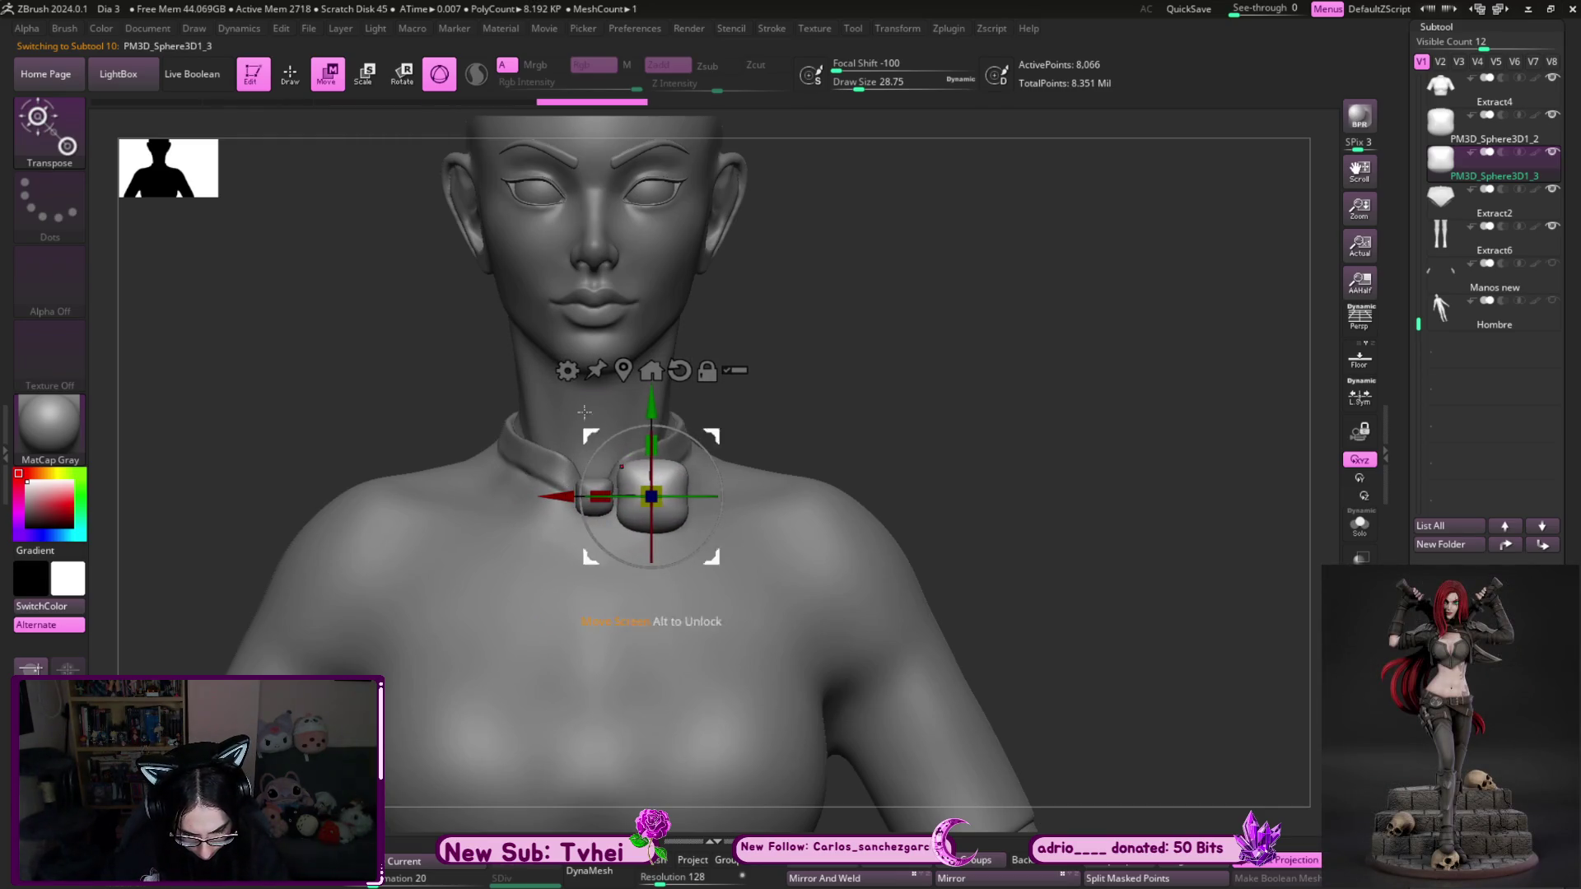
- Taper the copied sphere into a wing shape, accept it, and nudge it toward the knot
click(567, 371)
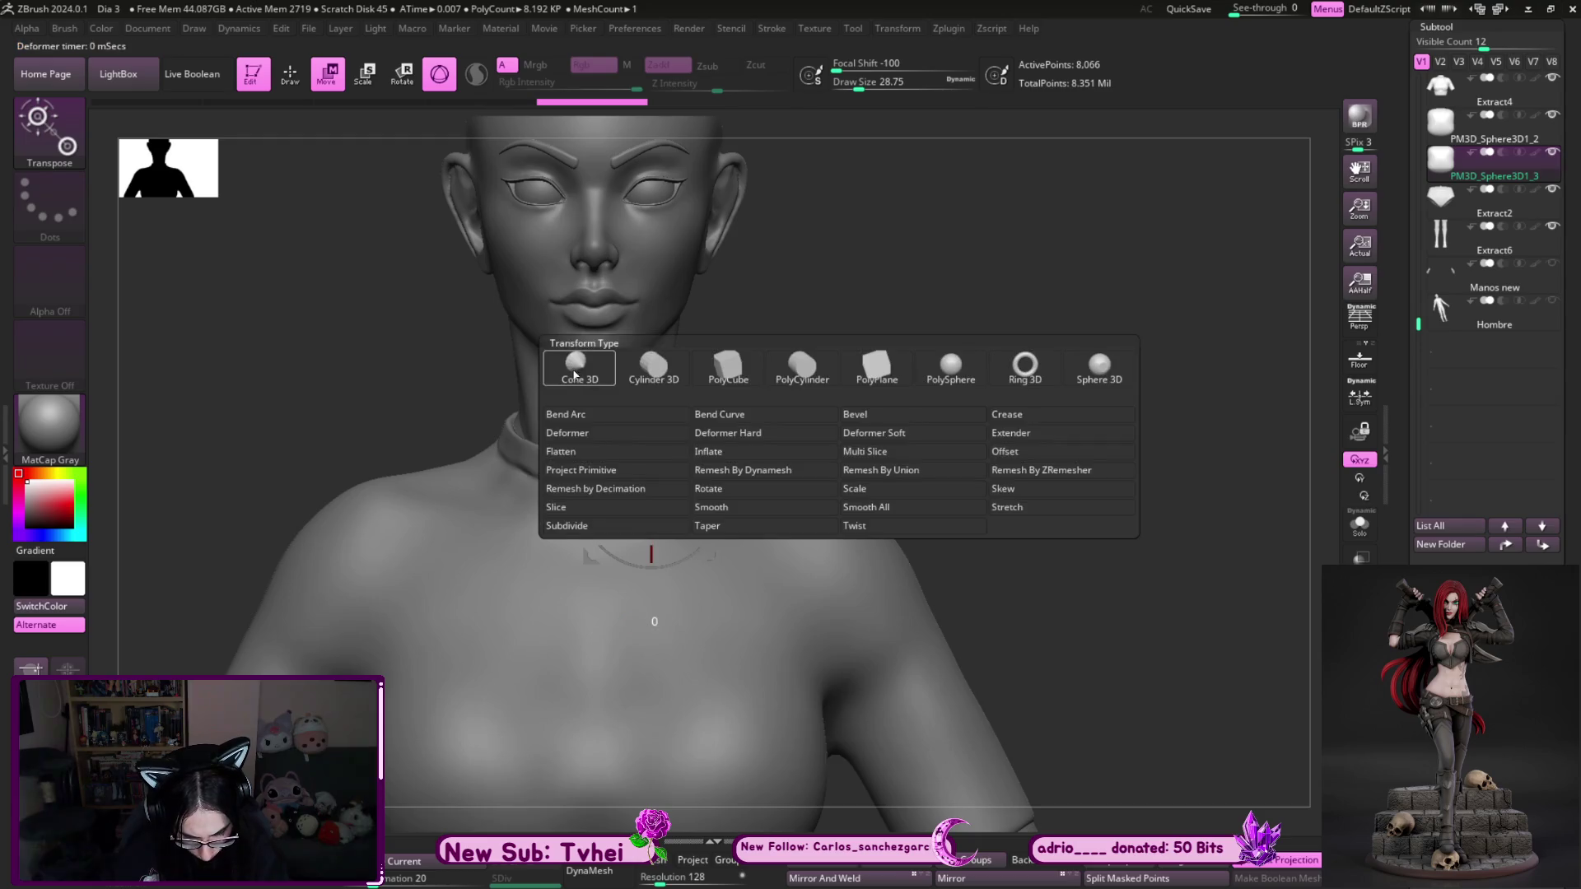
click(722, 529)
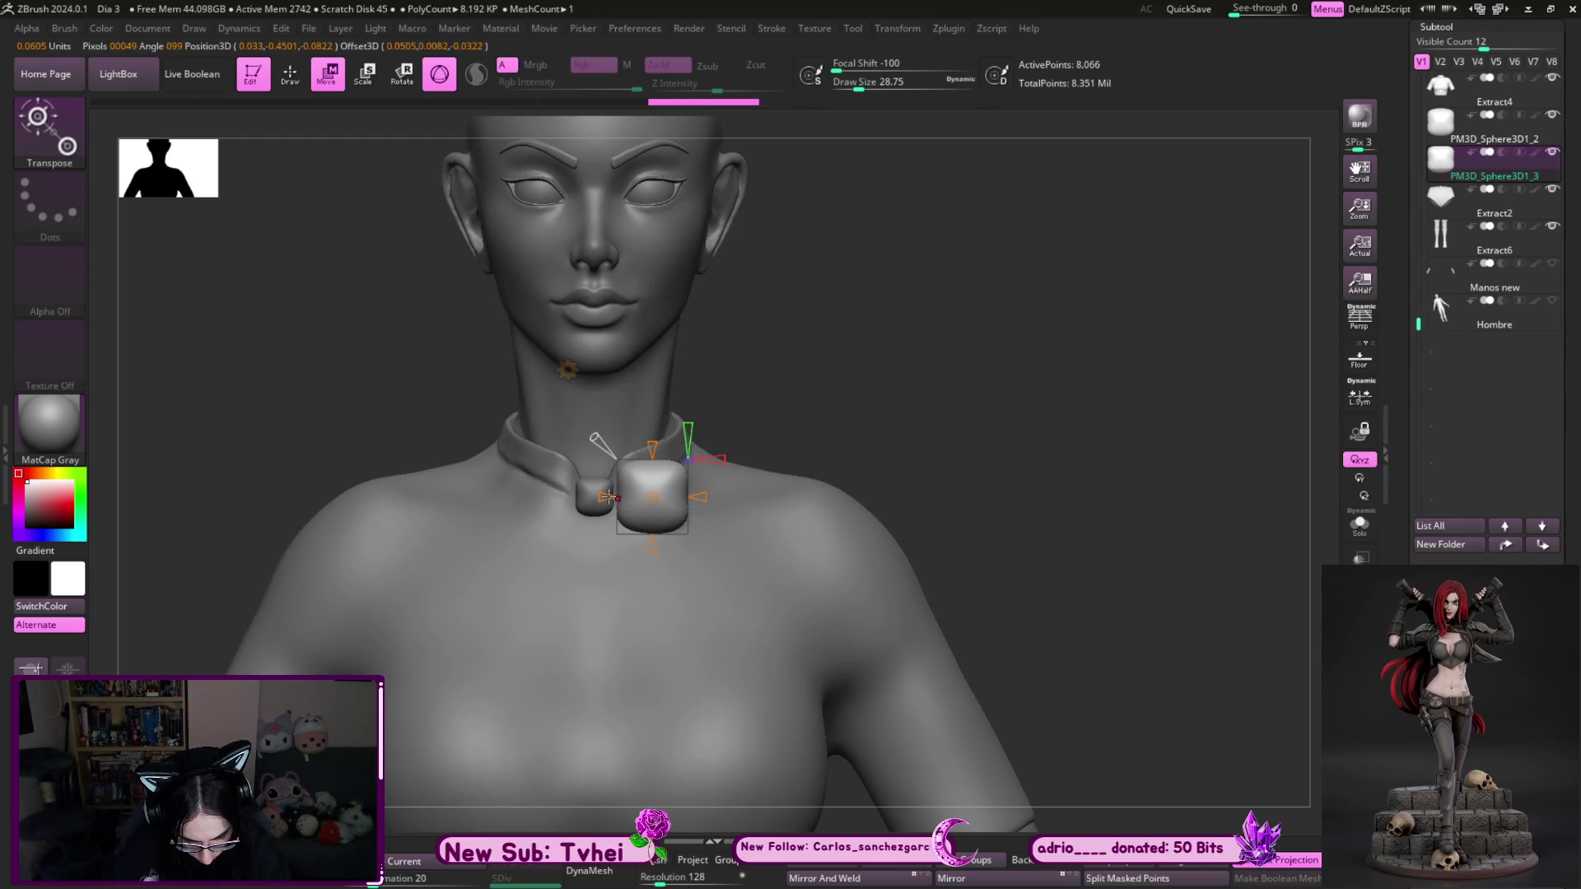
mouse_move(659, 498)
mouse_down()
mouse_move(609, 494)
mouse_move(630, 498)
mouse_up()
scroll(651, 494, up, 3)
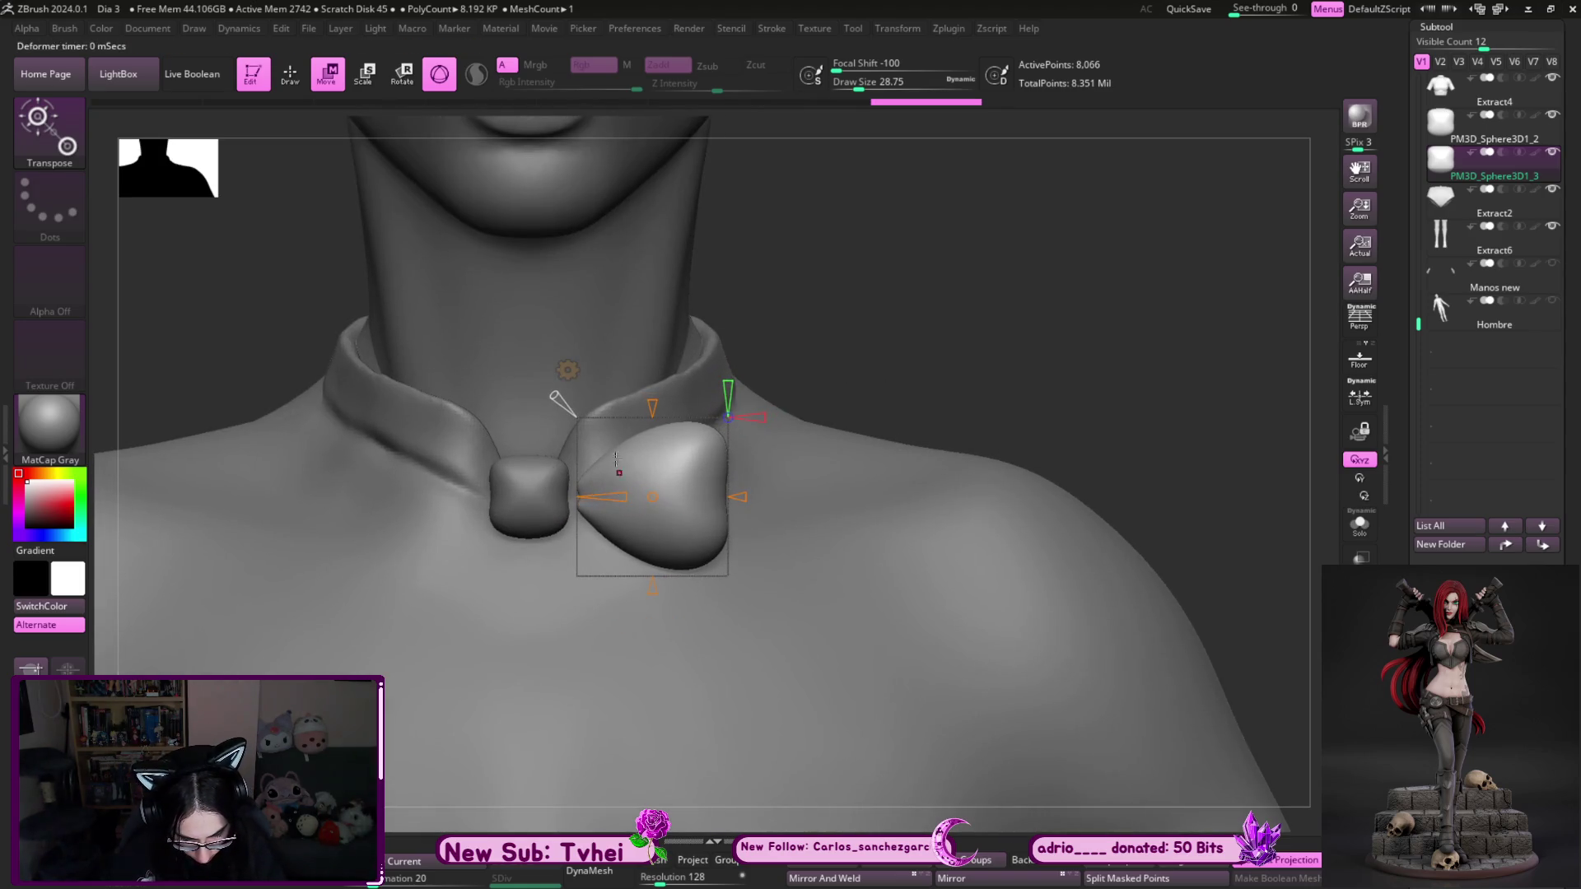
click(568, 371)
click(862, 375)
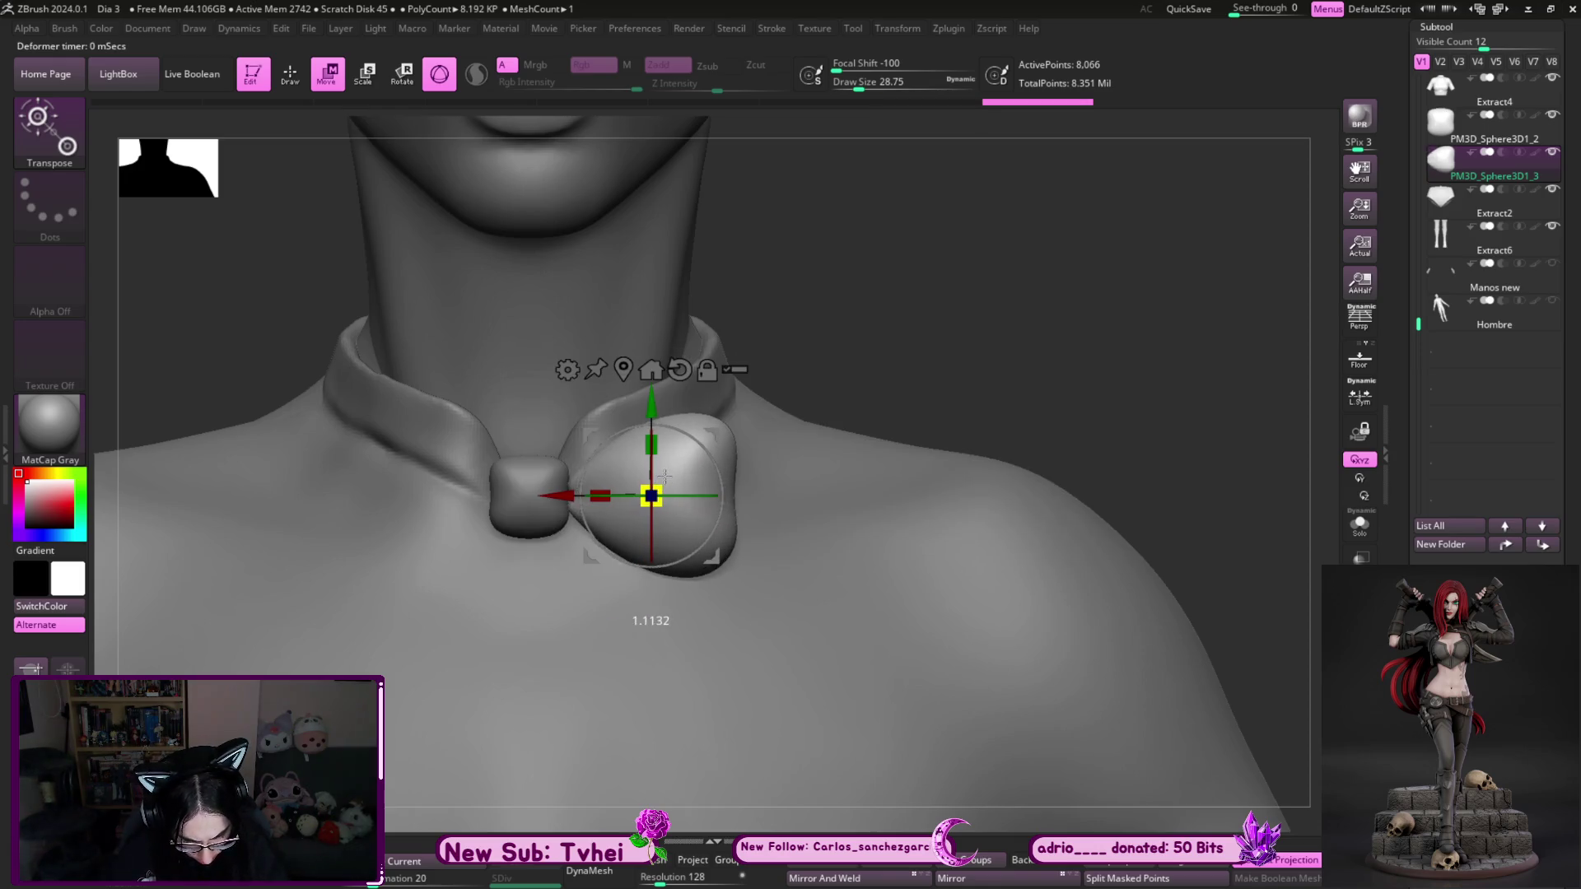
drag(536, 511, 533, 511)
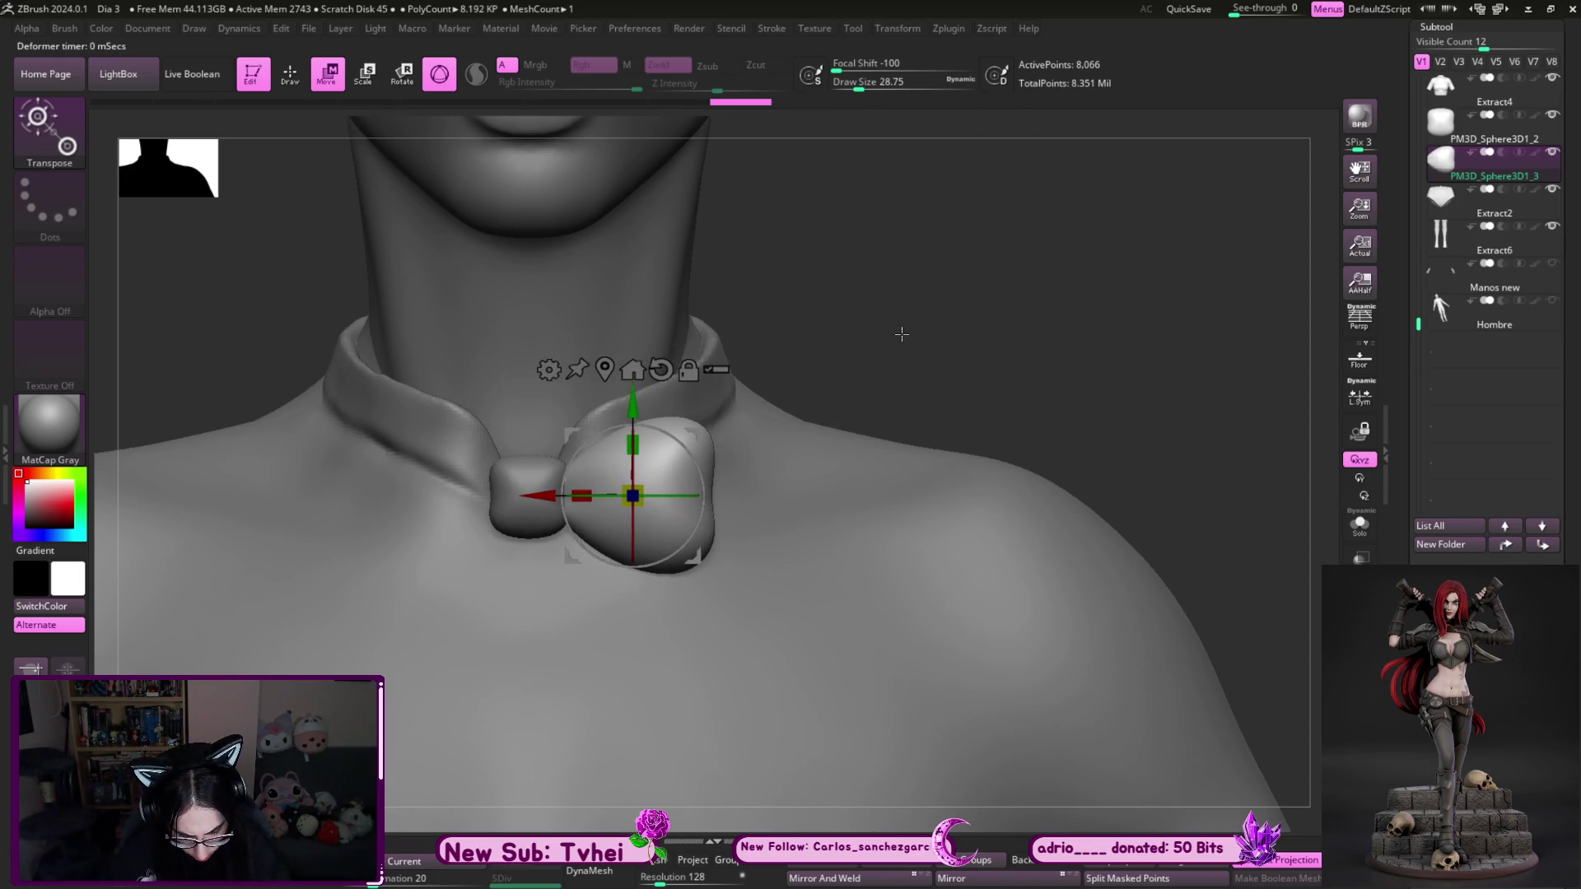
- Return to Draw mode and reduce the brush size
key(q)
key(b)
key(Escape)
key(bracketleft)
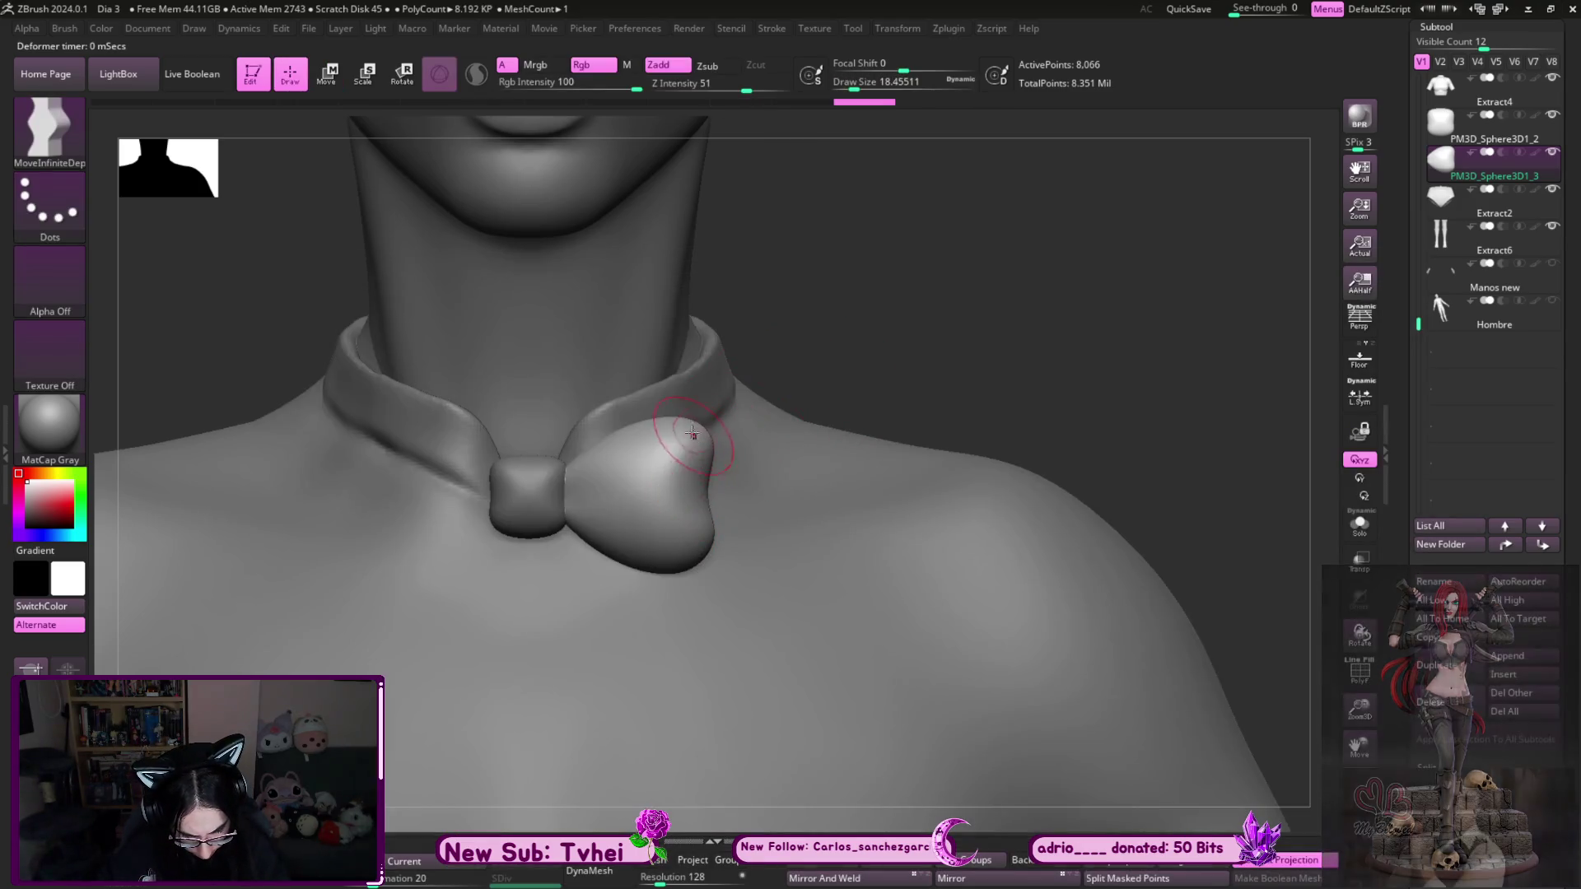
- Turn on Solo for the wing subtool and view it from the front
key(bracketright)
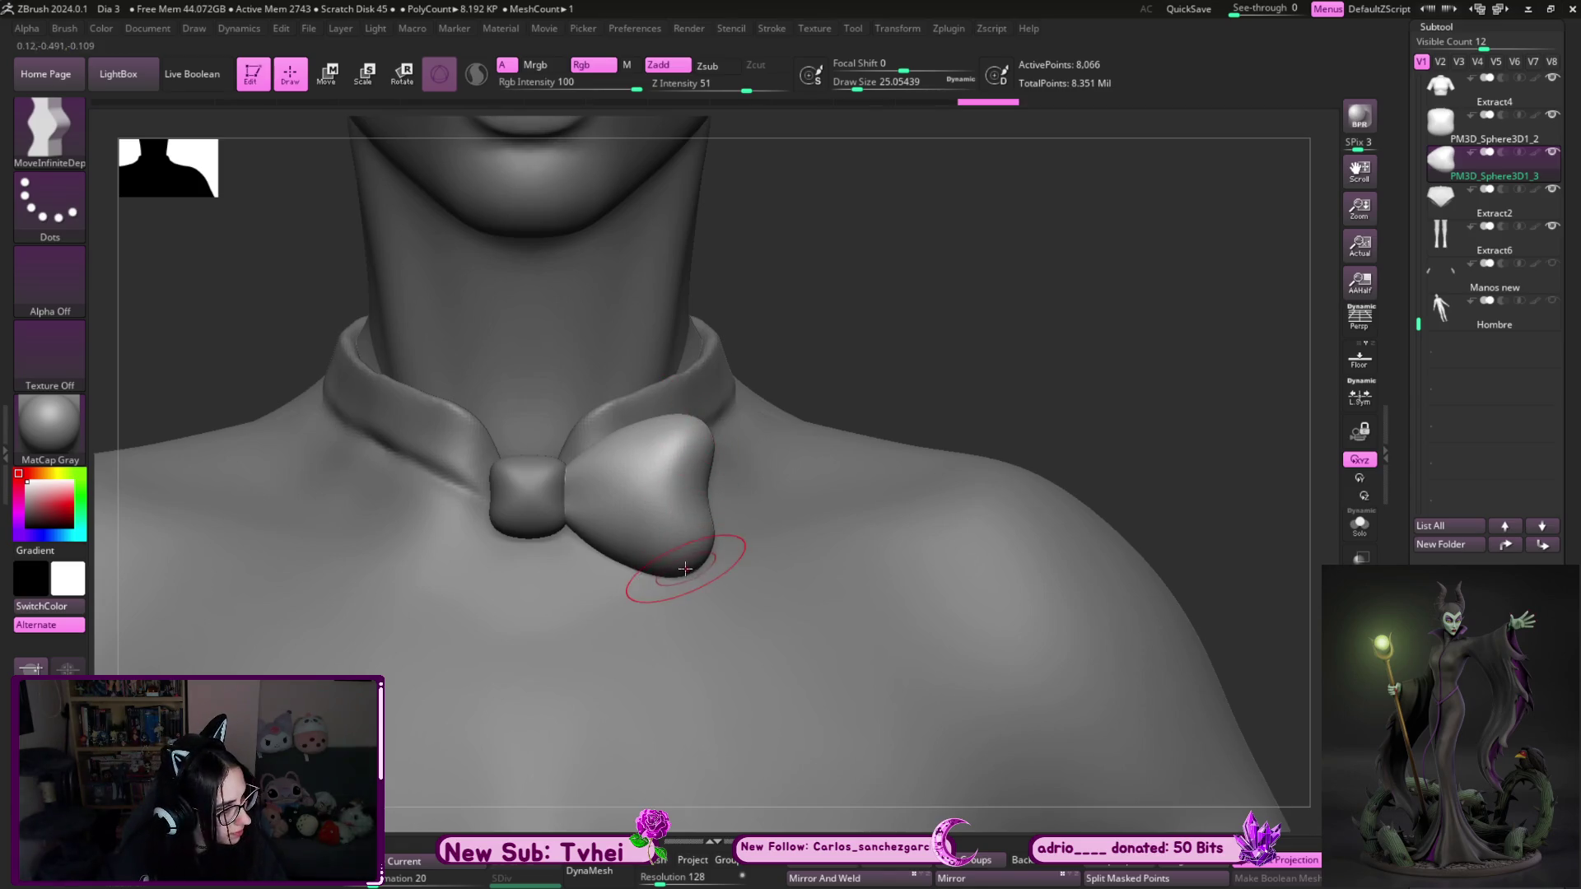
key(bracketleft)
mouse_move(878, 343)
mouse_down()
mouse_move(906, 461)
mouse_move(1011, 299)
mouse_move(963, 484)
mouse_up()
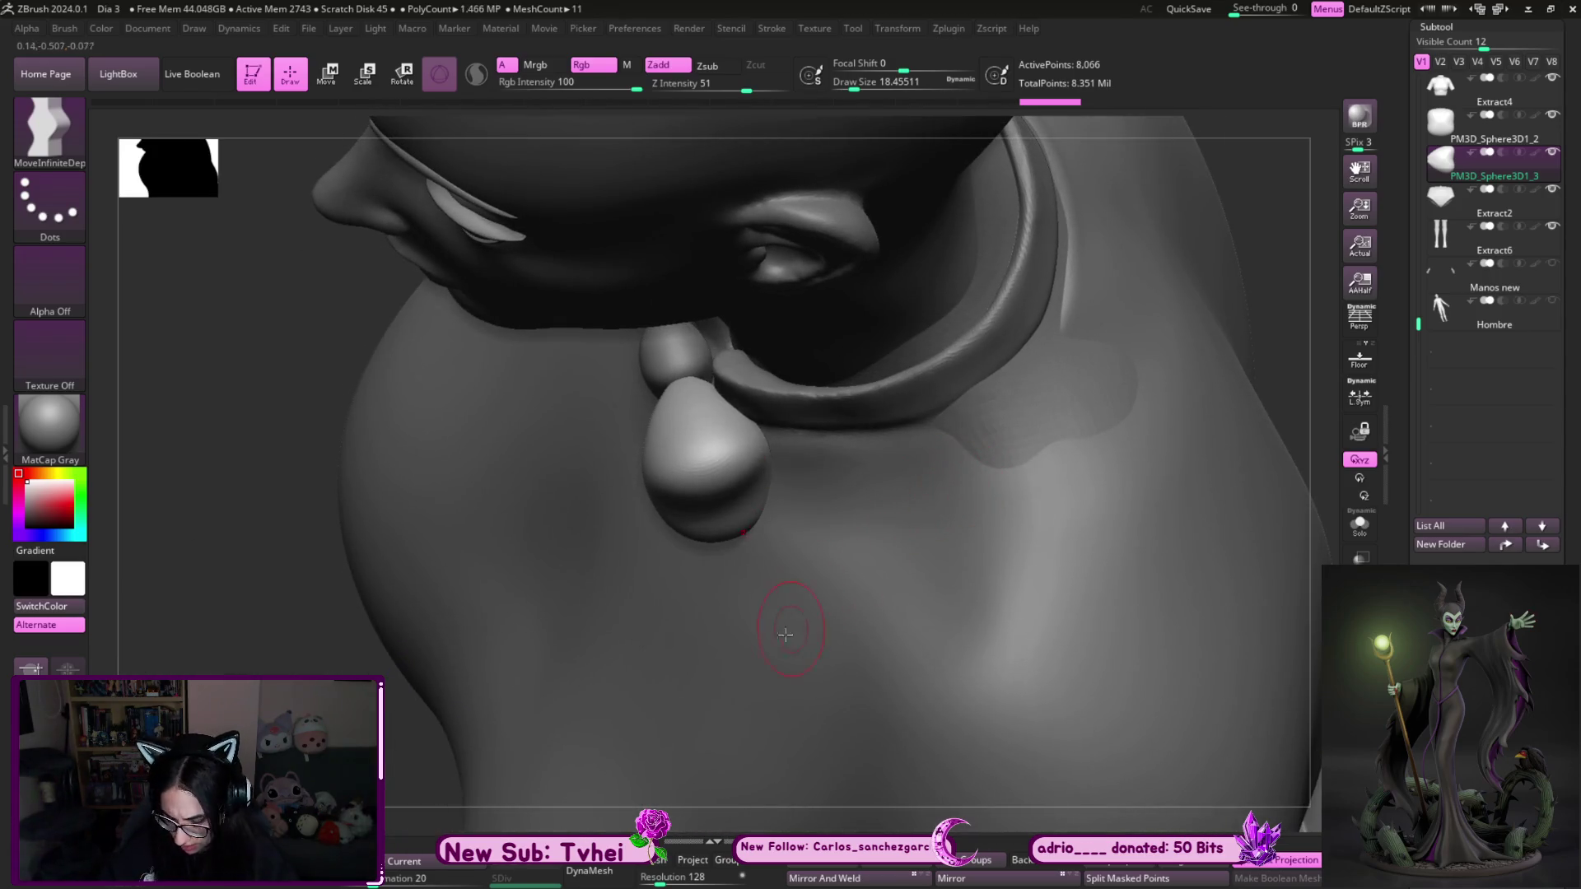
key(ctrl+shift+s)
mouse_move(805, 550)
shift+mouse_down()
mouse_move(917, 483)
mouse_move(783, 532)
shift+mouse_up()
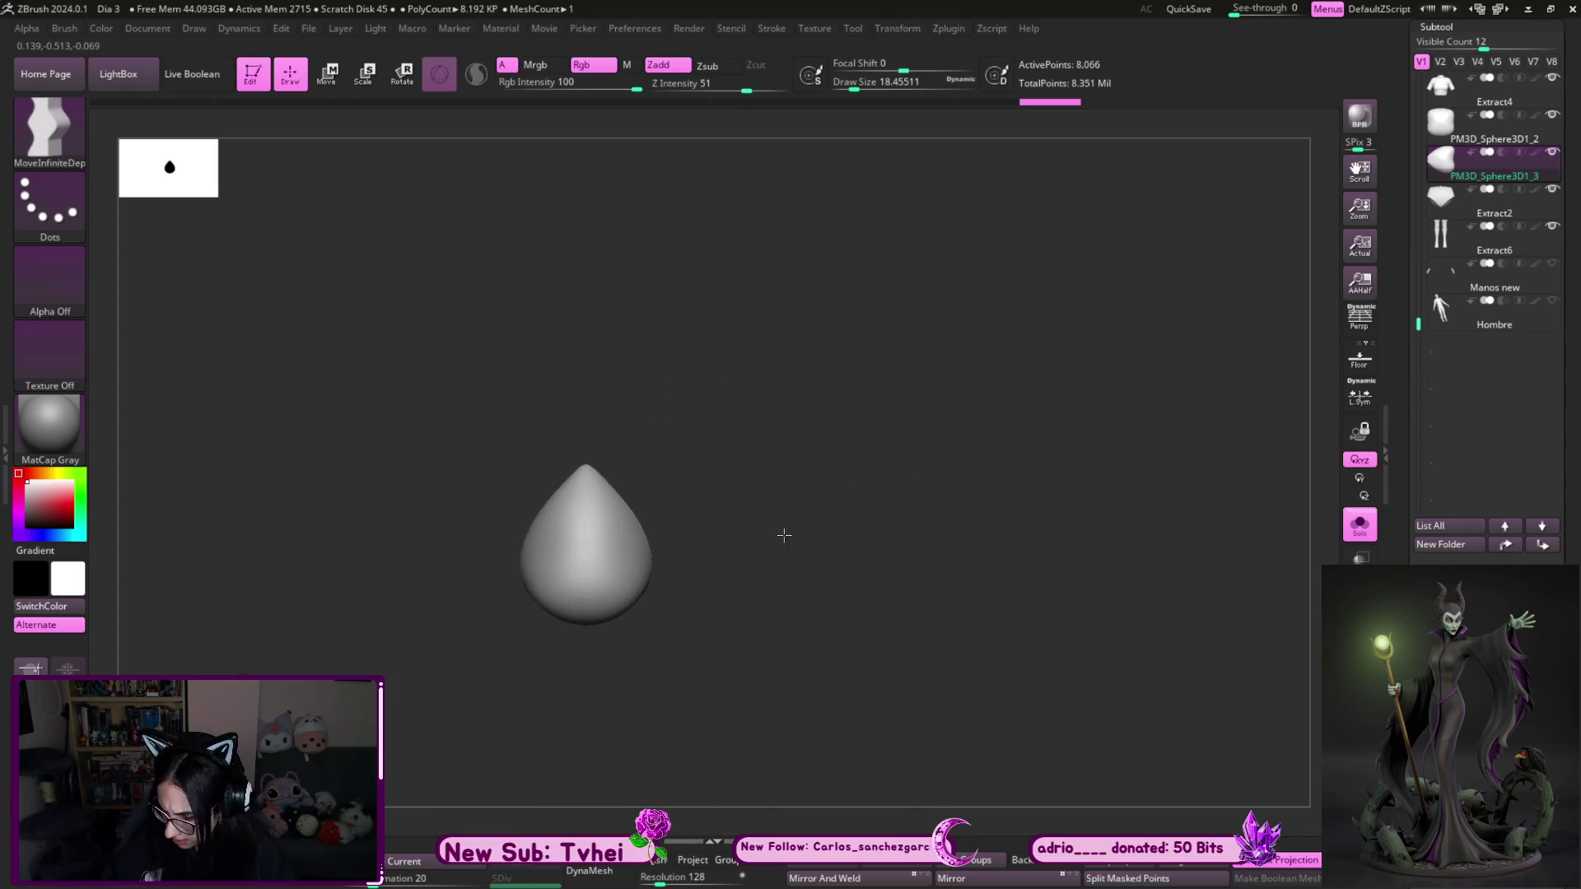
- Bend the wing into a gentle curve with the Bend Arc deformer and accept it
key(w)
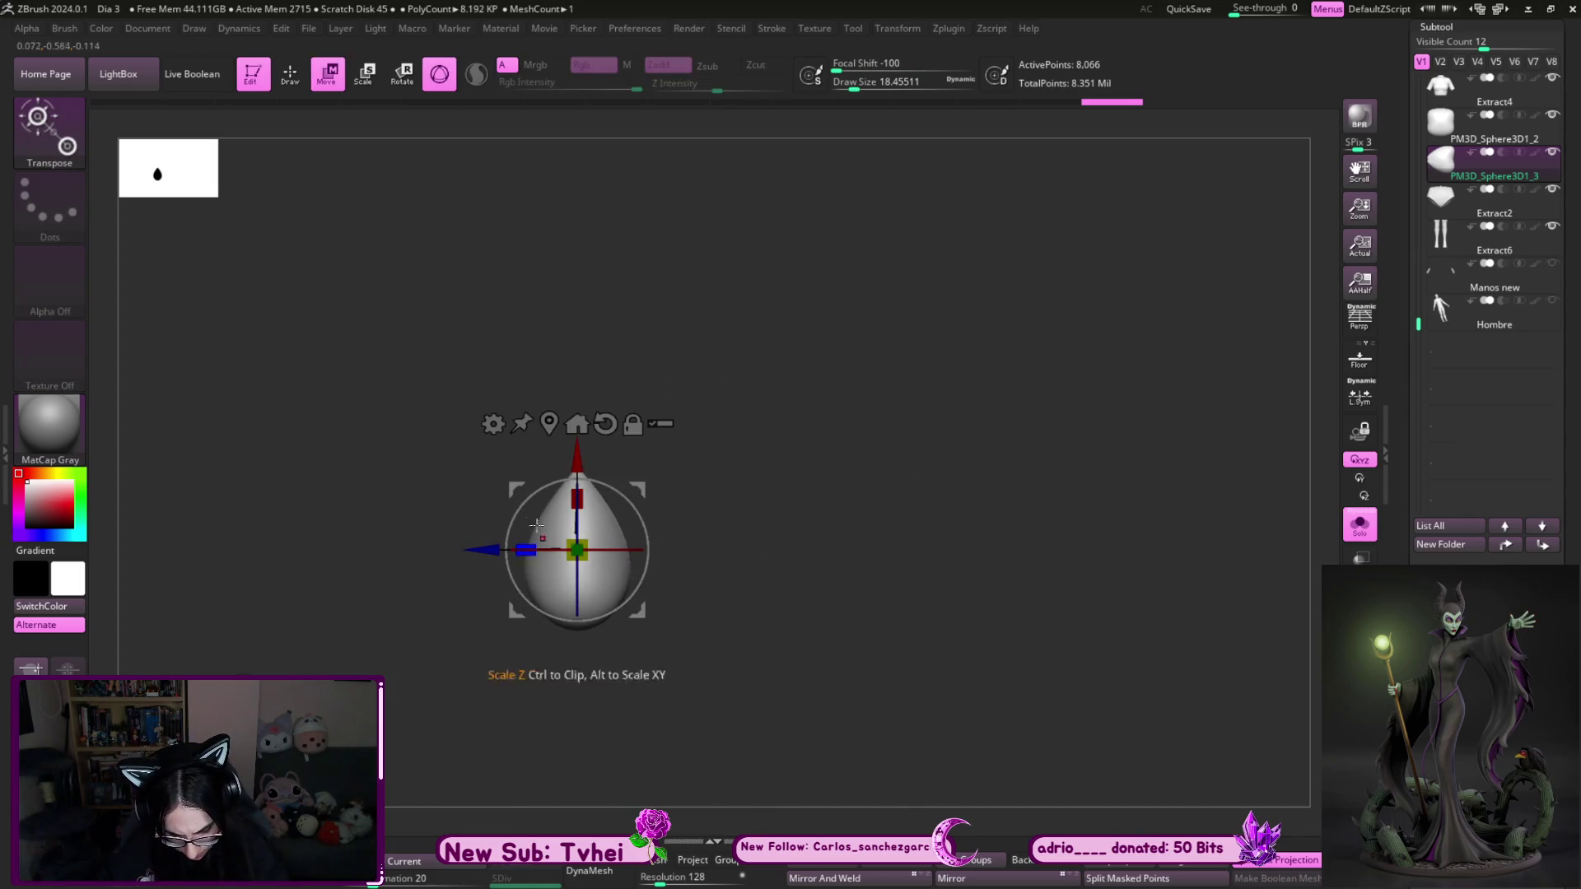
click(493, 424)
click(575, 493)
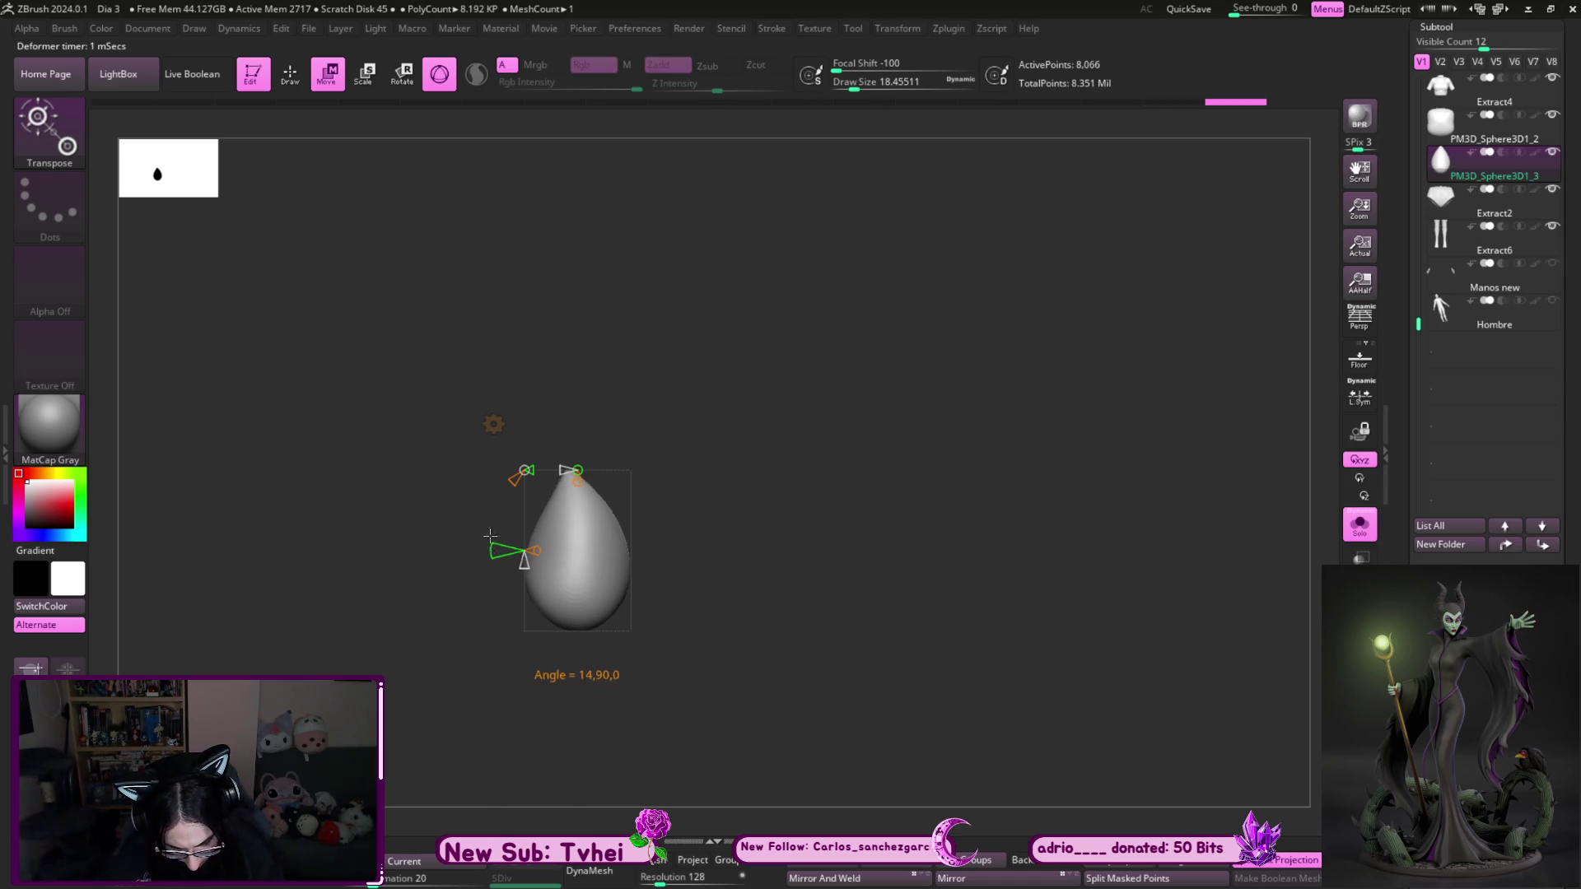
click(494, 425)
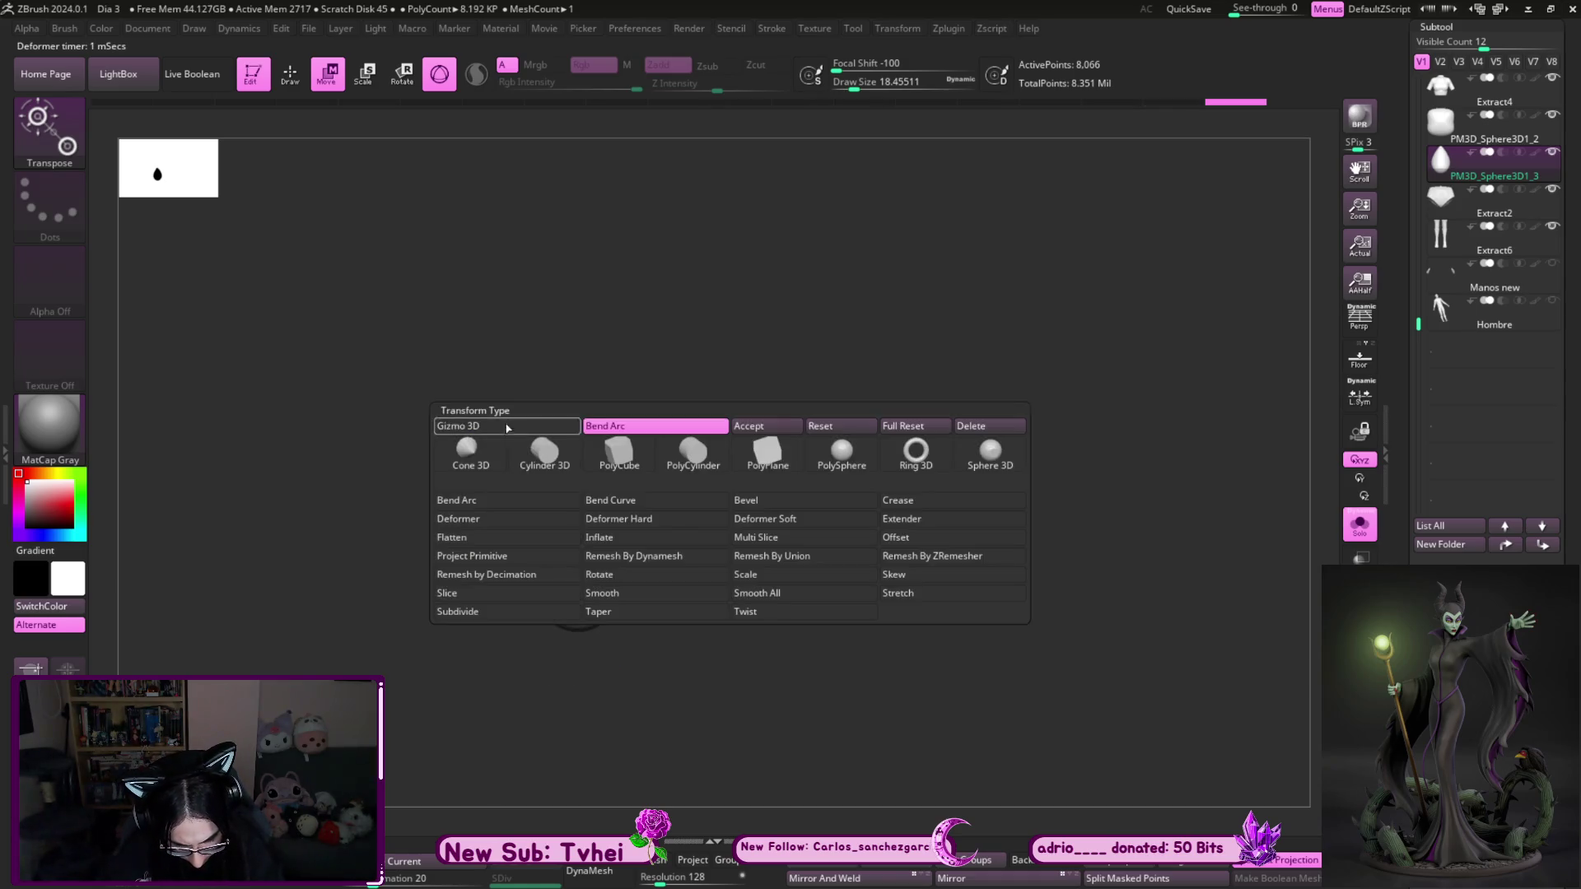
click(772, 427)
- Set DynaMesh Resolution to 1200 and remesh the wing
key(q)
key(b)
key(Escape)
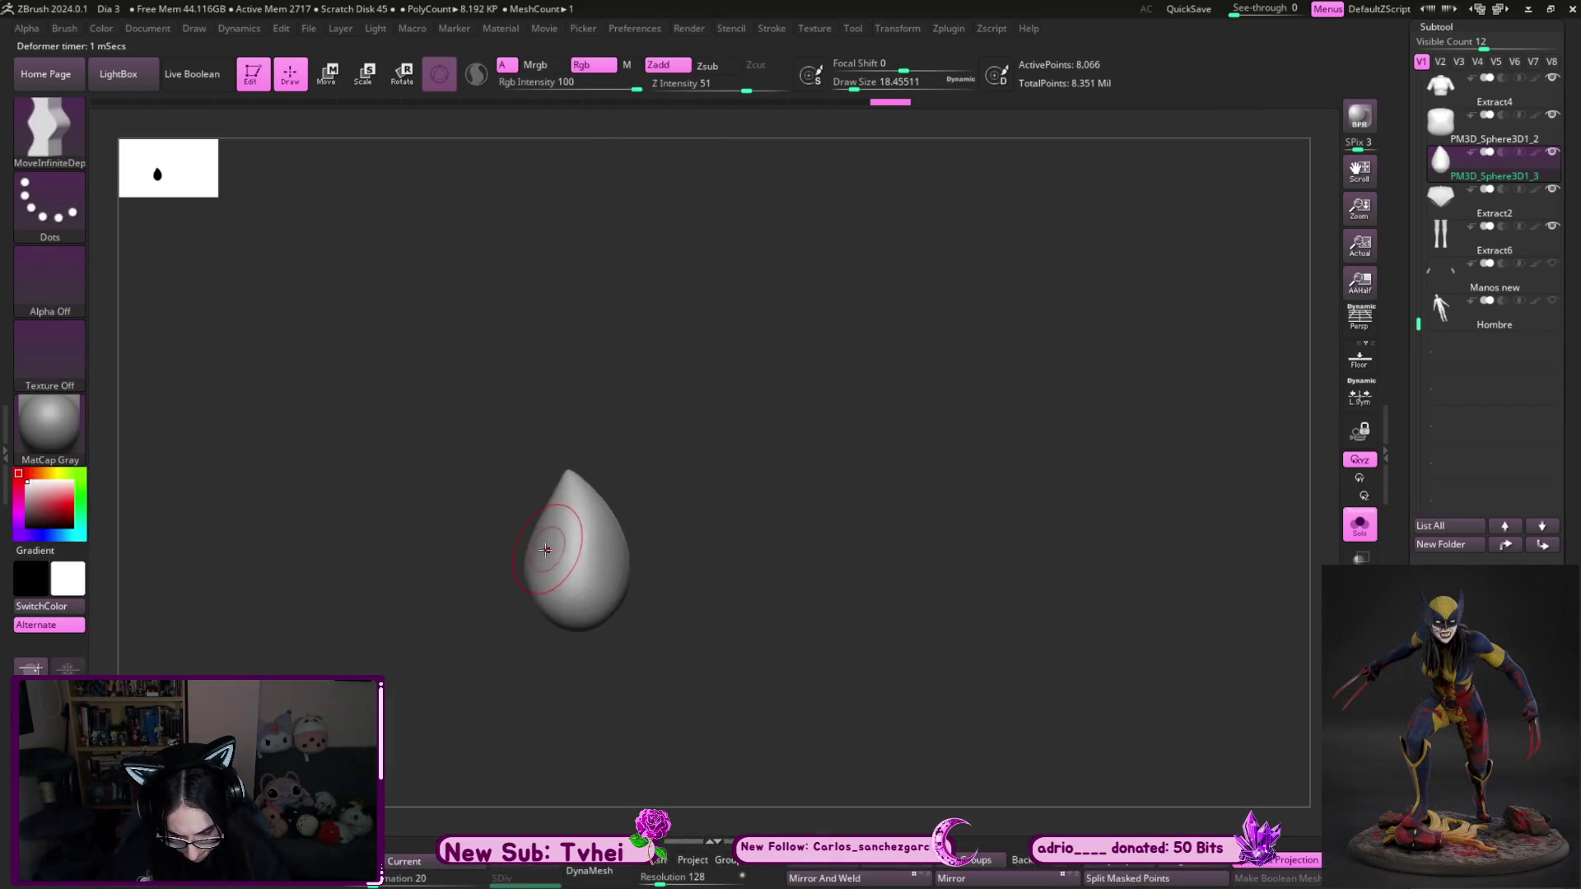
key(s)
click(535, 560)
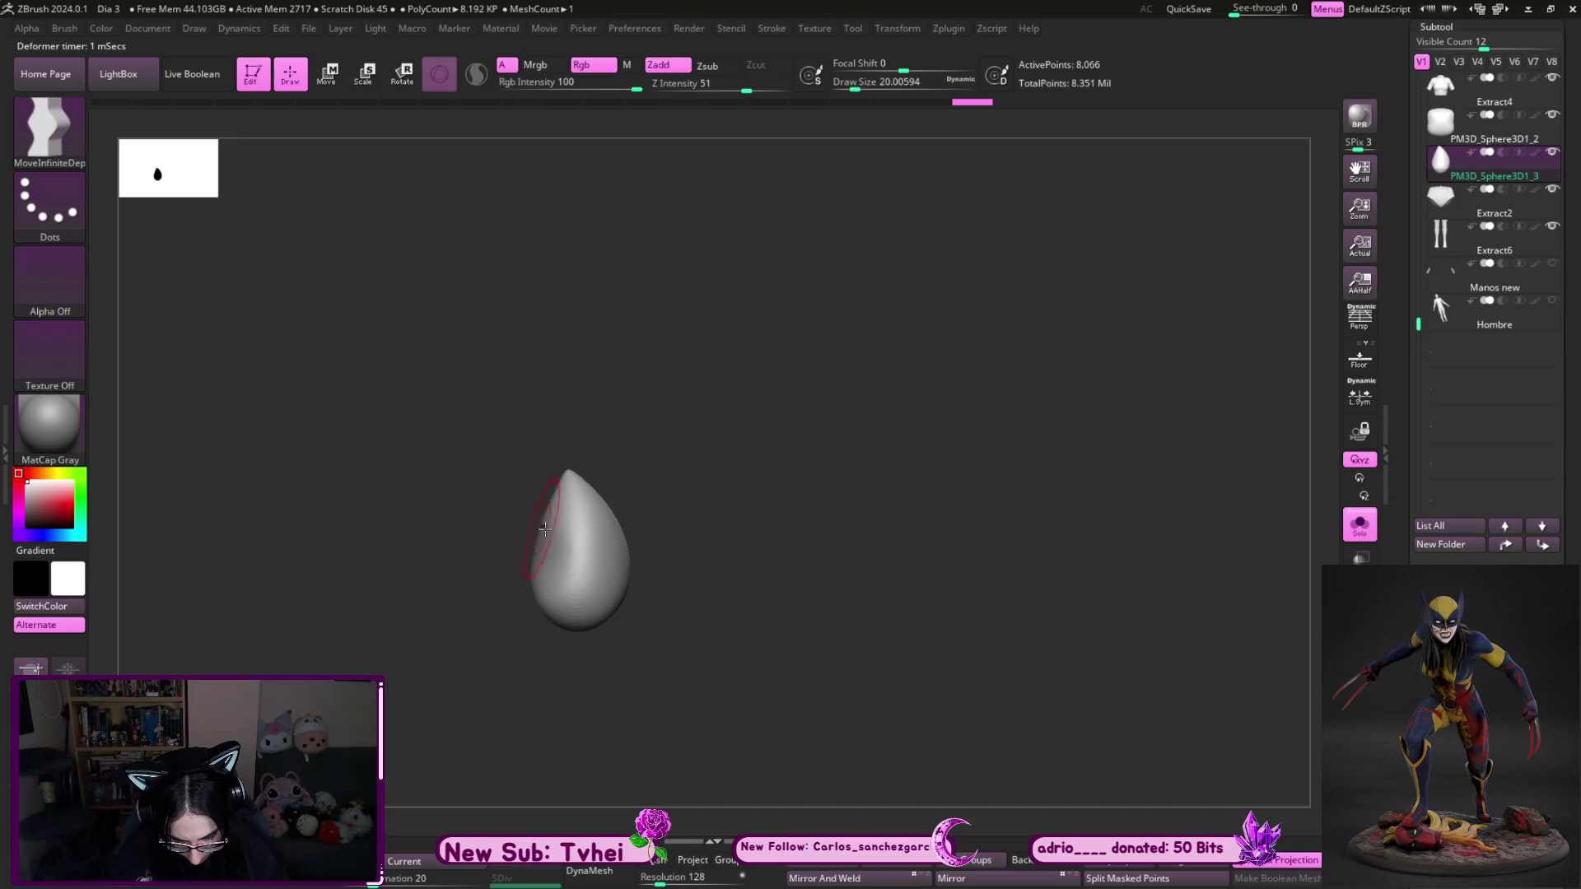
drag(659, 876, 695, 876)
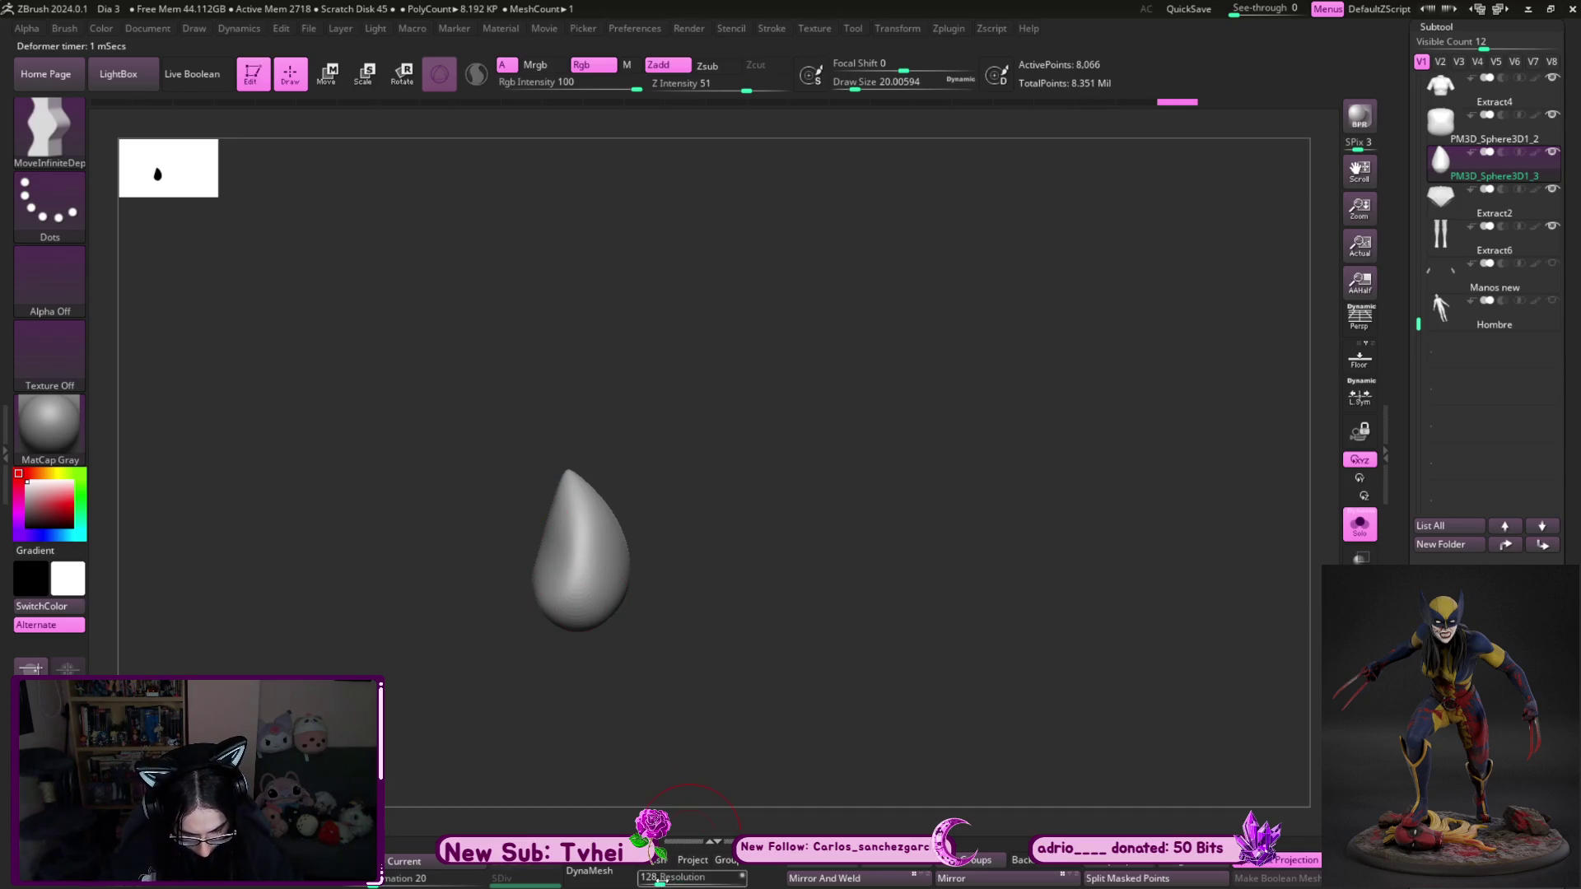
click(589, 871)
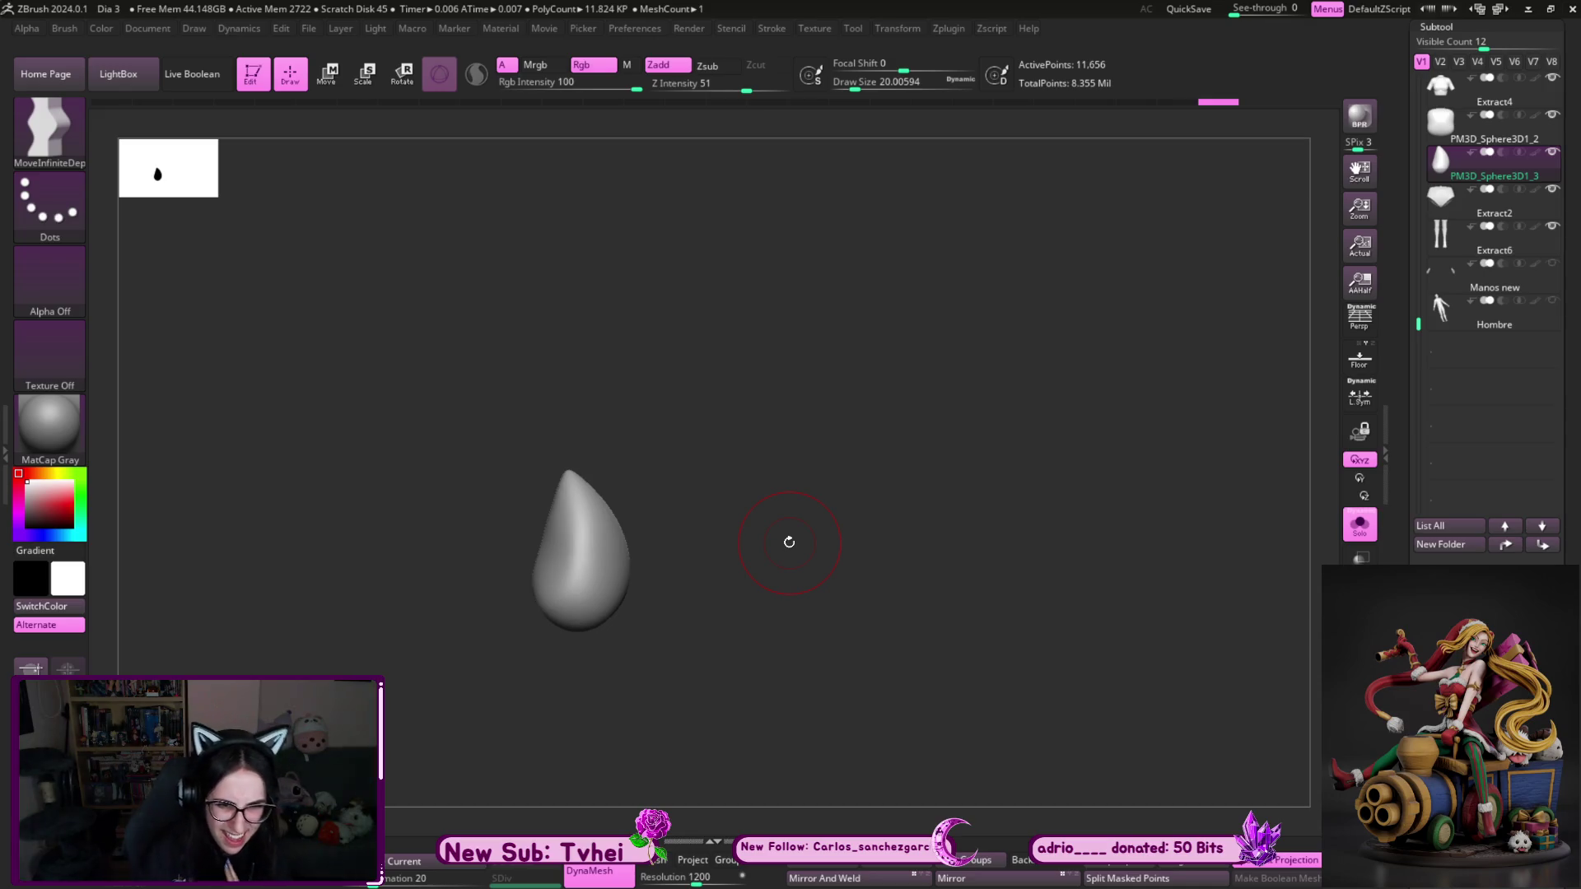
- Smooth the teardrop wing and push its sides into a rounded shape with MoveInfiniteDepth
drag(789, 541, 801, 423)
key(ctrl+z)
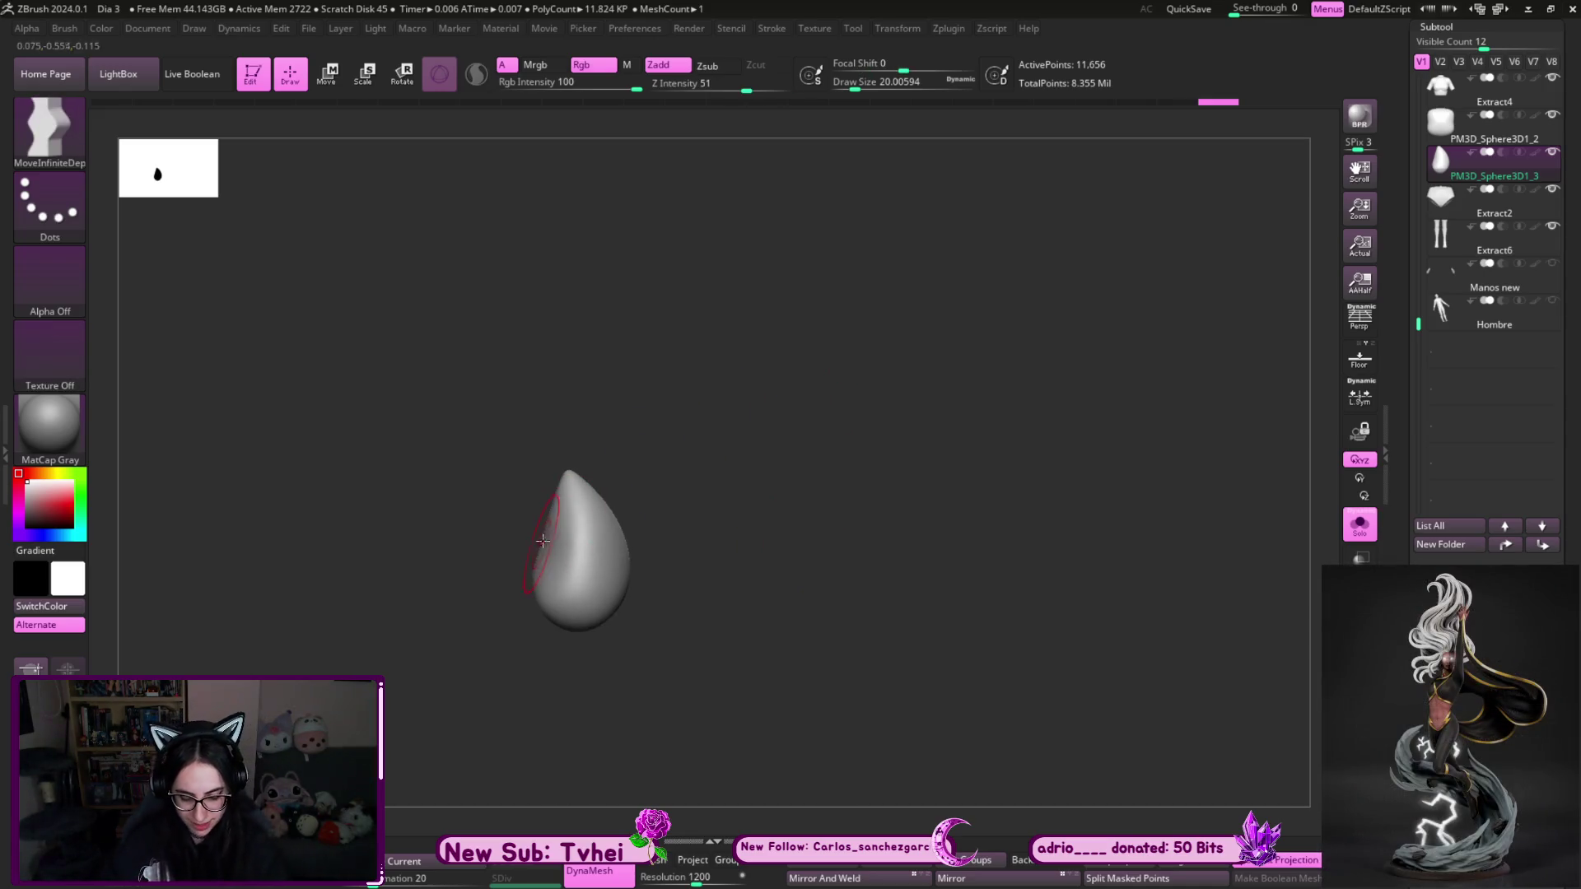
ctrl+right_drag(713, 526, 713, 457)
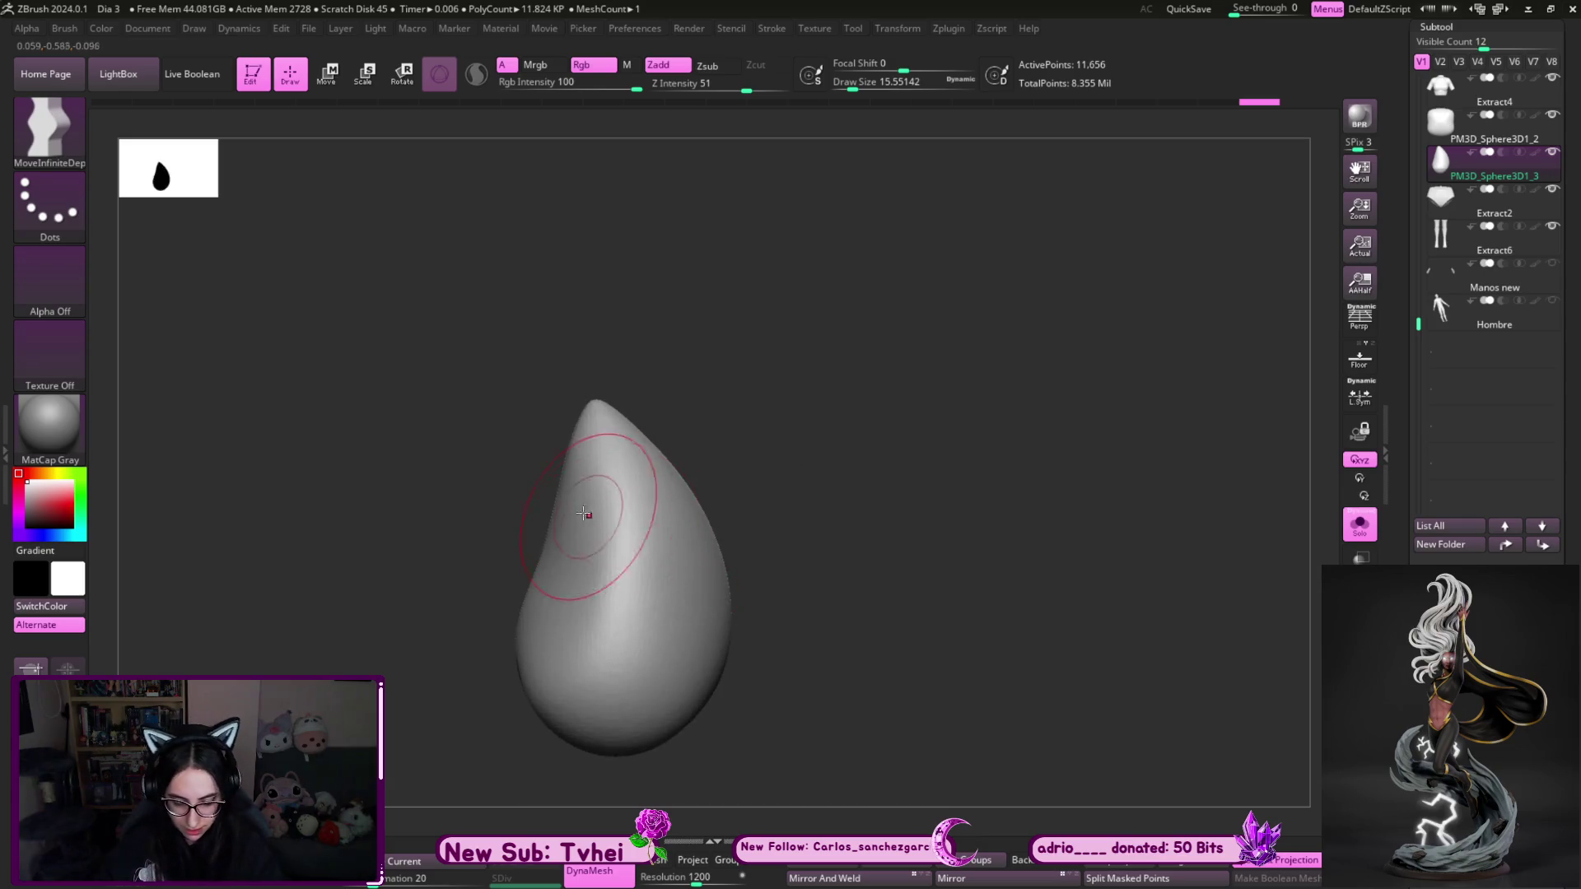
key(ctrl+z)
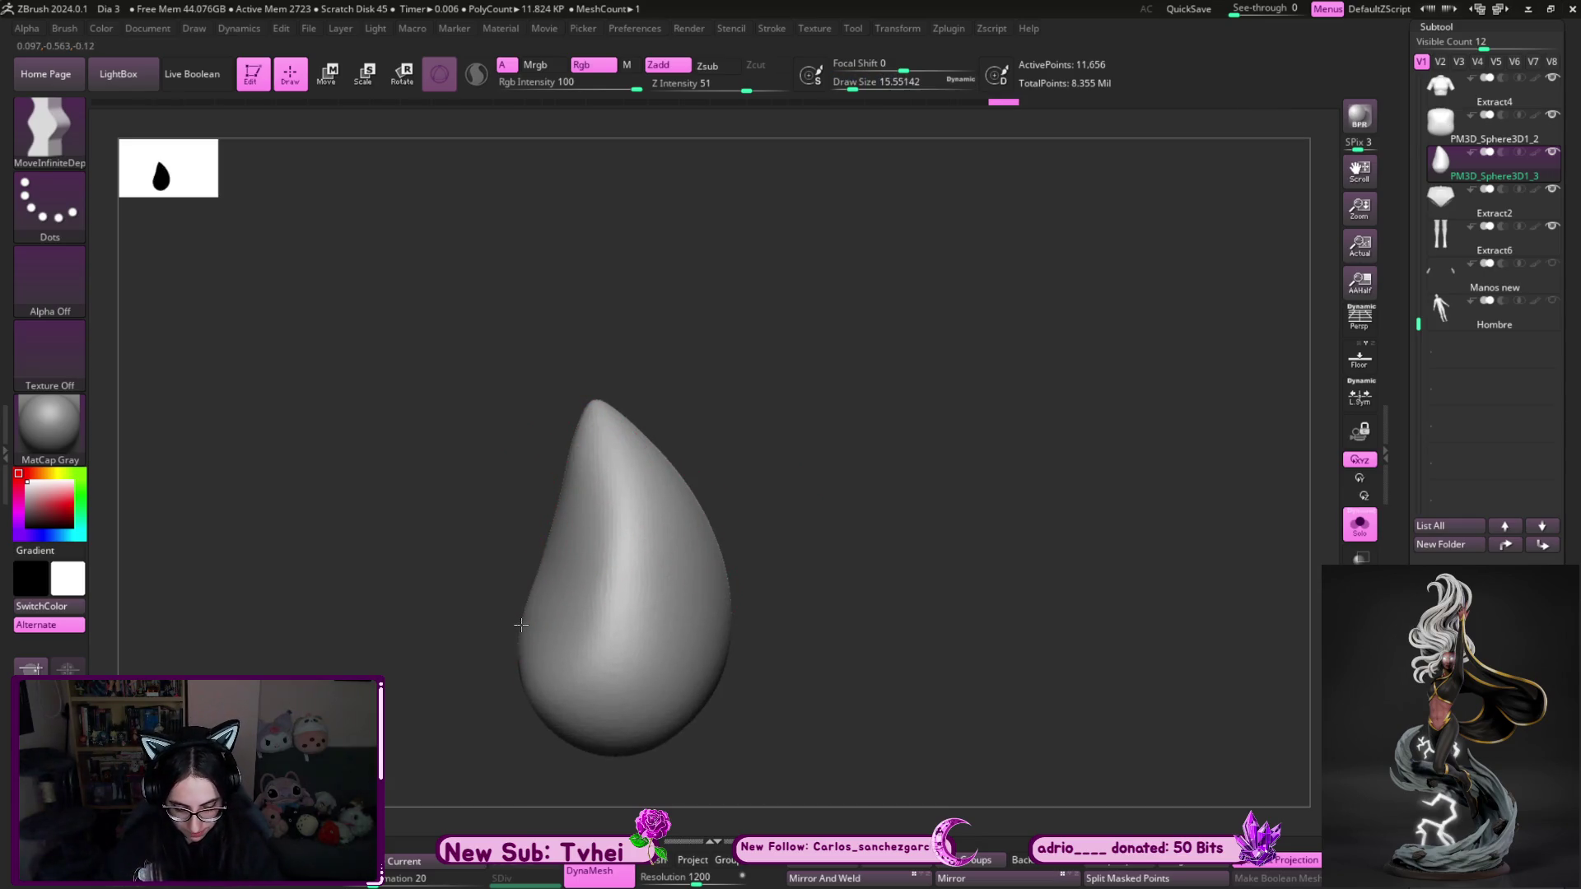
key(ctrl+z)
key(s)
shift+drag(557, 548, 565, 470)
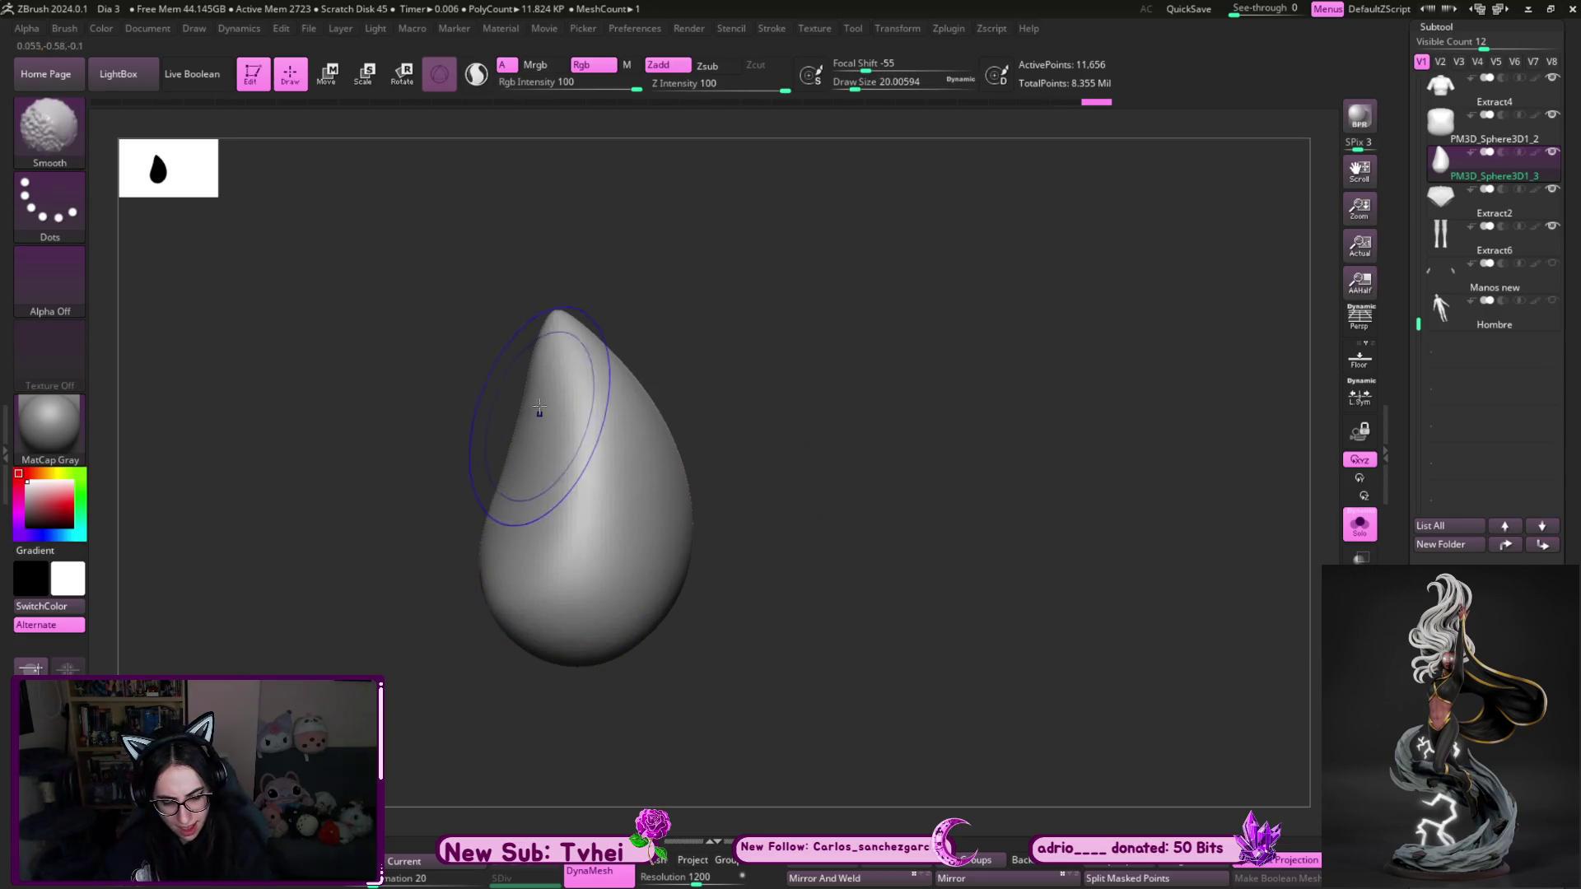
drag(496, 553, 484, 549)
key(ctrl+z)
key(s)
key(s)
drag(680, 492, 675, 469)
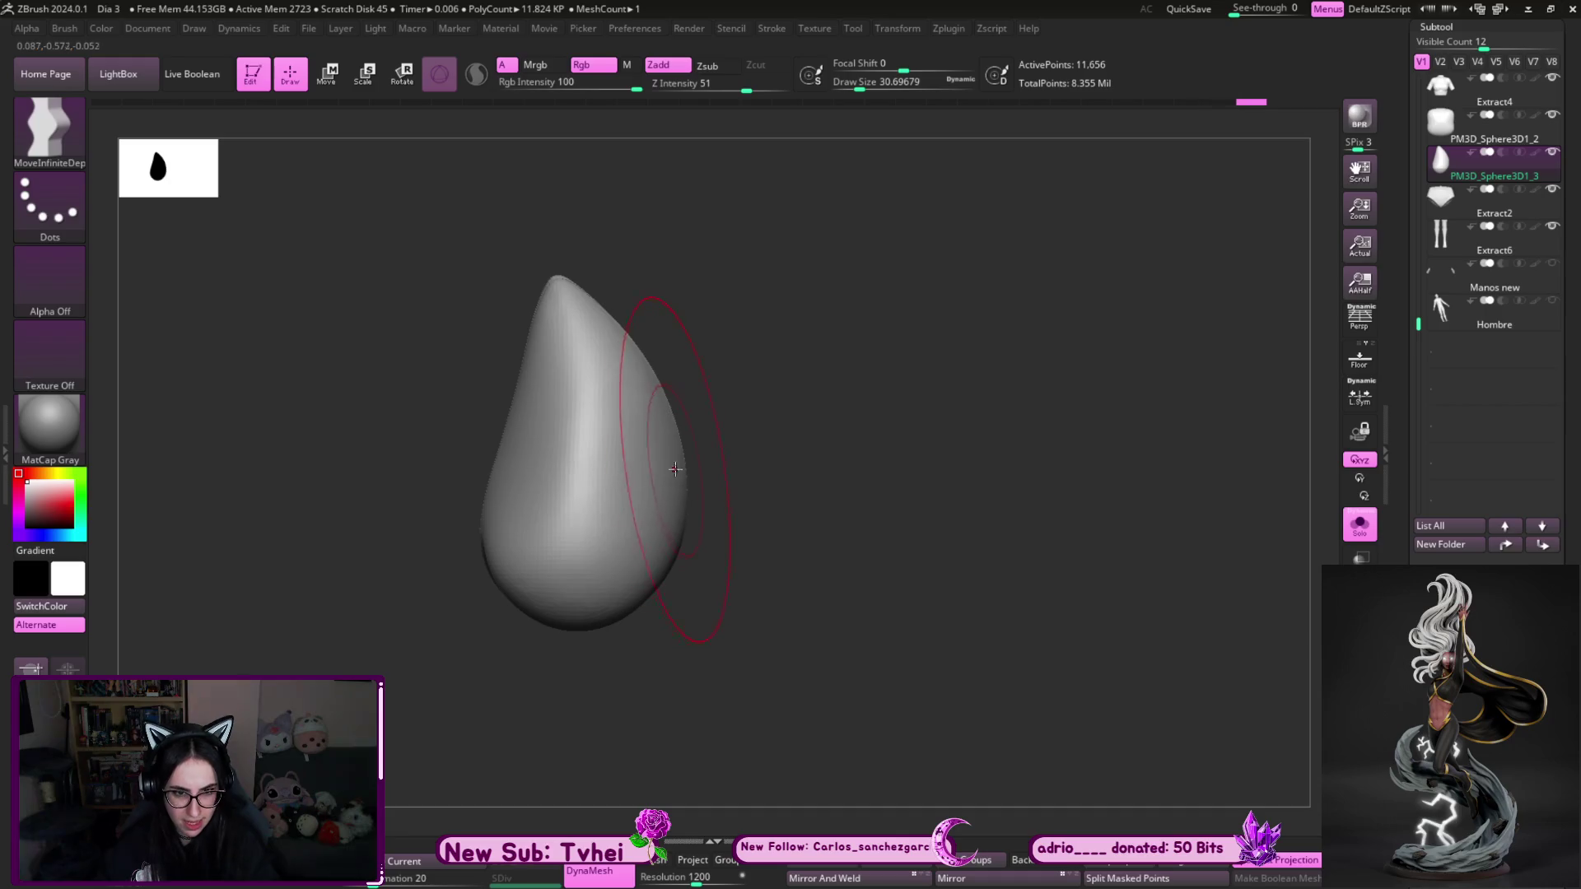
key(bracketleft)
key(bracketleft)
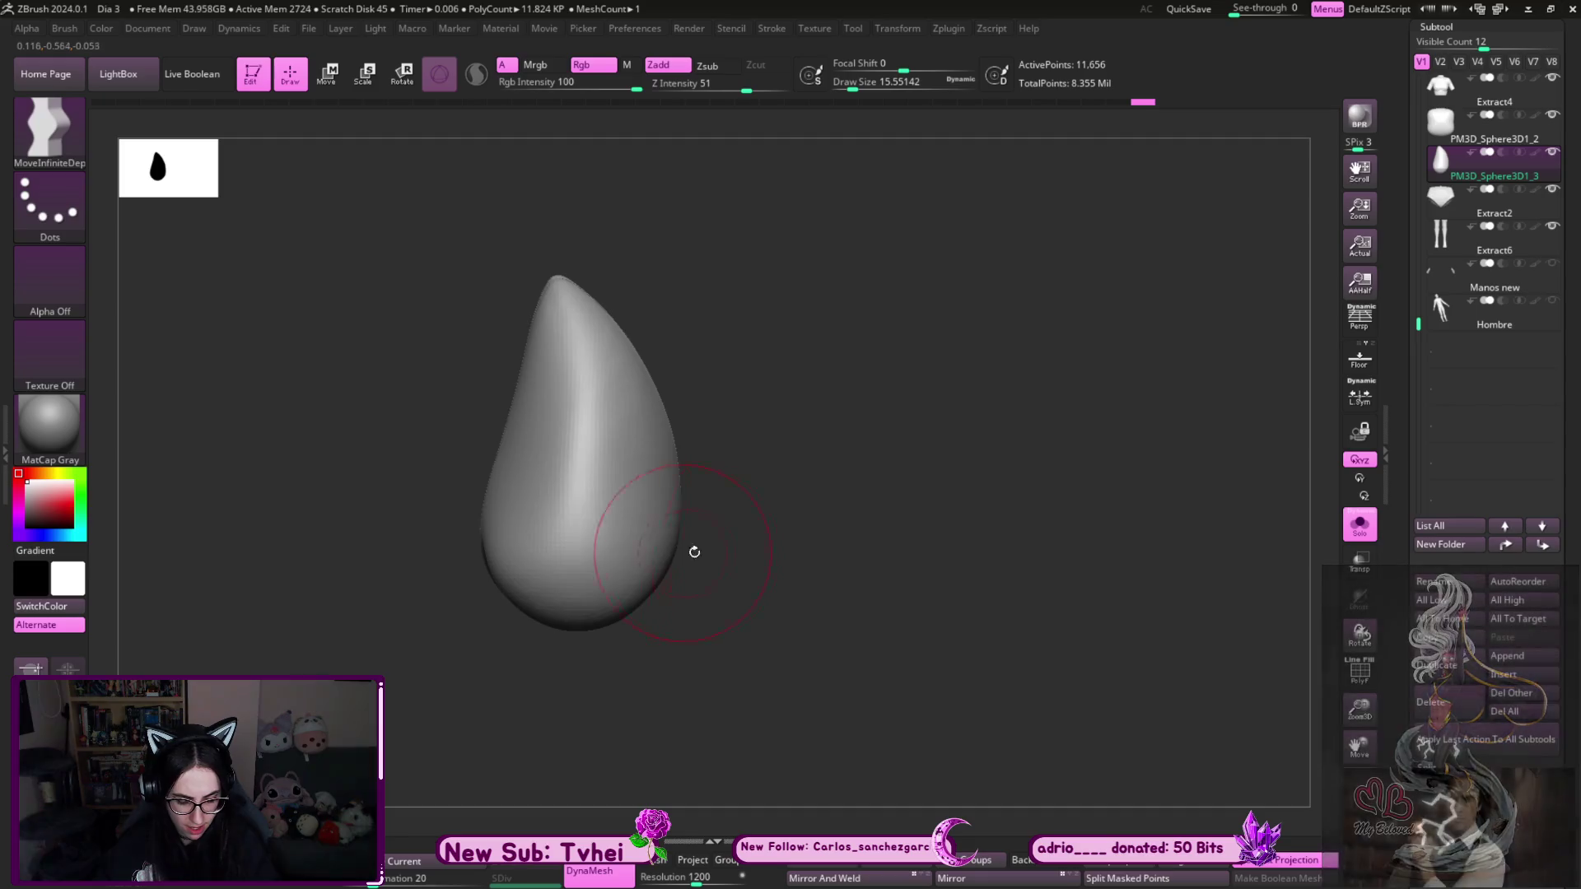
- Check the wing from new angles and toggle Solo off to show it beside the knot
drag(691, 551, 821, 540)
drag(815, 449, 801, 444)
key(b)
key(Escape)
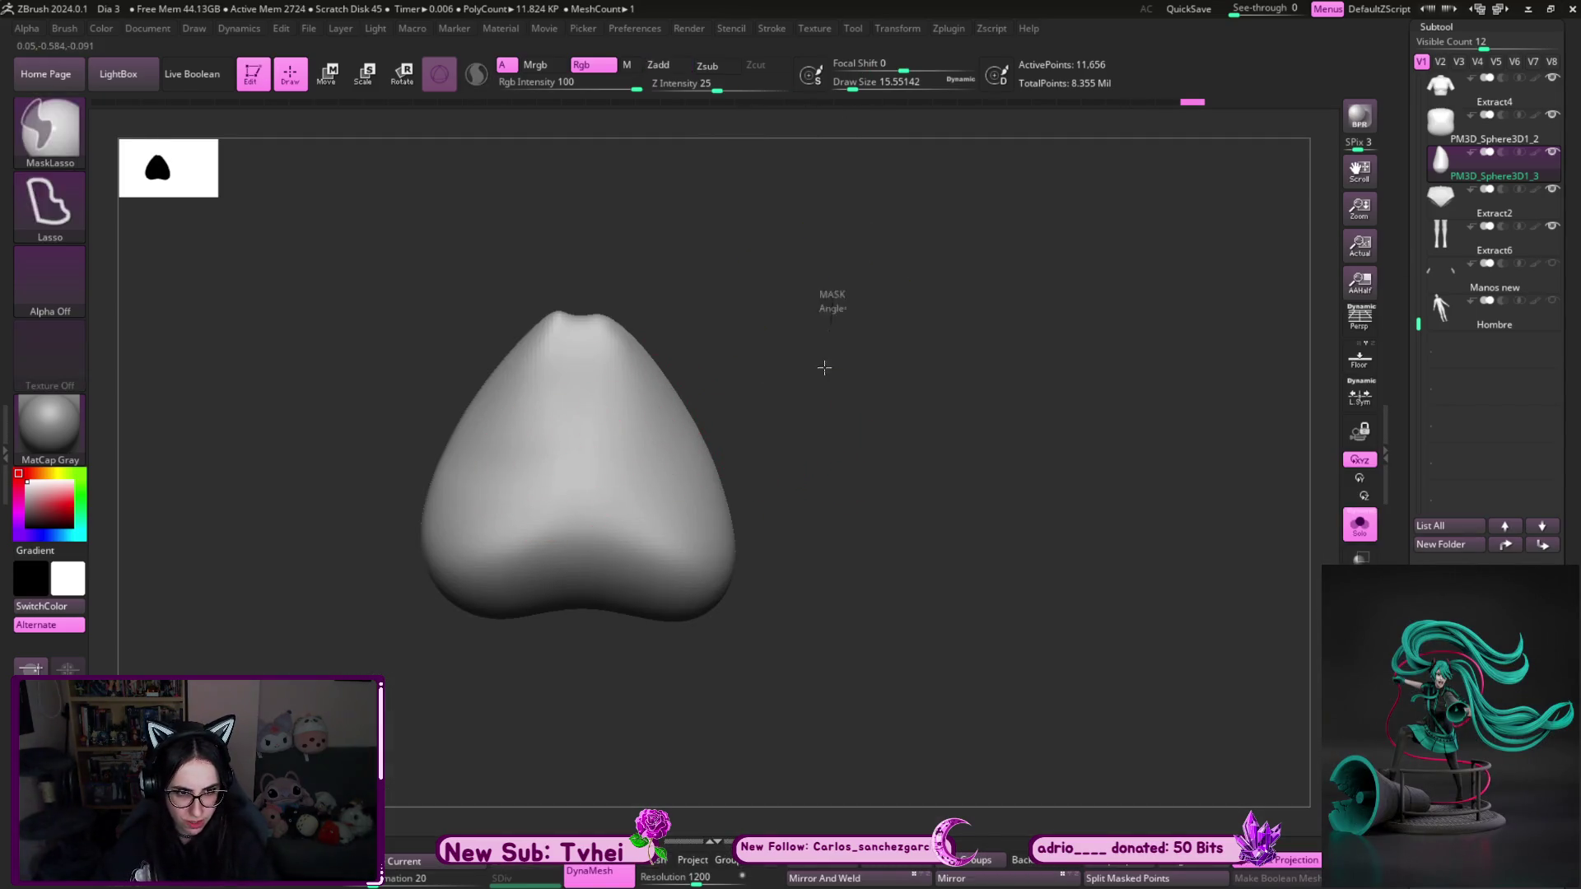
drag(836, 472, 695, 536)
key(bracketright)
key(ctrl+shift+s)
key(ctrl+shift+s)
key(bracketleft)
key(bracketleft)
key(ctrl+shift+s)
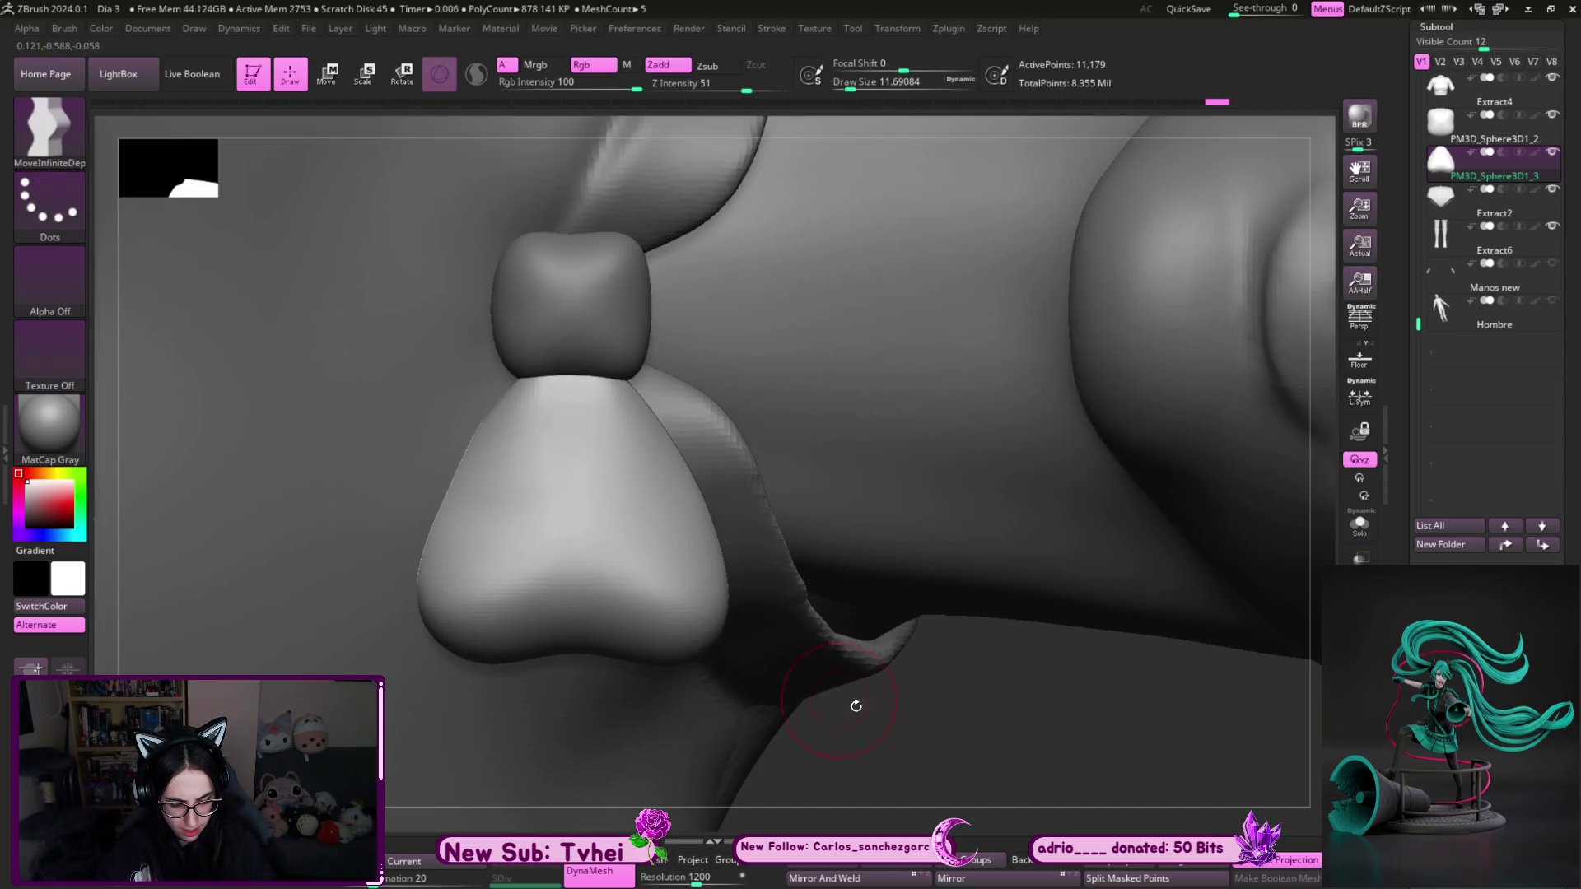
- Orbit around the bow wing against the collar, toggling Solo on and off
key(ctrl+shift+s)
mouse_move(953, 738)
mouse_down()
mouse_move(886, 505)
mouse_move(971, 600)
mouse_move(931, 660)
mouse_move(868, 494)
mouse_move(847, 581)
mouse_move(801, 551)
mouse_move(793, 568)
mouse_up()
key(ctrl+shift+s)
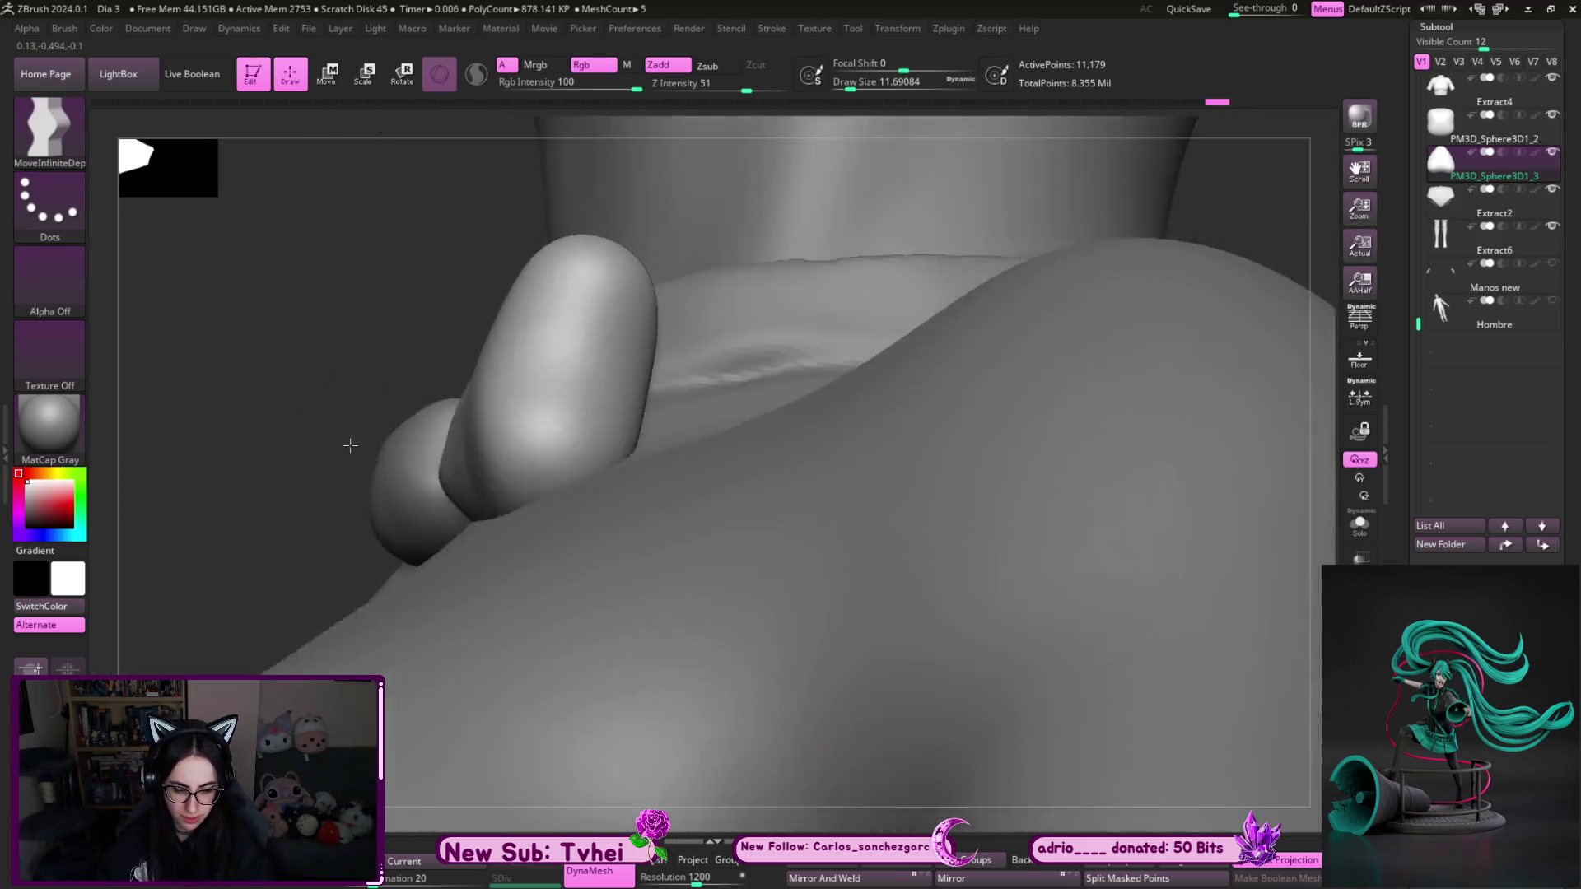
drag(350, 445, 328, 477)
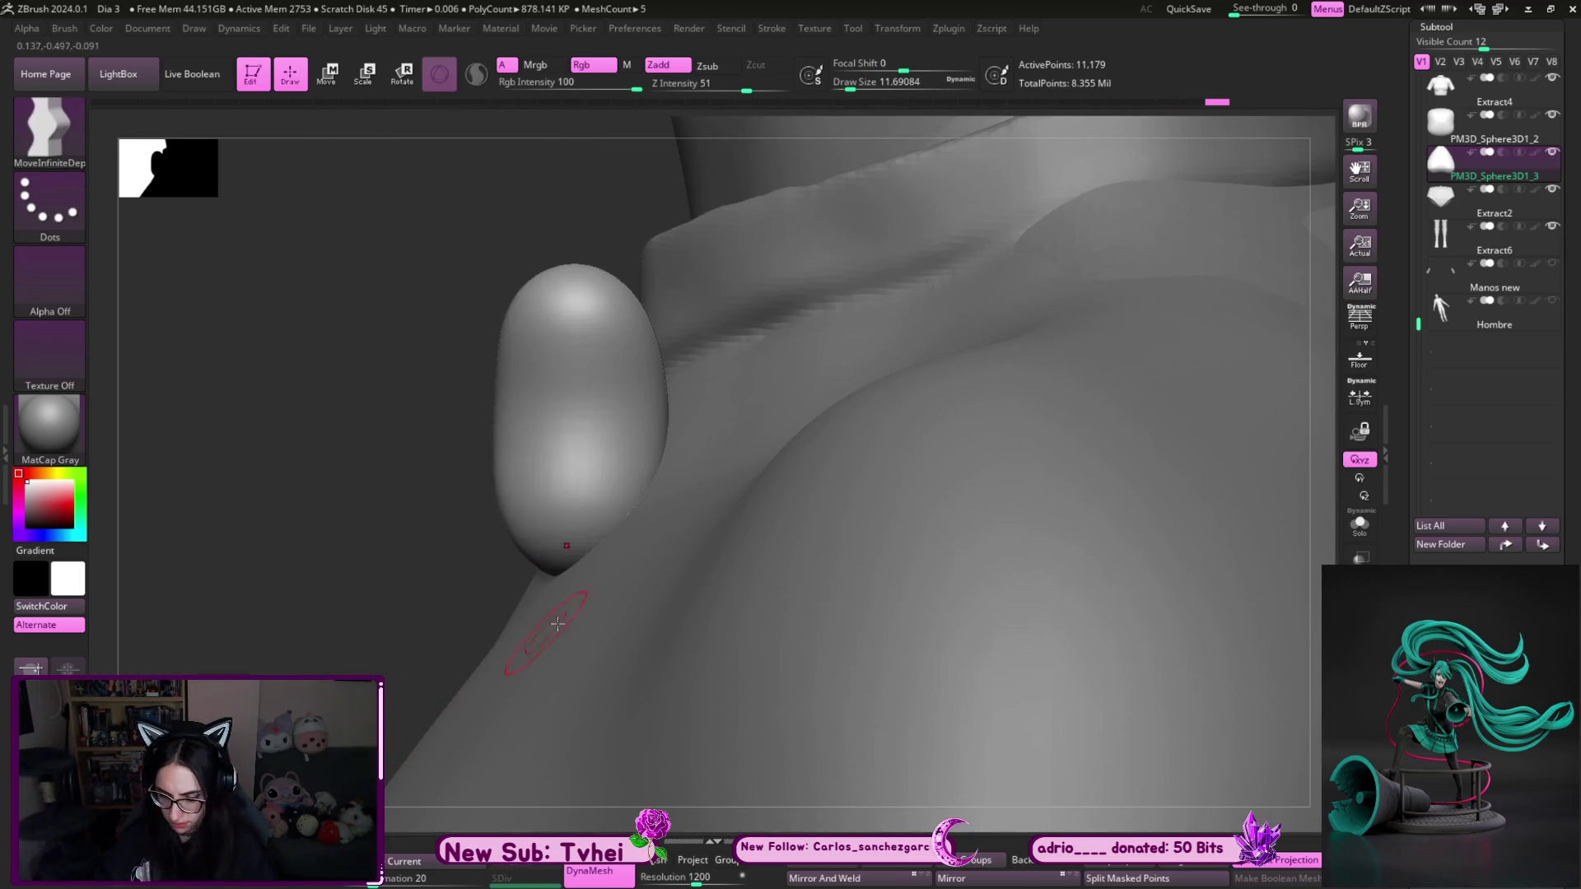
drag(342, 683, 708, 494)
key(s)
click(716, 494)
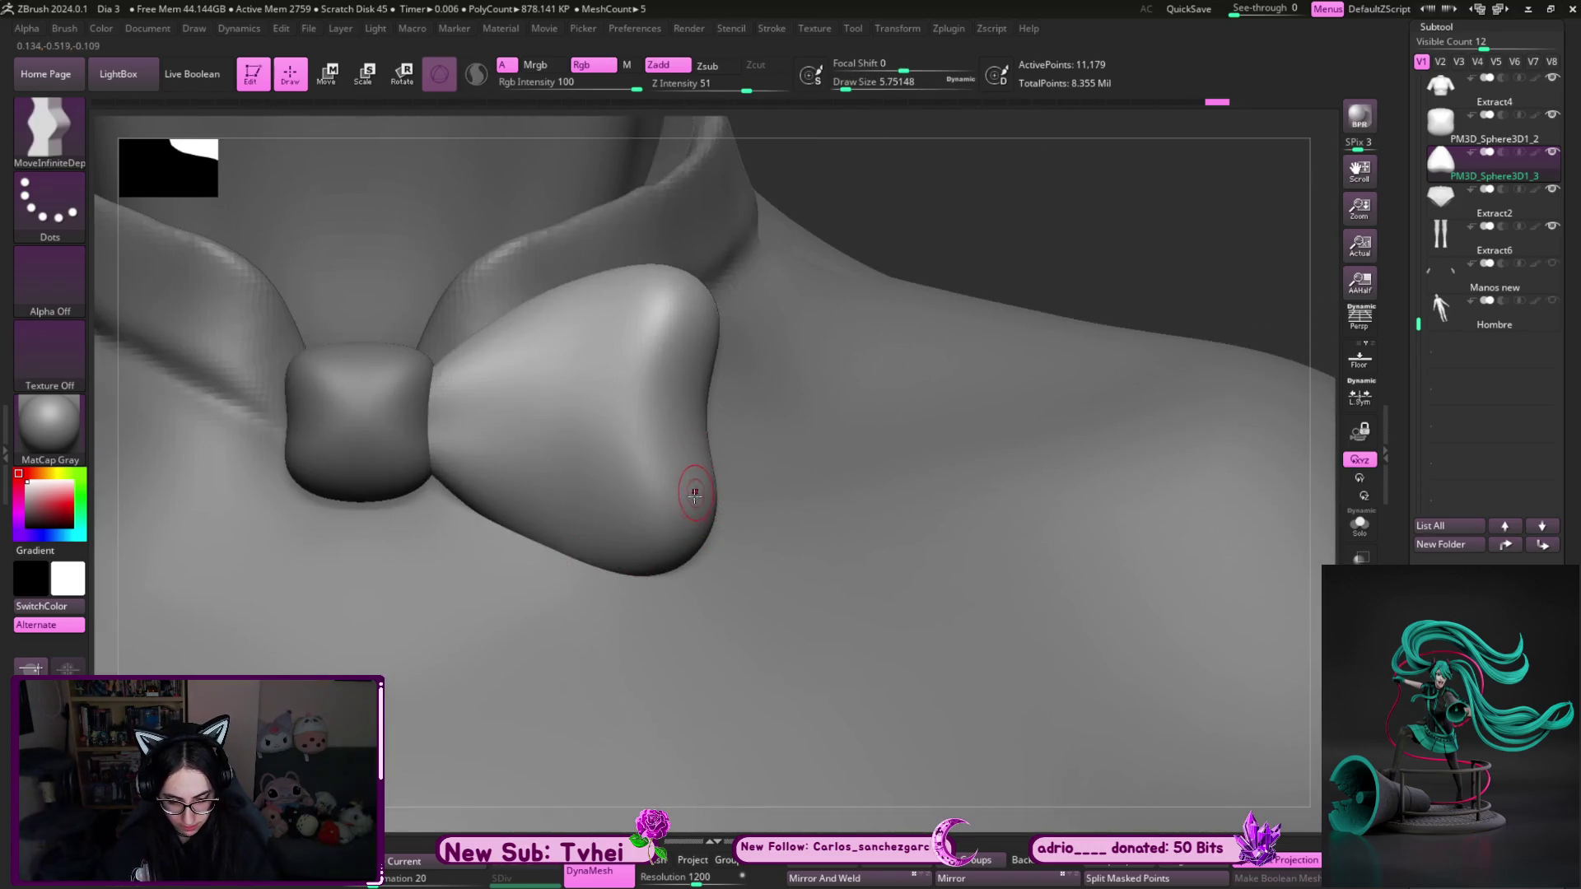
key(ctrl+shift+s)
- Show the full bust again and duplicate the wing as subtool PM3D_Sphere3D1_4
mouse_move(819, 530)
mouse_down()
mouse_move(864, 589)
mouse_move(917, 617)
mouse_move(952, 554)
mouse_move(870, 593)
mouse_move(850, 586)
mouse_move(917, 585)
mouse_up()
key(ctrl+shift+s)
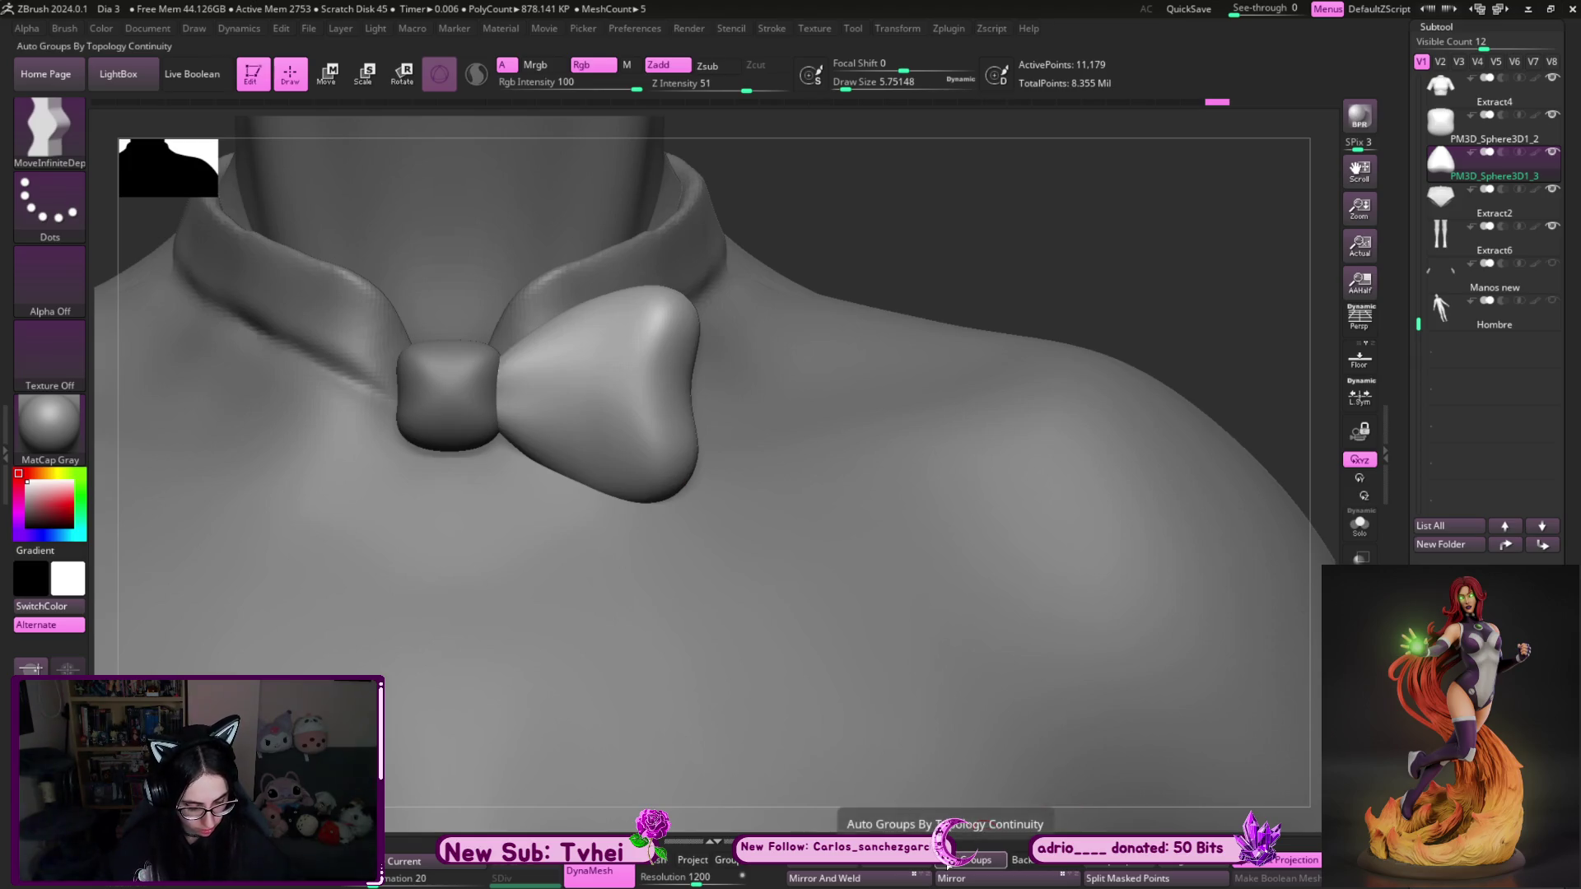
key(ctrl+shift+d)
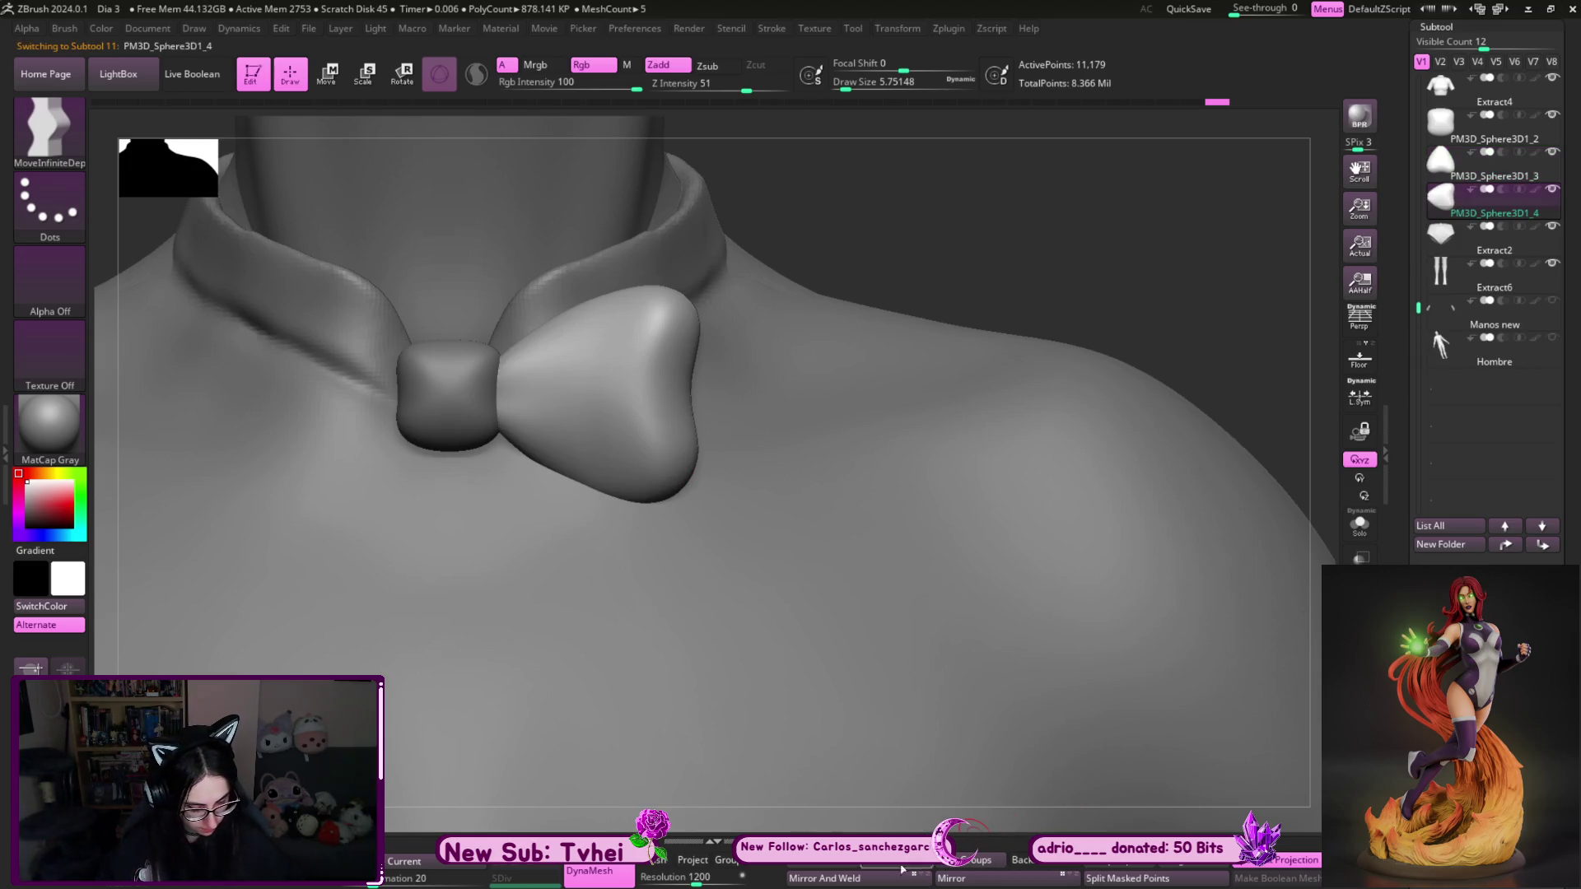
- Mirror the wing copy to form the second bow wing and isolate both wings
click(885, 874)
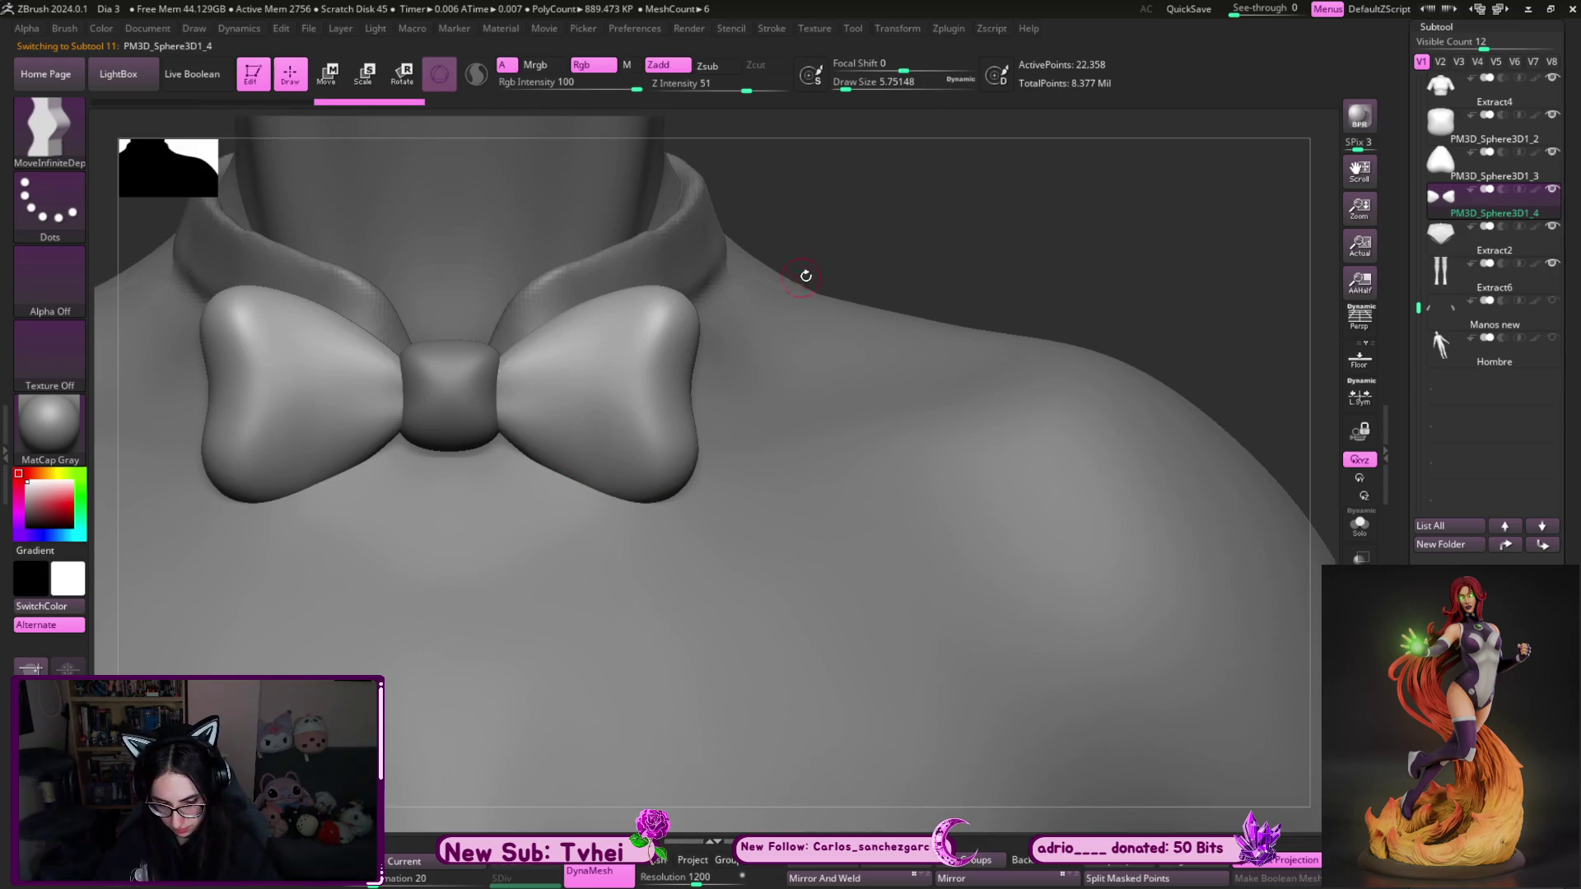
key(ctrl+shift+s)
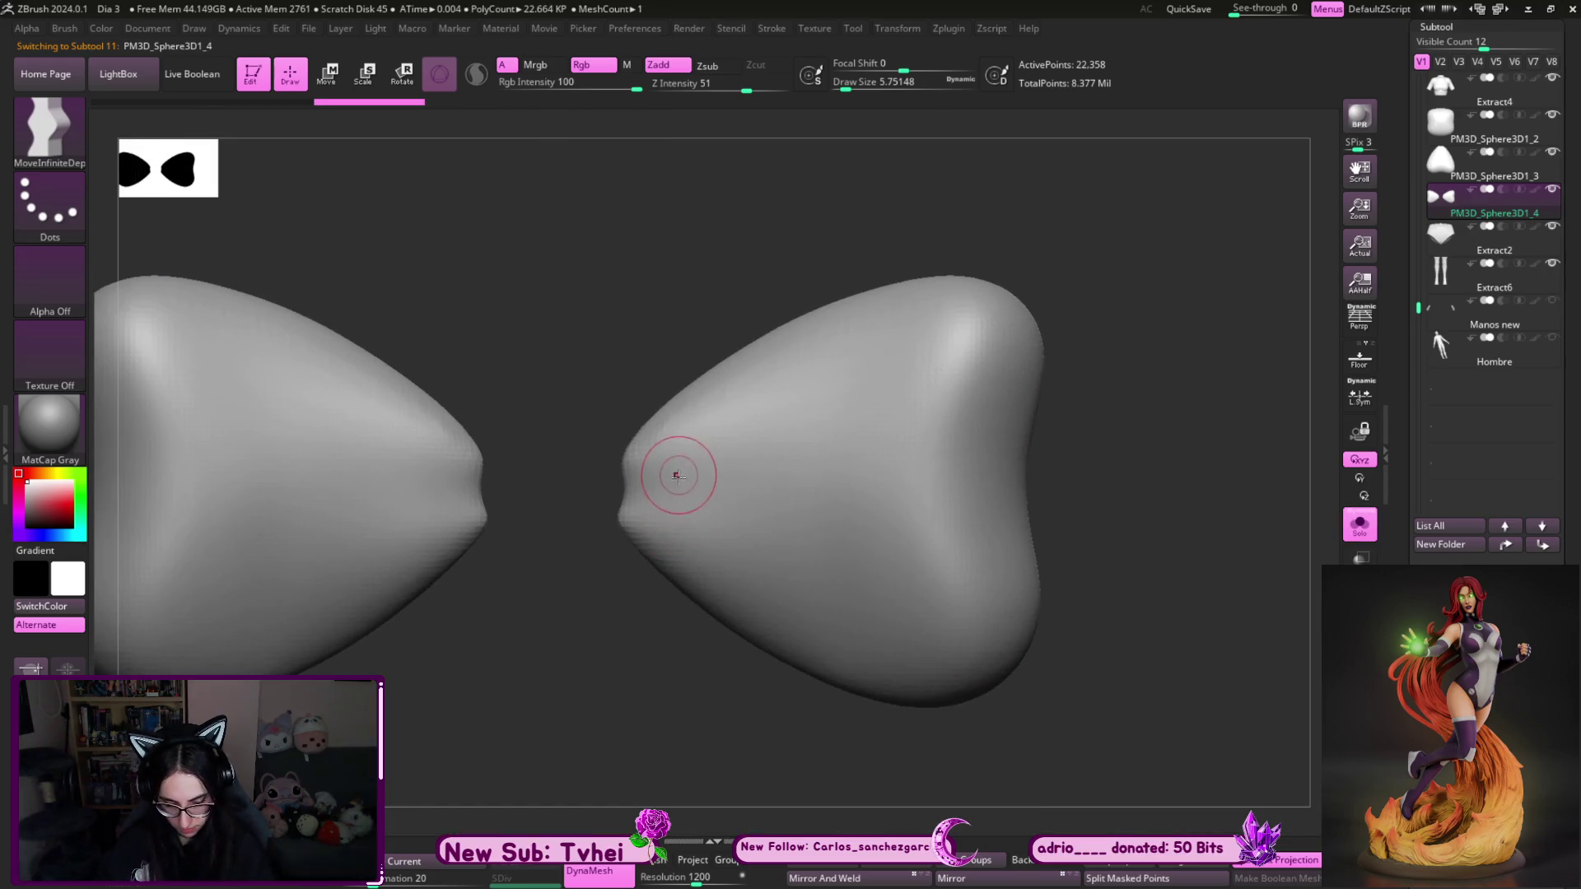
key(b)
key(d)
key(s)
- Remesh the wings with DynaMesh at resolution 2584
drag(658, 878, 720, 878)
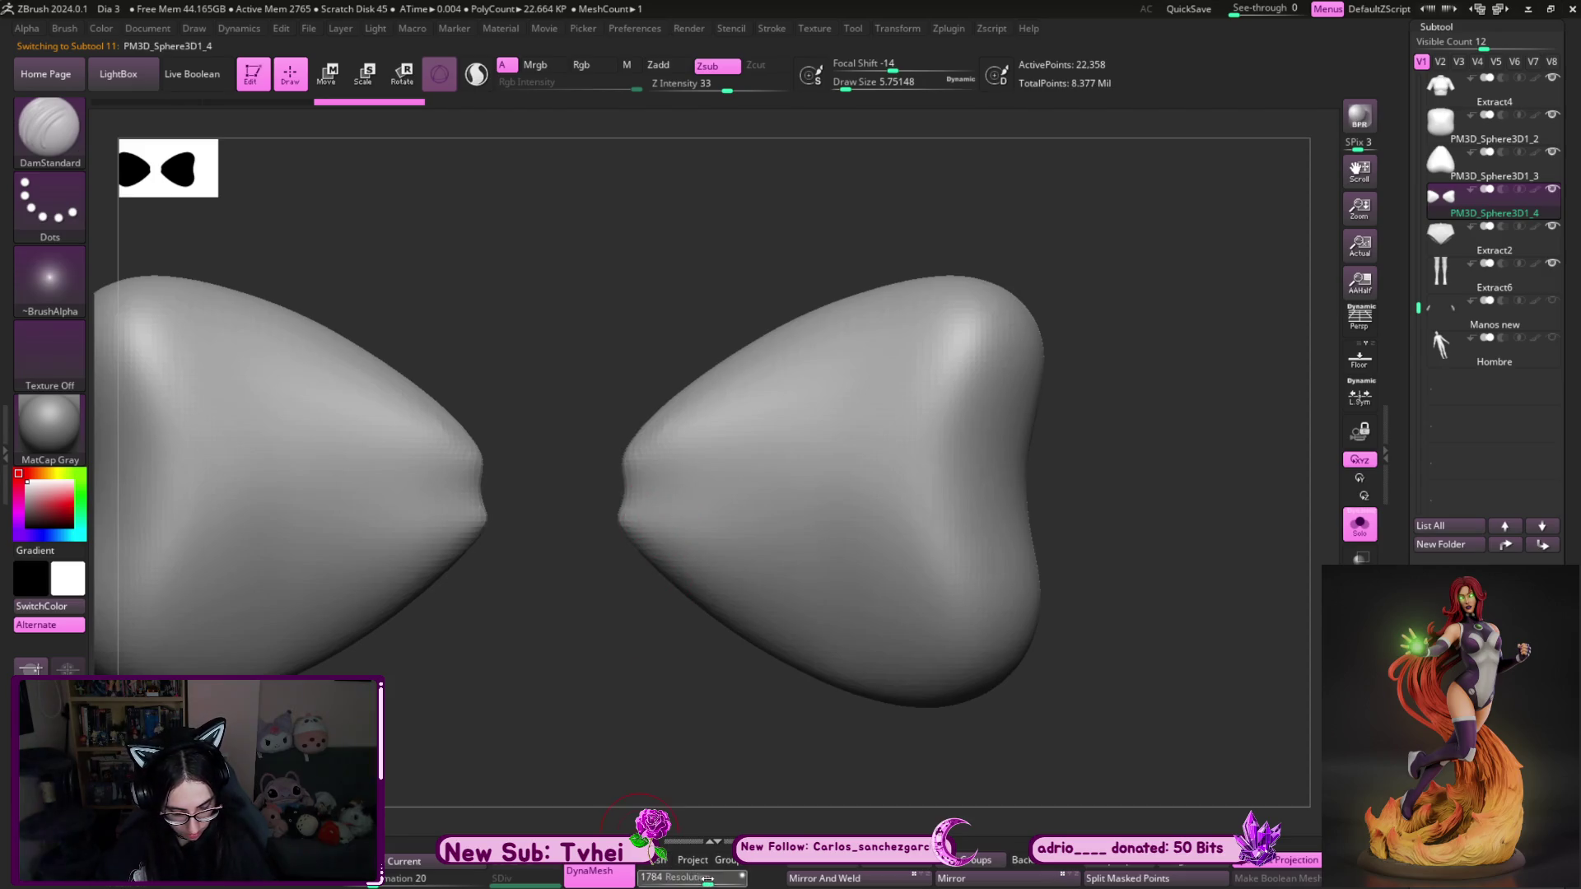
key(b)
key(m)
key(l)
ctrl+drag(1131, 576, 1099, 599)
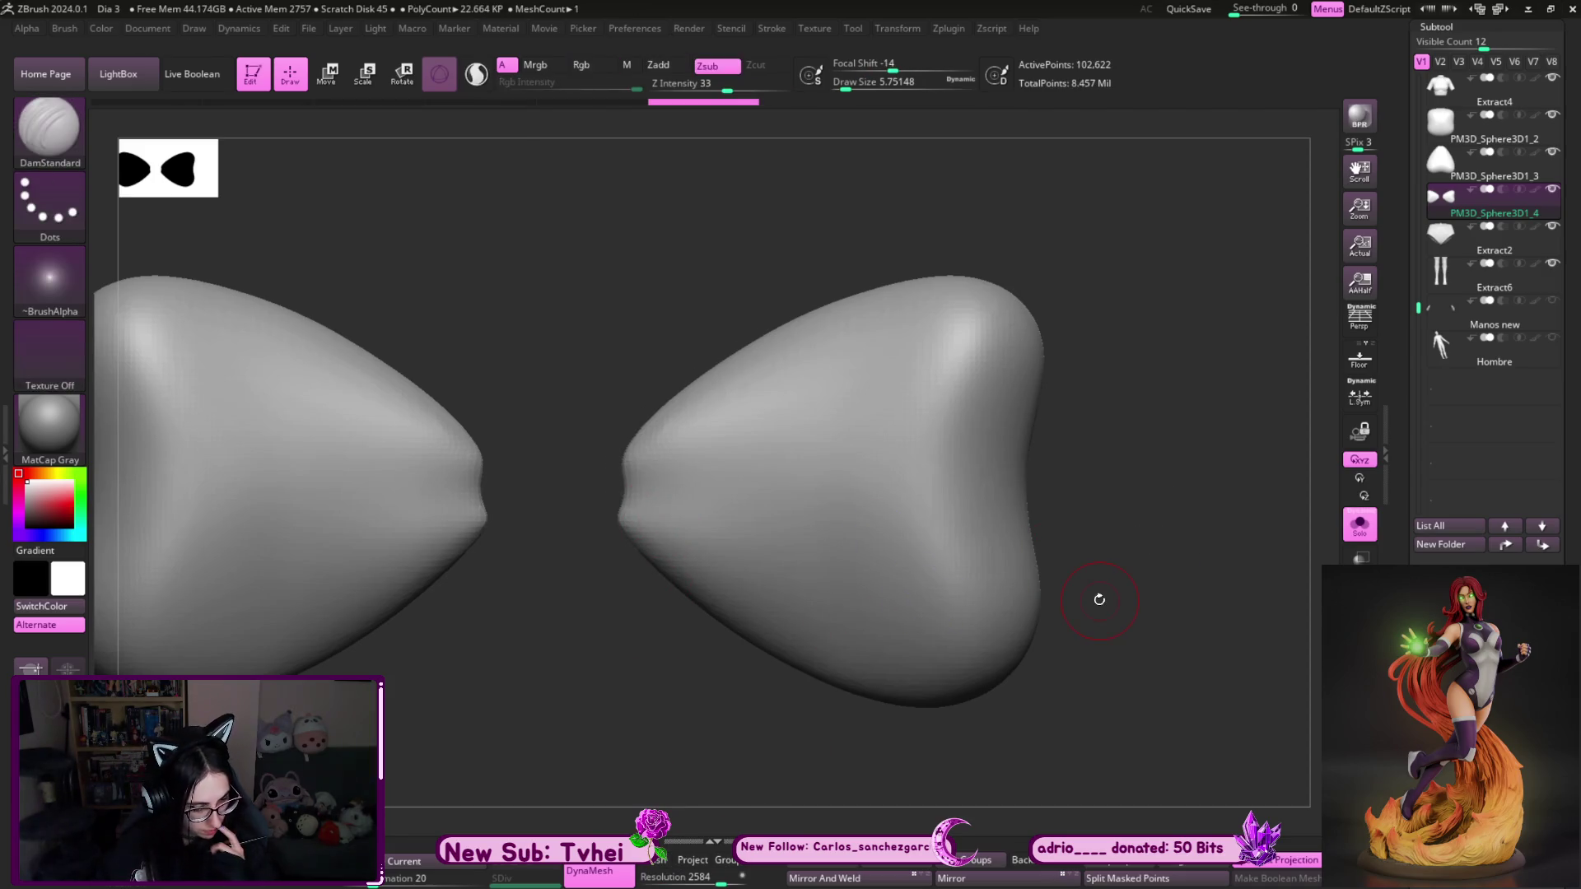
- Carve two DamStandard grooves into the right wing's lower front
key(s)
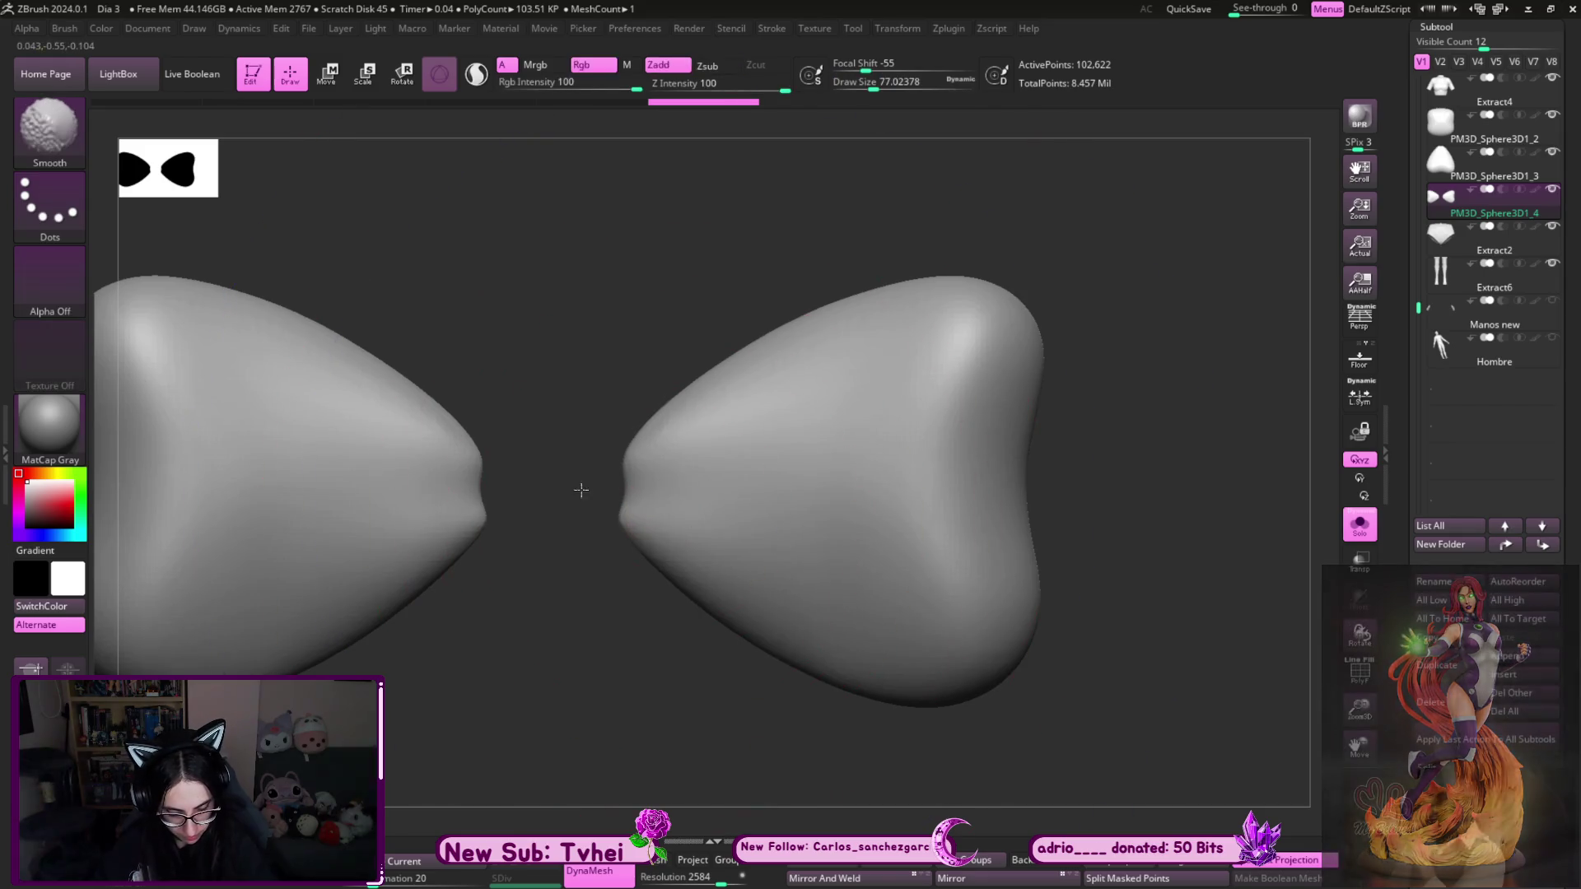
mouse_move(579, 635)
mouse_down()
mouse_move(712, 536)
mouse_move(1090, 540)
mouse_move(1062, 590)
mouse_up()
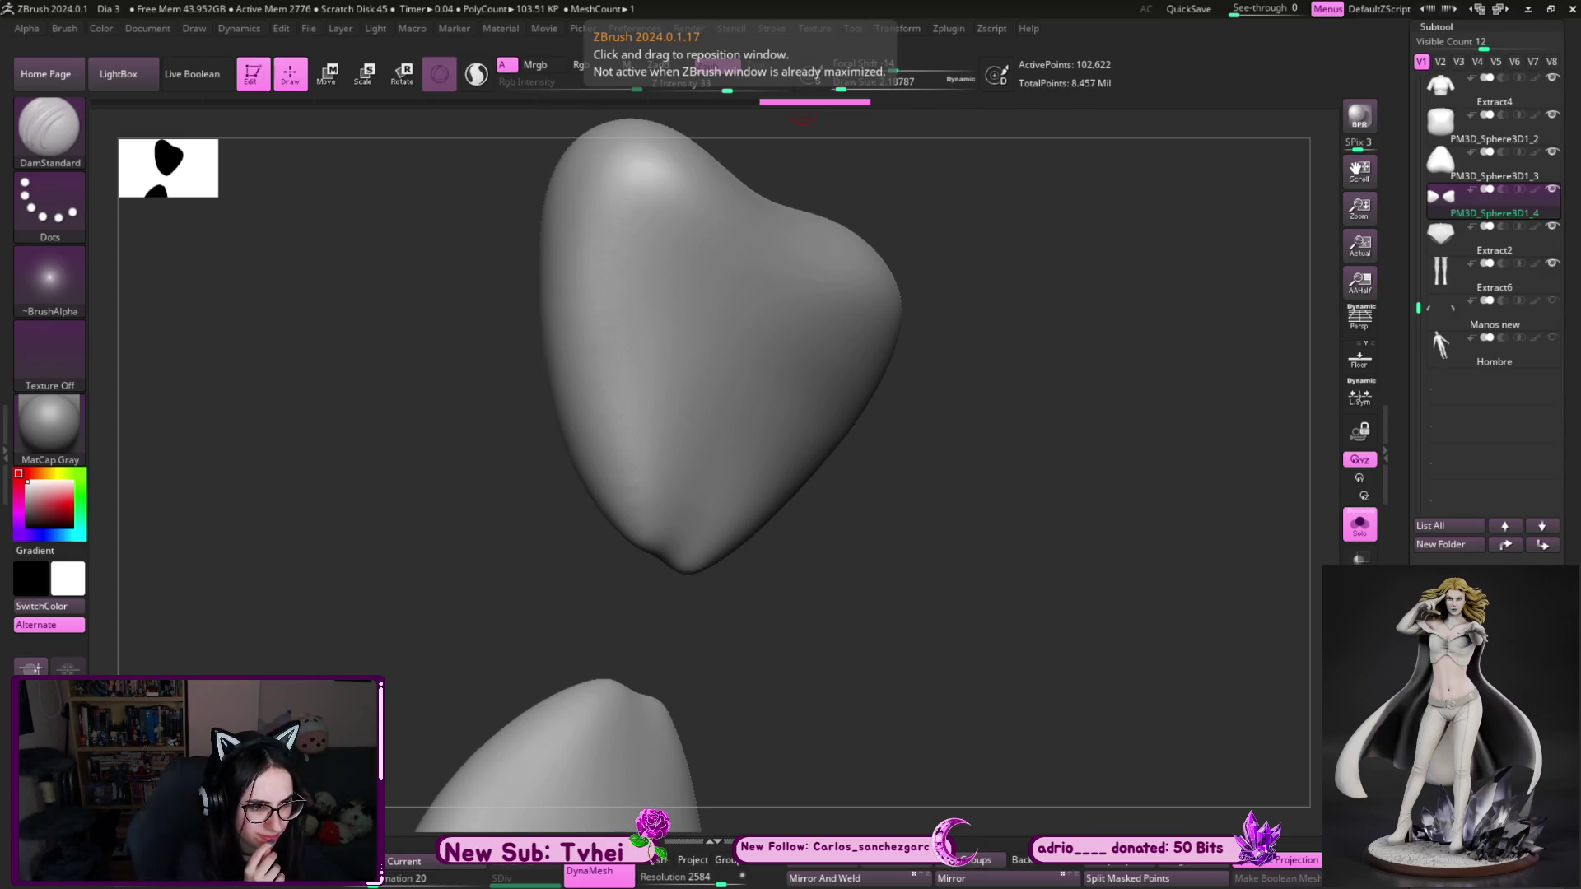
shift+drag(1034, 504, 1030, 526)
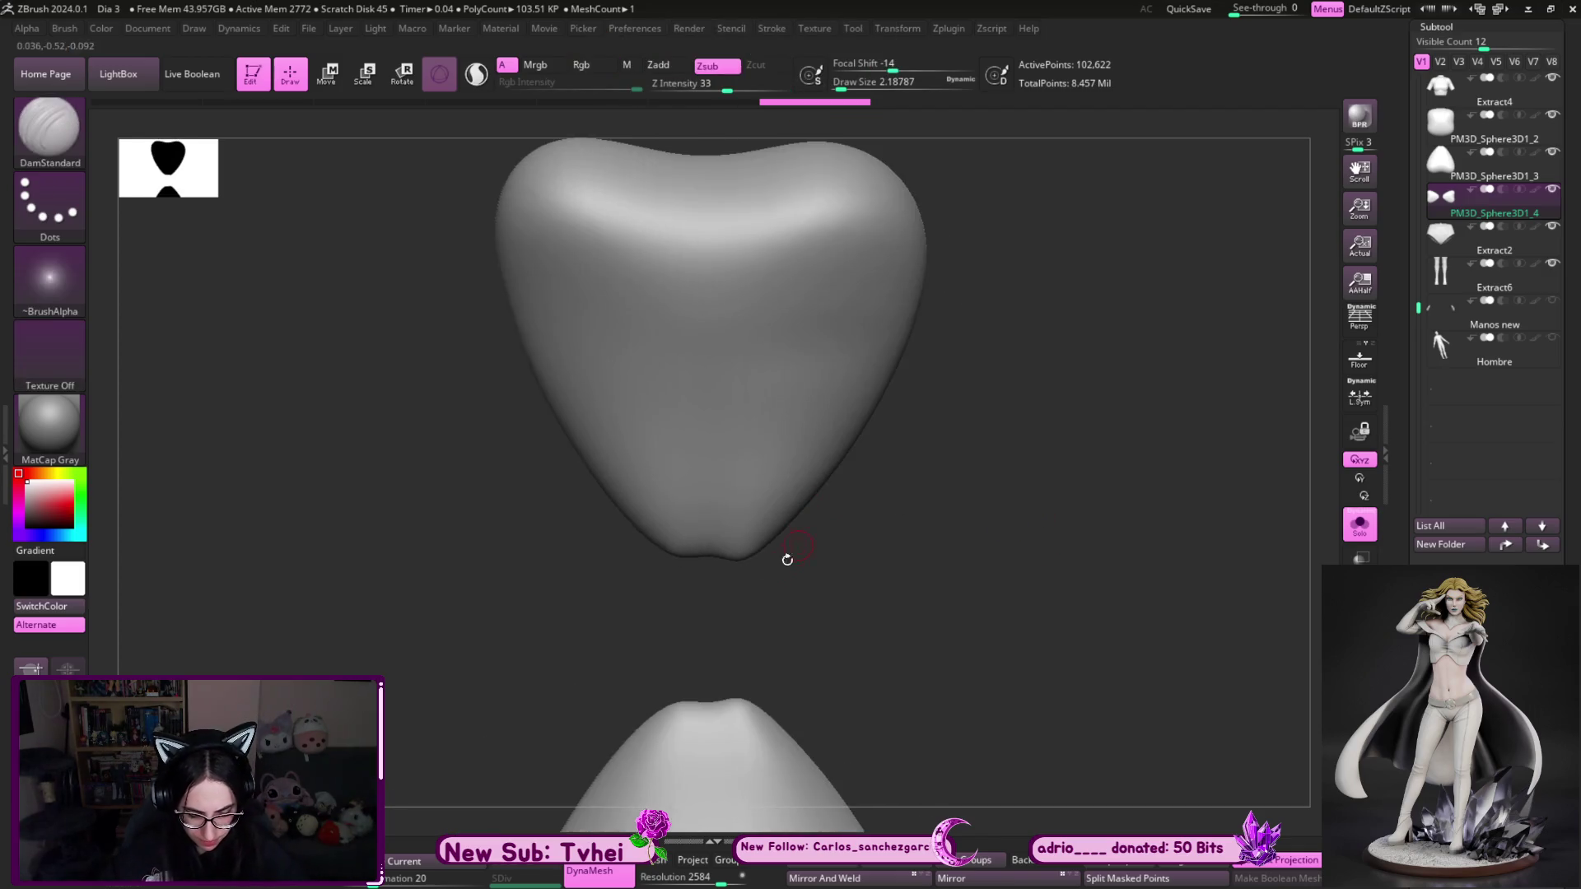
mouse_move(864, 610)
shift+mouse_down()
mouse_move(914, 592)
mouse_move(734, 530)
mouse_move(701, 539)
mouse_move(630, 374)
shift+mouse_up()
key(s)
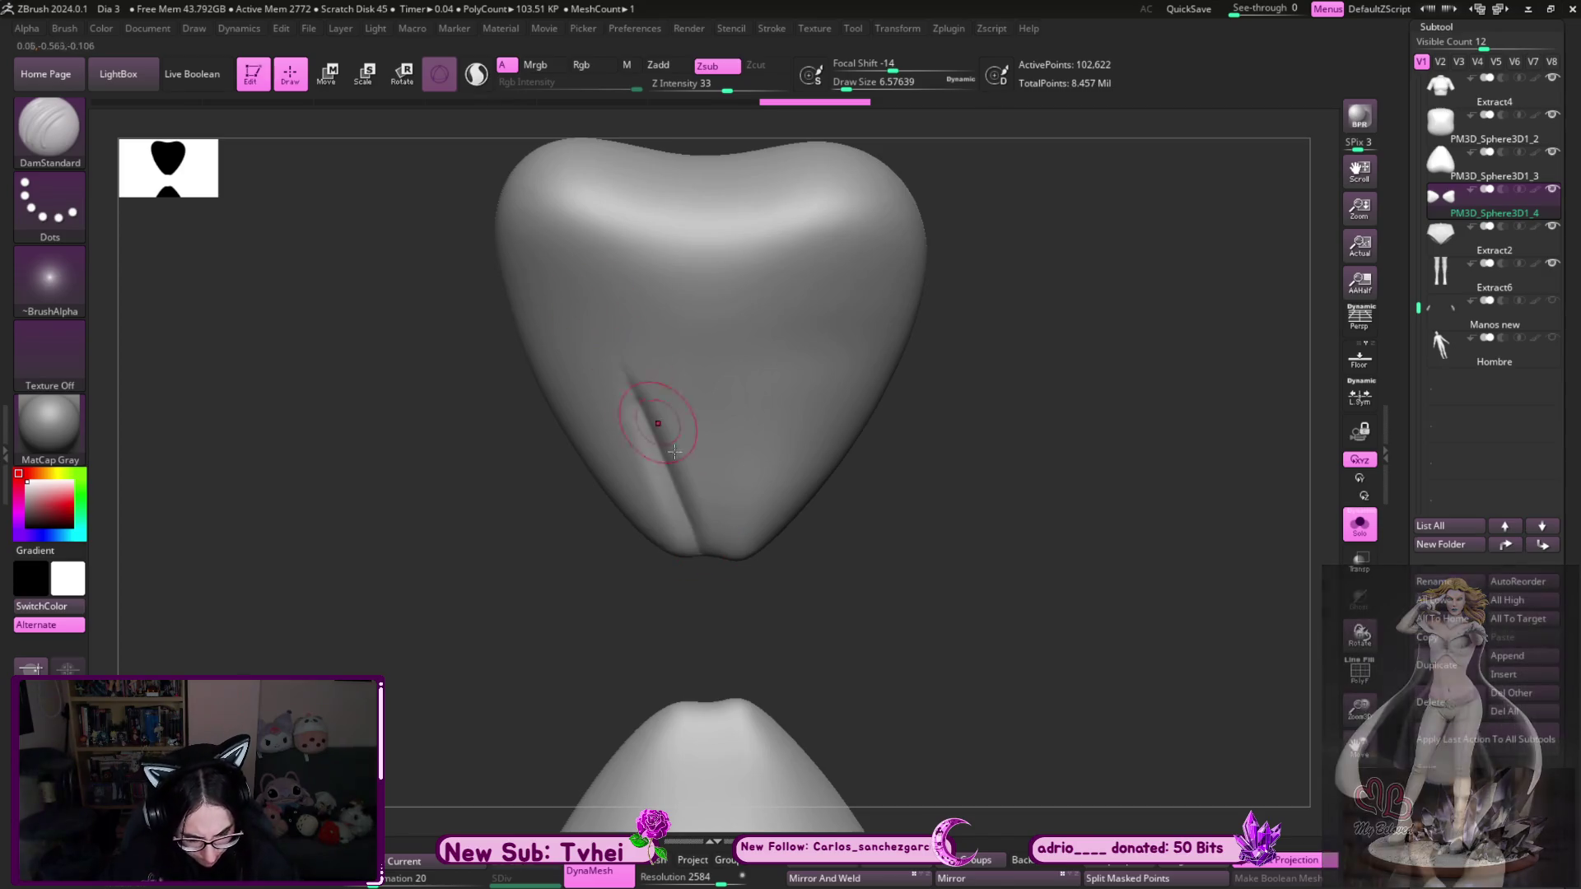
drag(724, 536, 786, 353)
- Build up ClayBuildup clay along the left and right grooves
key(b)
key(c)
key(b)
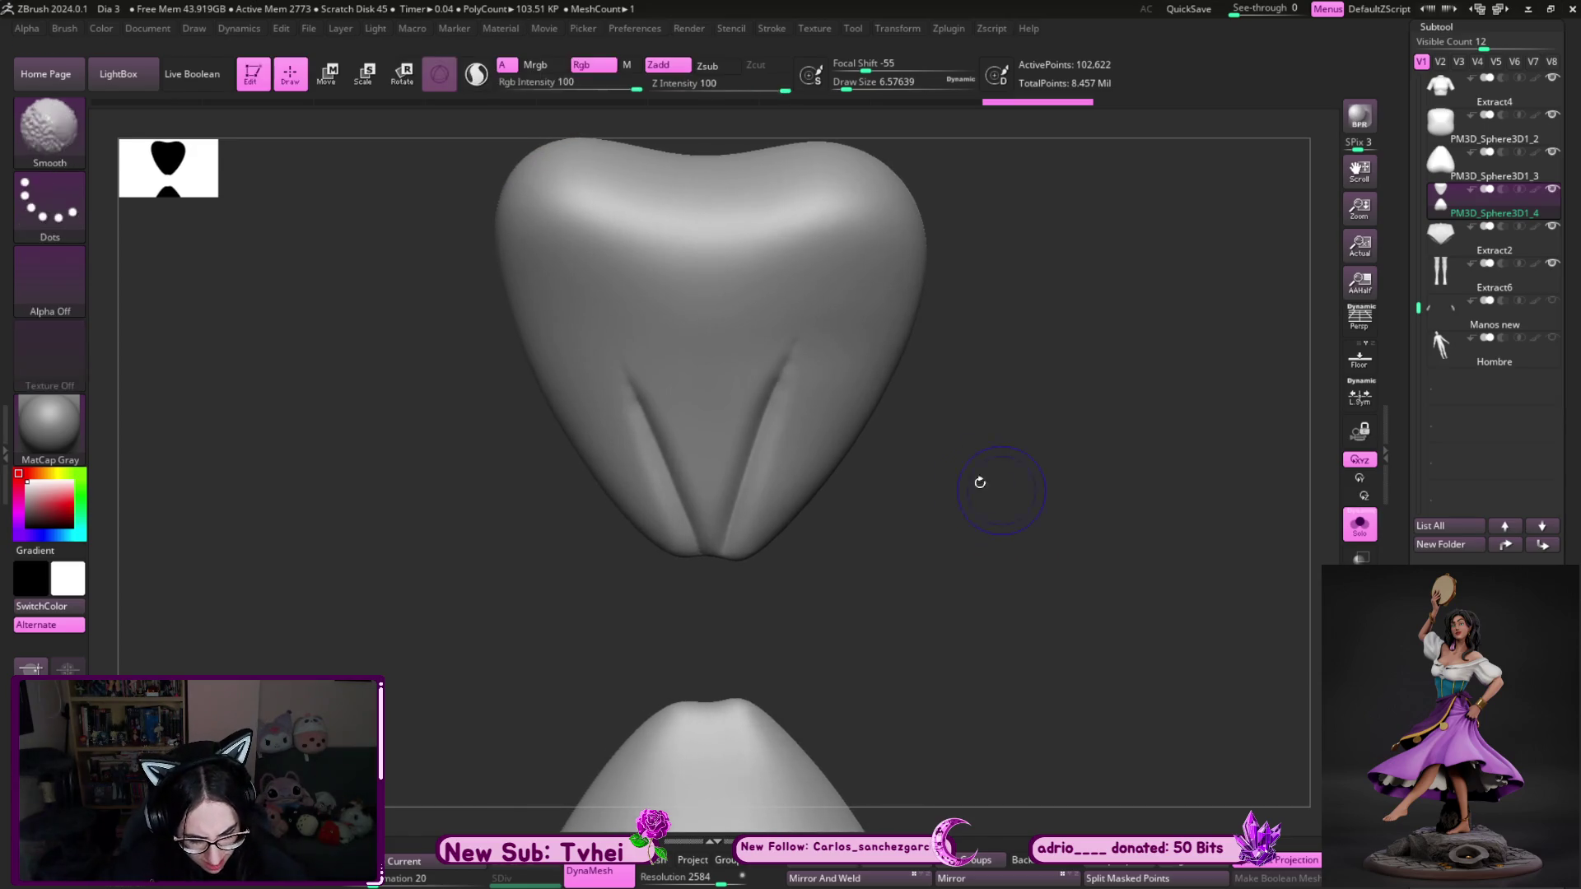
drag(699, 542, 608, 311)
drag(723, 554, 823, 328)
- Sculpt the surface between the grooves with Standard and smooth the right groove
mouse_move(733, 647)
mouse_down()
mouse_move(853, 593)
mouse_move(773, 621)
mouse_move(857, 458)
mouse_up()
key(b)
key(s)
key(t)
drag(603, 356, 642, 461)
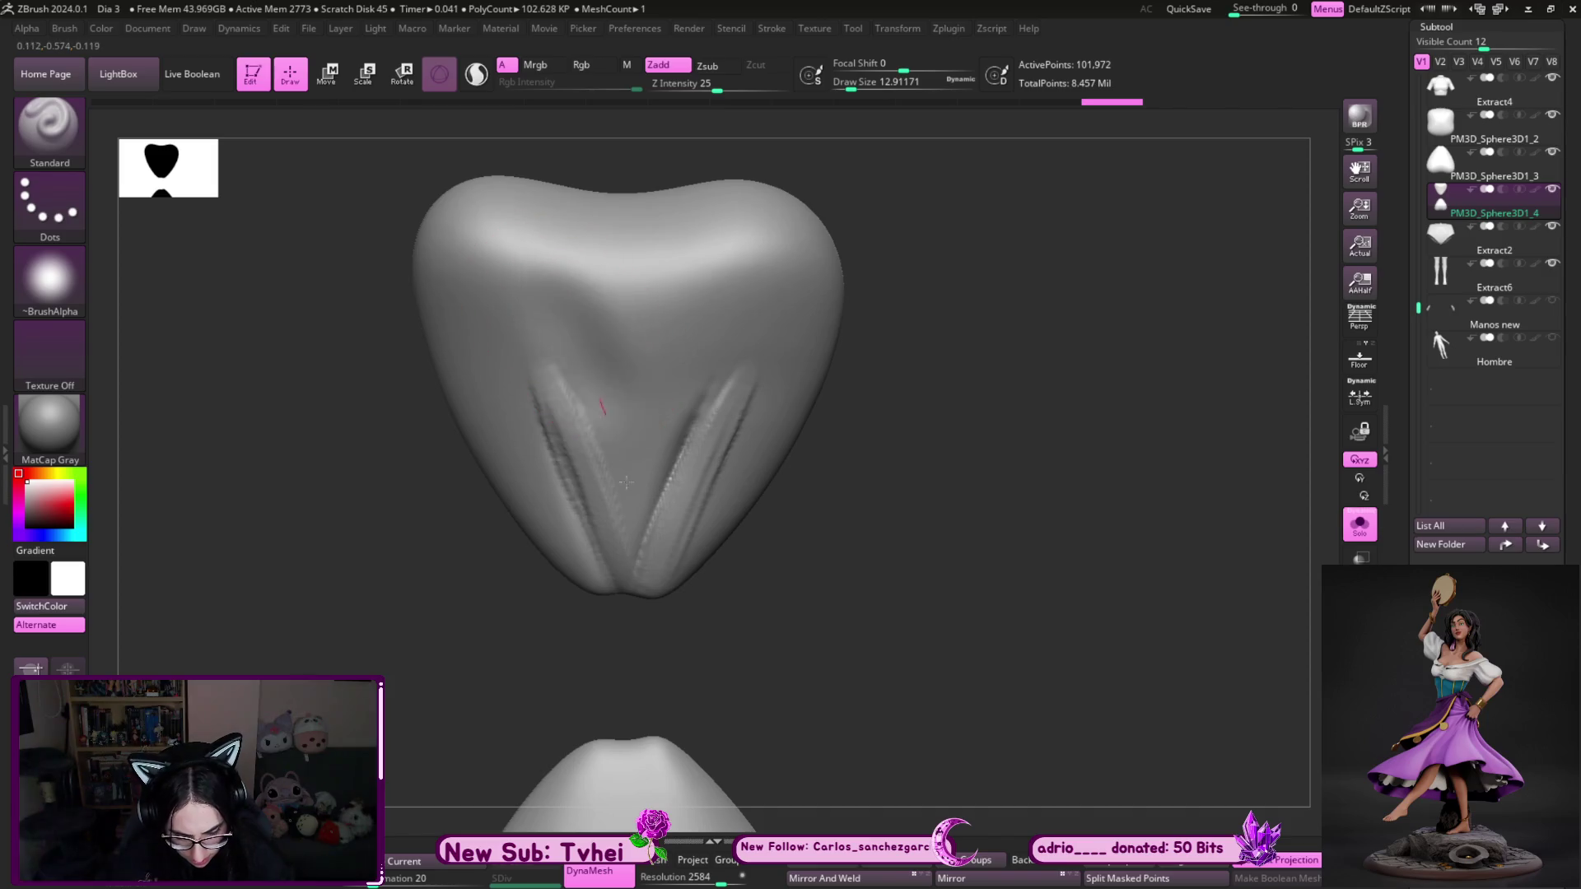
key(s)
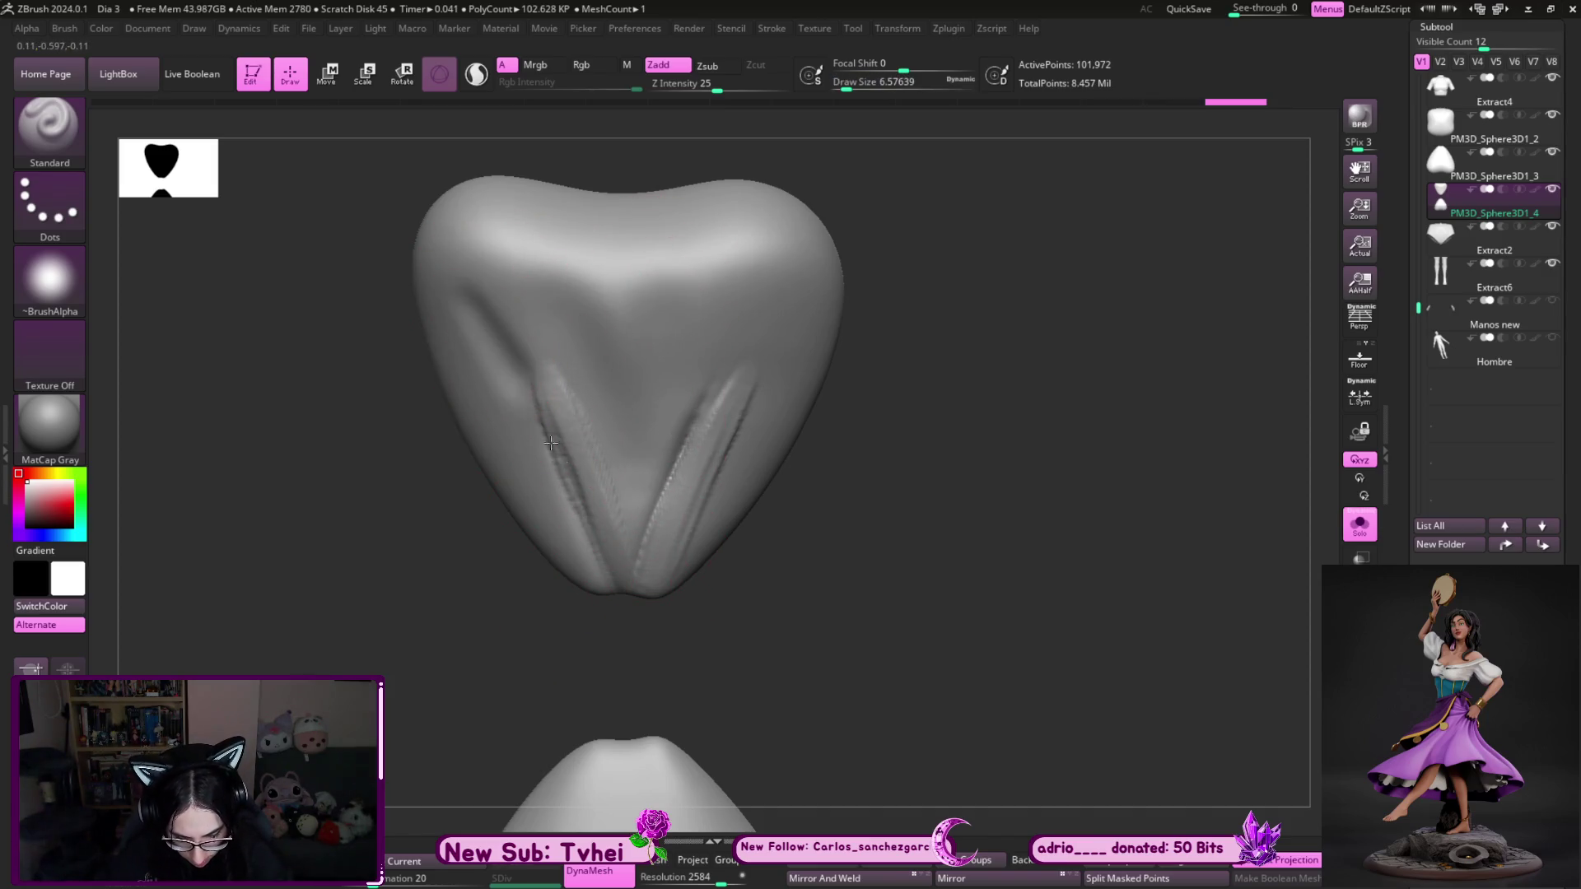
mouse_move(716, 396)
shift+mouse_down()
mouse_move(654, 519)
mouse_move(773, 329)
shift+mouse_up()
key(b)
key(c)
key(b)
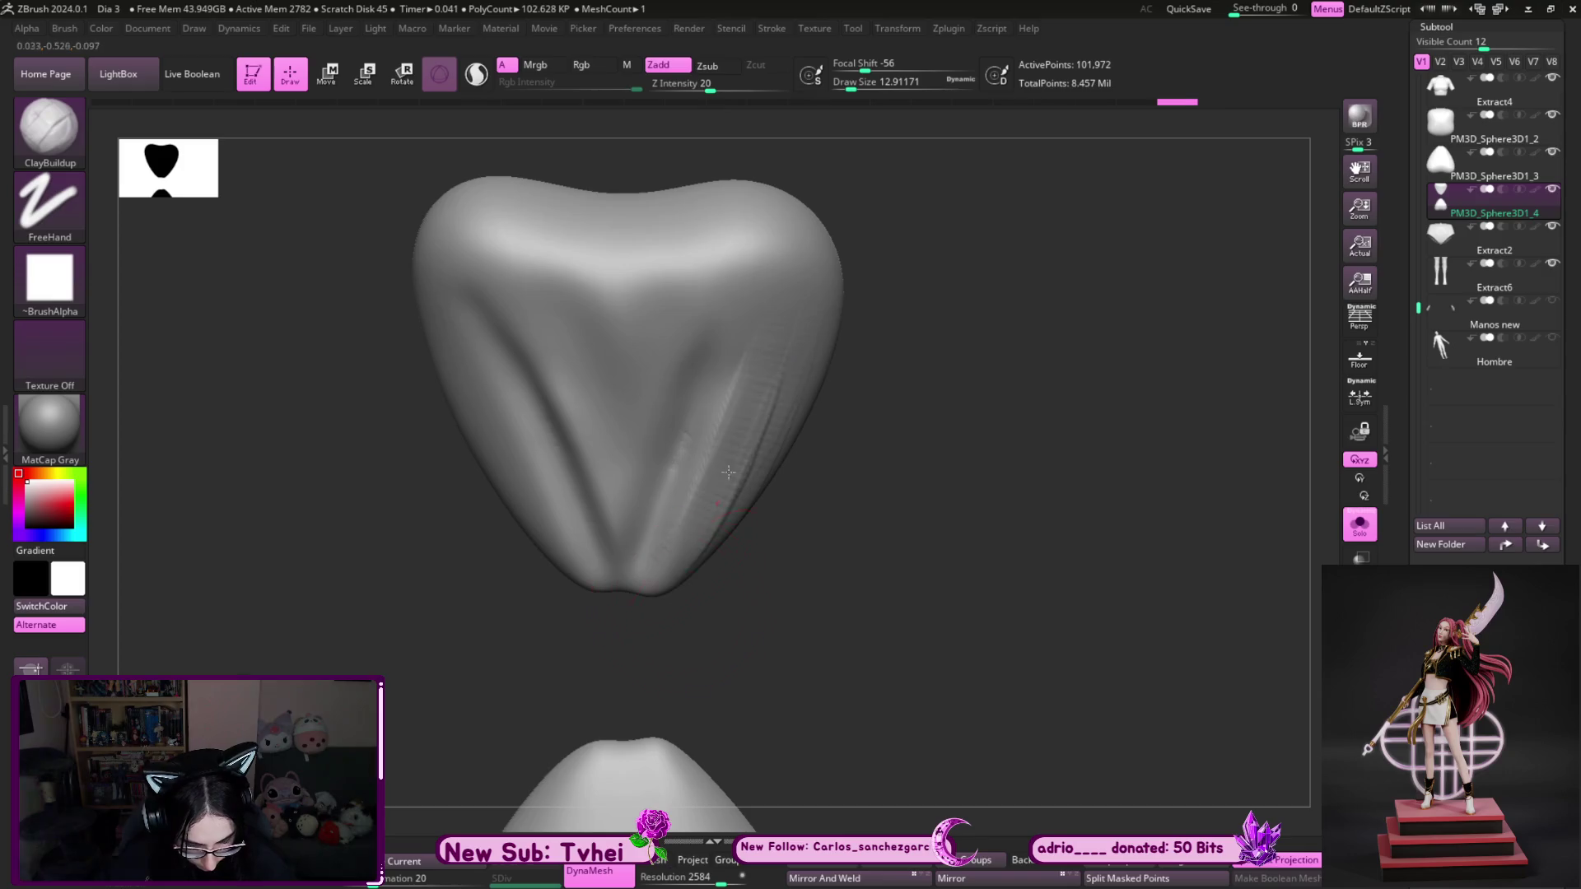
- Add a Standard-brush groove up the middle of the wing's lower part
key(b)
key(s)
key(t)
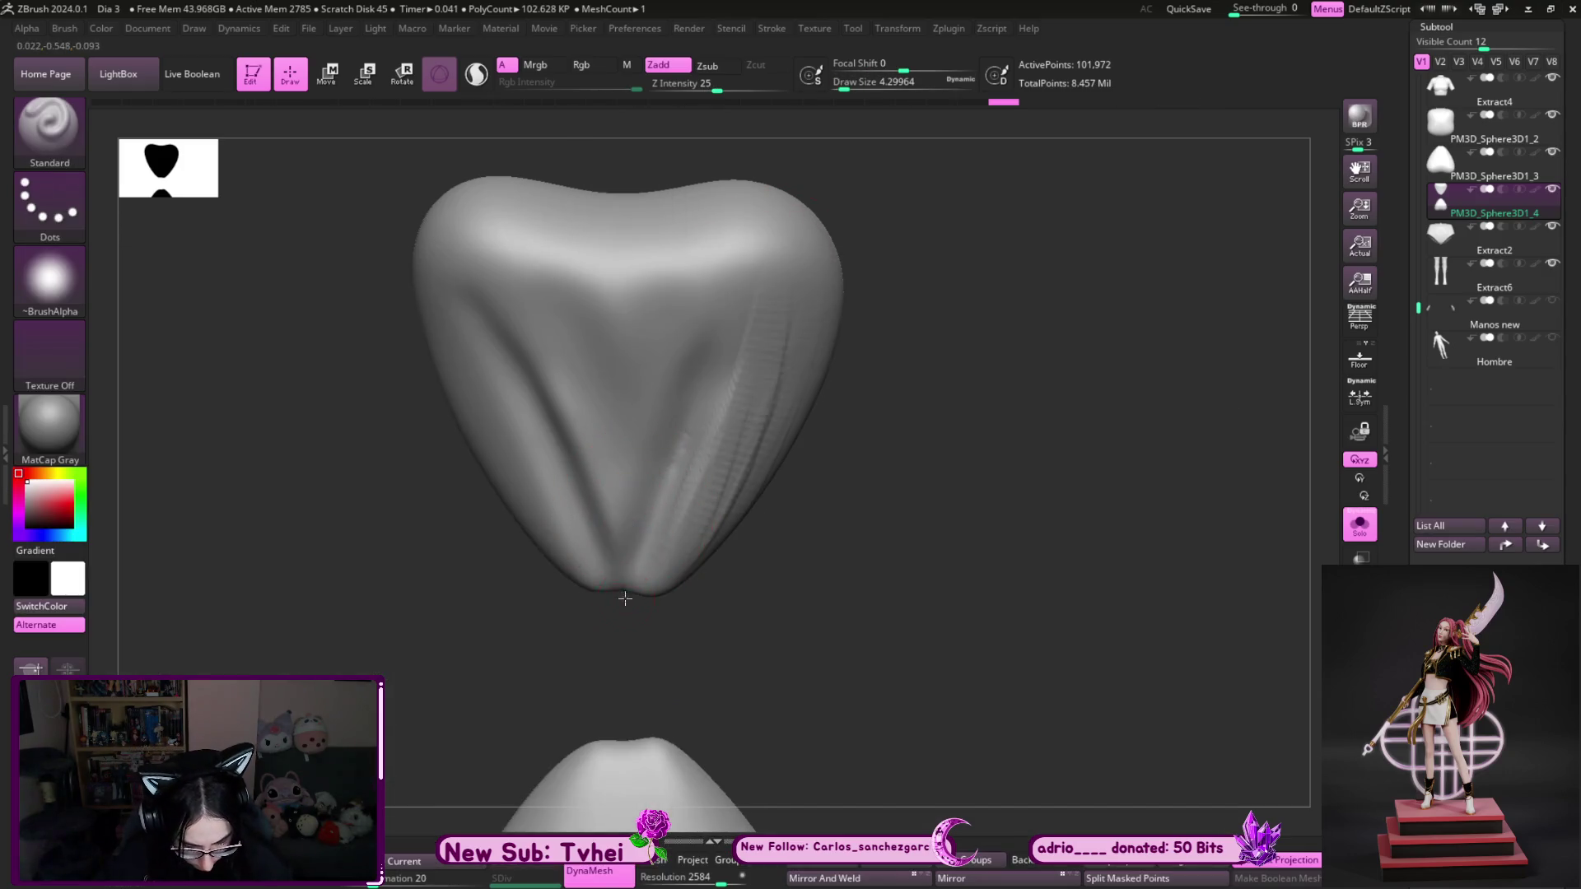
alt+drag(604, 686, 707, 328)
alt+drag(741, 206, 576, 605)
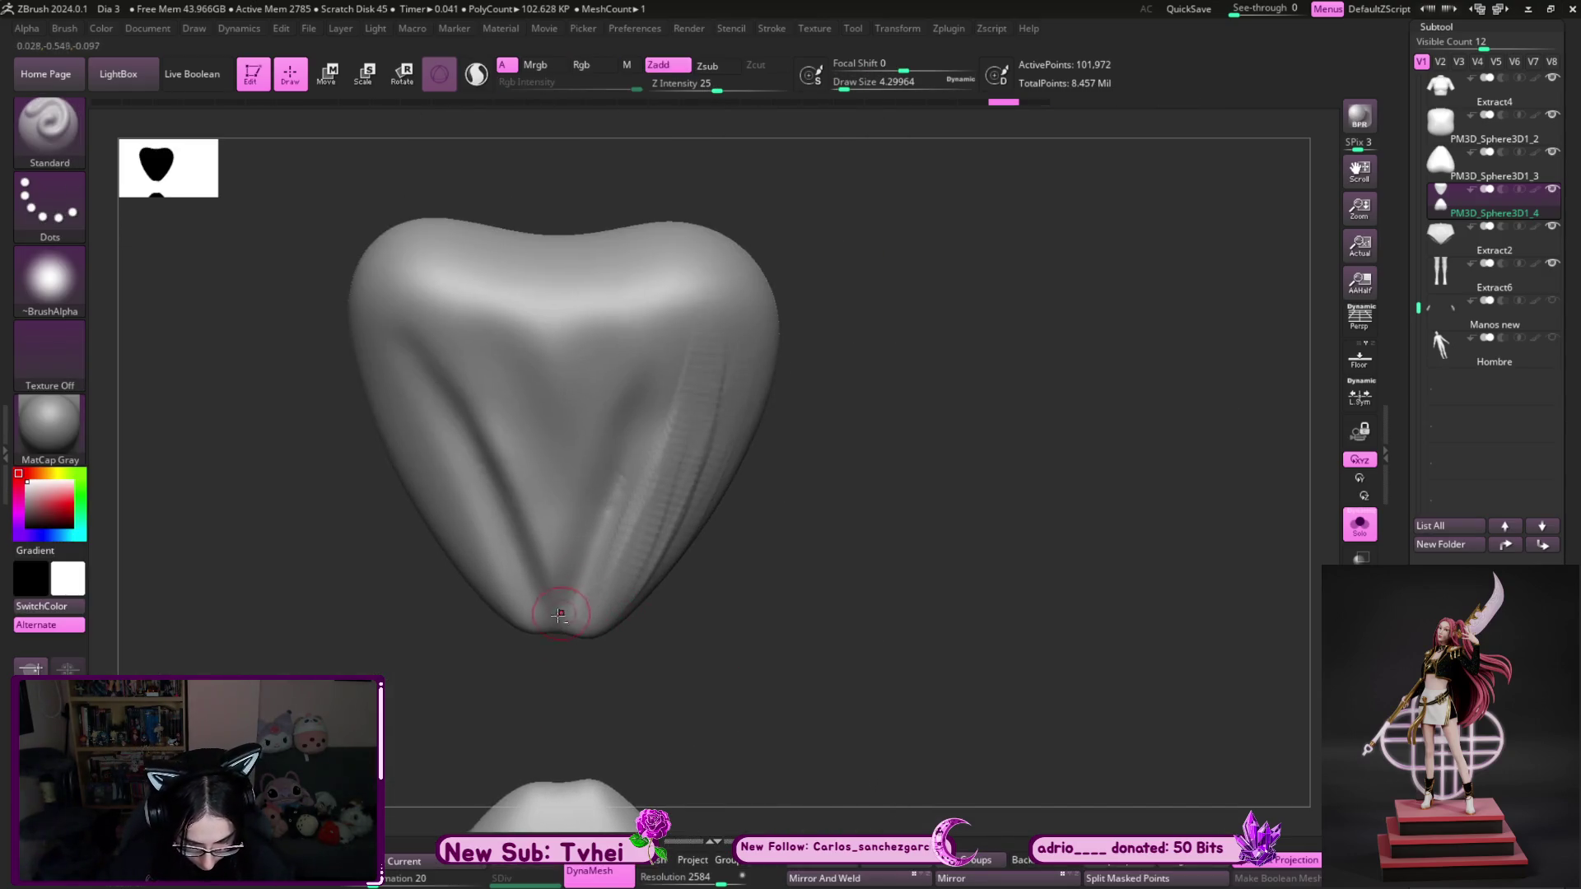
drag(654, 380, 668, 276)
- Raise a ridge at the wing's top centre, refine the central crease, and smooth the ridges
key(s)
drag(529, 341, 545, 342)
key(ctrl)
drag(561, 272, 556, 371)
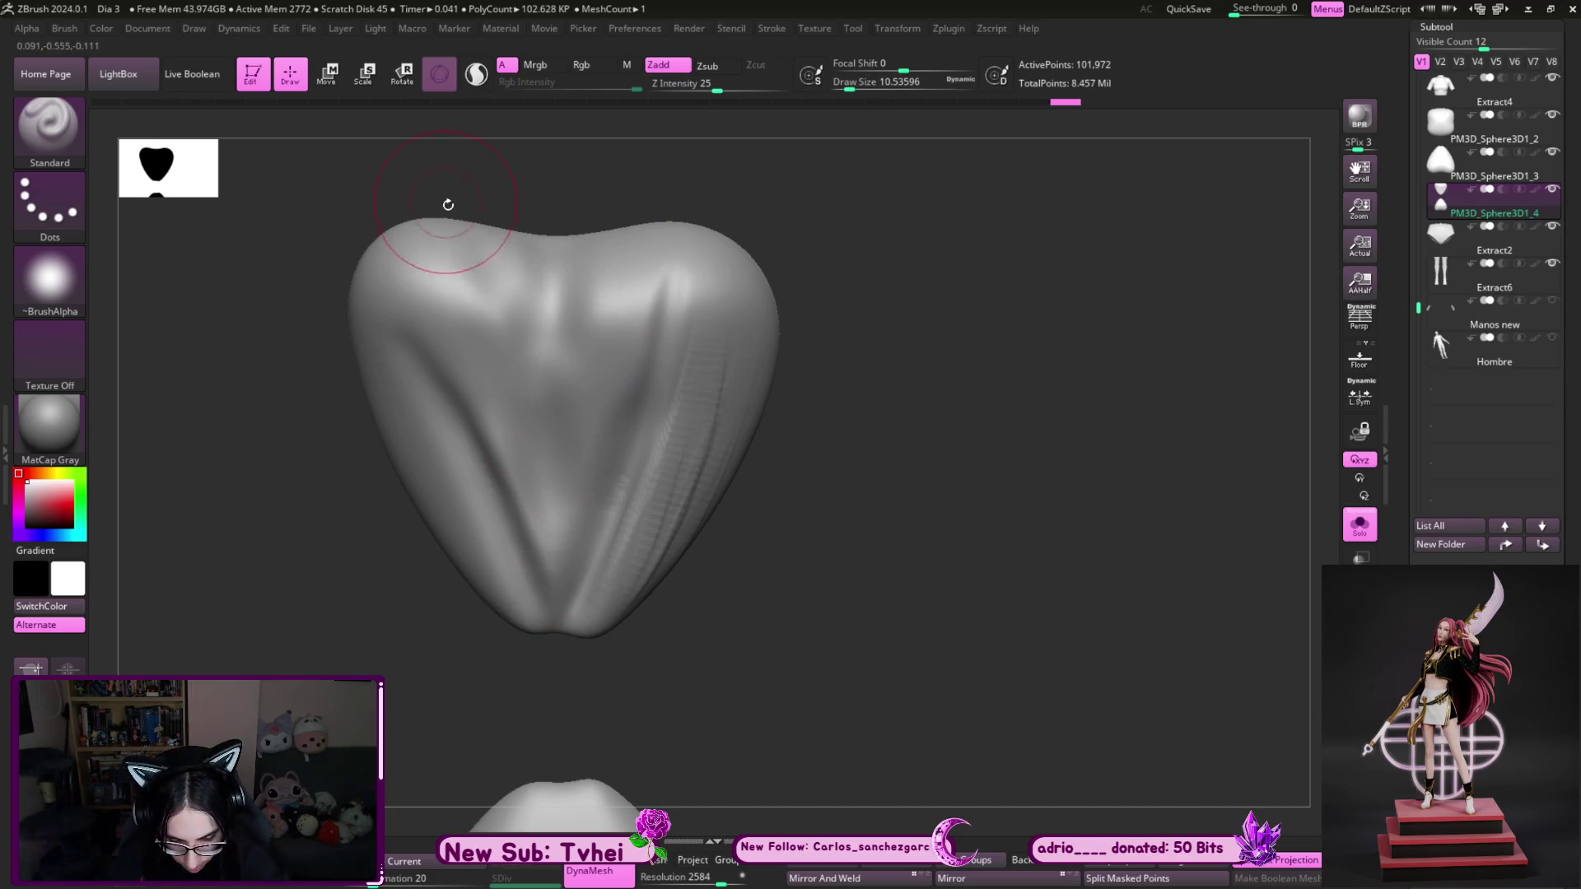
drag(463, 351, 545, 642)
mouse_move(431, 329)
shift+mouse_down()
mouse_move(529, 546)
mouse_move(716, 395)
mouse_move(698, 300)
shift+mouse_up()
- In side view, carve a DamStandard crease along the wing's lower side and extend it with ClayBuildup
mouse_move(808, 547)
mouse_down()
mouse_move(865, 536)
mouse_move(914, 437)
mouse_move(1012, 497)
mouse_move(981, 600)
mouse_up()
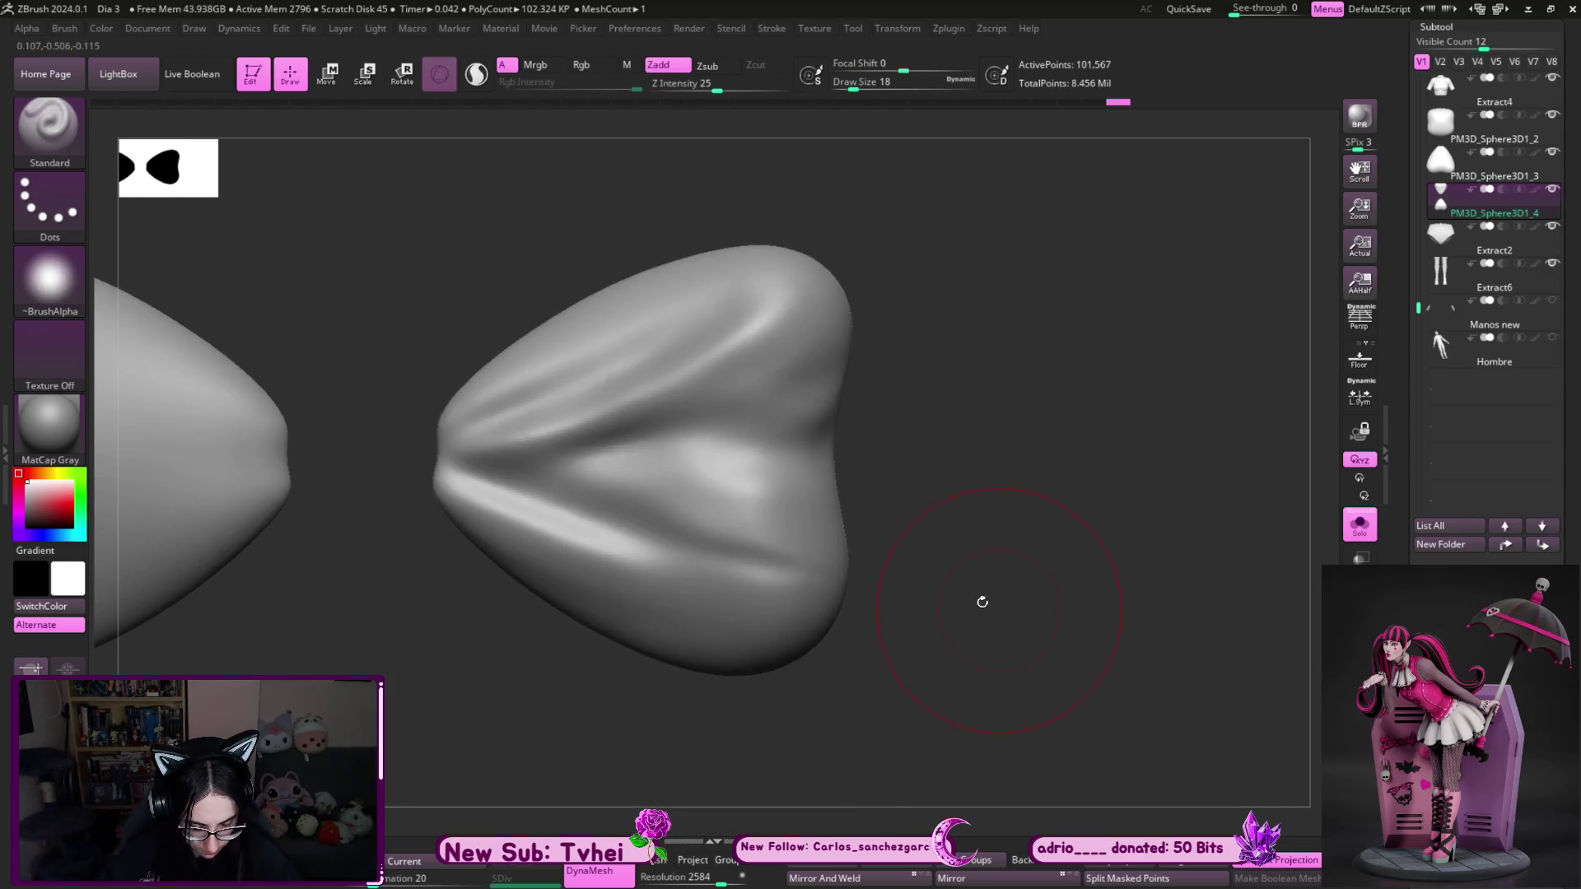
mouse_move(889, 503)
mouse_down()
mouse_move(758, 522)
mouse_move(850, 551)
mouse_move(853, 594)
mouse_up()
key(shift)
key(b)
key(d)
key(s)
key(s)
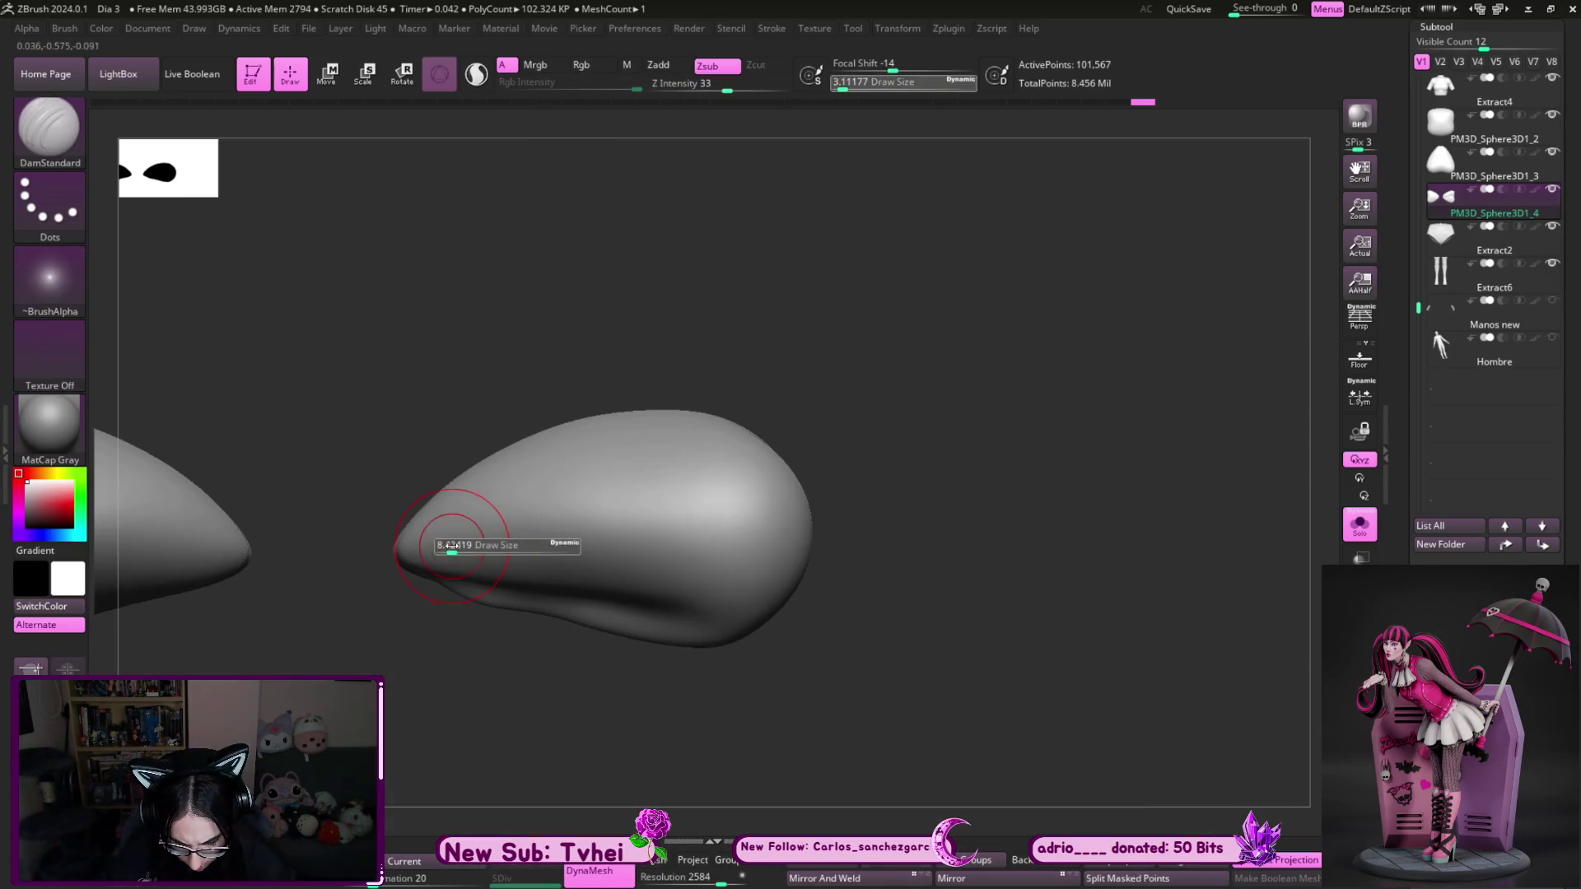
mouse_move(408, 556)
mouse_down()
mouse_move(728, 595)
mouse_move(633, 531)
mouse_move(374, 556)
mouse_up()
key(b)
key(c)
key(b)
mouse_move(832, 413)
mouse_down()
mouse_move(817, 359)
mouse_move(903, 219)
mouse_move(963, 381)
mouse_move(581, 437)
mouse_move(572, 411)
mouse_move(564, 502)
mouse_move(584, 473)
mouse_move(589, 395)
mouse_move(565, 451)
mouse_move(568, 427)
mouse_move(580, 575)
mouse_move(596, 395)
mouse_move(578, 528)
mouse_up()
key([)
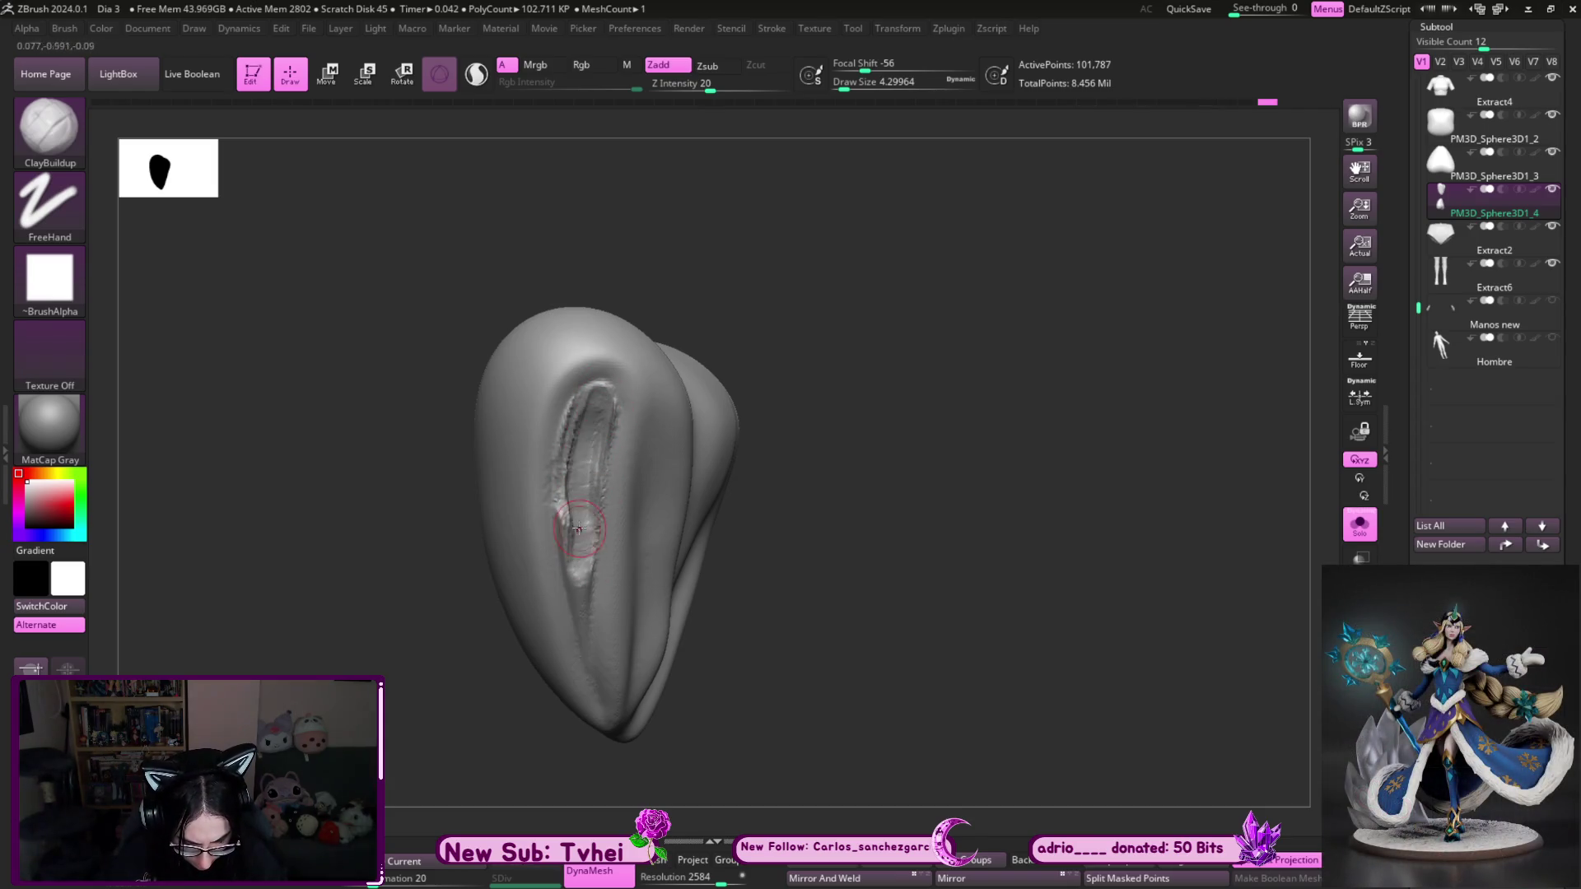
- Deepen the groove along the left lobe and lightly smooth it
key([)
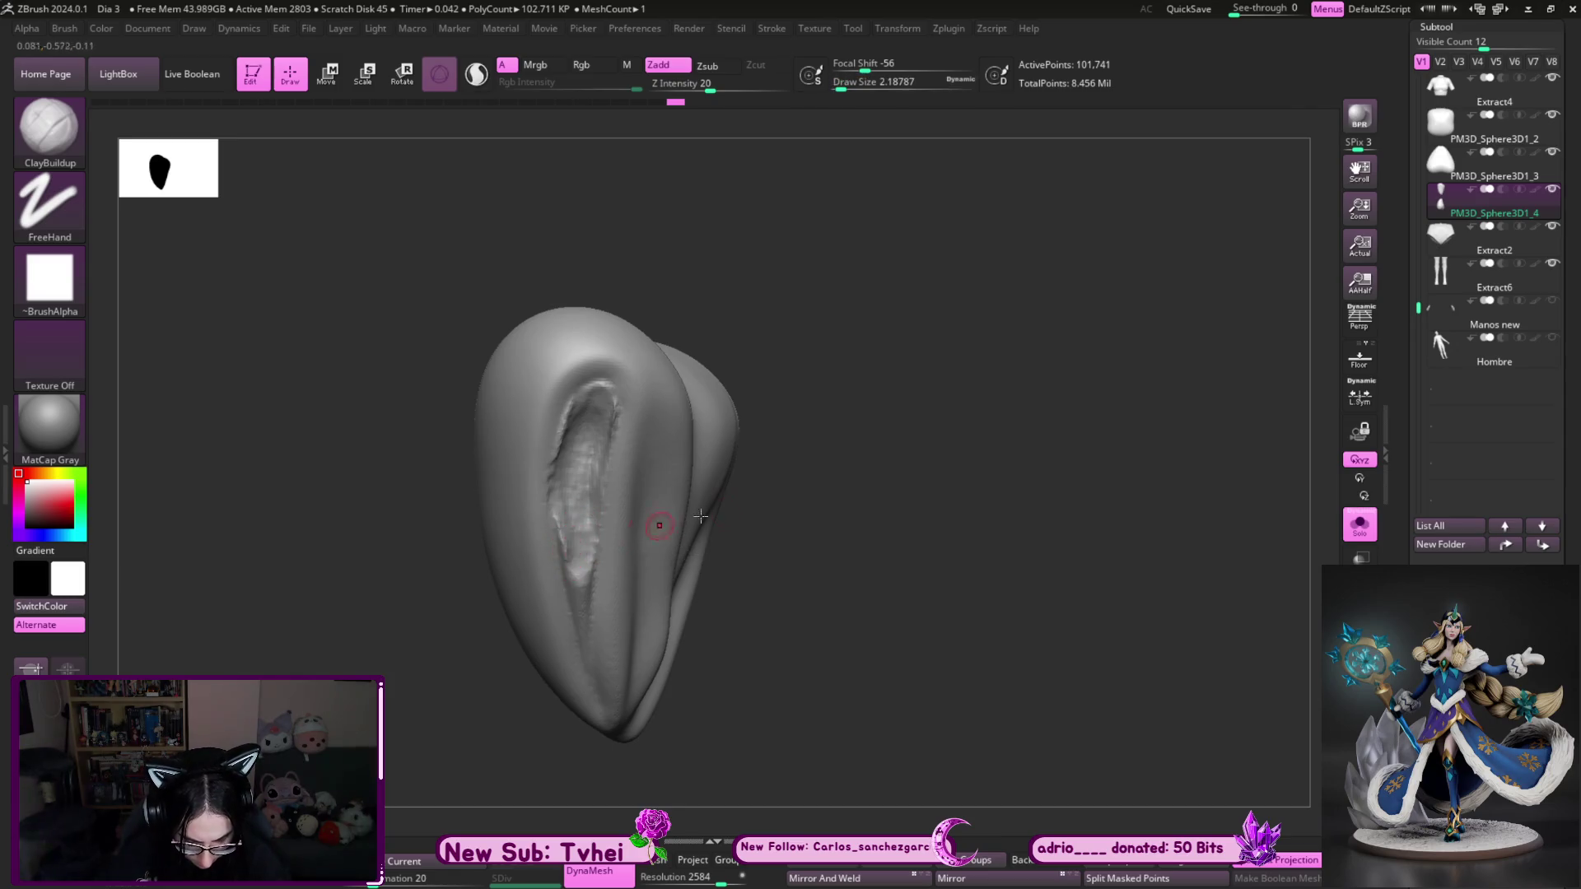
right_drag(652, 529, 568, 539)
mouse_move(568, 539)
mouse_down()
mouse_move(605, 692)
mouse_move(589, 469)
mouse_move(602, 384)
mouse_move(567, 432)
mouse_move(593, 430)
mouse_move(605, 475)
mouse_move(591, 658)
mouse_up()
drag(575, 461, 597, 691)
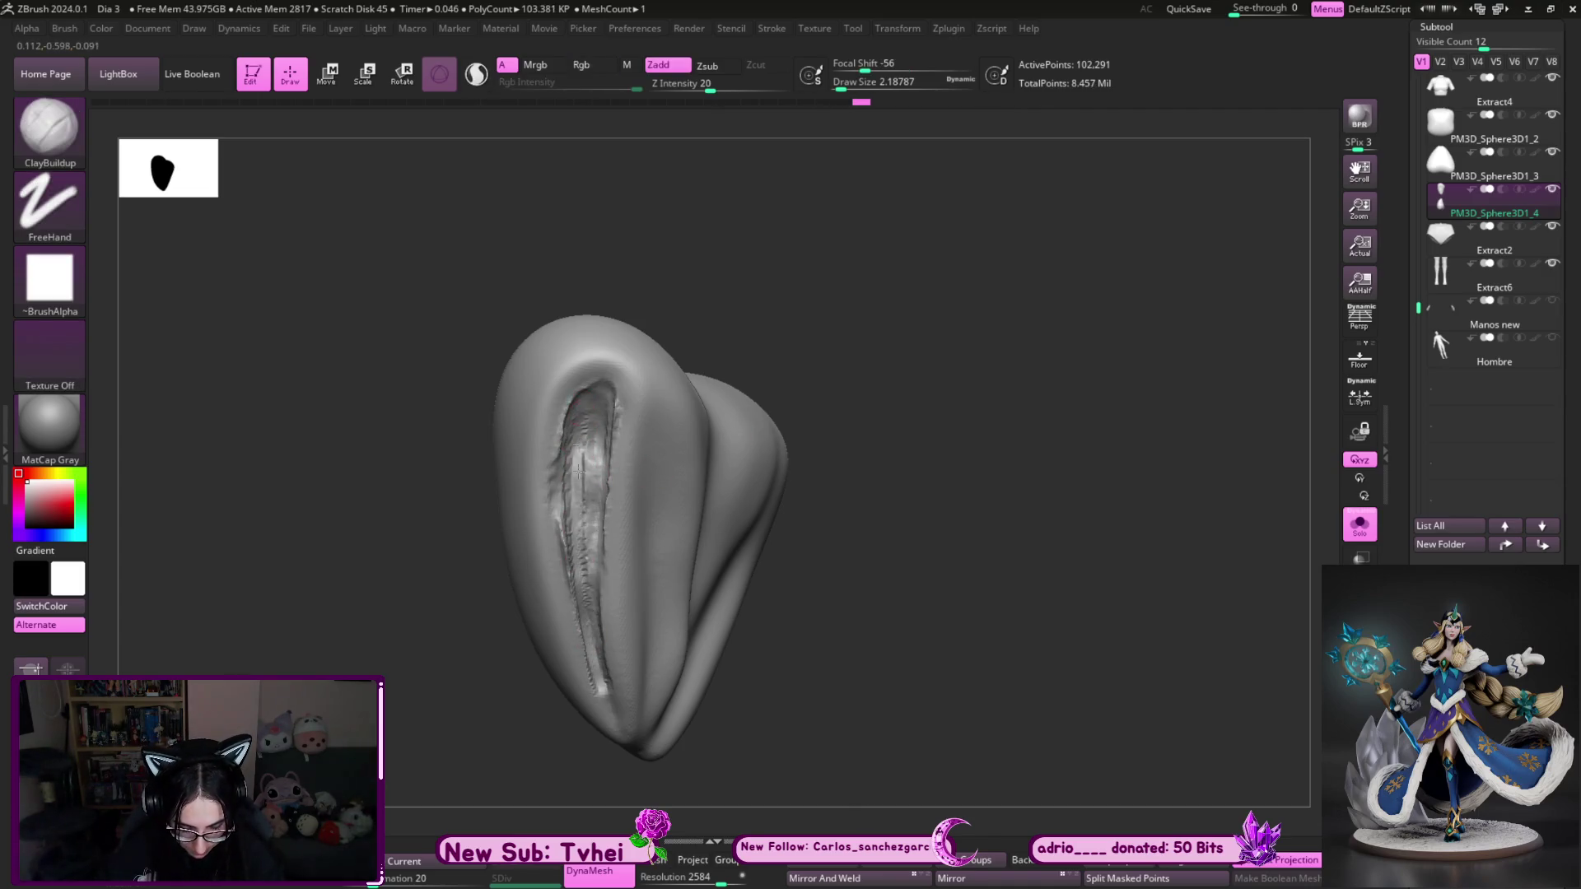
drag(594, 409, 602, 592)
drag(824, 346, 653, 579)
mouse_move(601, 683)
shift+mouse_down()
mouse_move(569, 560)
mouse_move(619, 466)
shift+mouse_up()
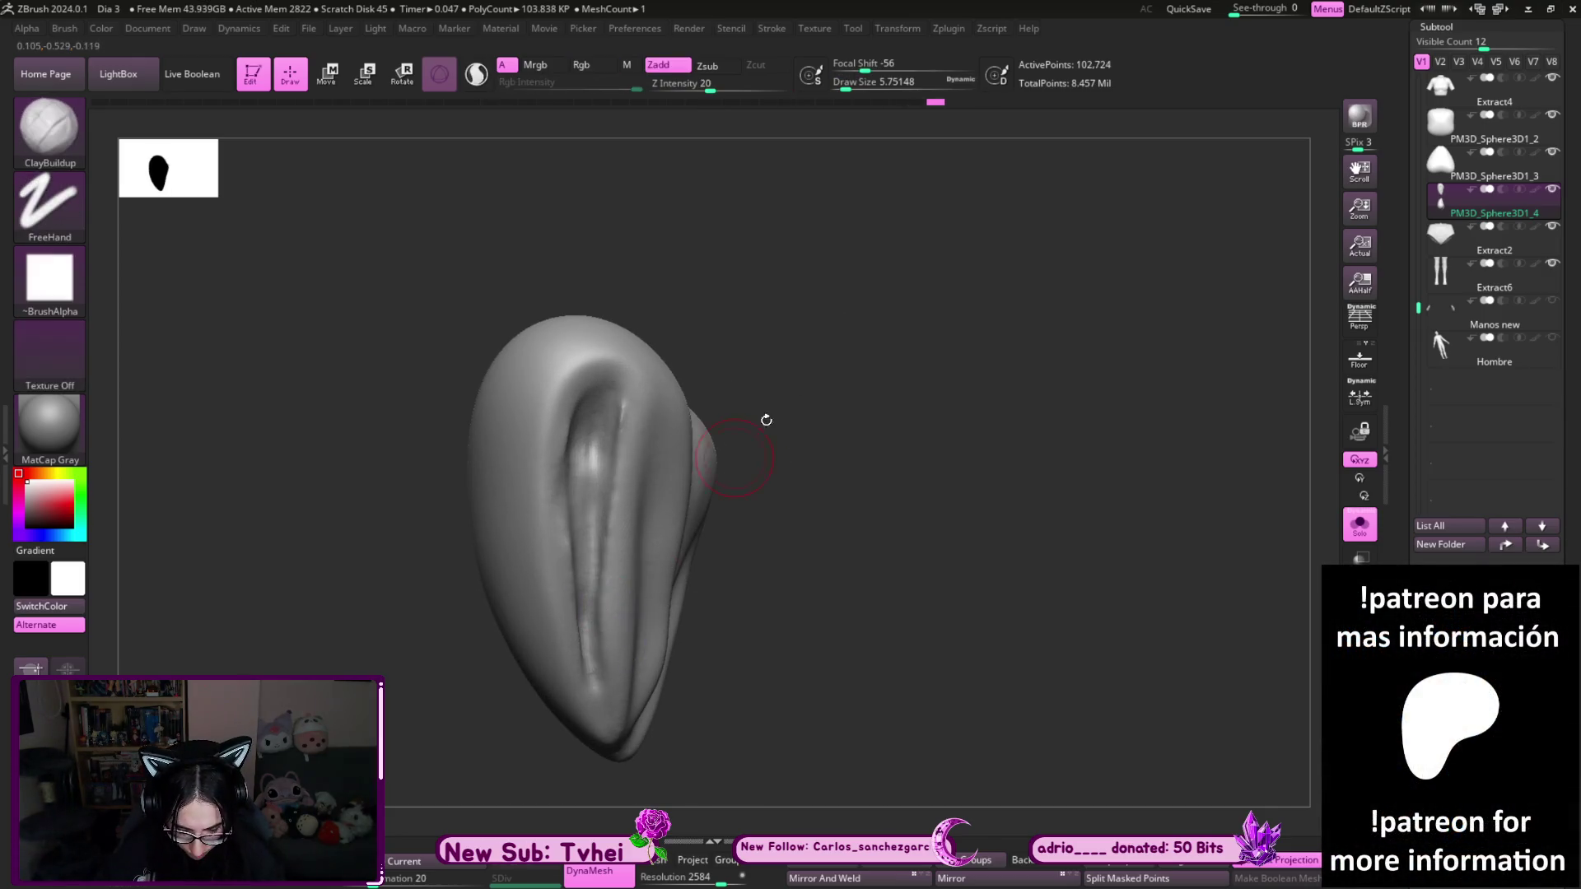
- Build up clay on both sides of the inner groove at brush size about 2.6
drag(765, 437, 588, 420)
key(s)
drag(582, 635, 609, 721)
mouse_move(594, 544)
mouse_down()
mouse_move(608, 413)
mouse_move(585, 582)
mouse_move(597, 429)
mouse_up()
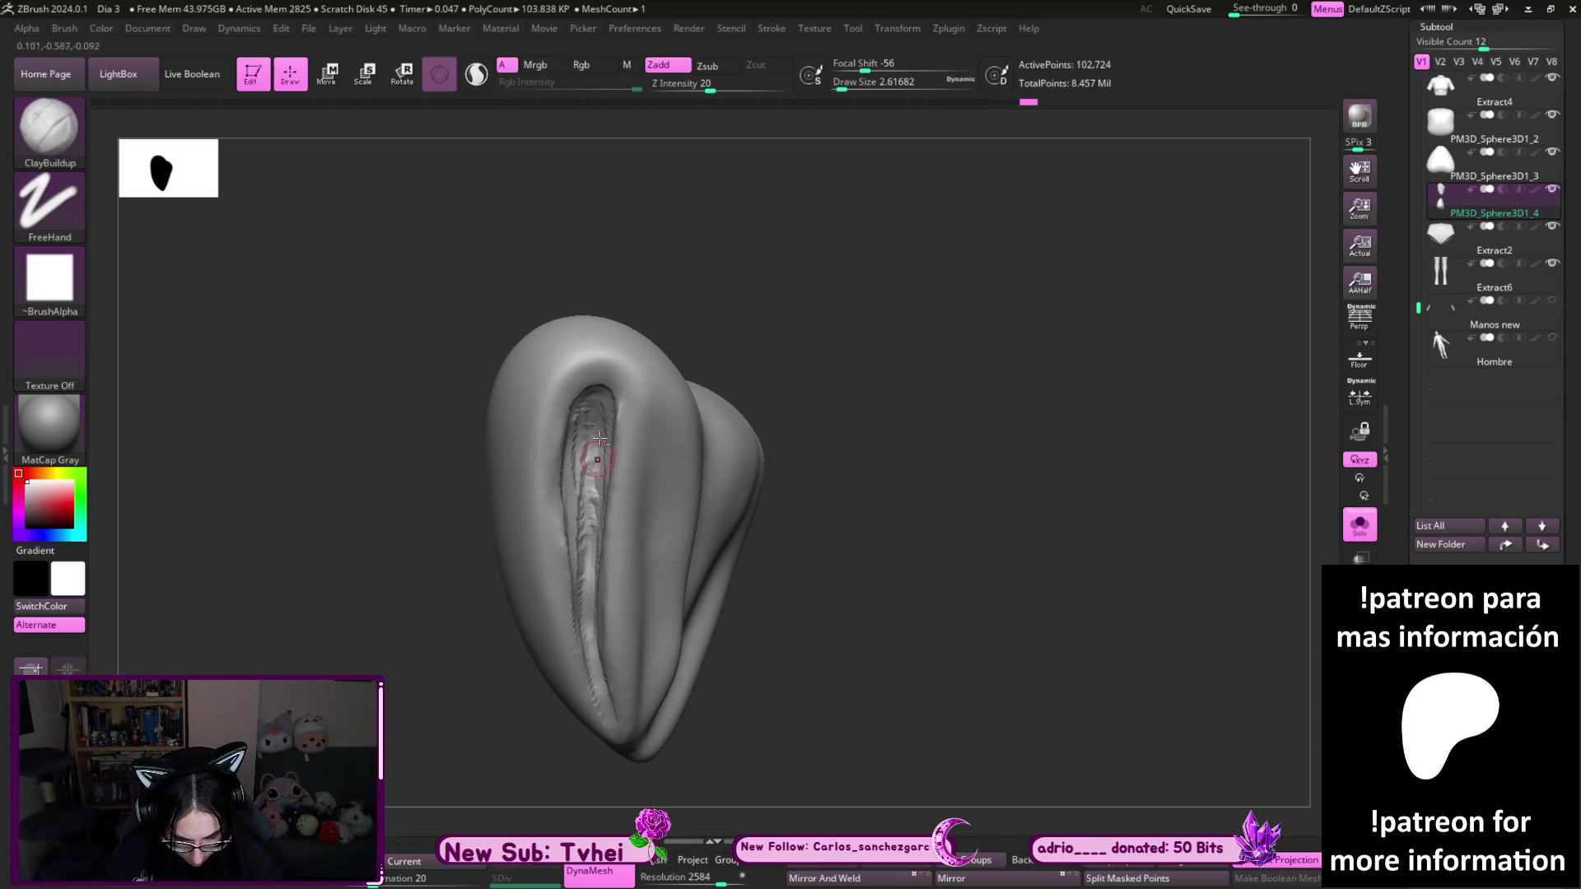
drag(566, 489, 589, 686)
- Push the top of the inner groove into shape with the Move brush at about 7.5
key(b)
key(m)
key(v)
mouse_move(556, 527)
mouse_down()
mouse_move(568, 461)
mouse_move(560, 578)
mouse_move(600, 522)
mouse_move(593, 403)
mouse_up()
key([)
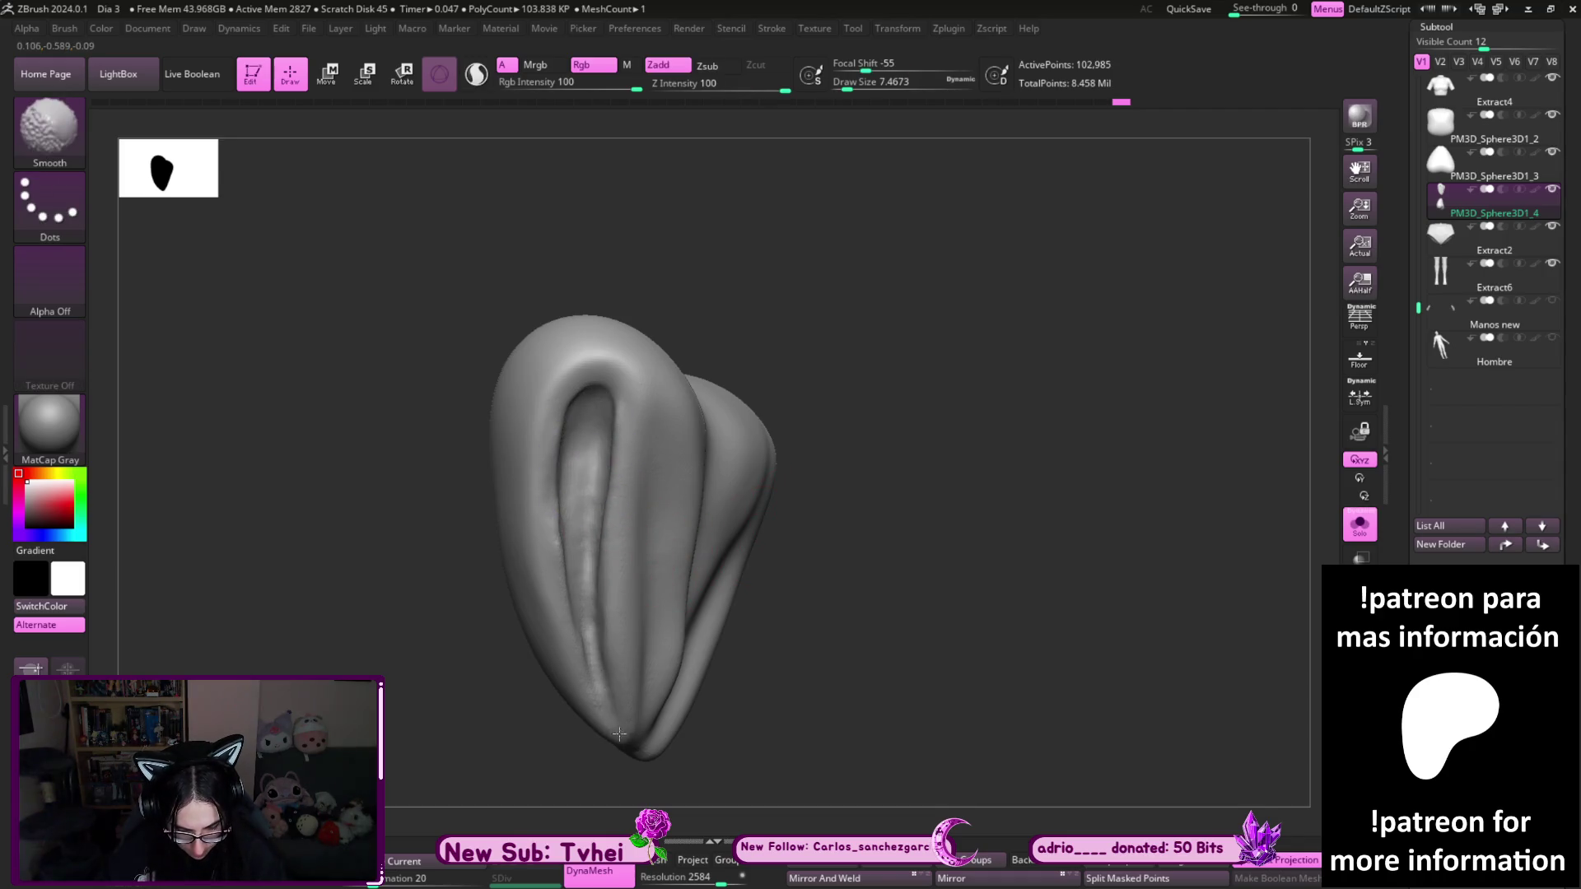
key(b)
key(d)
key(s)
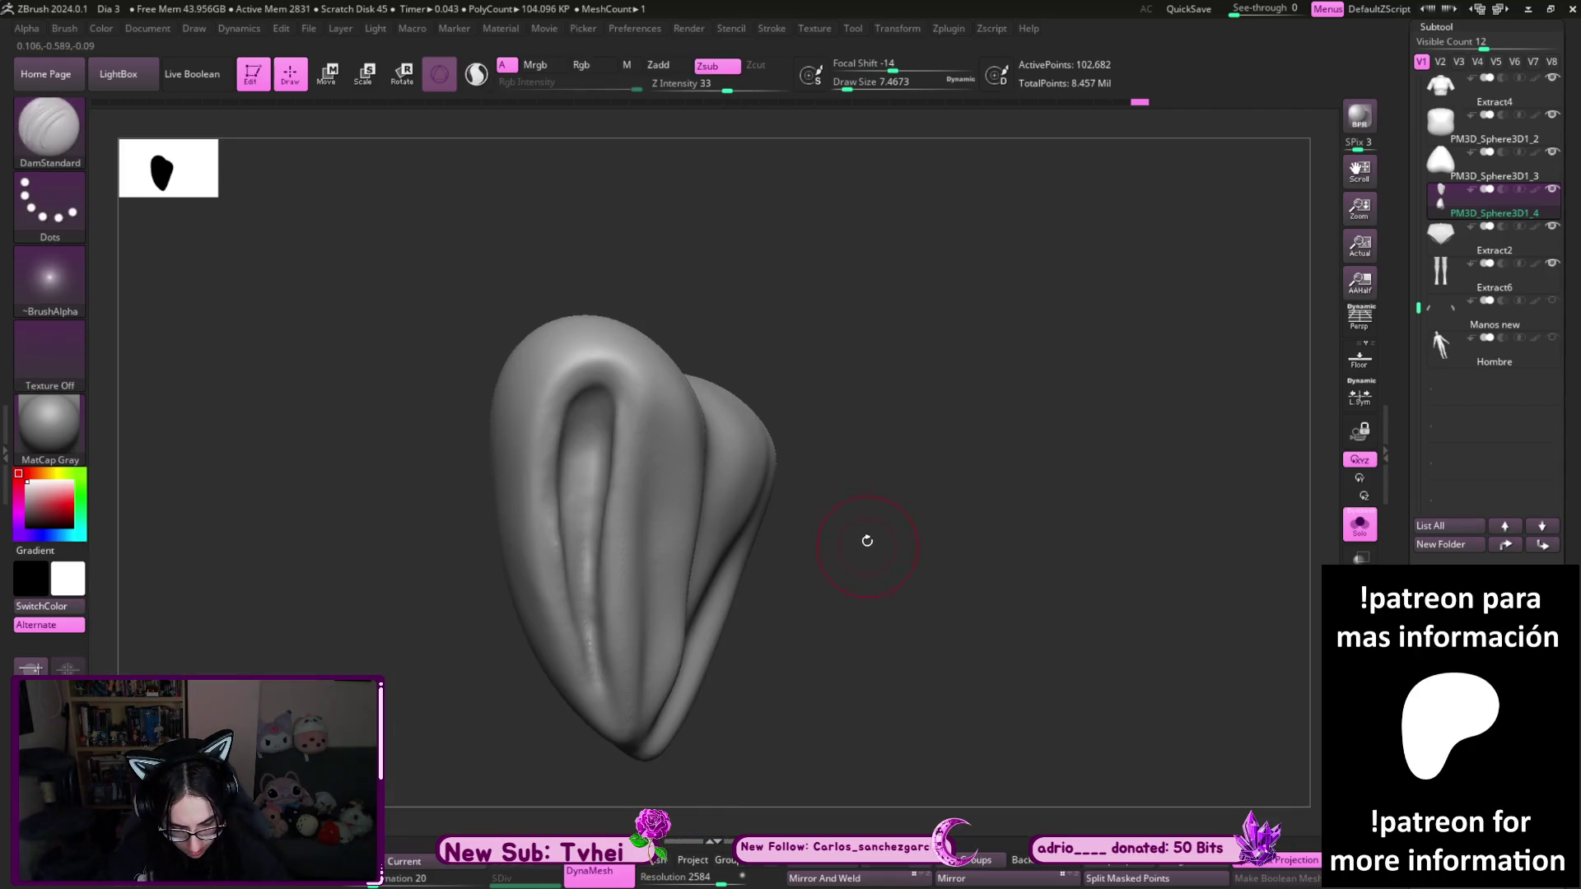
key(b)
key(m)
key(v)
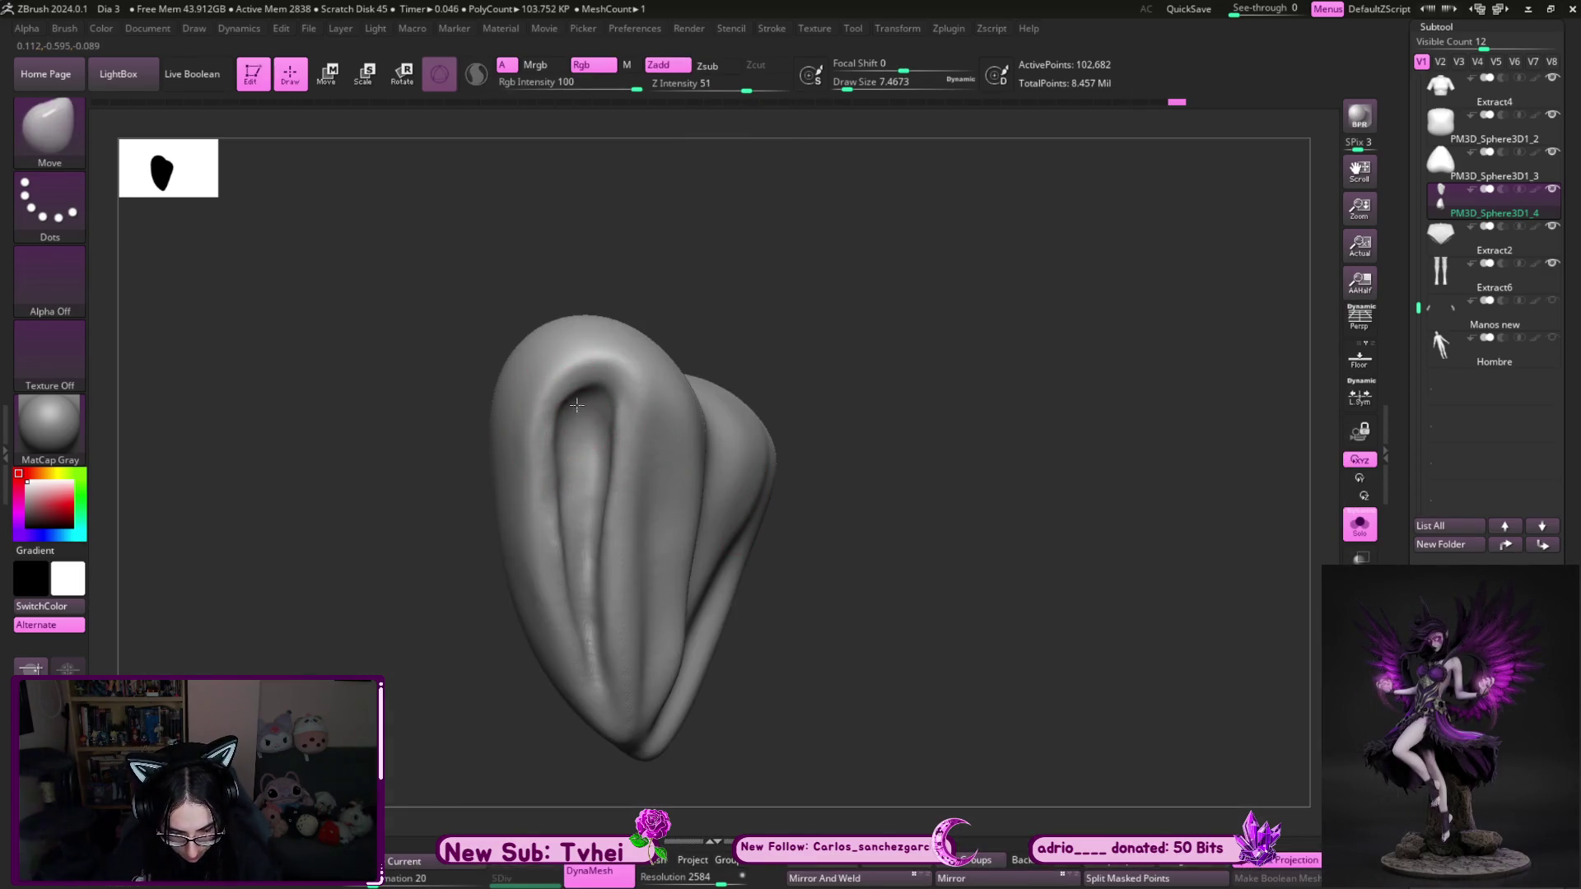
mouse_move(607, 392)
mouse_down()
mouse_move(620, 428)
mouse_move(563, 414)
mouse_move(535, 385)
mouse_up()
- Carve a DamStandard crease down the inner groove to the wing's tip
key(b)
key(d)
key(s)
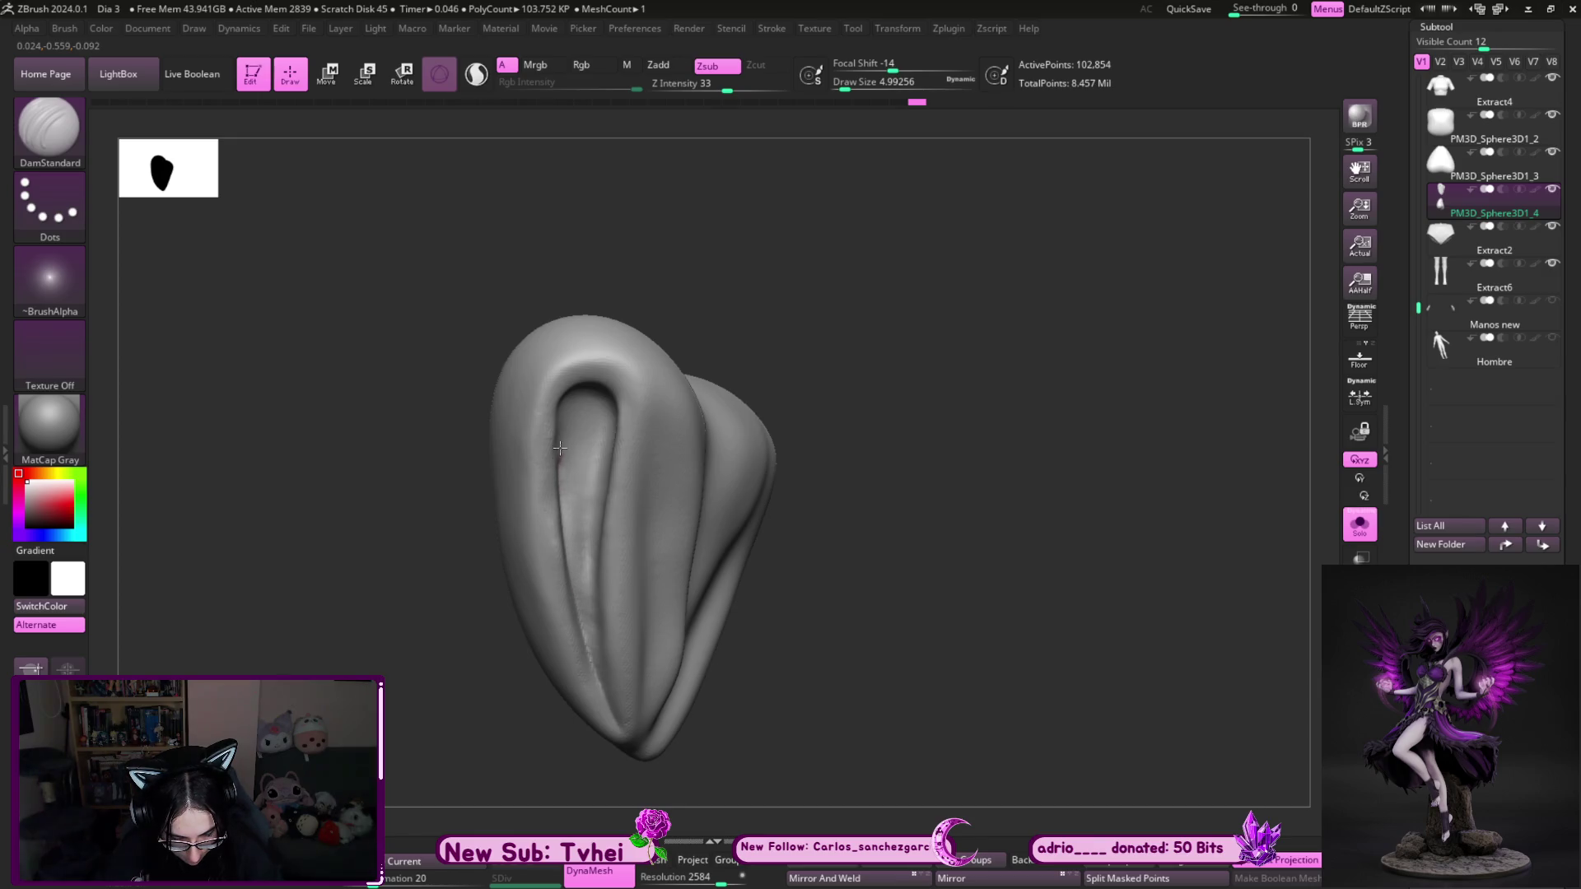
mouse_move(605, 454)
mouse_down()
mouse_move(583, 536)
mouse_move(625, 751)
mouse_up()
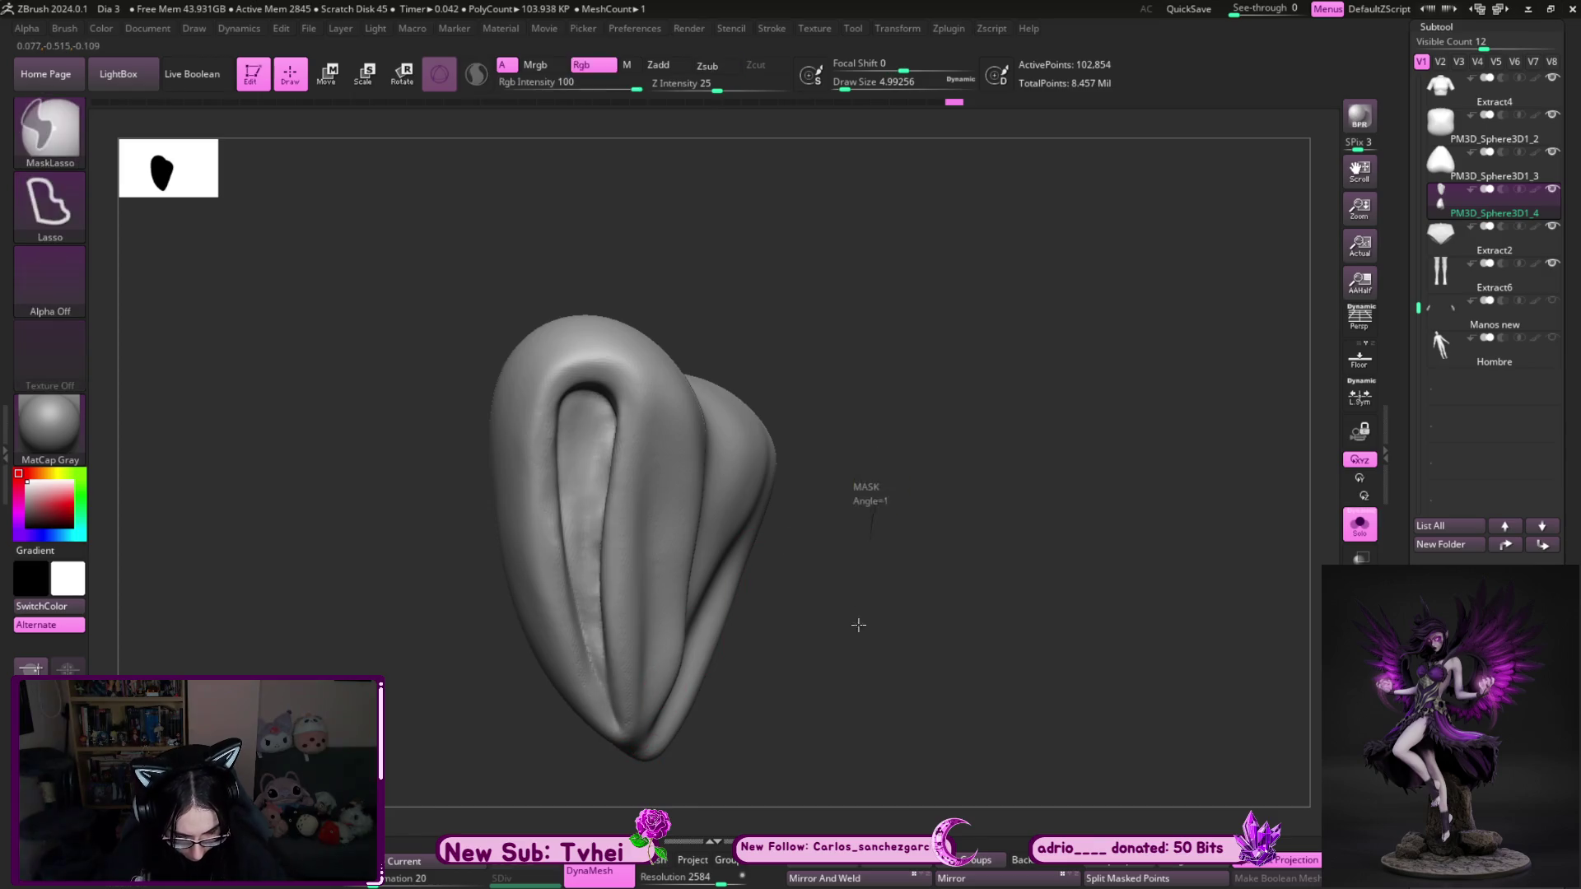
- Turn to a side view and set the Move brush size to about 8.4
drag(857, 625, 871, 689)
mouse_move(631, 683)
mouse_down()
mouse_move(928, 392)
mouse_move(878, 452)
mouse_move(884, 411)
mouse_up()
key(b)
key(m)
key(v)
key(s)
key(s)
drag(501, 468, 505, 467)
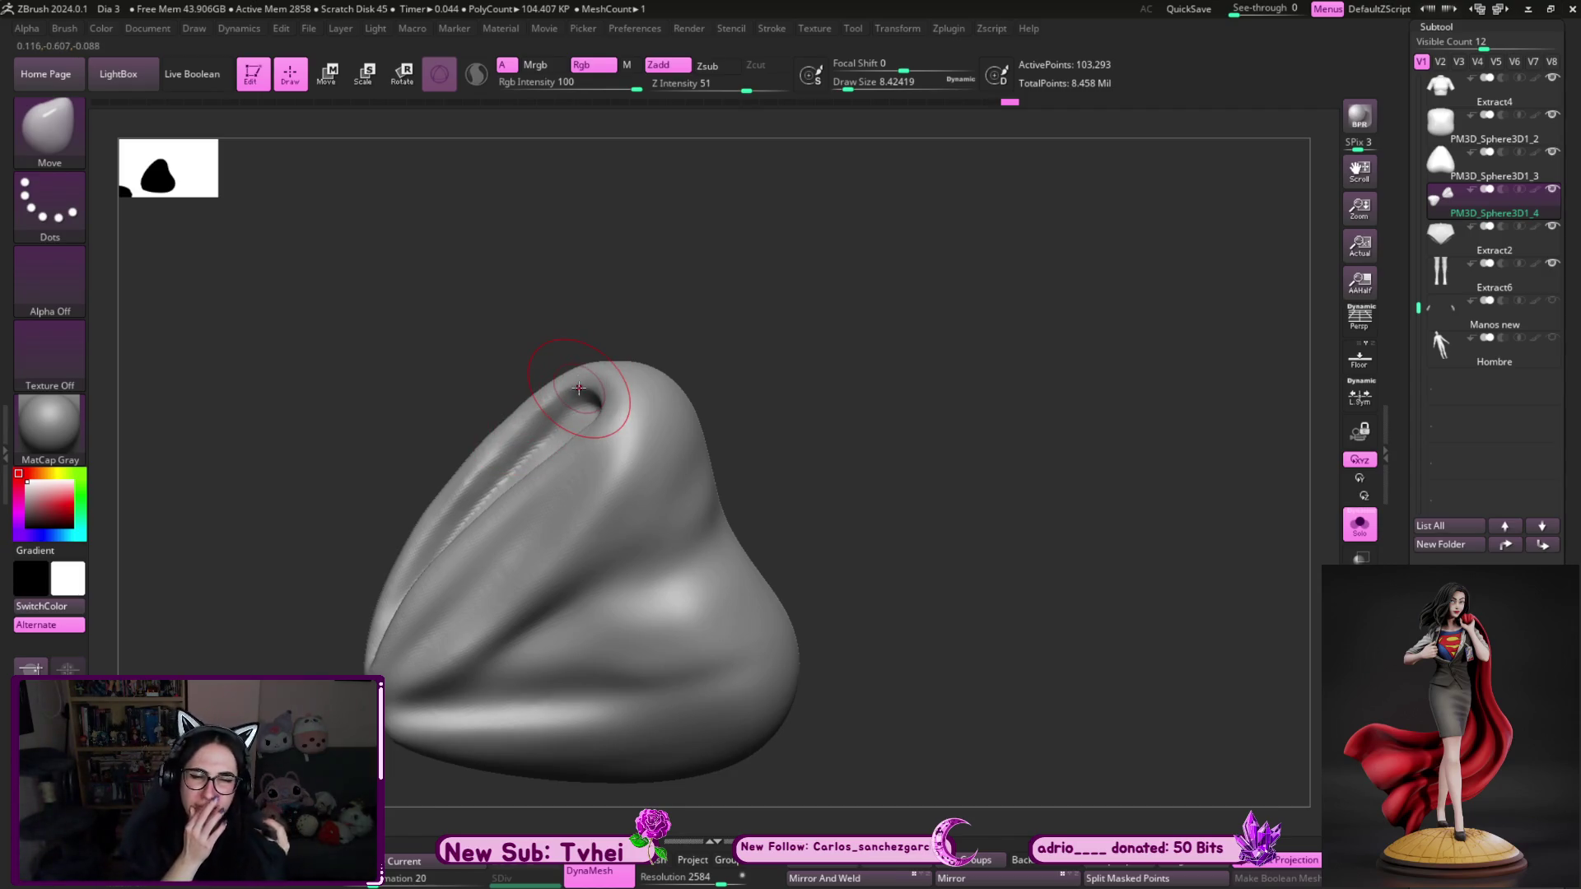
- Work the wing's open end, resizing the brush to about 3.7, 6.6, then 9.4
mouse_move(837, 381)
mouse_down()
mouse_move(824, 401)
mouse_move(903, 395)
mouse_up()
key(s)
key(b)
key(Escape)
key(s)
drag(616, 403, 607, 402)
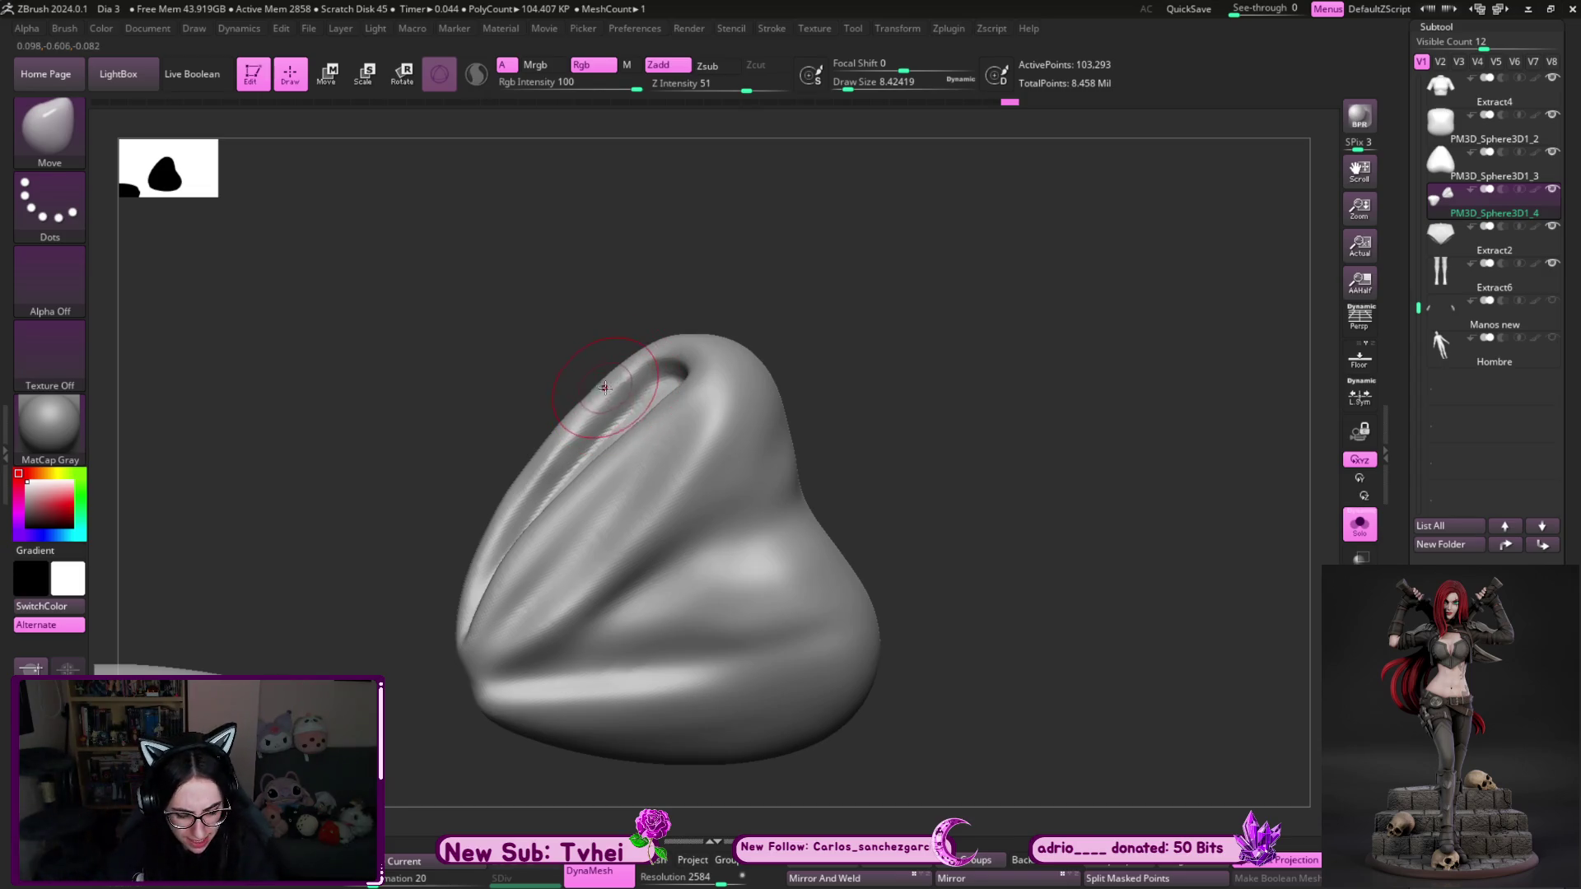
key(s)
drag(589, 408, 585, 407)
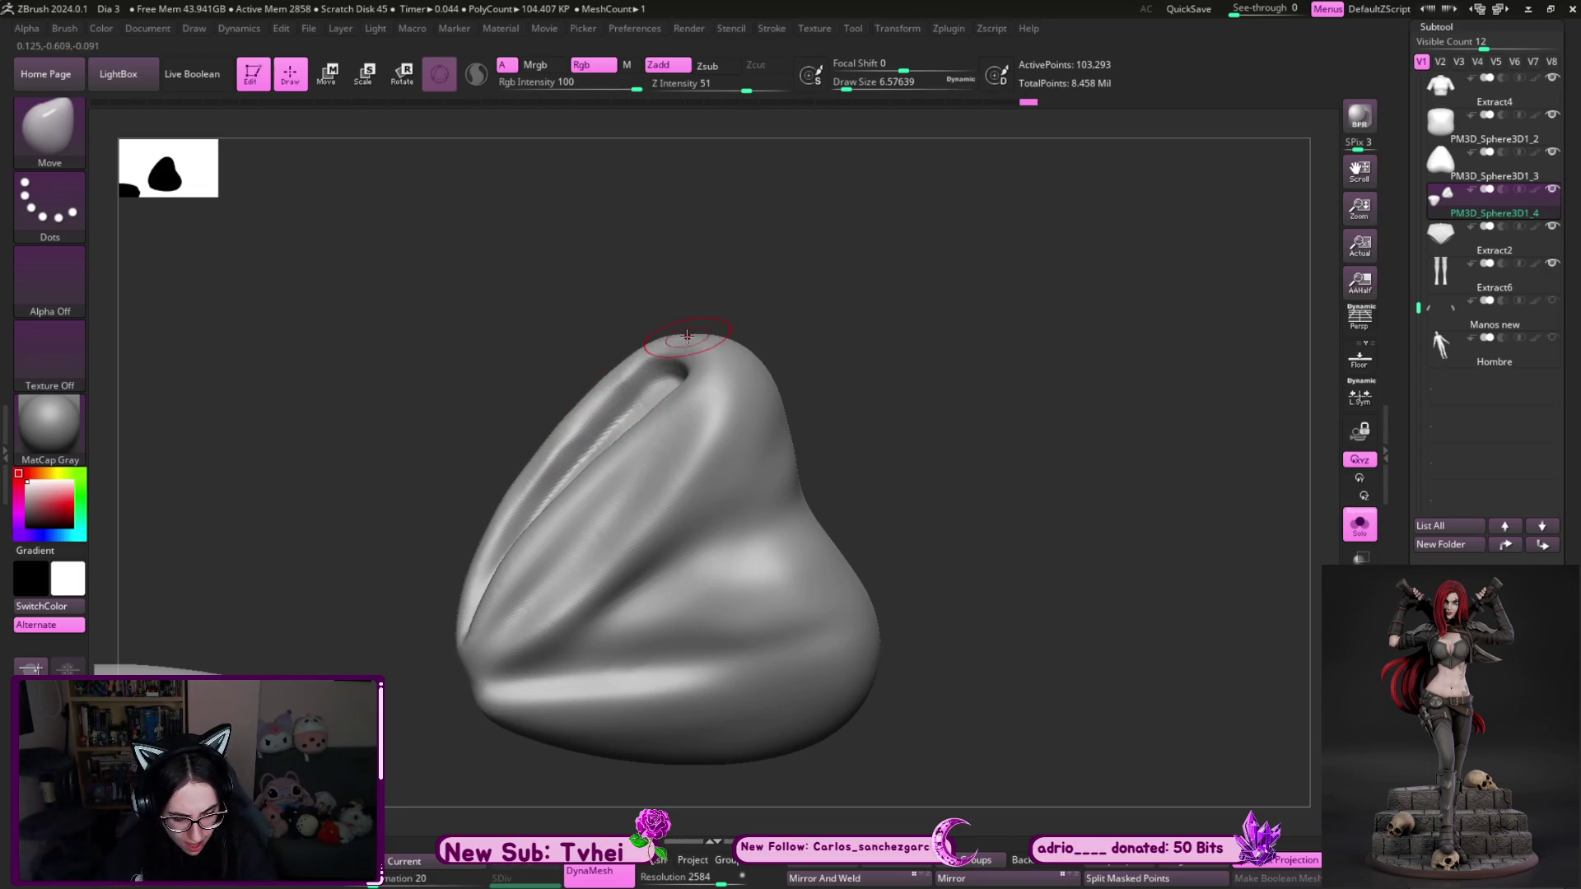
mouse_move(731, 308)
mouse_down()
mouse_move(790, 324)
mouse_move(772, 297)
mouse_move(793, 285)
mouse_move(946, 367)
mouse_move(896, 342)
mouse_move(873, 370)
mouse_up()
key(s)
click(716, 344)
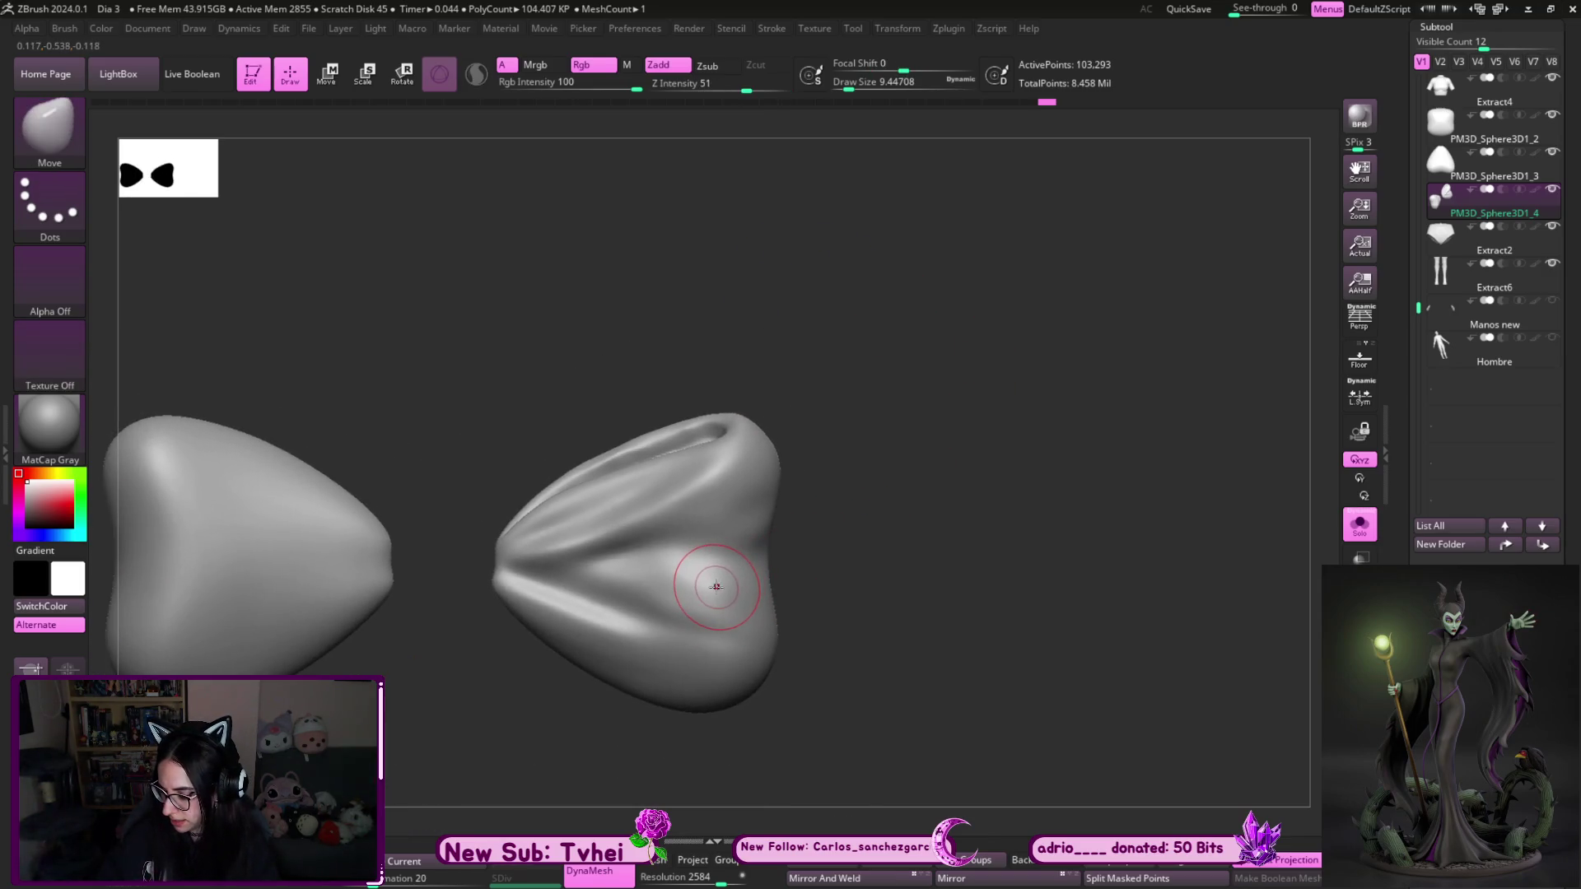
- Carve a thin DamStandard line along the wing's top edge out to the tip
key(b)
key(s)
key(t)
key(s)
mouse_move(829, 536)
mouse_down()
mouse_move(887, 386)
mouse_move(796, 363)
mouse_move(757, 385)
mouse_up()
key(b)
key(d)
key(s)
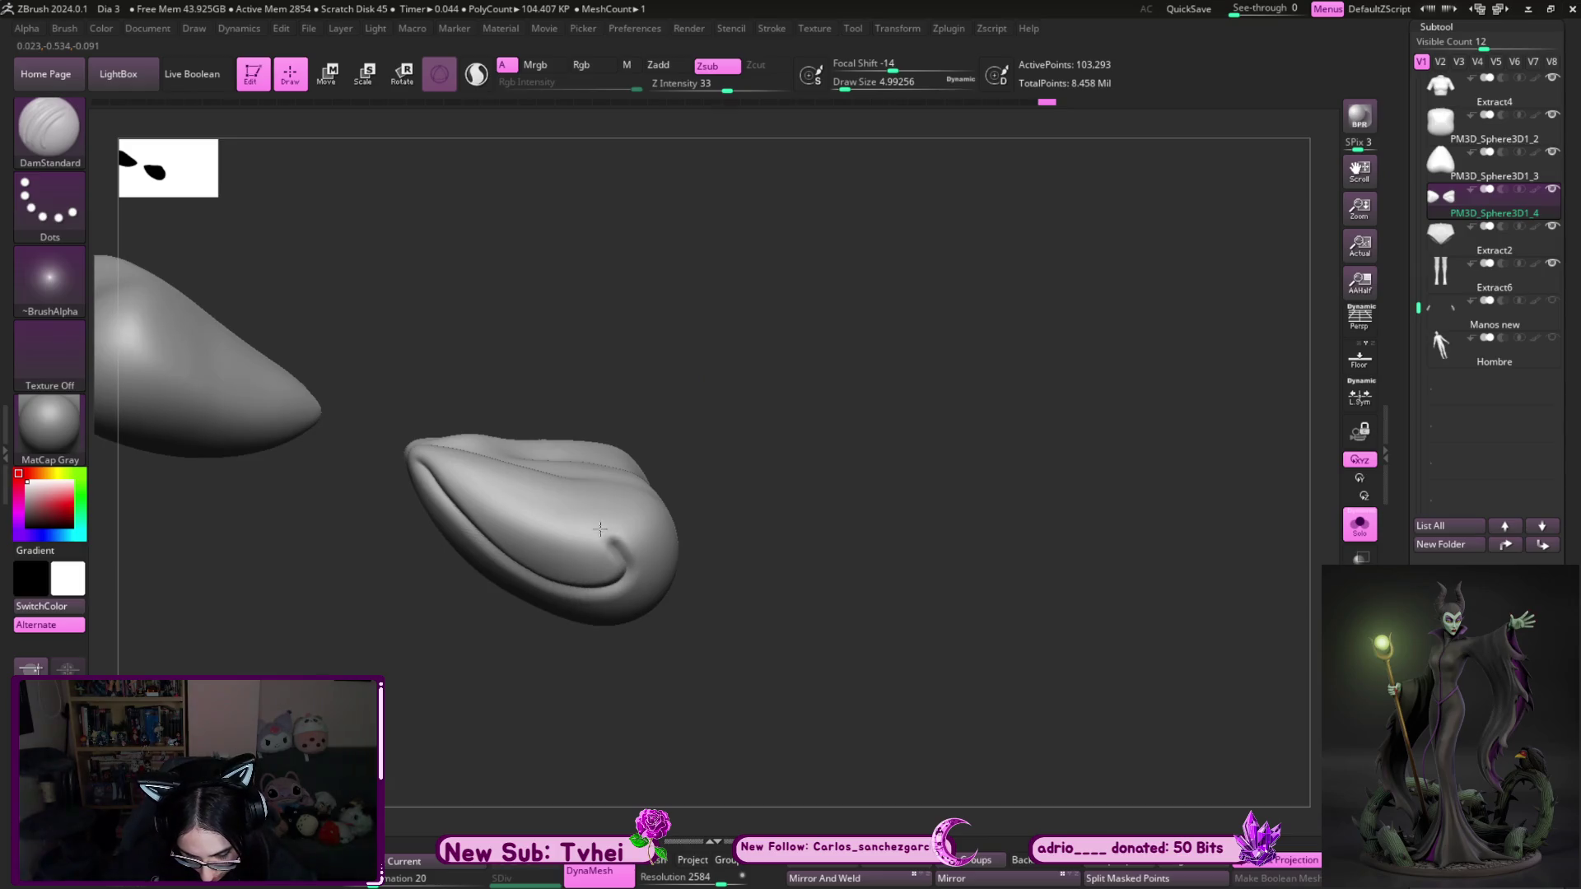
mouse_move(494, 469)
mouse_down()
mouse_move(410, 454)
mouse_move(494, 560)
mouse_move(633, 580)
mouse_move(402, 435)
mouse_move(536, 357)
mouse_move(540, 483)
mouse_up()
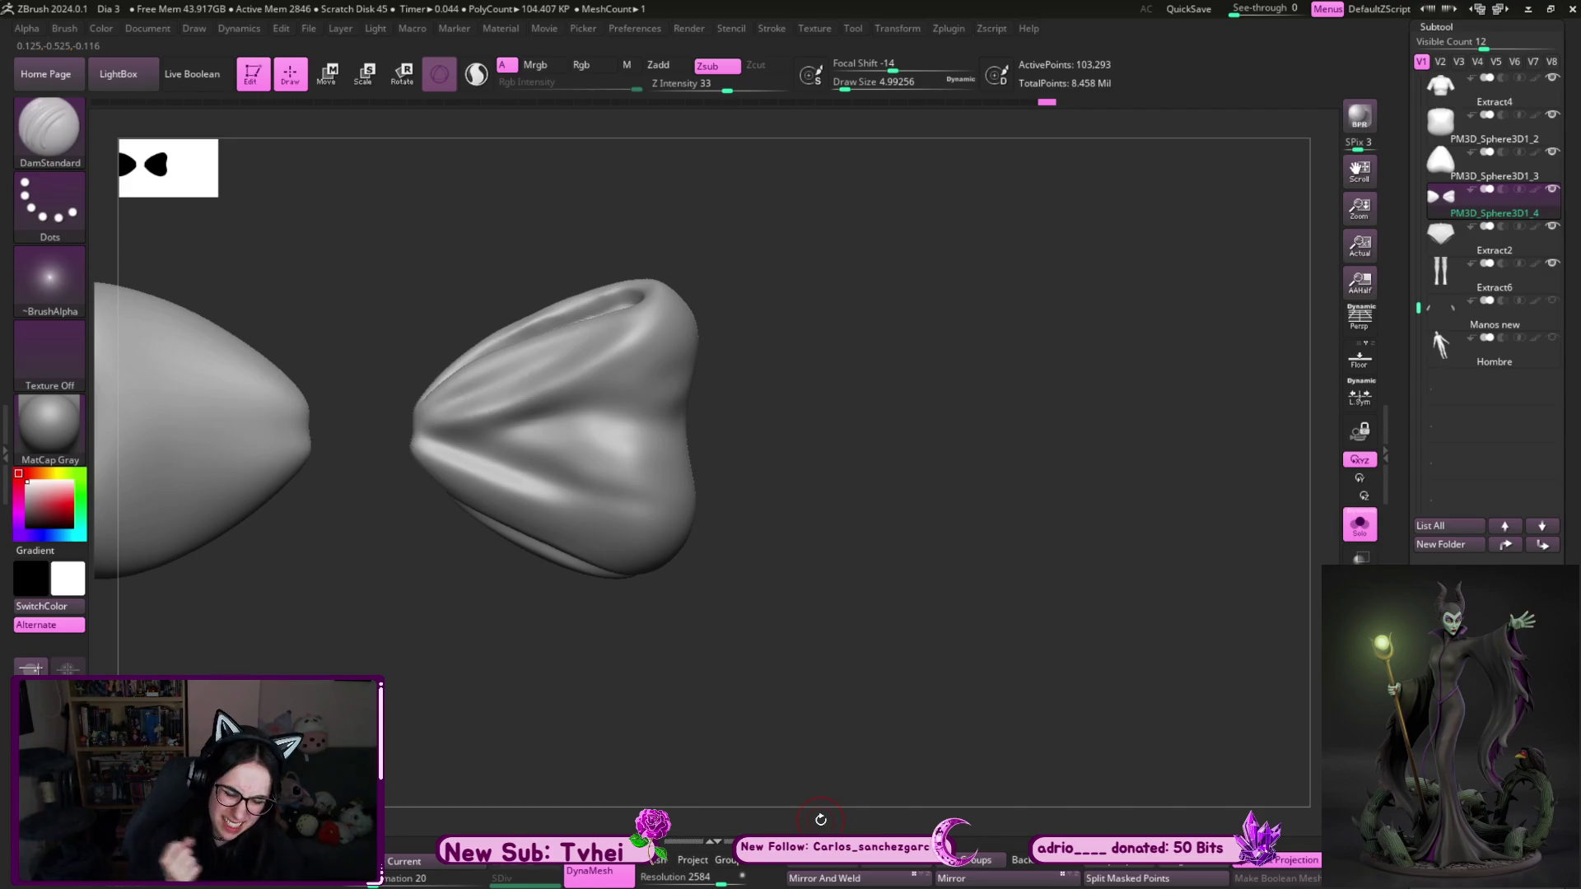
mouse_move(821, 819)
mouse_down()
mouse_move(906, 452)
mouse_move(893, 342)
mouse_move(907, 300)
mouse_move(827, 461)
mouse_move(787, 434)
mouse_move(985, 458)
mouse_move(872, 382)
mouse_move(985, 516)
mouse_move(955, 737)
mouse_move(935, 593)
mouse_move(929, 642)
mouse_move(911, 617)
mouse_move(924, 653)
mouse_move(882, 638)
mouse_move(838, 540)
mouse_move(529, 360)
mouse_up()
- Paint ClayBuildup strokes down the inner groove's upper and middle region
key(b)
key(c)
key(b)
drag(527, 304, 539, 577)
mouse_move(512, 392)
mouse_down()
mouse_move(502, 531)
mouse_move(481, 371)
mouse_move(511, 296)
mouse_move(576, 370)
mouse_move(588, 477)
mouse_move(527, 601)
mouse_move(525, 459)
mouse_move(494, 354)
mouse_move(502, 494)
mouse_move(527, 288)
mouse_move(527, 461)
mouse_move(498, 330)
mouse_move(535, 411)
mouse_move(542, 333)
mouse_up()
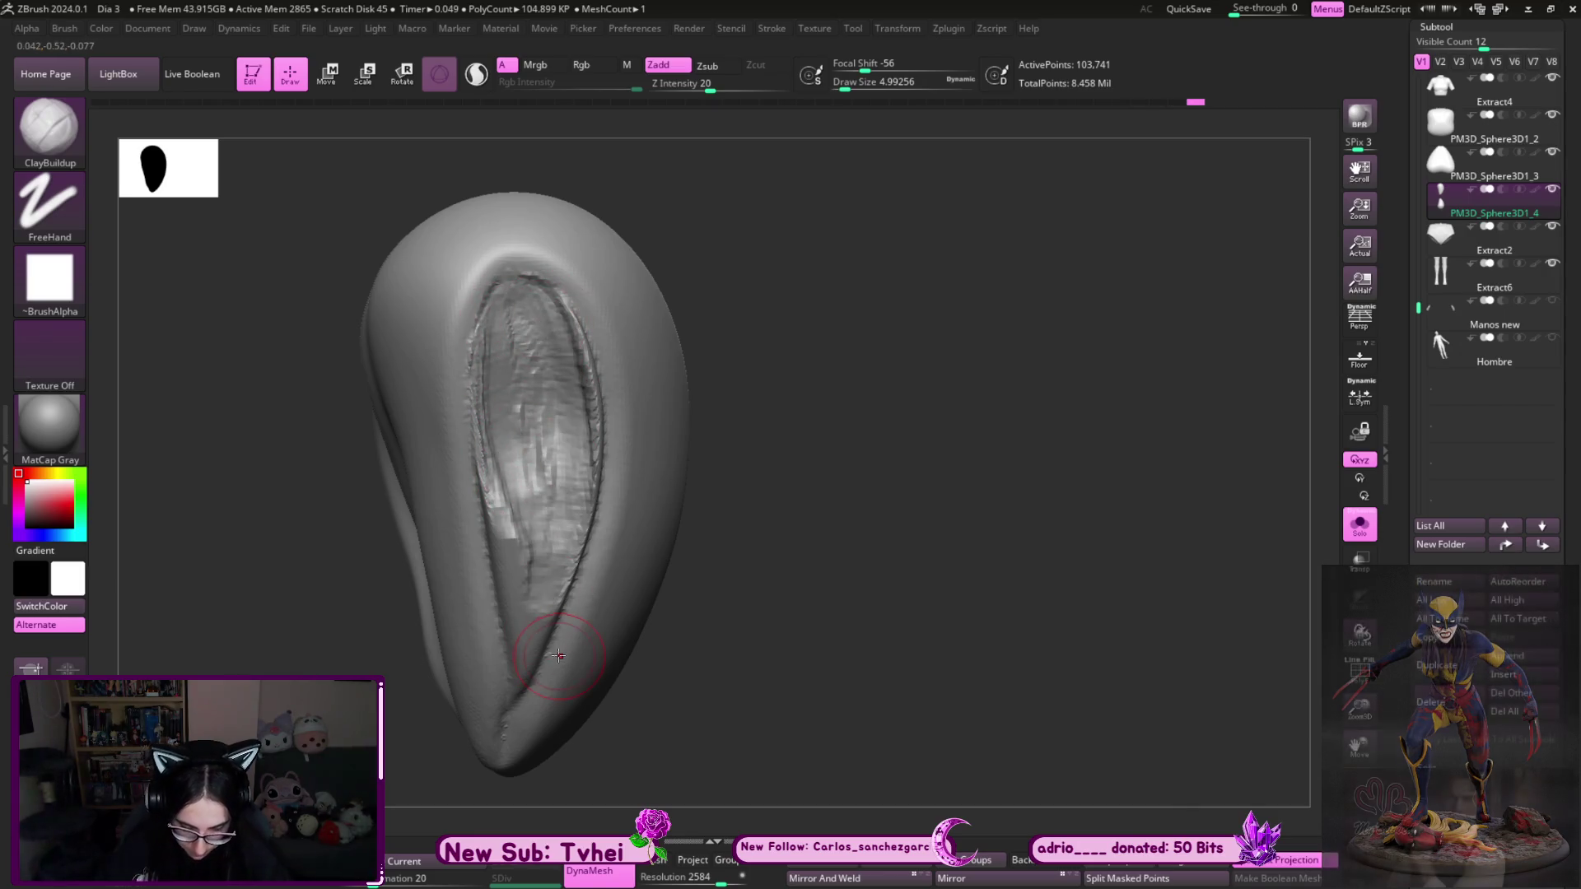
drag(829, 469, 830, 444)
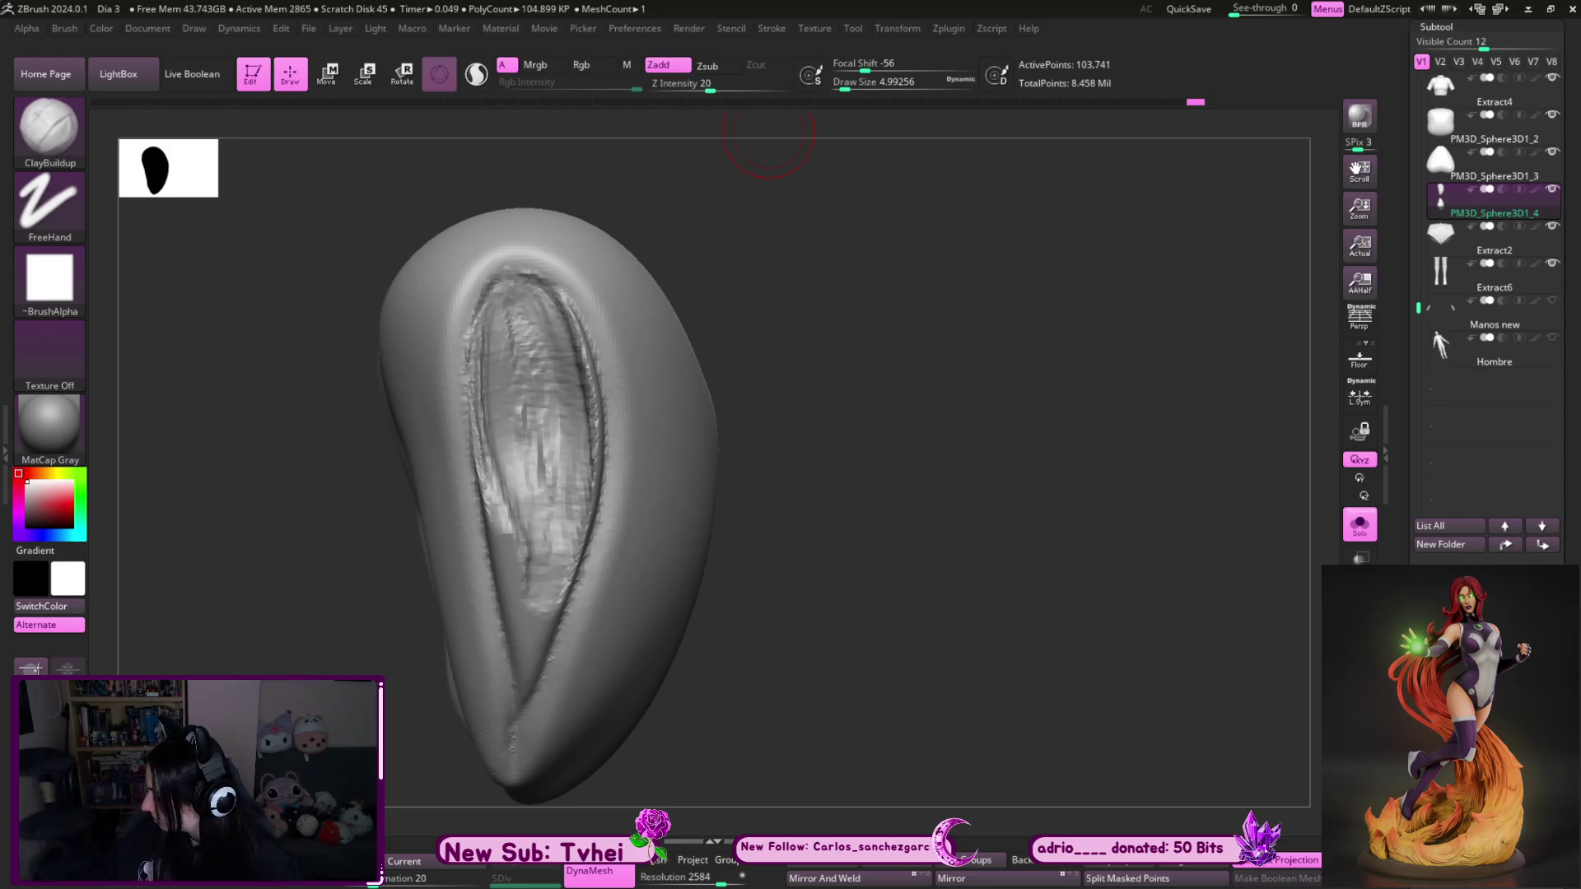
drag(768, 131, 893, 465)
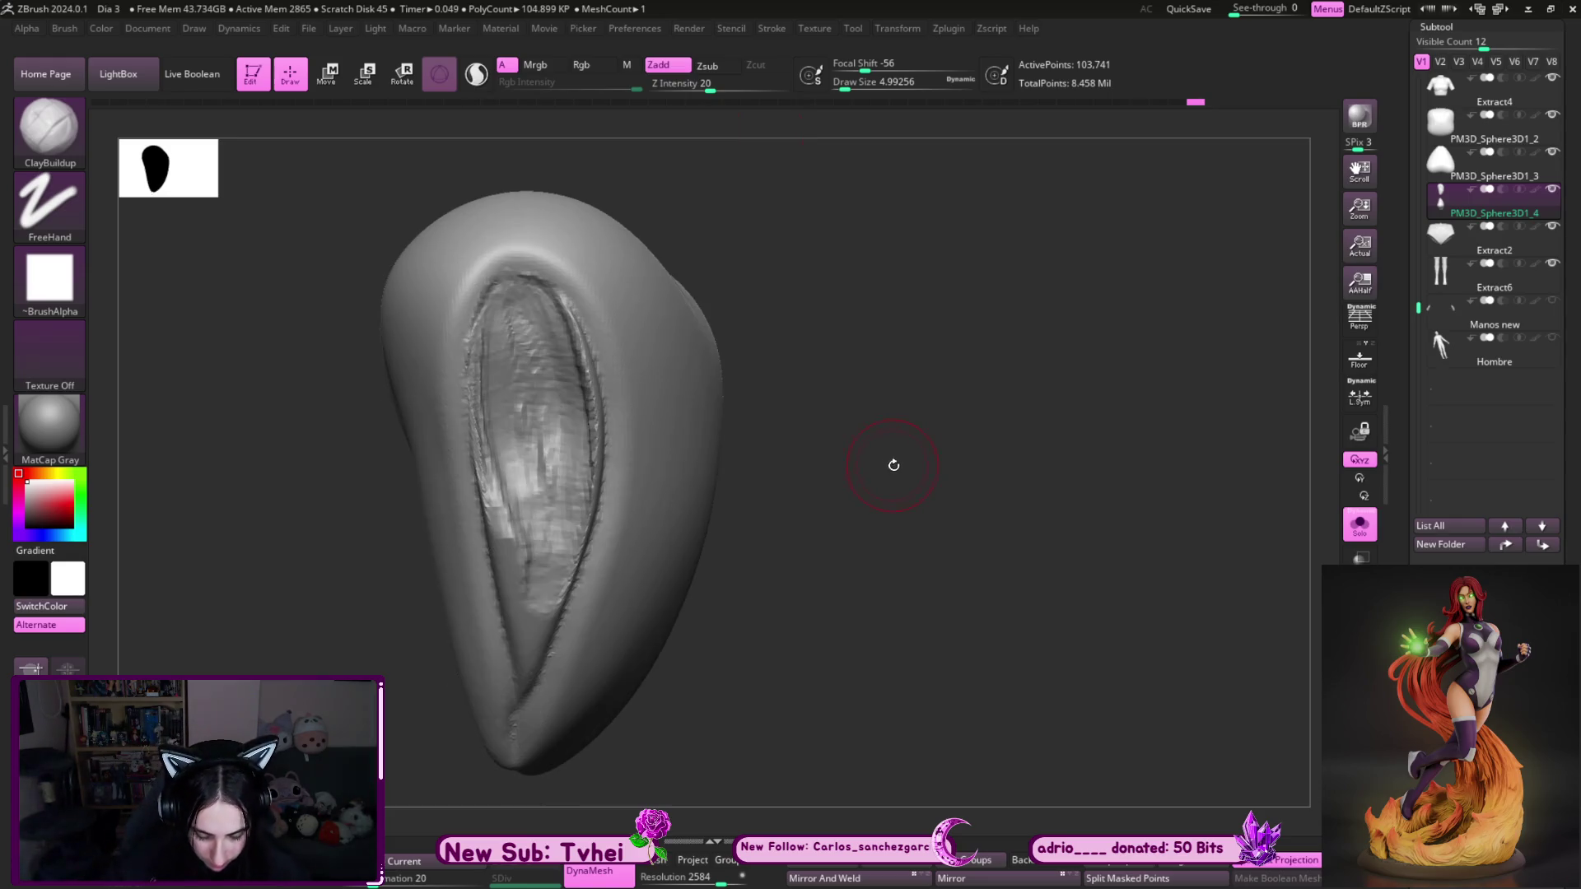
- Add clay strokes inside the cavity at size about 3.7, with a bottom bump and right-edge ridge
mouse_move(513, 477)
mouse_down()
mouse_move(518, 585)
mouse_move(535, 511)
mouse_up()
mouse_move(745, 313)
mouse_down()
mouse_move(768, 235)
mouse_move(493, 342)
mouse_up()
key(s)
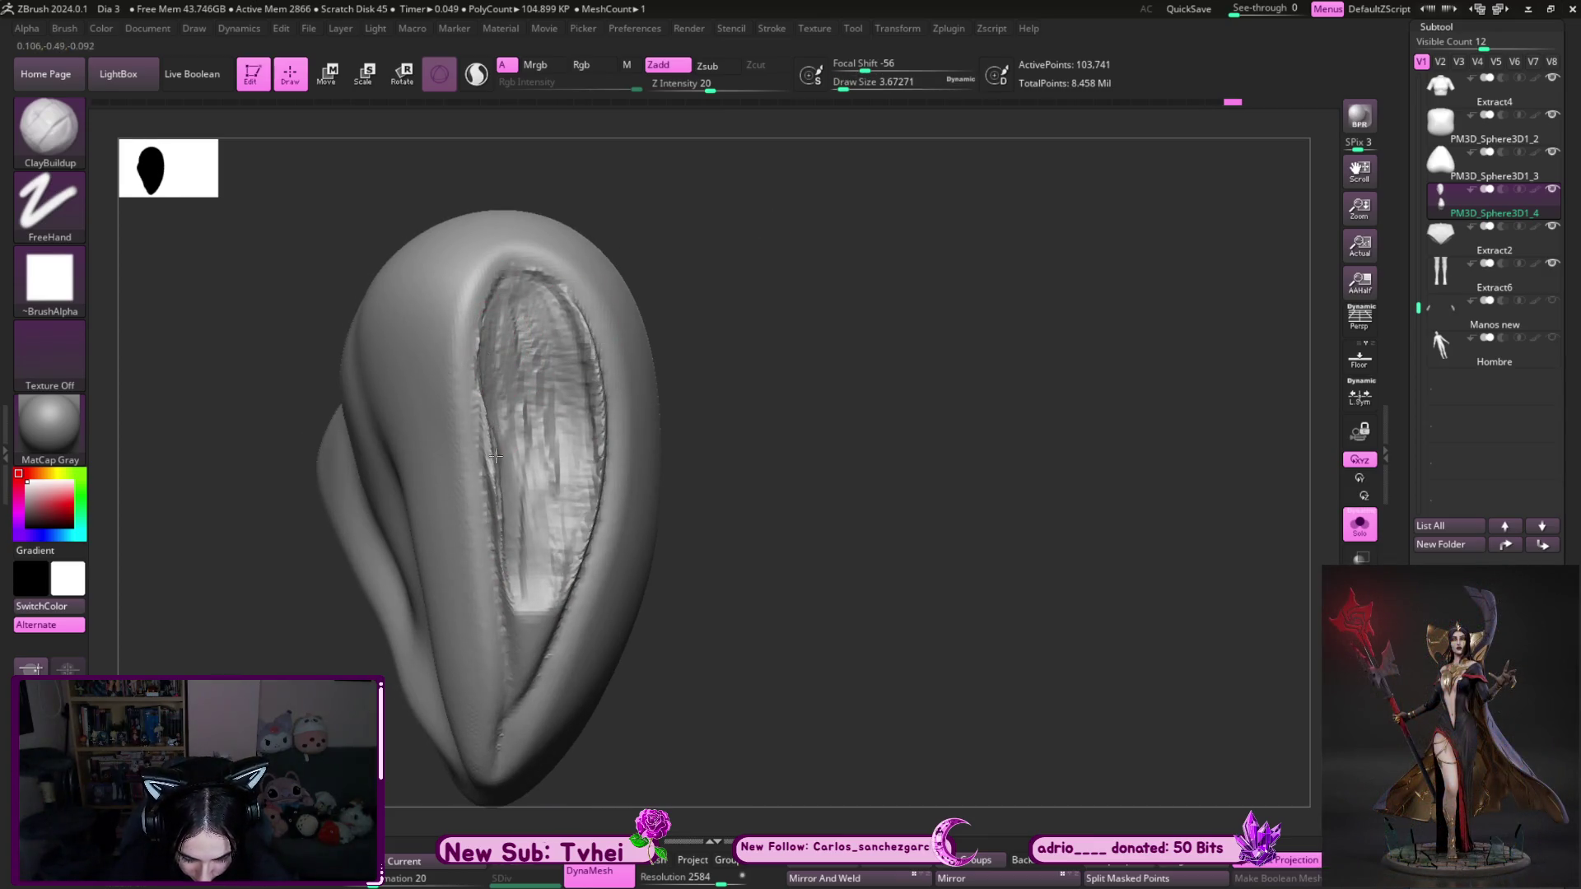
mouse_move(508, 516)
mouse_down()
mouse_move(514, 593)
mouse_move(505, 565)
mouse_move(527, 576)
mouse_up()
drag(688, 494, 725, 494)
drag(535, 580, 525, 672)
drag(760, 685, 626, 692)
drag(515, 695, 578, 536)
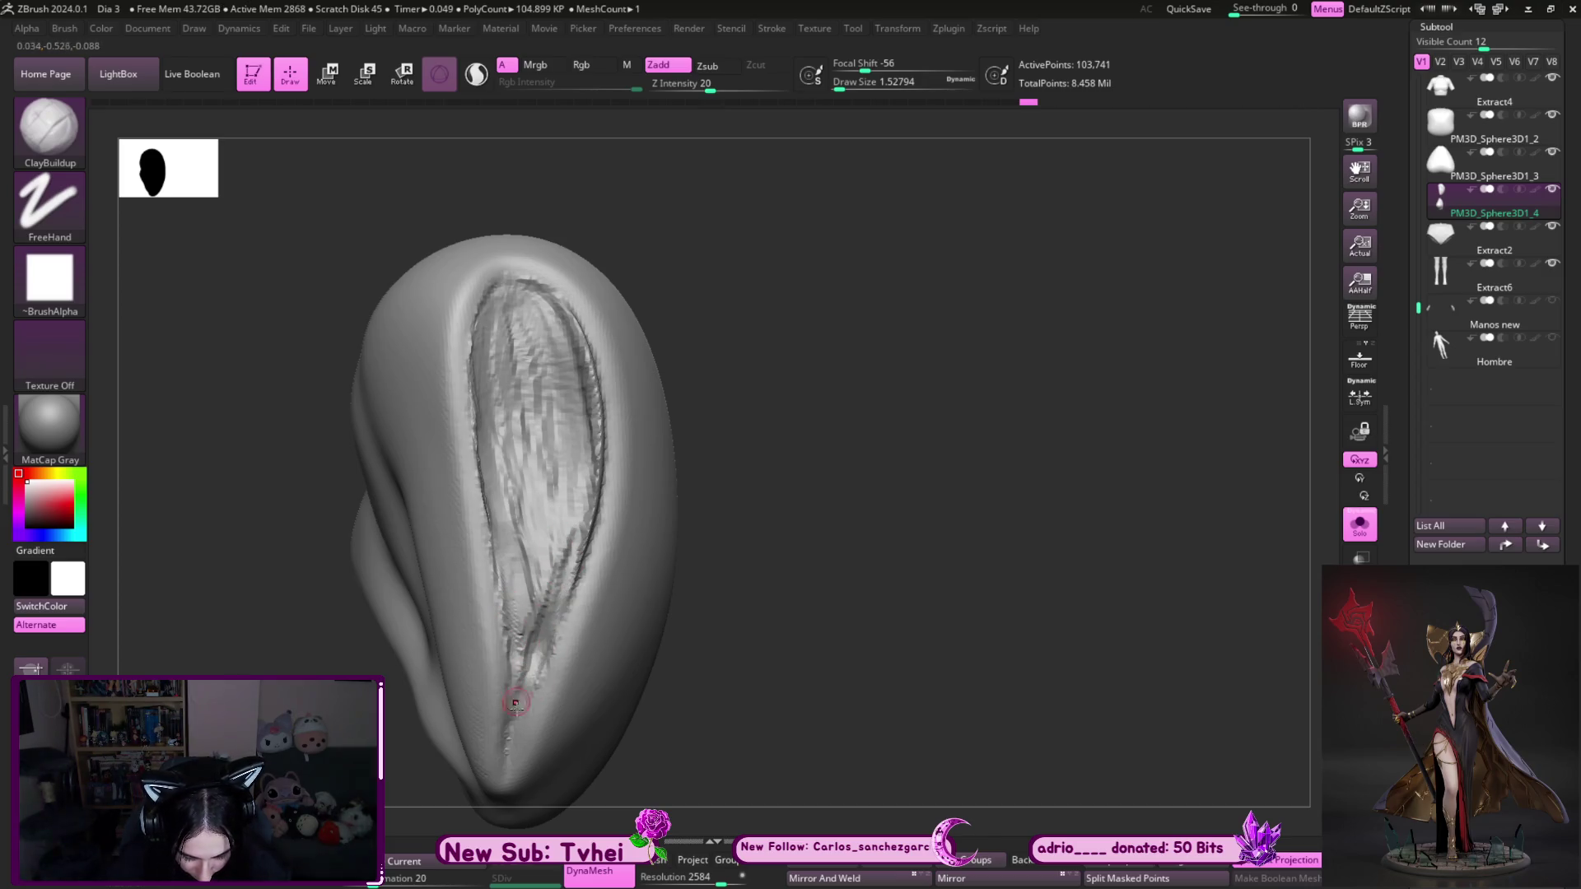
mouse_move(758, 518)
mouse_down()
mouse_move(611, 417)
mouse_move(628, 418)
mouse_up()
- At brush size about 3.1, deepen the cavity's right edge, crease and inner streaks
key(s)
mouse_move(823, 329)
mouse_down()
mouse_move(804, 299)
mouse_move(670, 373)
mouse_move(598, 448)
mouse_move(555, 597)
mouse_up()
drag(893, 288, 935, 261)
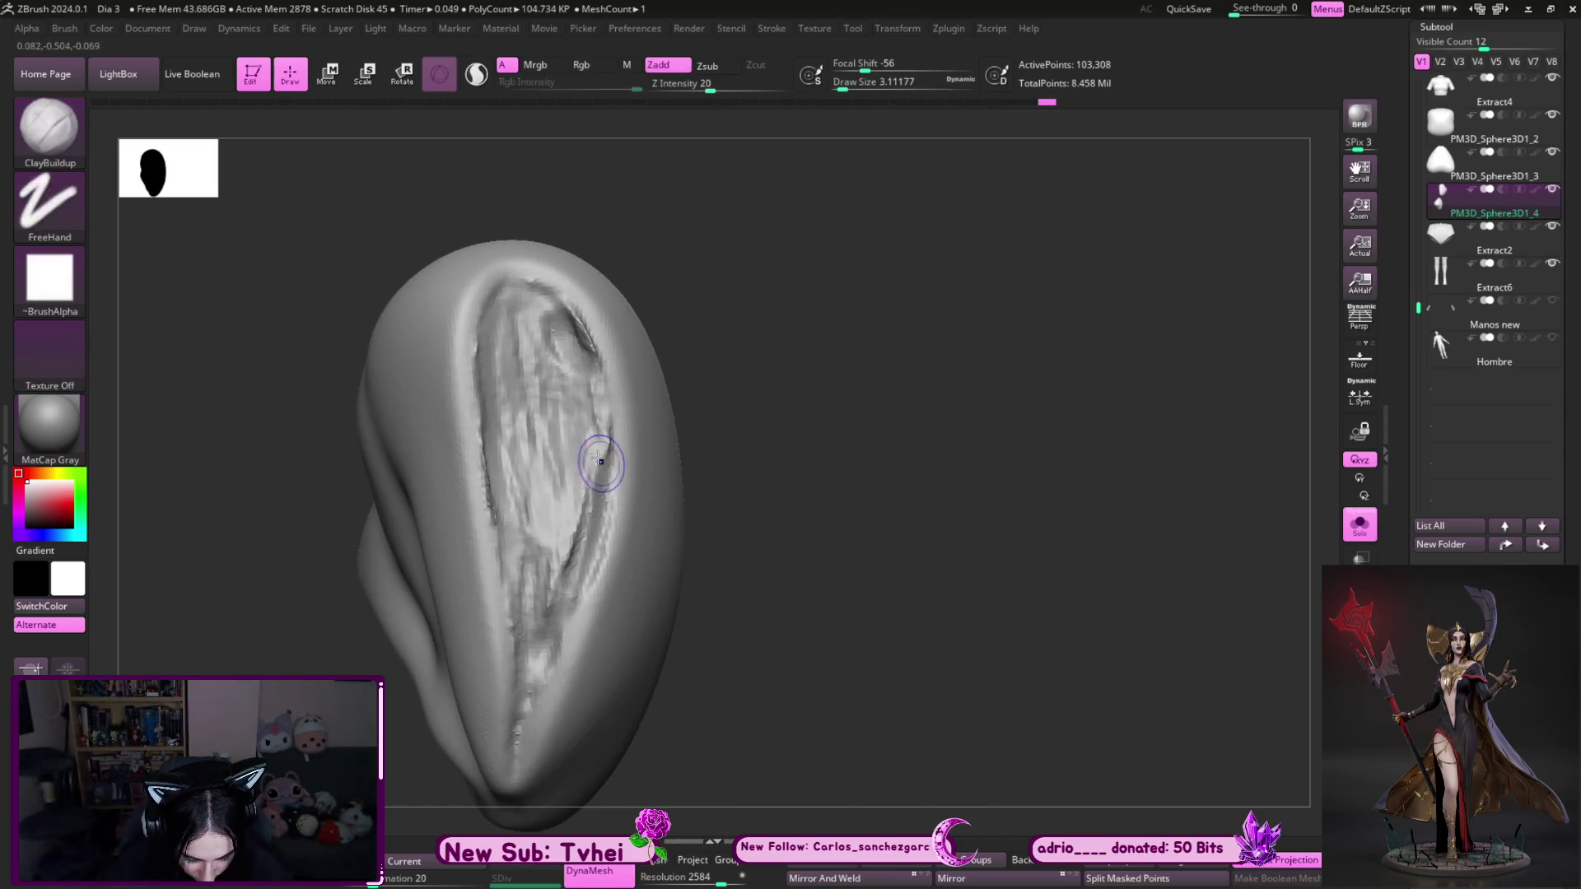
drag(568, 309, 553, 633)
mouse_move(598, 436)
mouse_down()
mouse_move(549, 652)
mouse_move(586, 403)
mouse_up()
mouse_move(565, 308)
mouse_down()
mouse_move(565, 342)
mouse_move(522, 307)
mouse_move(519, 363)
mouse_move(489, 340)
mouse_move(498, 428)
mouse_move(527, 305)
mouse_move(547, 395)
mouse_move(556, 317)
mouse_move(576, 432)
mouse_up()
drag(591, 363, 568, 581)
drag(577, 448, 536, 668)
- Add a stroke near the cavity's bottom, then smooth away the rough detail
drag(700, 494, 745, 449)
mouse_move(580, 424)
mouse_down()
mouse_move(517, 624)
mouse_move(529, 504)
mouse_move(494, 416)
mouse_move(483, 547)
mouse_move(483, 426)
mouse_move(489, 708)
mouse_move(543, 428)
mouse_up()
drag(839, 539, 724, 461)
mouse_move(577, 461)
shift+mouse_down()
mouse_move(689, 487)
mouse_move(526, 346)
shift+mouse_up()
mouse_move(577, 412)
shift+mouse_down()
mouse_move(724, 600)
mouse_move(741, 506)
shift+mouse_up()
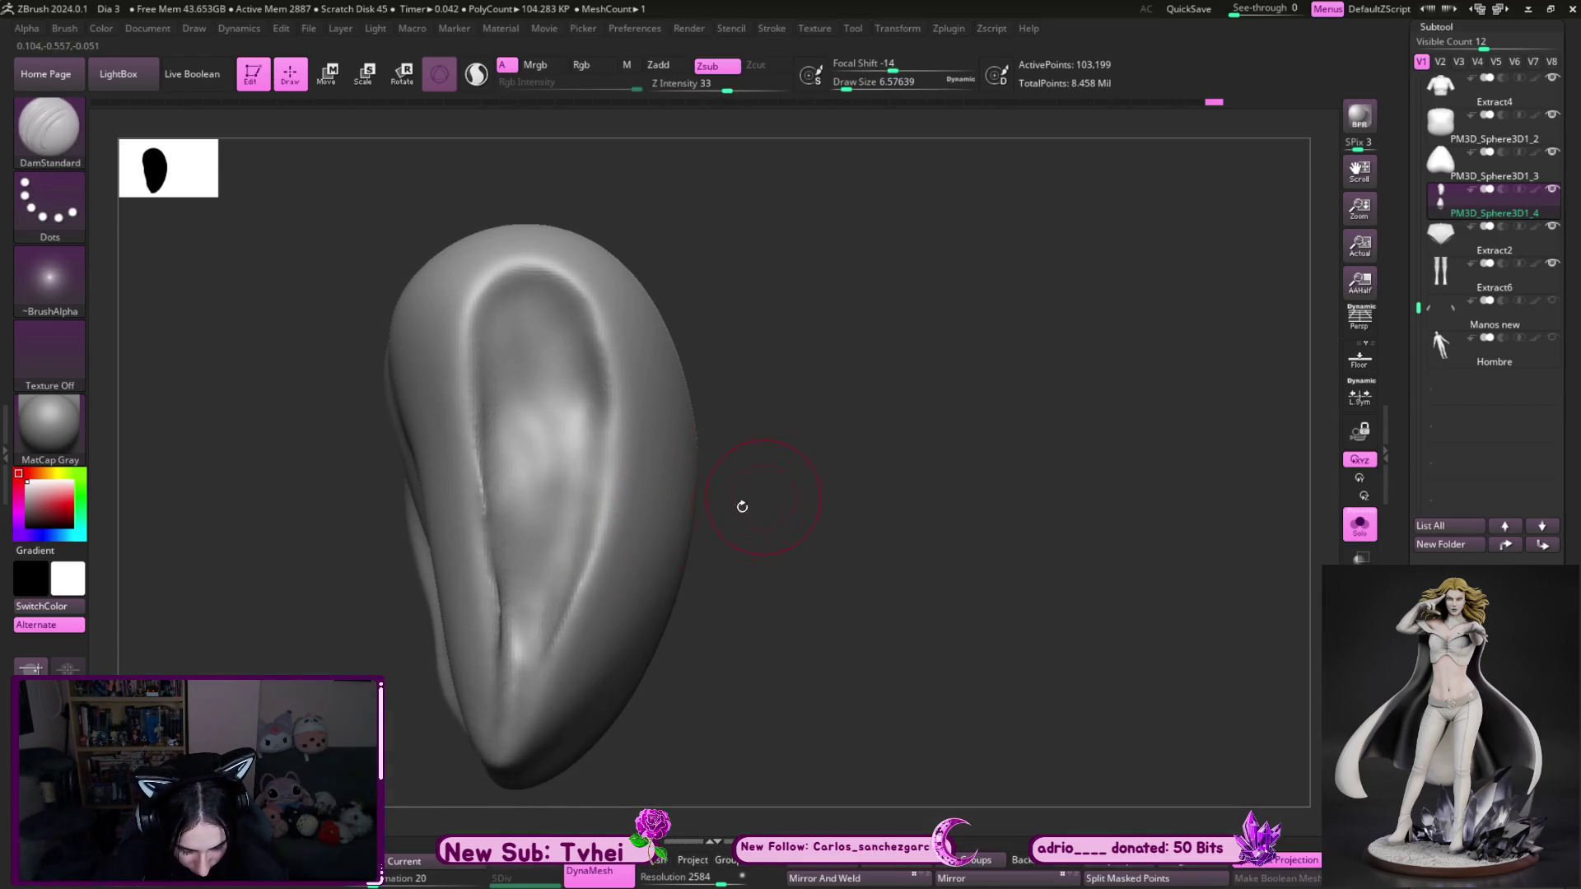
- Carve creases along the wing's rim with DamStandard at Draw Size about 3.7
mouse_move(506, 735)
mouse_down()
mouse_move(560, 613)
mouse_move(591, 432)
mouse_move(552, 292)
mouse_move(477, 362)
mouse_move(539, 733)
mouse_up()
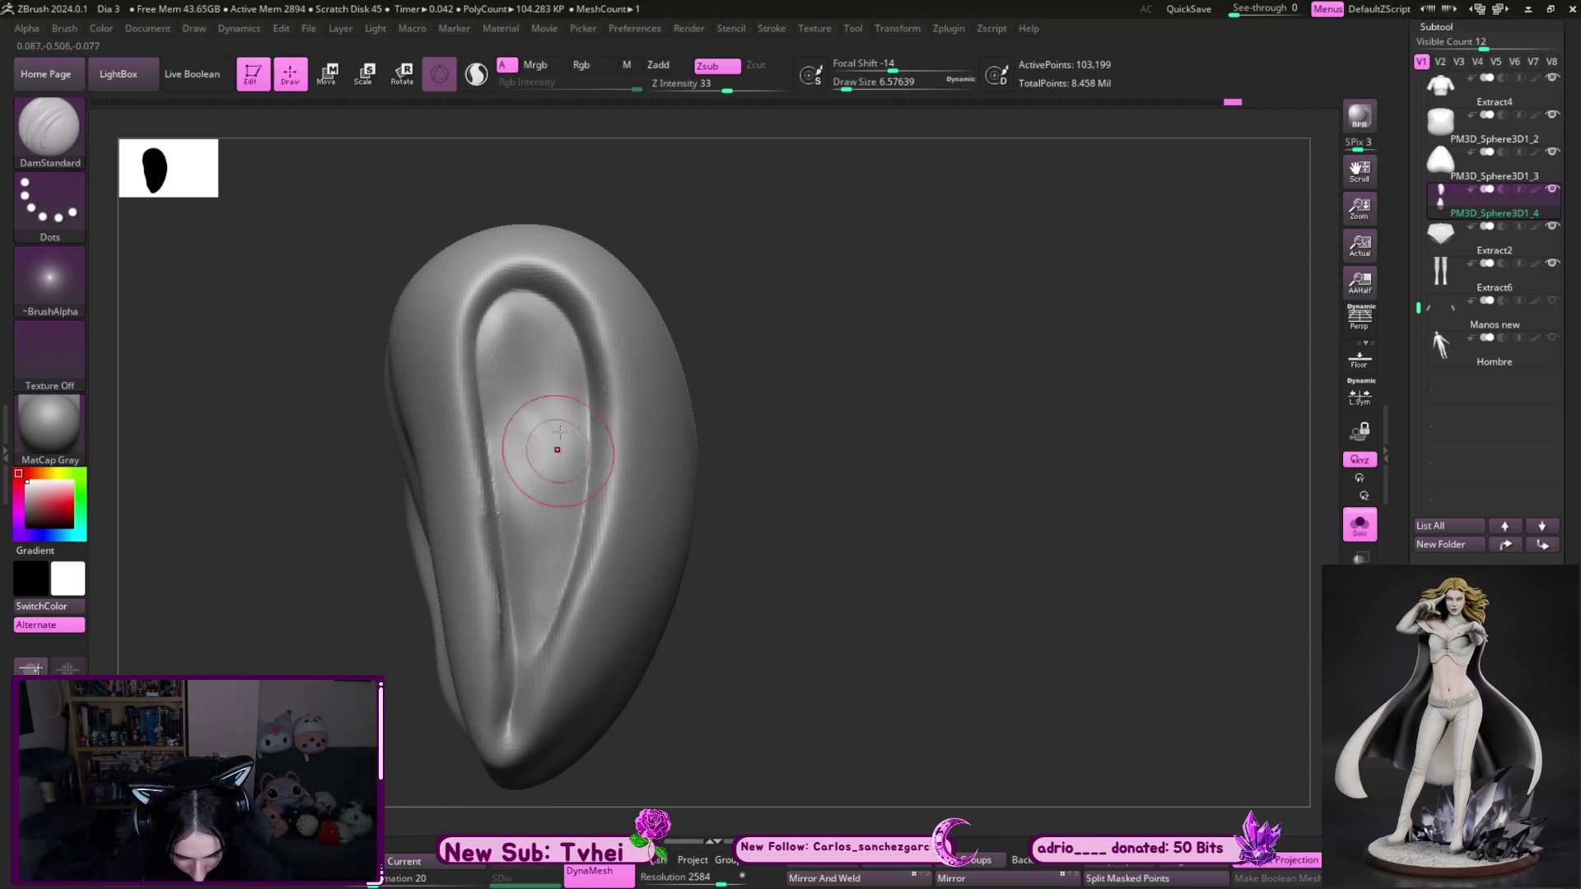
key(b)
key(d)
key(s)
key(s)
click(531, 525)
drag(494, 318, 494, 391)
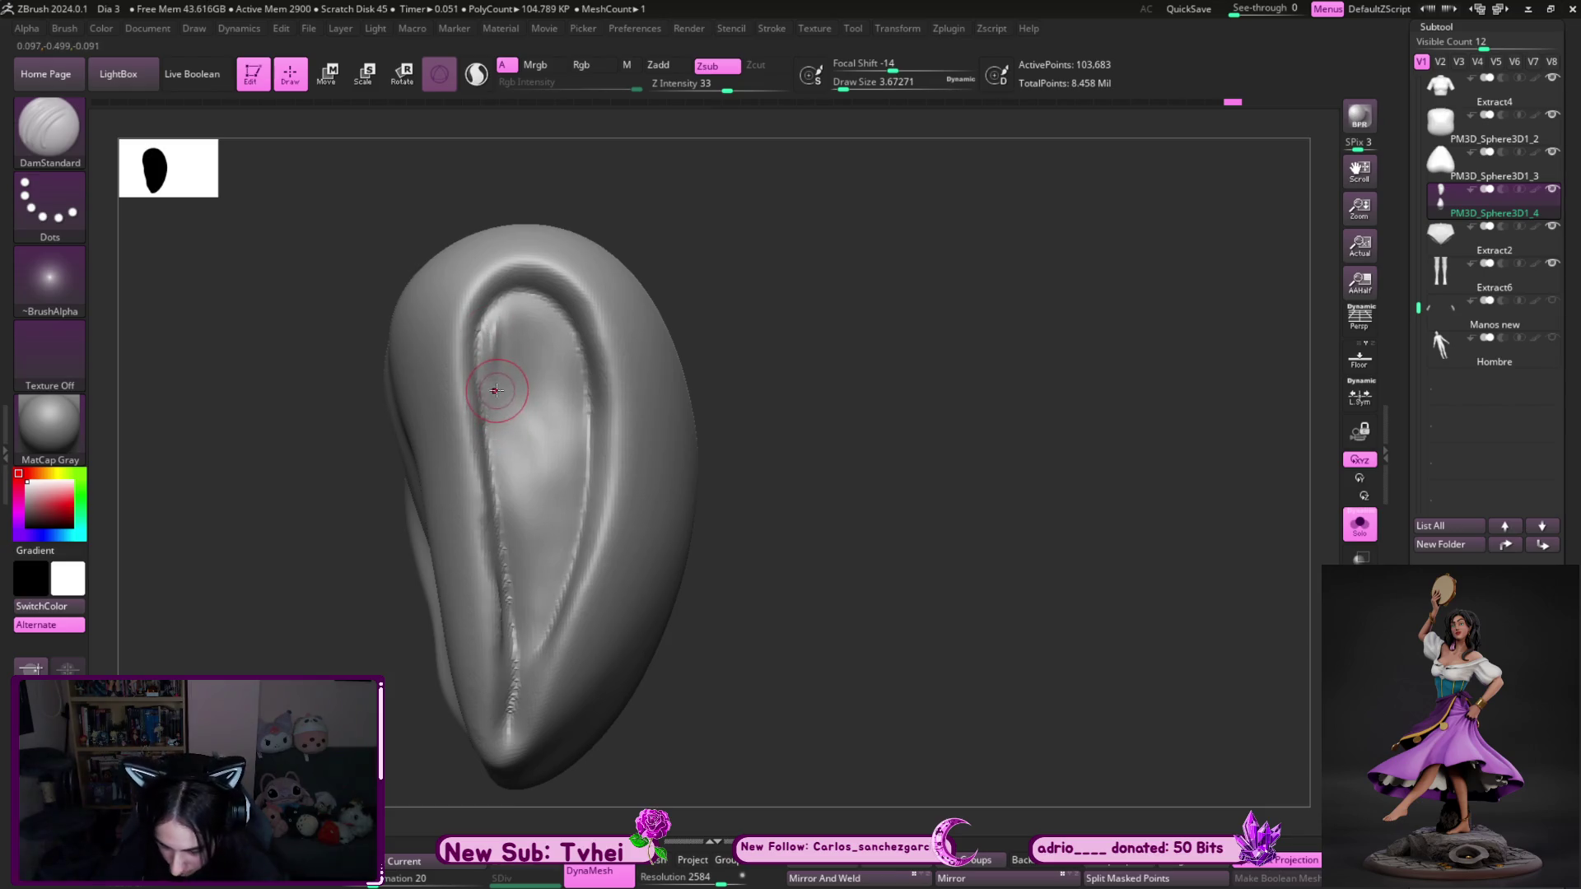
- Build up and smooth vertical clay ridges inside the wing's hollow with ClayBuildup
key(b)
key(c)
key(b)
mouse_move(494, 331)
mouse_down()
mouse_move(496, 387)
mouse_move(508, 310)
mouse_move(533, 346)
mouse_move(564, 330)
mouse_move(576, 378)
mouse_move(503, 321)
mouse_move(510, 477)
mouse_move(502, 335)
mouse_move(539, 409)
mouse_move(514, 330)
mouse_move(540, 477)
mouse_move(568, 395)
mouse_move(560, 346)
mouse_move(556, 512)
mouse_move(539, 387)
mouse_move(527, 568)
mouse_move(506, 411)
mouse_move(539, 609)
mouse_move(560, 494)
mouse_move(543, 632)
mouse_move(547, 412)
mouse_move(526, 587)
mouse_up()
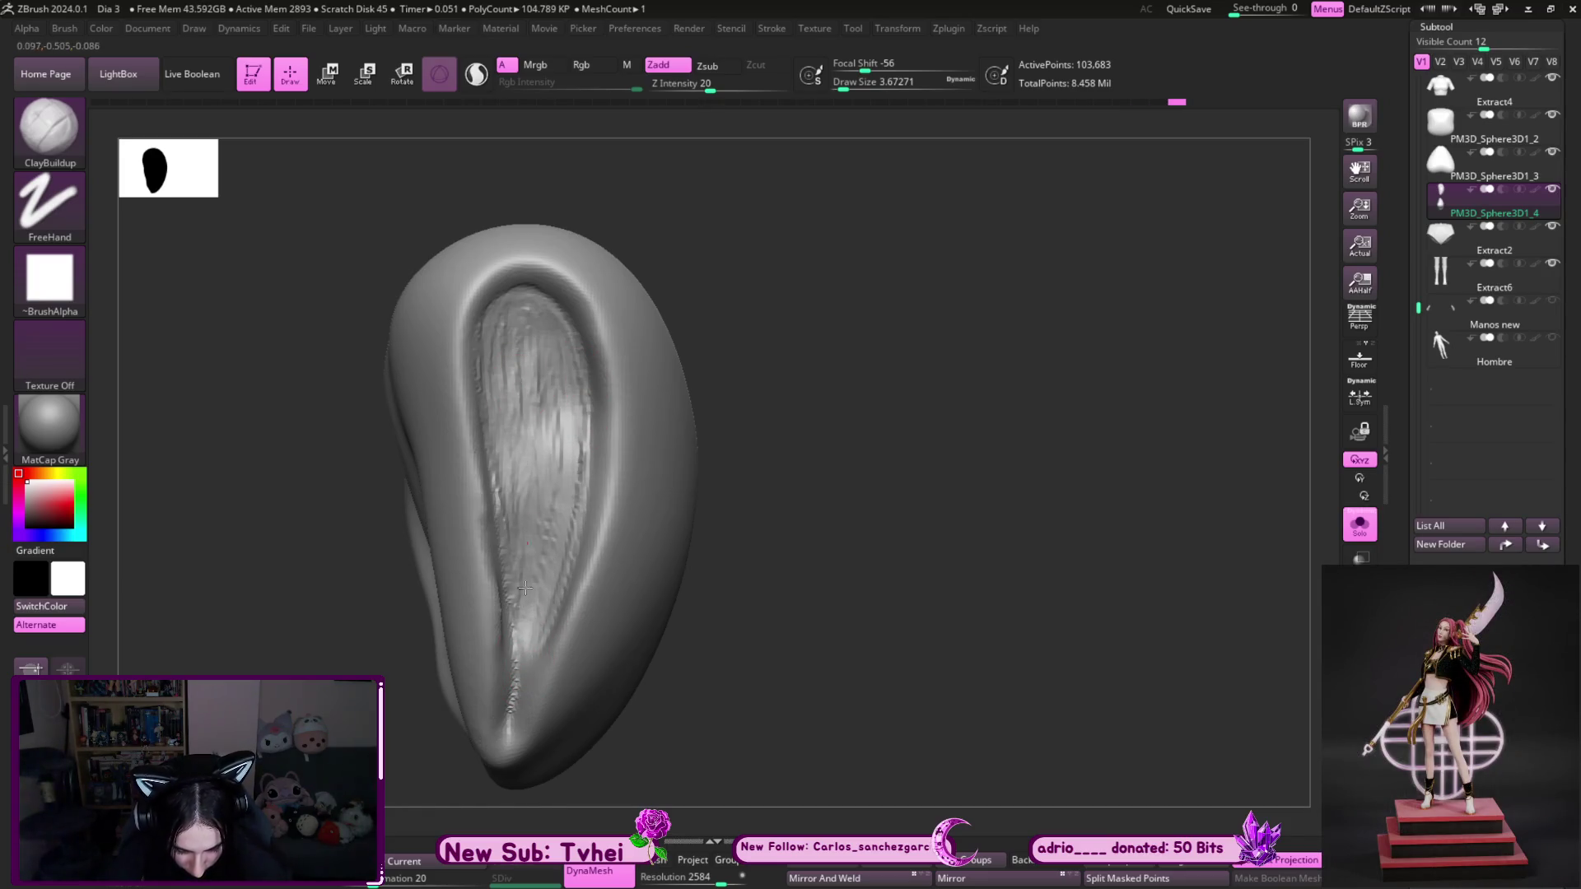
mouse_move(502, 420)
mouse_down()
mouse_move(531, 634)
mouse_move(526, 362)
mouse_move(559, 352)
mouse_up()
mouse_move(570, 451)
mouse_down()
mouse_move(529, 635)
mouse_move(566, 388)
mouse_up()
mouse_move(486, 357)
mouse_down()
mouse_move(511, 411)
mouse_move(539, 341)
mouse_move(568, 386)
mouse_move(517, 409)
mouse_up()
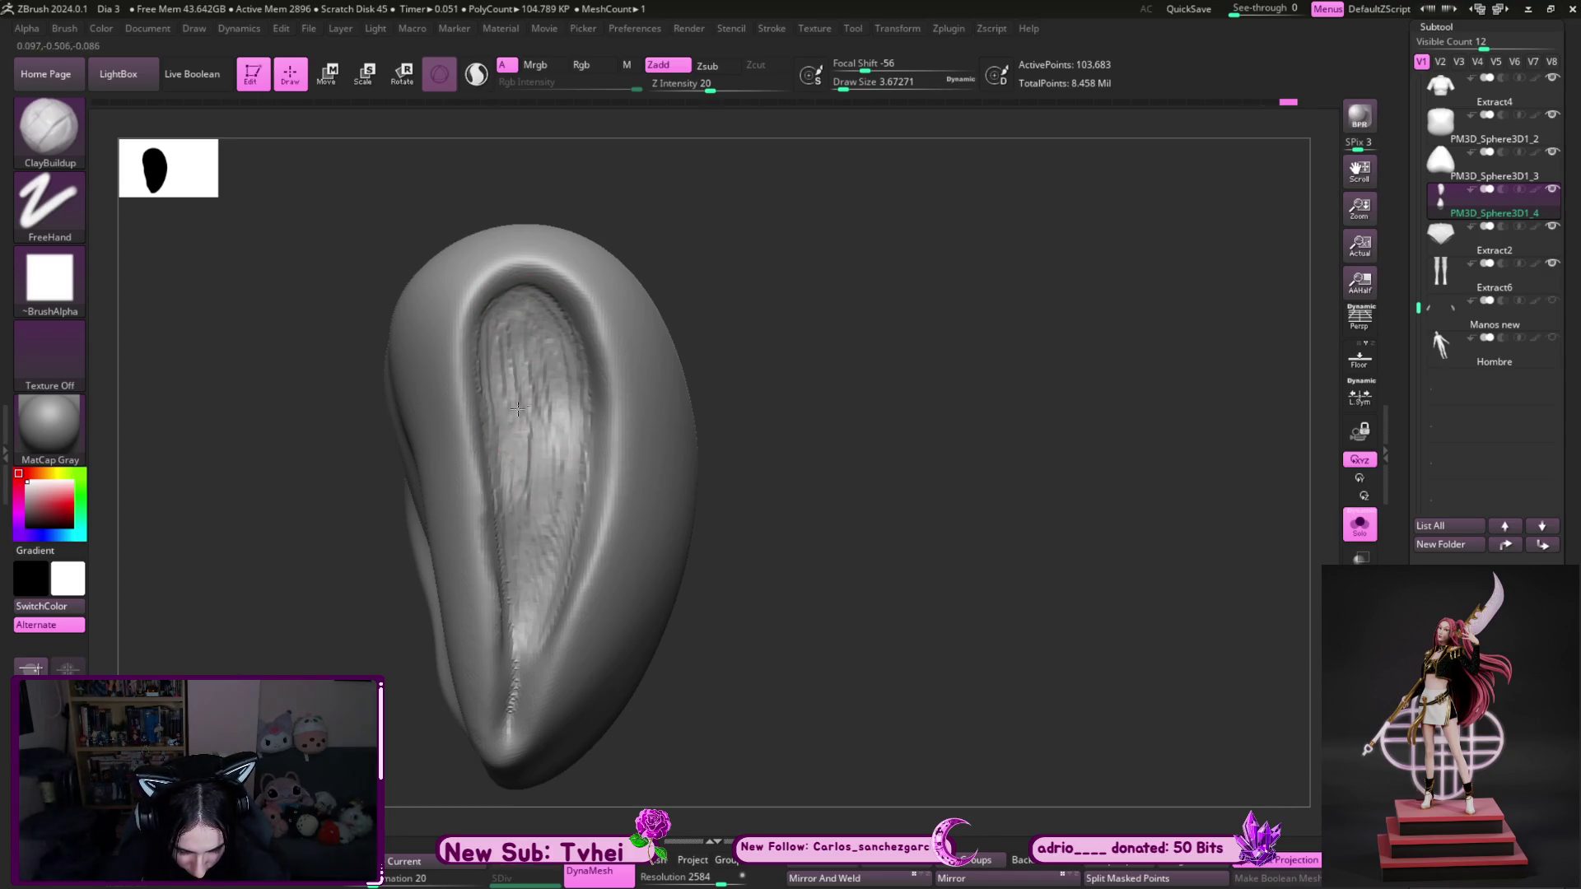
shift+drag(527, 626, 525, 335)
key(s)
mouse_move(529, 478)
mouse_down()
mouse_move(523, 395)
mouse_move(547, 382)
mouse_up()
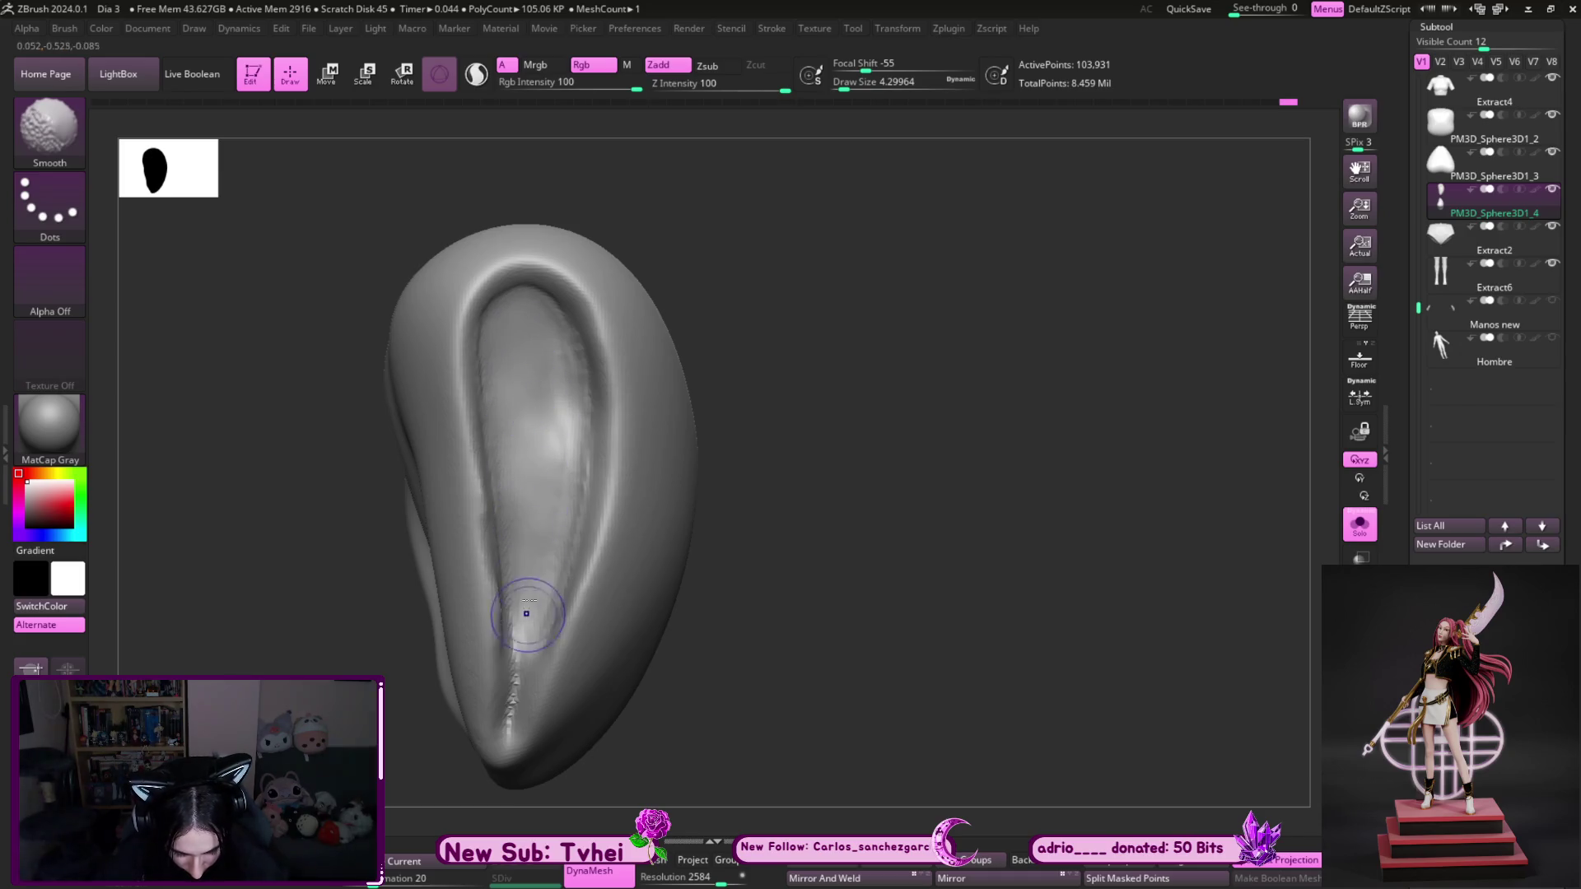
key(ctrl+z)
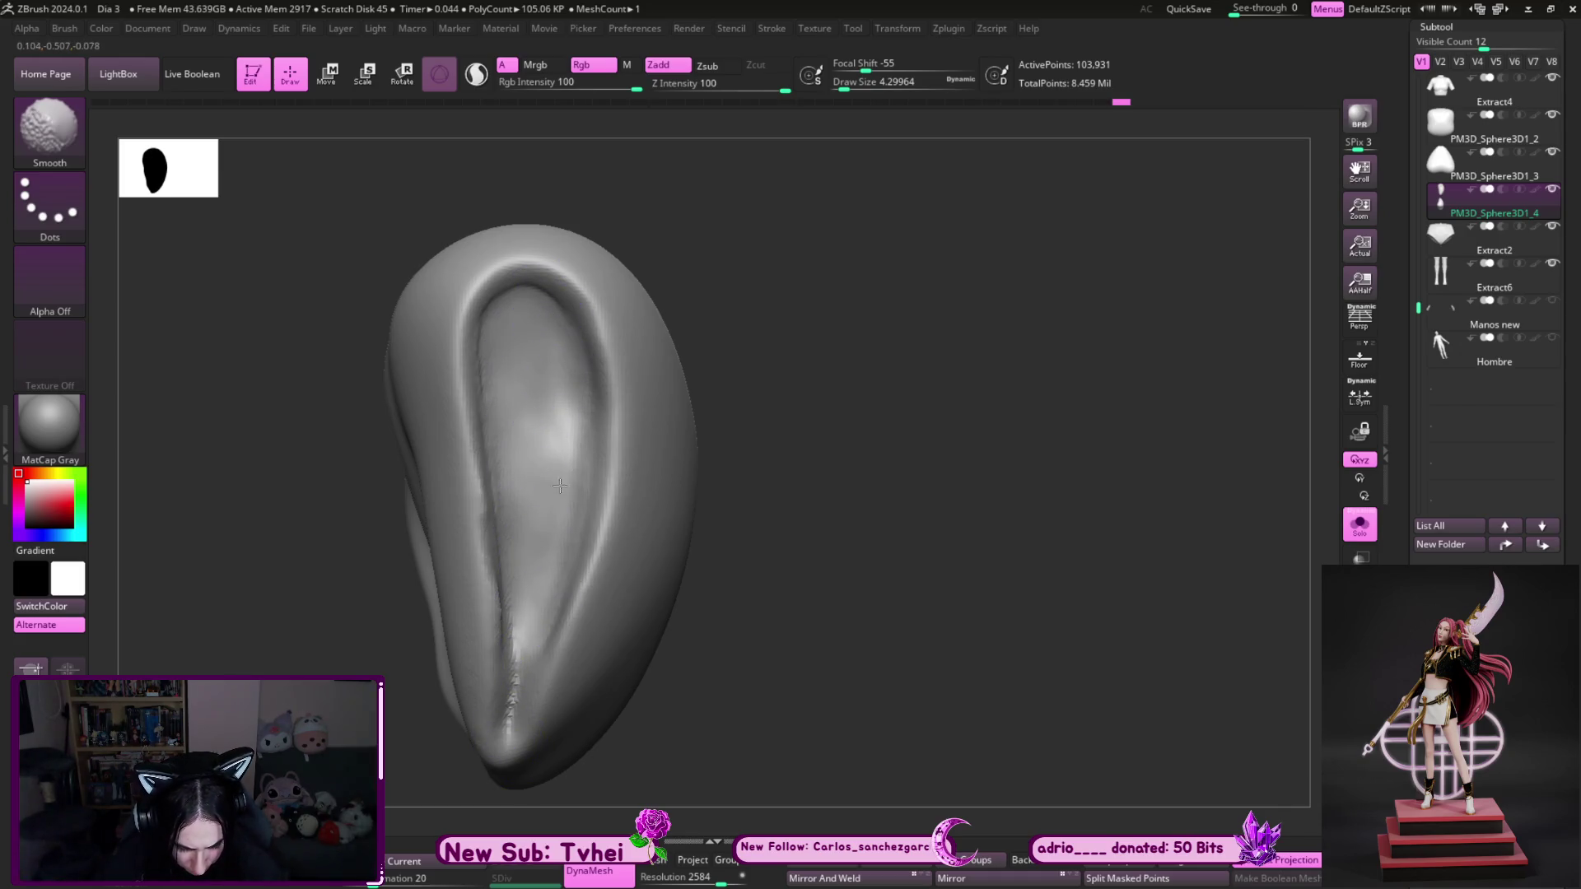
- Push the wing's inner fold into shape with the Move brush at about size 10.5
right_drag(510, 296, 765, 257)
key(b)
key(m)
key(v)
key(s)
click(484, 555)
mouse_move(571, 485)
right_down()
mouse_move(645, 433)
mouse_move(779, 469)
mouse_move(846, 460)
mouse_move(805, 519)
mouse_move(823, 607)
mouse_move(801, 540)
right_up()
key(b)
key(Escape)
key(bracketright)
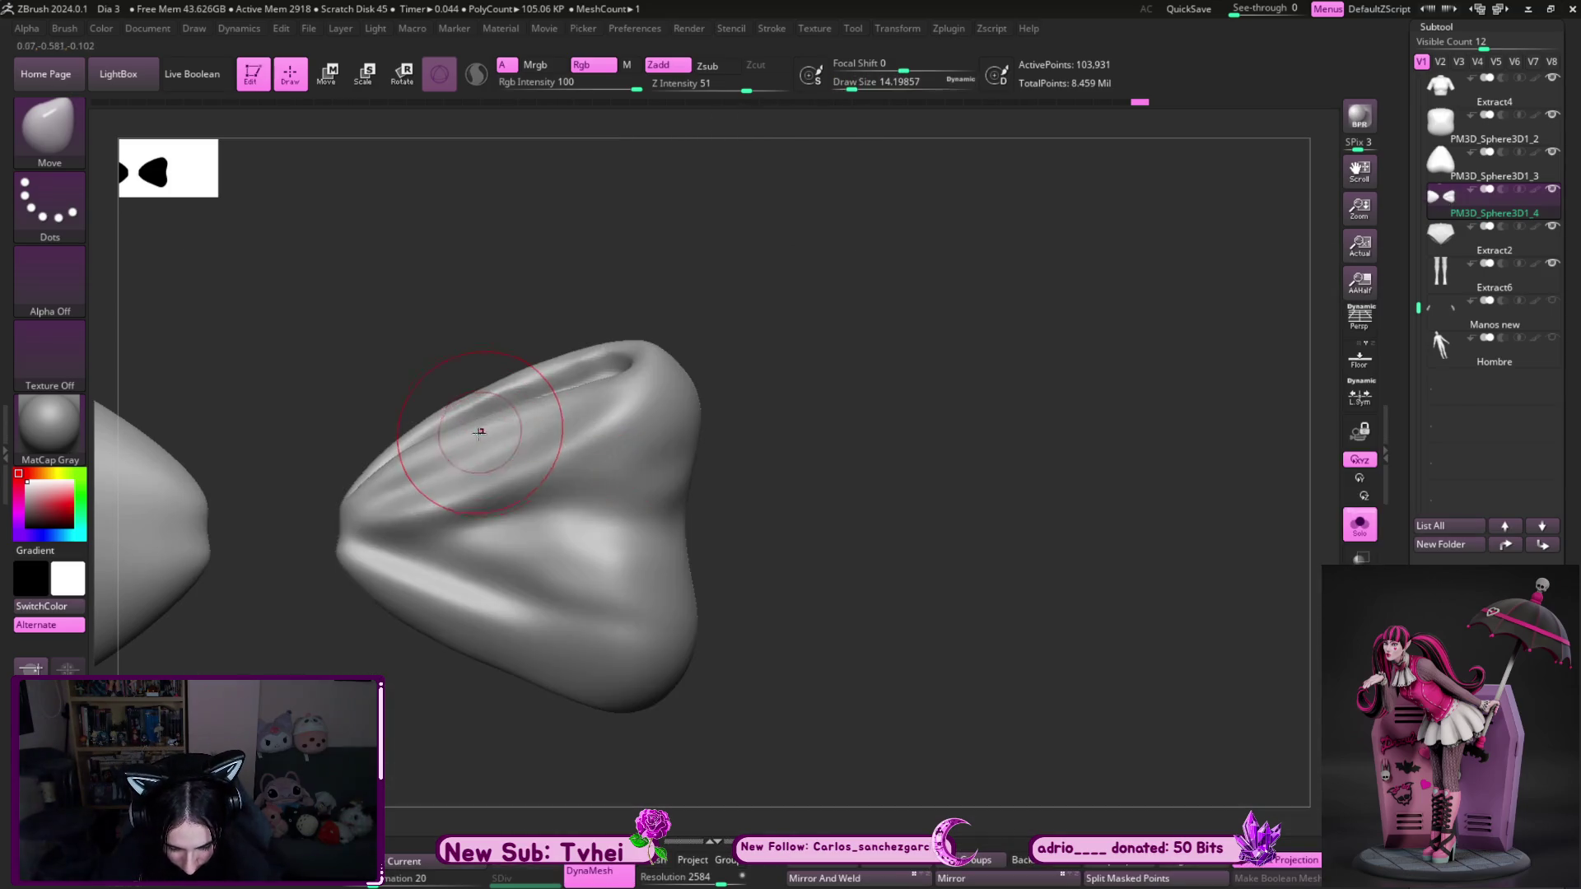
key(bracketleft)
mouse_move(416, 469)
mouse_down()
mouse_move(476, 416)
mouse_move(486, 428)
mouse_move(451, 459)
mouse_move(494, 395)
mouse_move(568, 354)
mouse_move(544, 411)
mouse_move(564, 413)
mouse_move(579, 365)
mouse_up()
- Reshape and sharpen the fold's crease, varying the brush size between about 5 and 8.4
key(bracketleft)
mouse_move(823, 313)
mouse_down()
mouse_move(857, 346)
mouse_move(752, 479)
mouse_up()
key(bracketright)
mouse_move(776, 423)
mouse_down()
mouse_move(706, 494)
mouse_move(504, 565)
mouse_up()
key(s)
drag(607, 528, 596, 531)
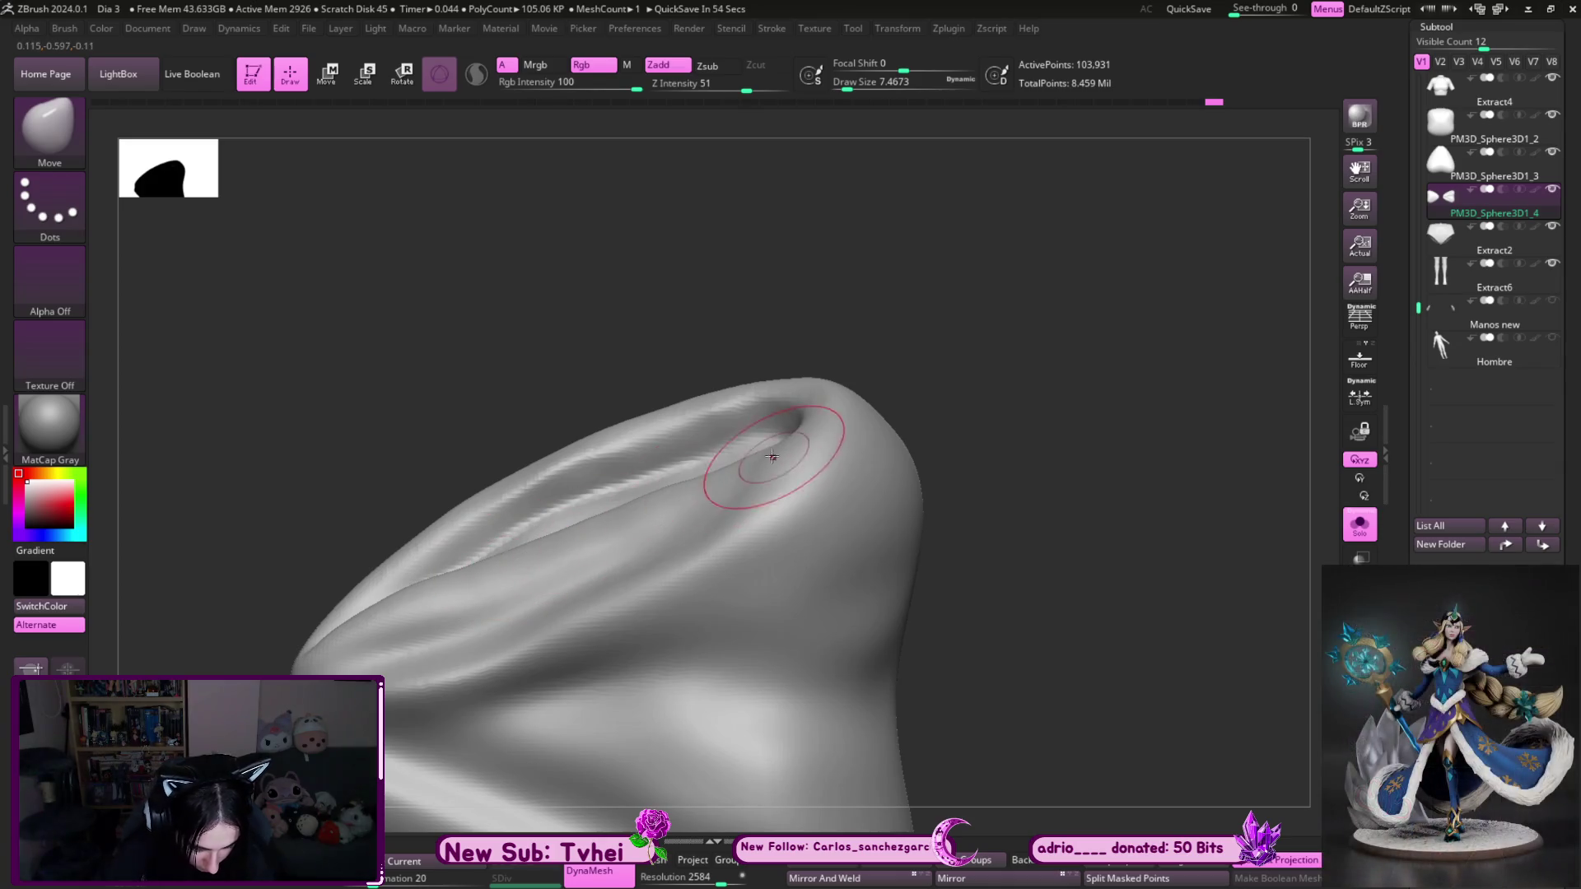
mouse_move(967, 455)
mouse_down()
mouse_move(989, 469)
mouse_move(947, 477)
mouse_up()
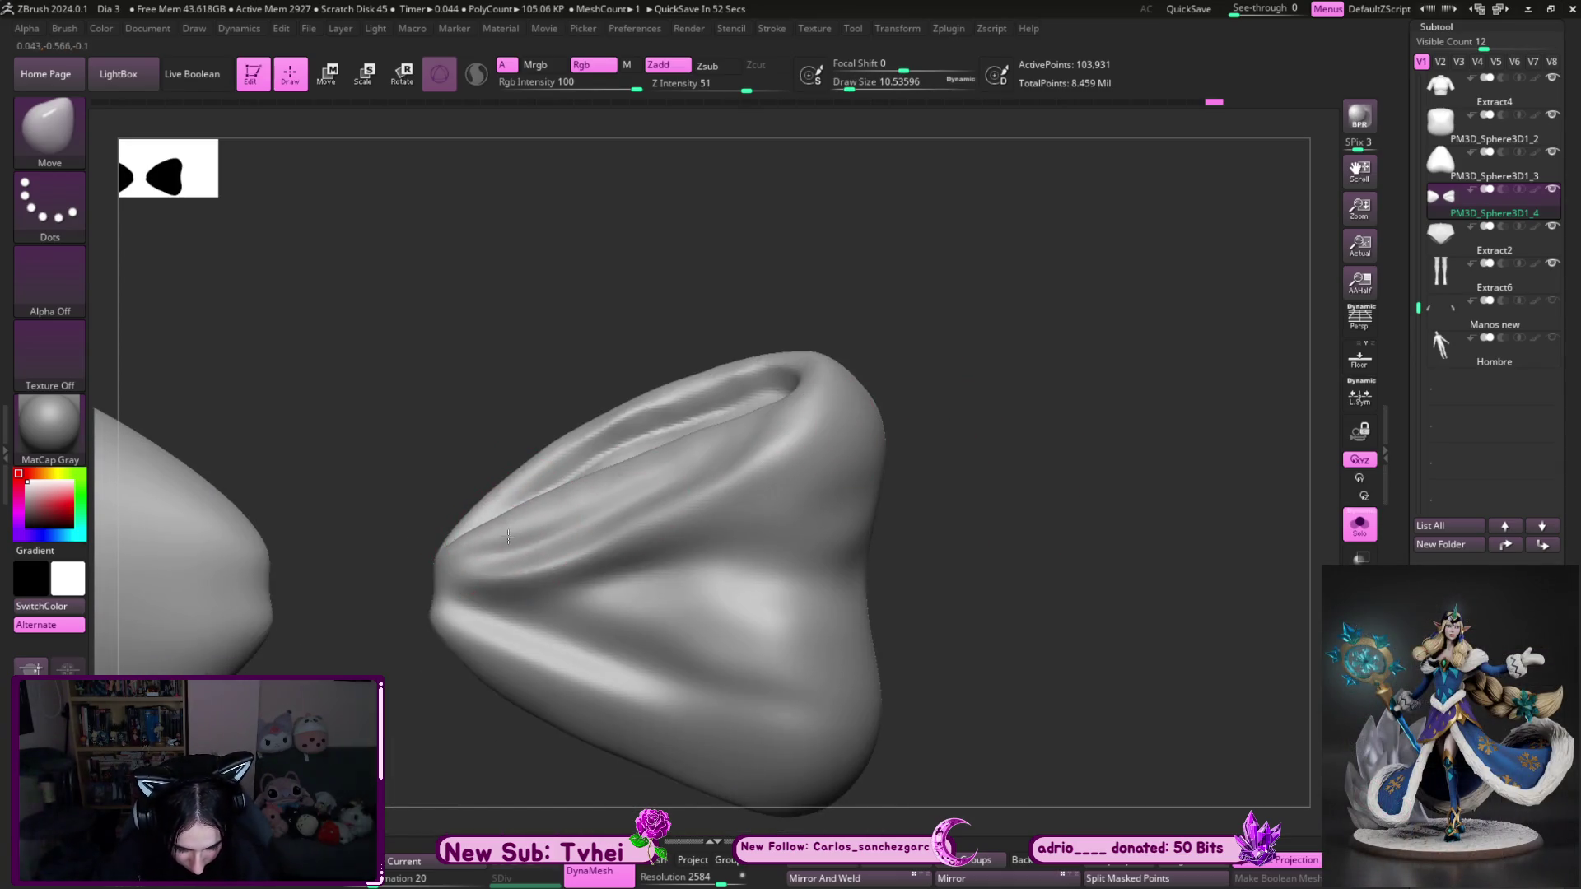
- Carve a fine diagonal crease across the wing's outer surface with a small DamStandard brush
key(bracketright)
key(b)
key(d)
key(s)
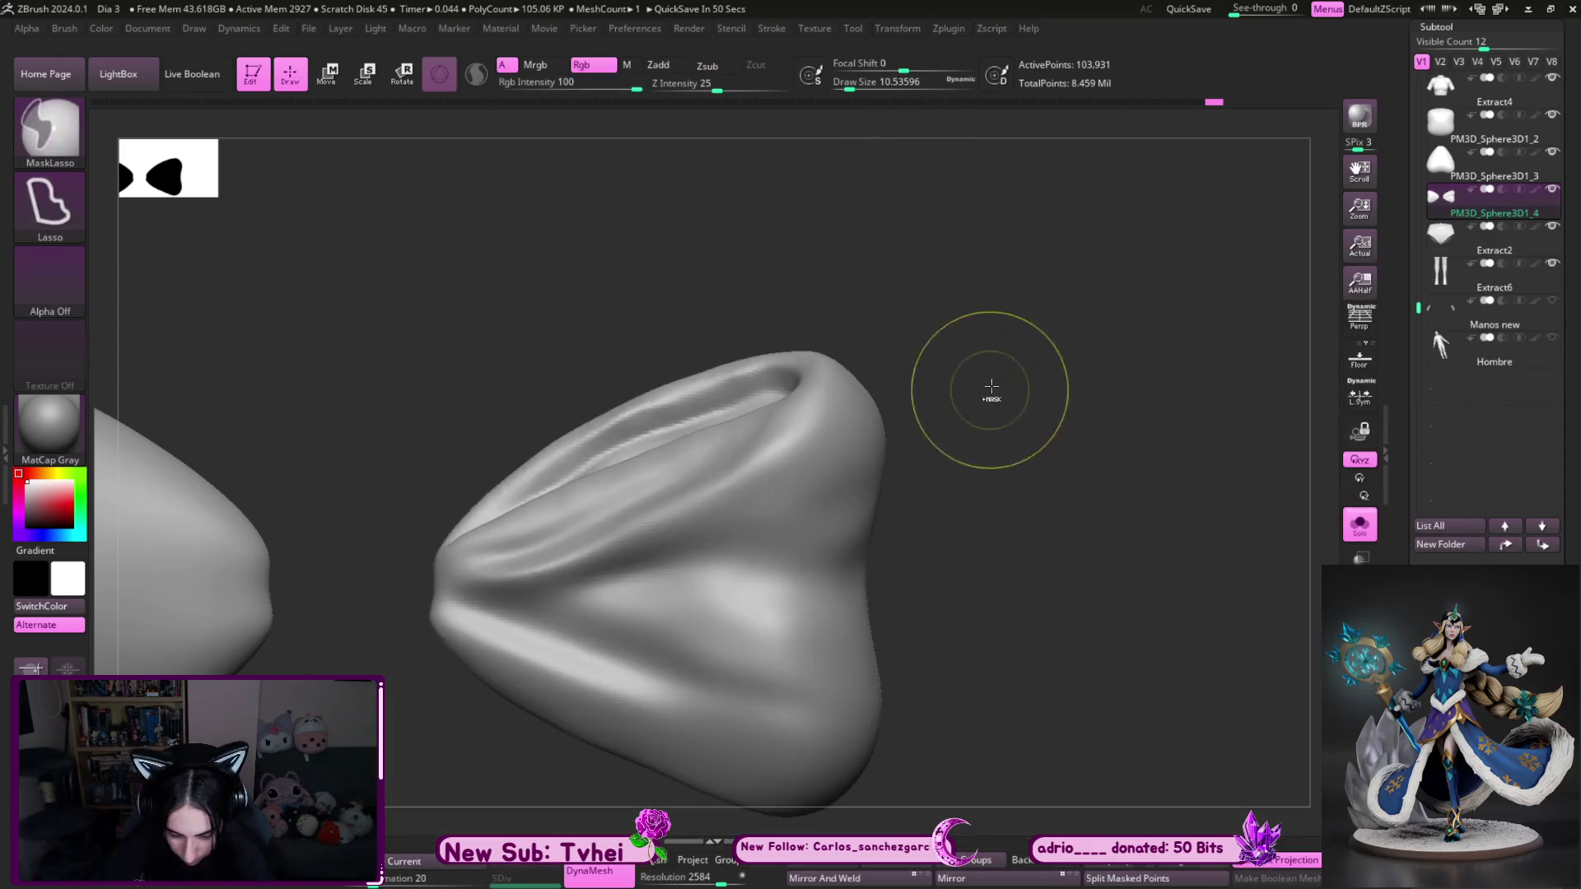
mouse_move(966, 530)
mouse_down()
mouse_move(1024, 598)
mouse_move(950, 444)
mouse_move(1054, 469)
mouse_move(872, 553)
mouse_up()
key(bracketleft)
key(bracketleft)
key(bracketleft)
drag(478, 741, 517, 632)
drag(533, 747, 535, 746)
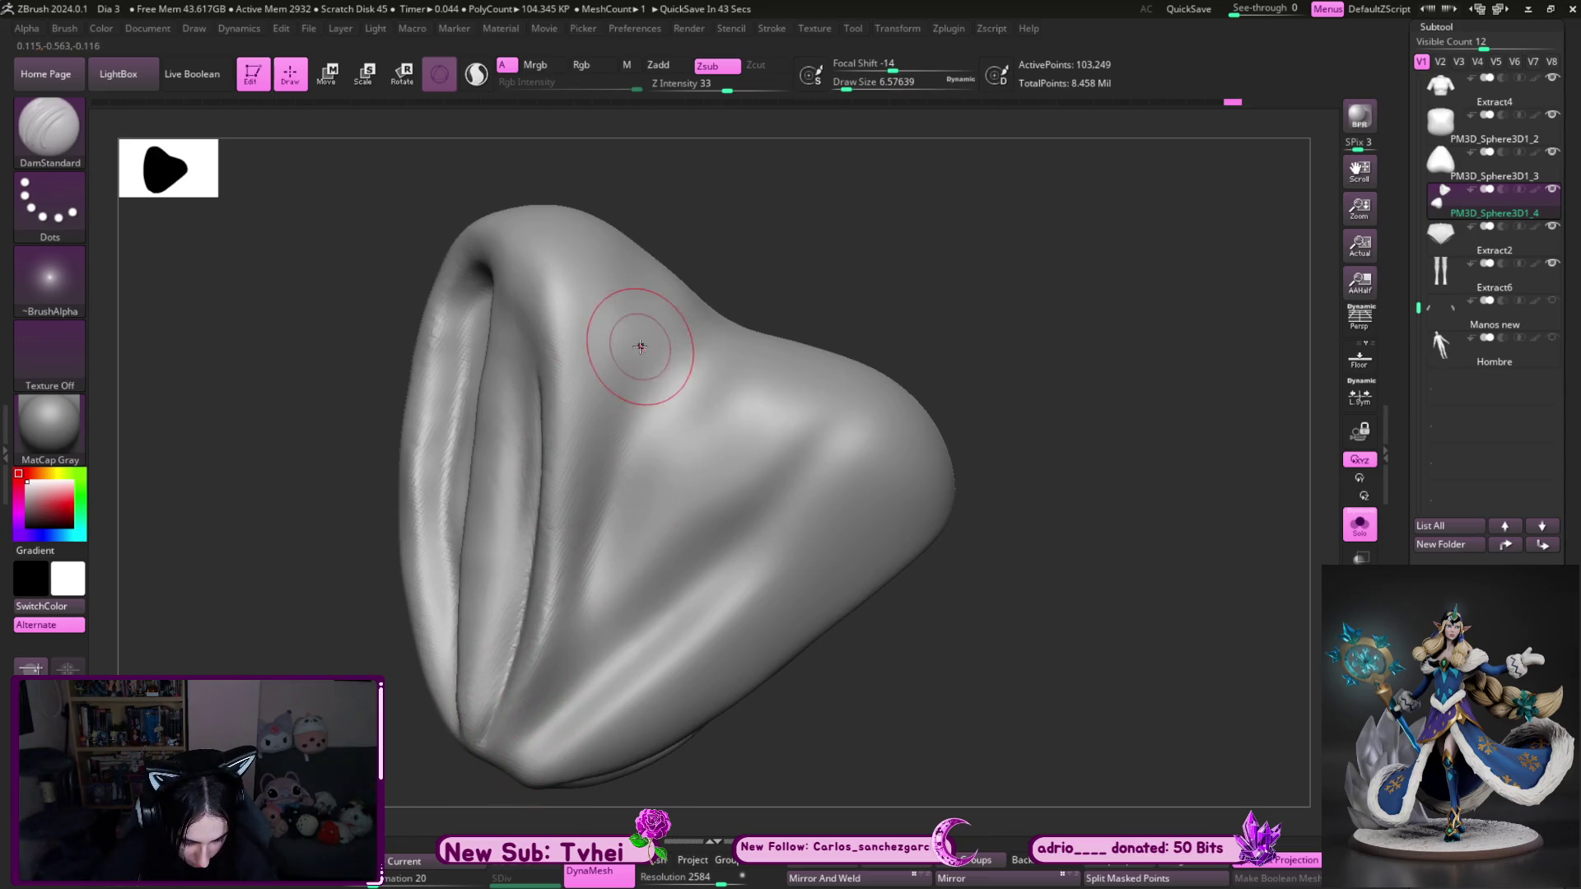
mouse_move(998, 448)
shift+mouse_down()
mouse_move(1055, 416)
mouse_move(1044, 476)
mouse_move(1122, 456)
mouse_move(1065, 444)
mouse_move(875, 336)
shift+mouse_up()
- Build folds across the left lobe with the Standard brush at size about 12.9
key(b)
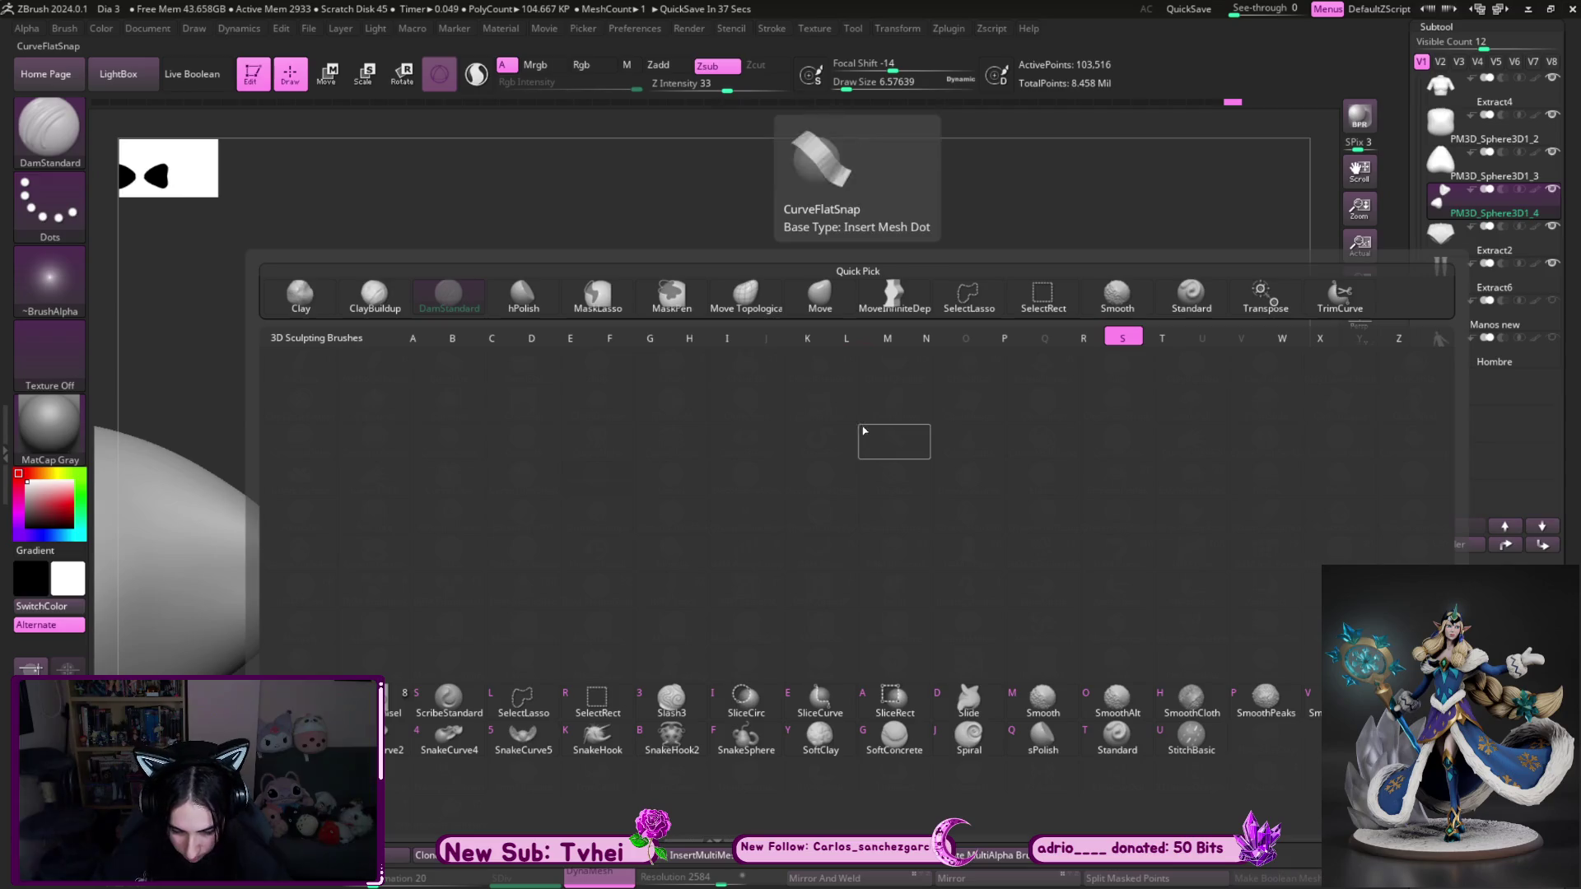
click(889, 437)
key(b)
key(s)
key(t)
mouse_move(895, 376)
mouse_down()
mouse_move(863, 395)
mouse_move(874, 434)
mouse_move(856, 461)
mouse_up()
key(s)
key(s)
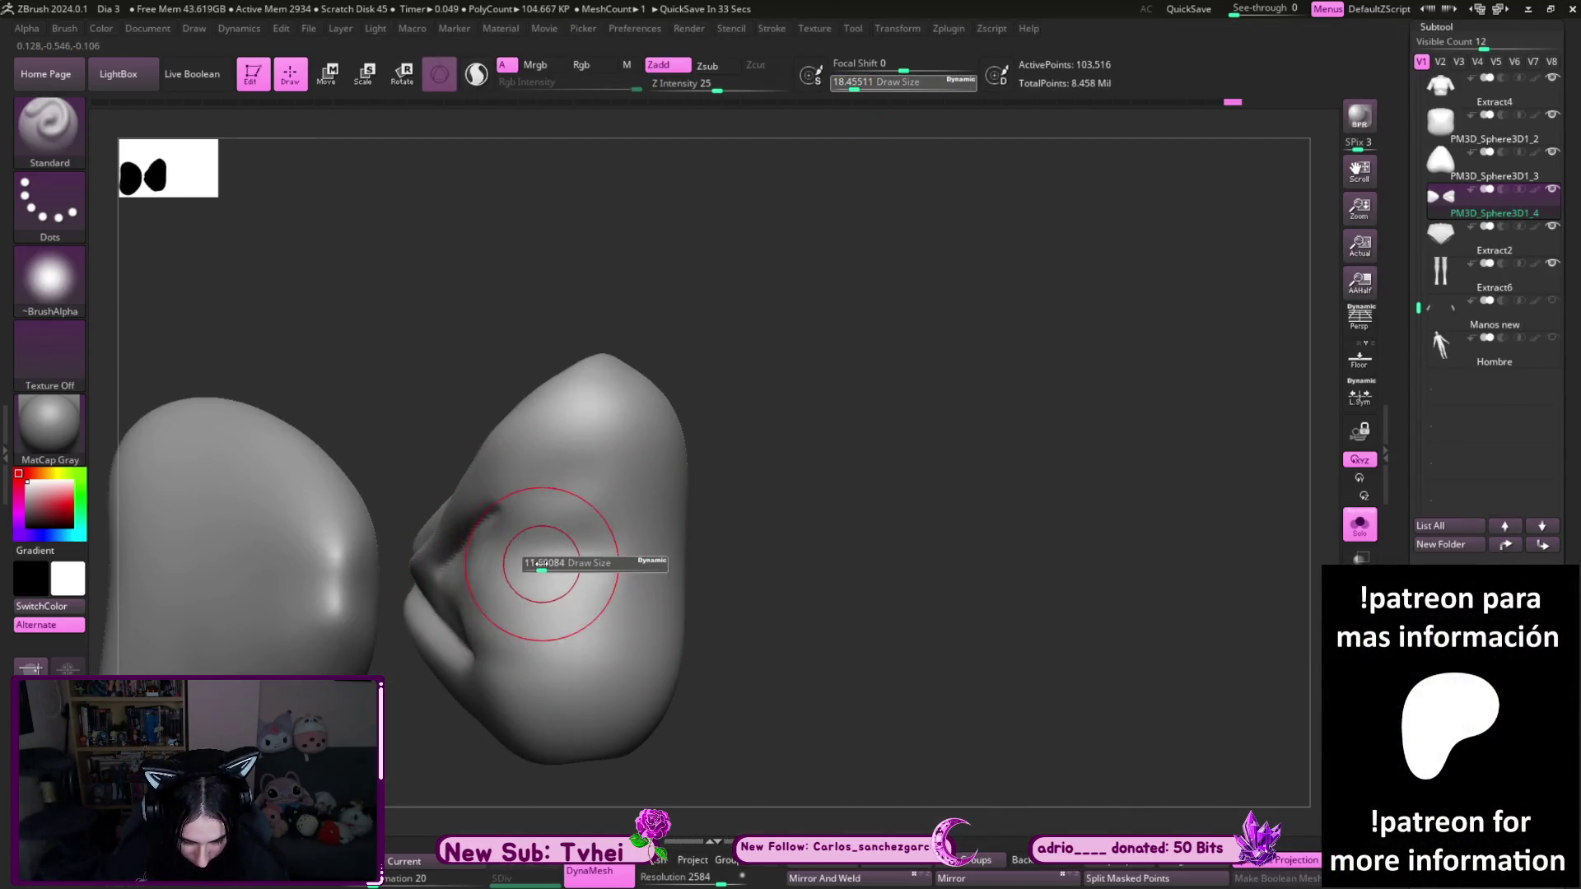
mouse_move(530, 557)
mouse_down()
mouse_move(751, 499)
mouse_move(452, 600)
mouse_up()
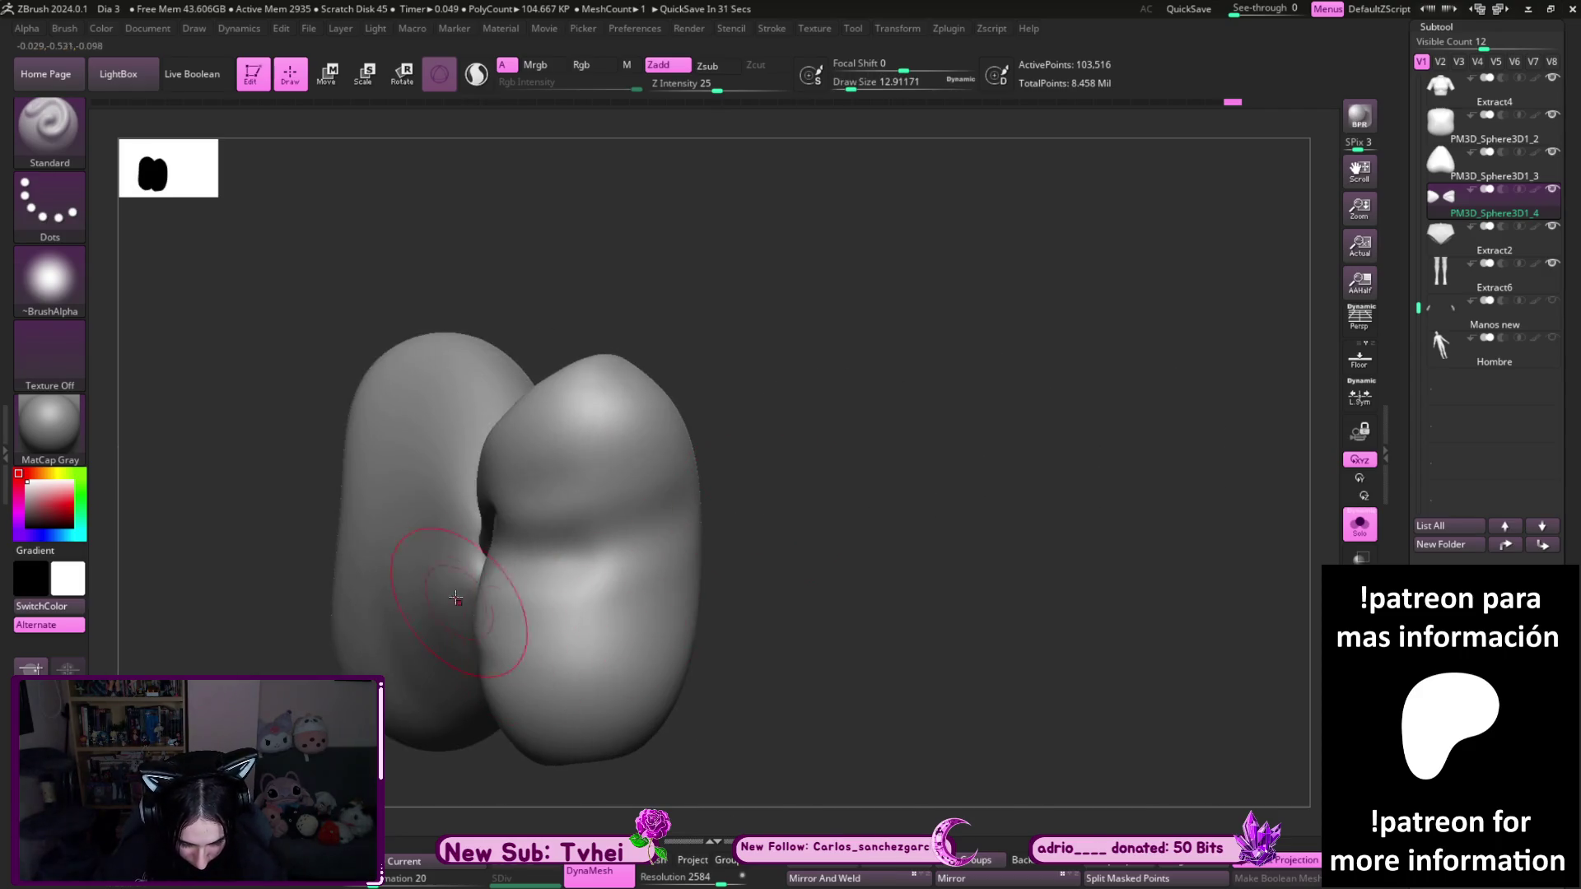
mouse_move(535, 670)
mouse_down()
mouse_move(823, 607)
mouse_move(765, 582)
mouse_up()
mouse_move(648, 450)
mouse_down()
mouse_move(805, 546)
mouse_move(546, 505)
mouse_move(818, 547)
mouse_move(471, 681)
mouse_up()
- Carve DamStandard creases across the left lobe and along its lower edge, then view the whole bow
key(b)
key(d)
key(s)
drag(823, 536, 493, 471)
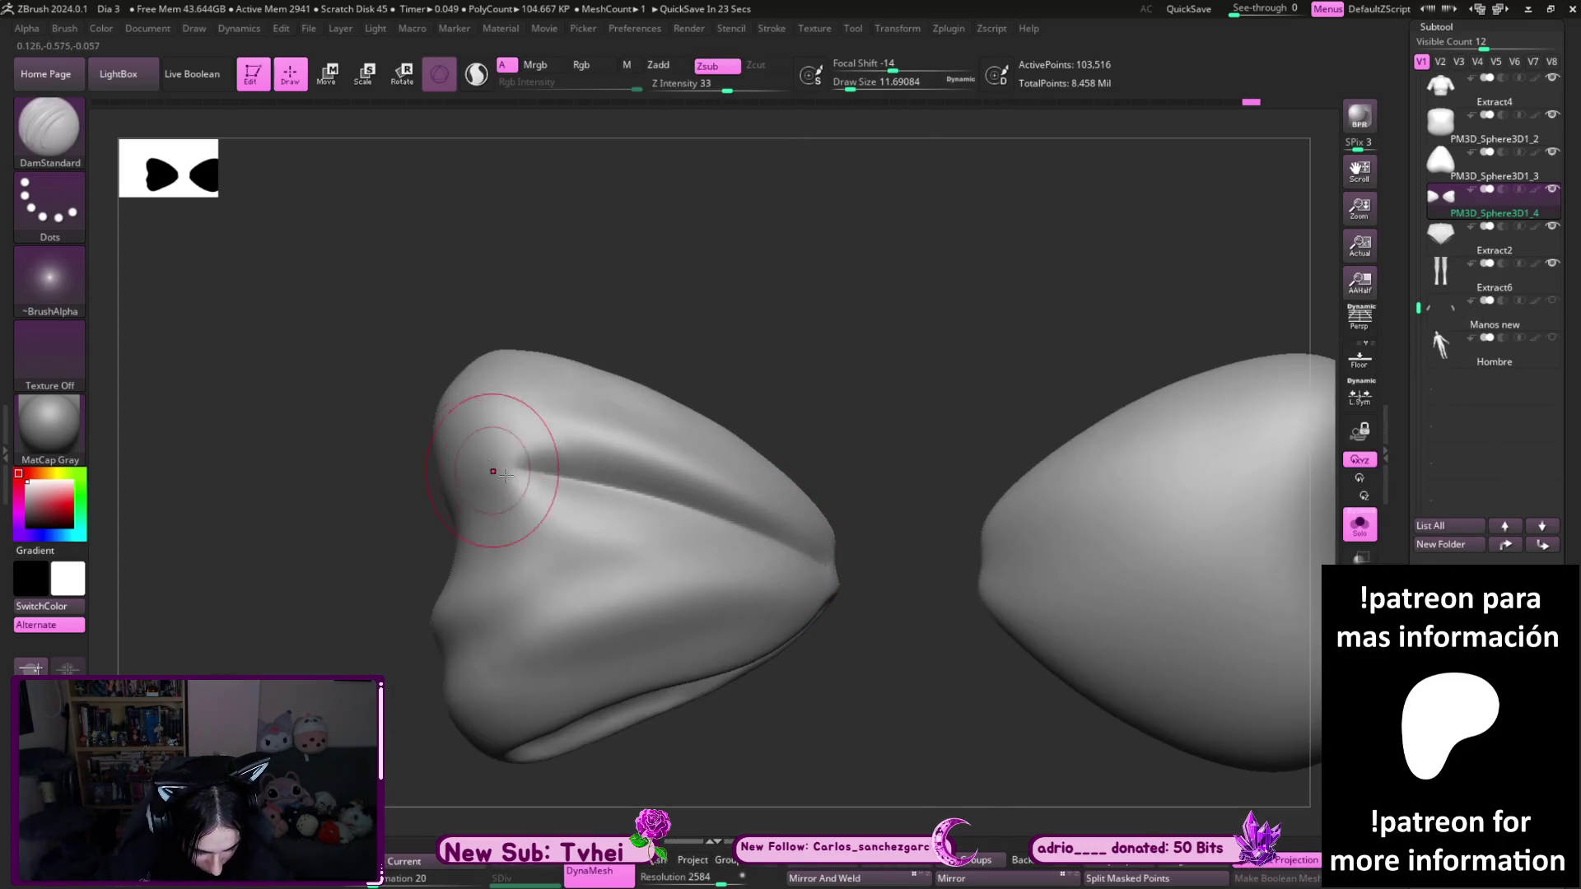
drag(805, 599, 581, 671)
drag(899, 714, 689, 542)
drag(521, 761, 587, 541)
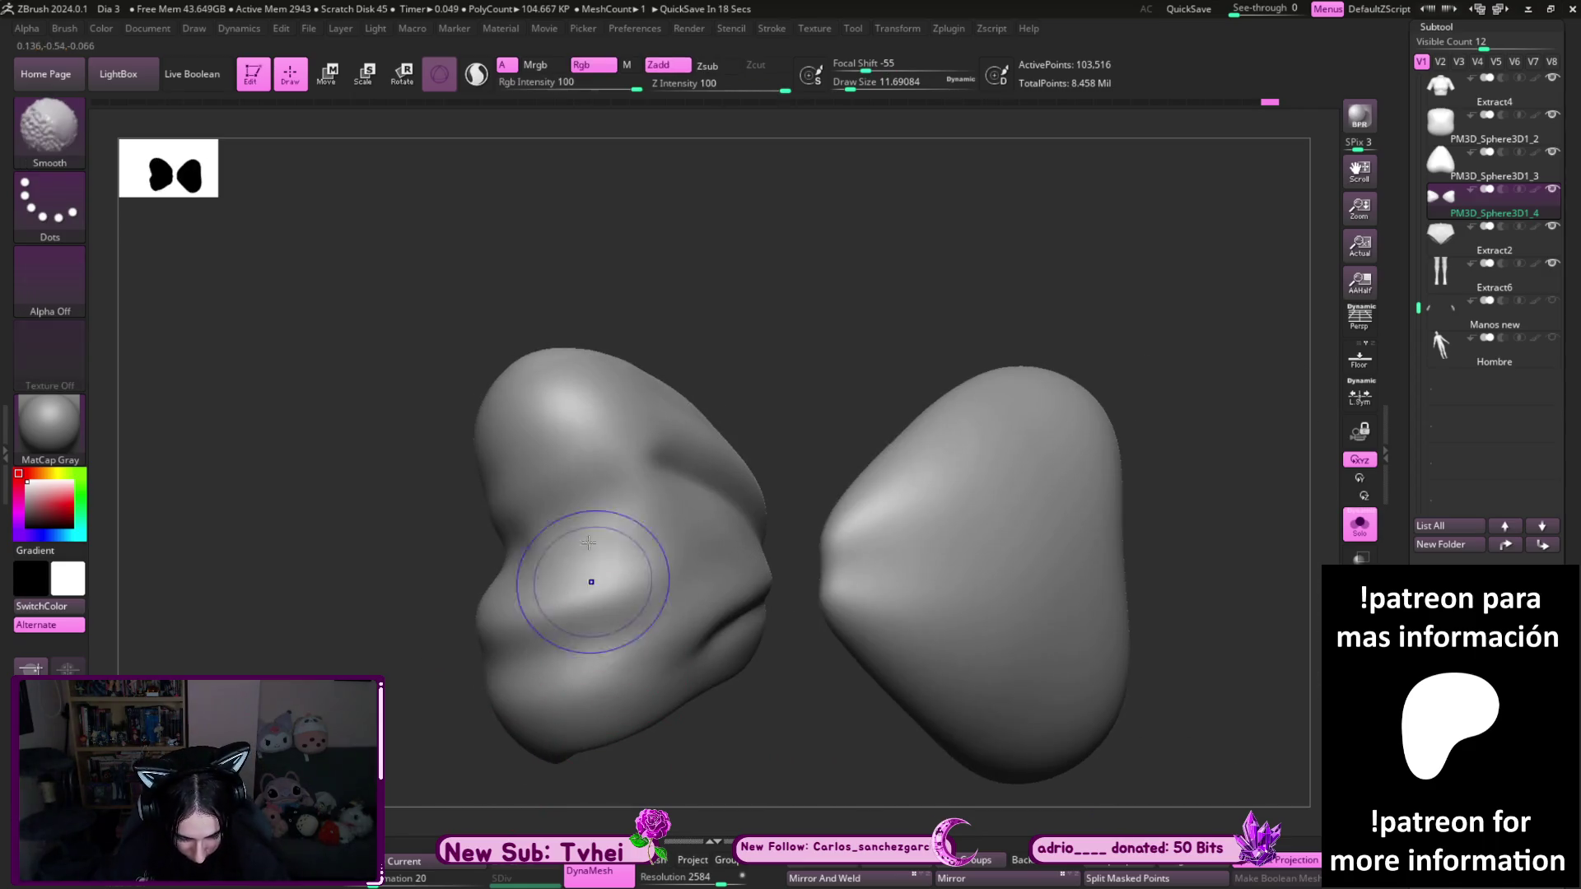
mouse_move(506, 733)
mouse_down()
mouse_move(709, 621)
mouse_move(642, 552)
mouse_move(747, 553)
mouse_move(740, 451)
mouse_move(995, 285)
mouse_up()
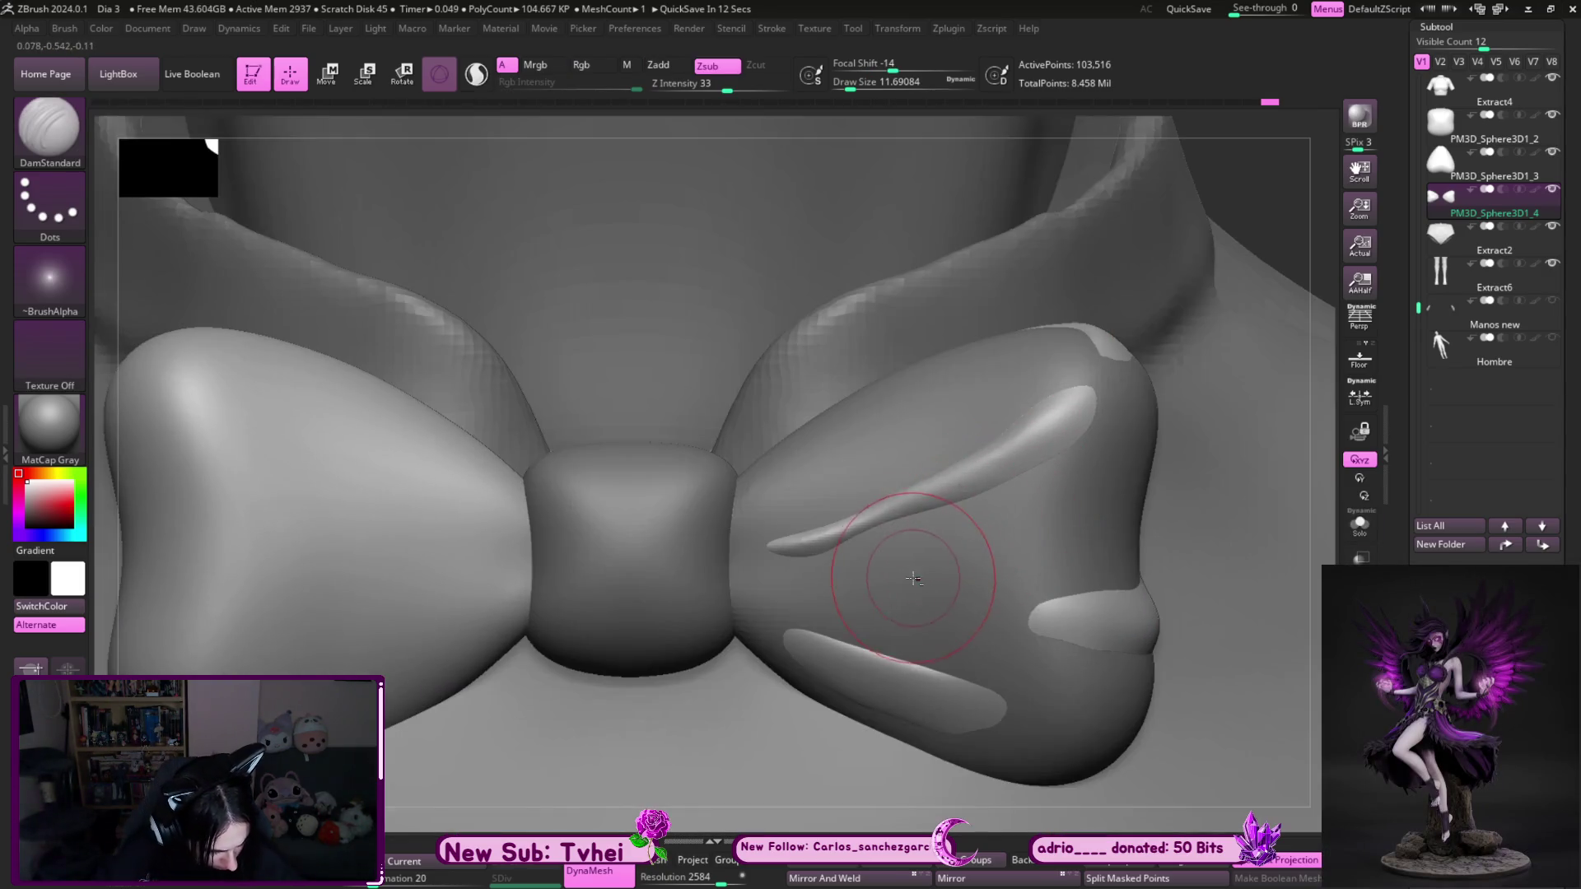
- Delete the spare PM3D_Sphere3D1_3 lobe piece
alt+click(911, 572)
key(ctrl+shift+s)
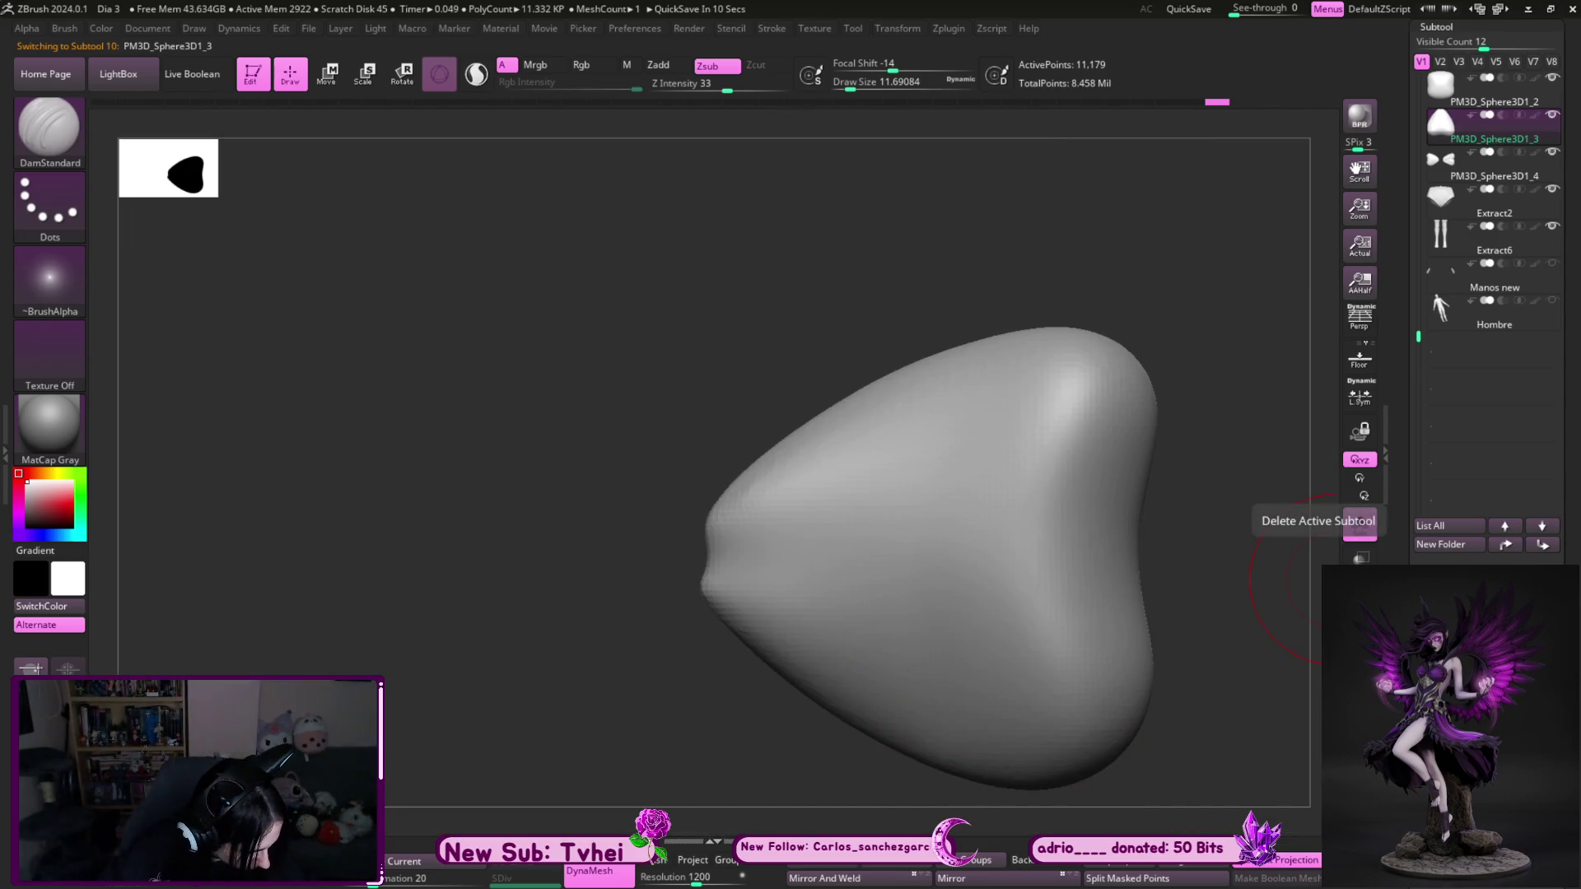
click(1359, 527)
click(1305, 729)
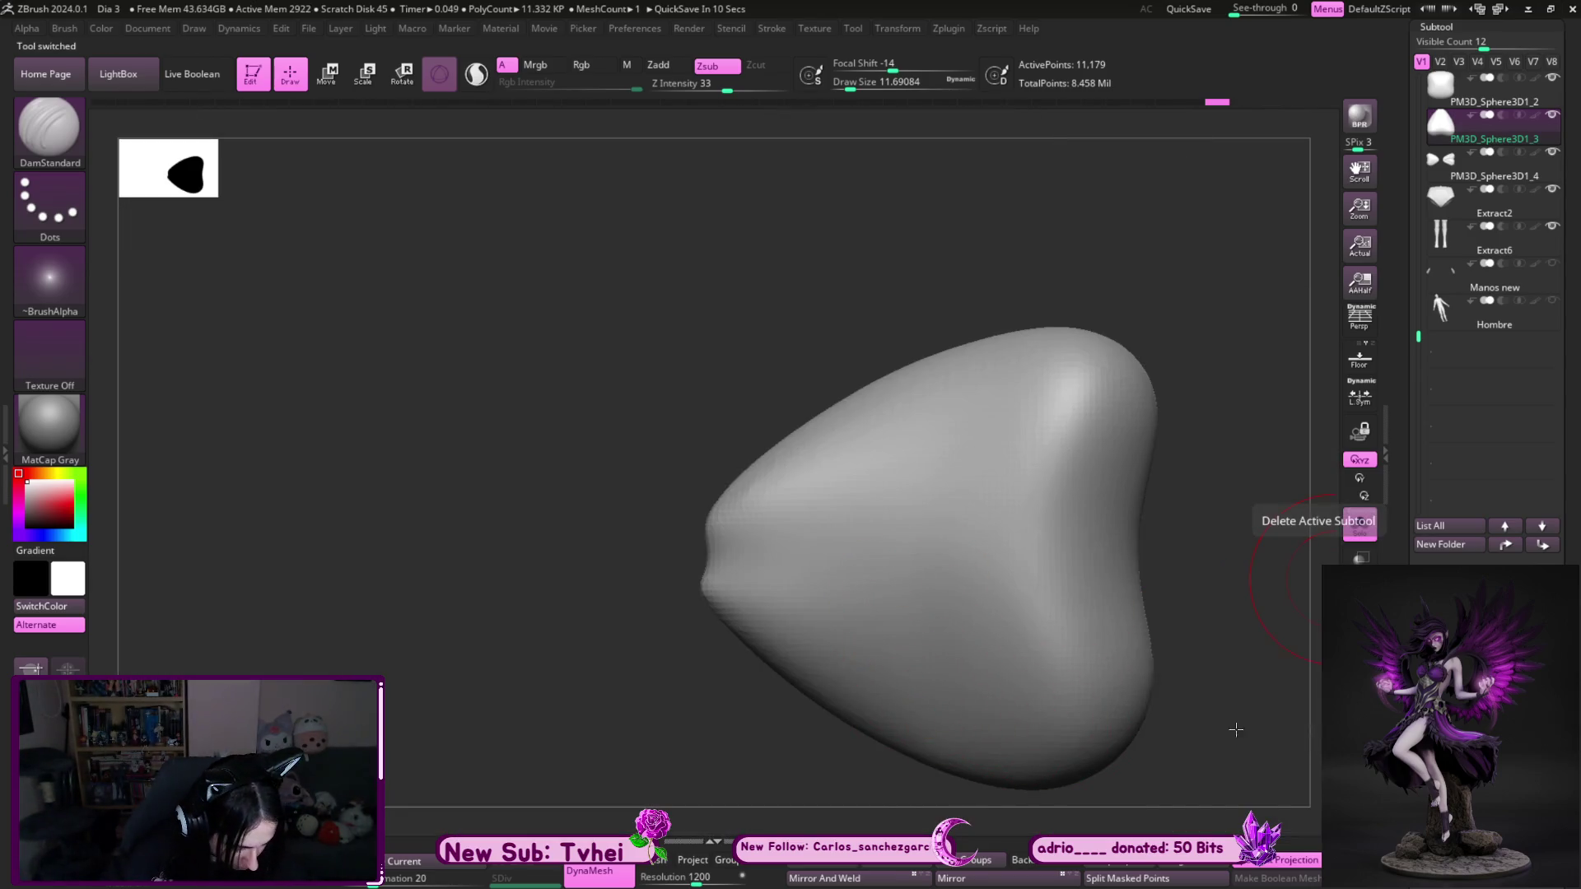
key(ctrl+shift+s)
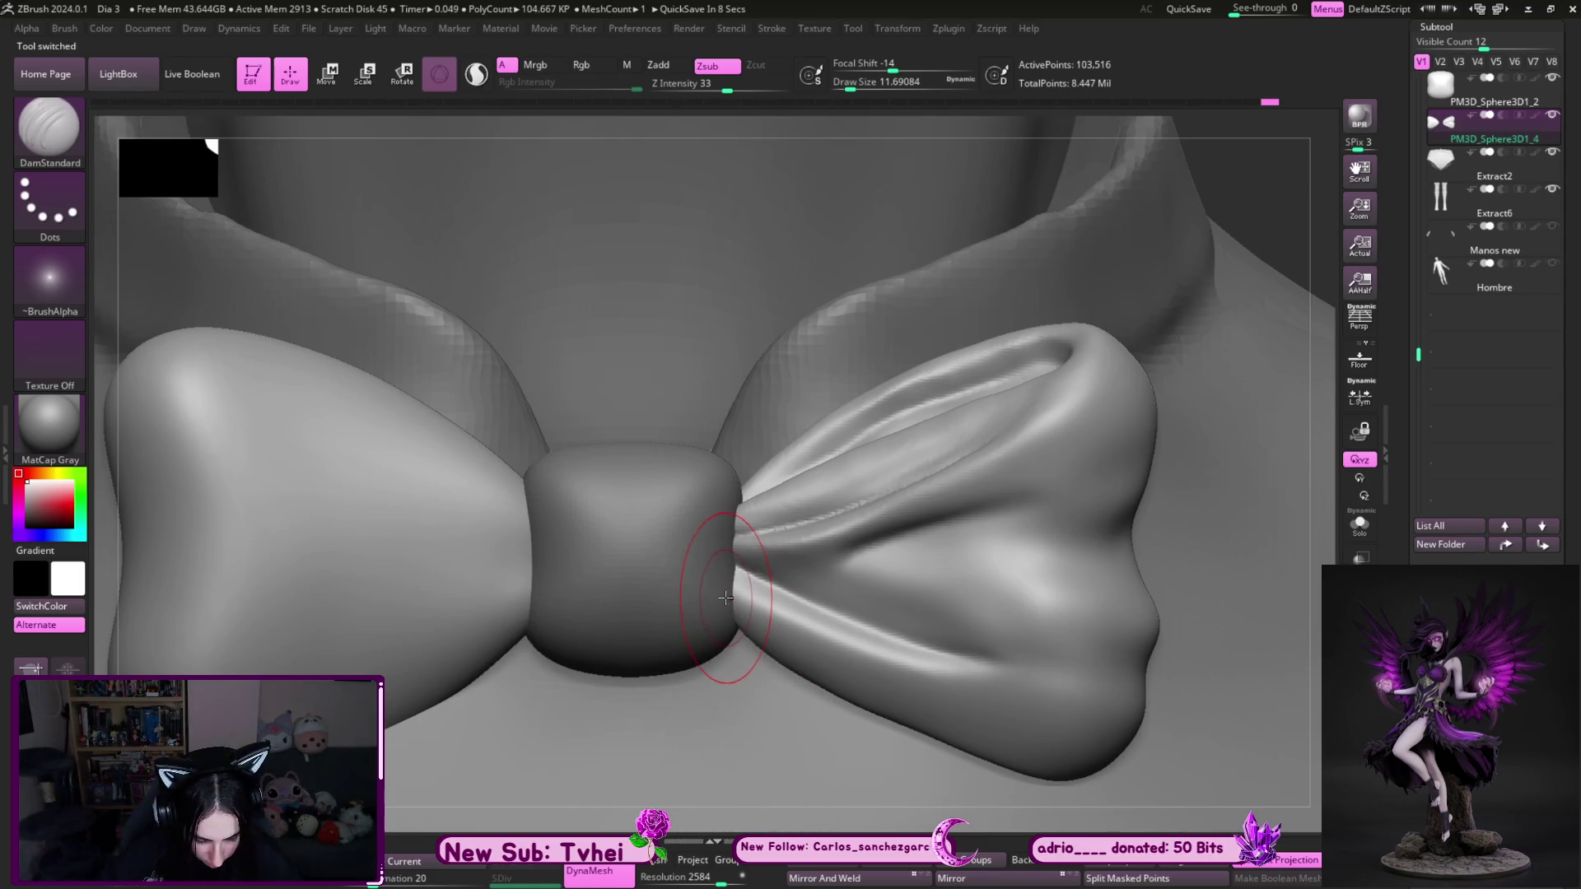
key(ctrl+shift+s)
- Solo the knot piece, DynaMesh it, and set the brush size to about 11.7
key(ctrl+shift+s)
alt+click(690, 651)
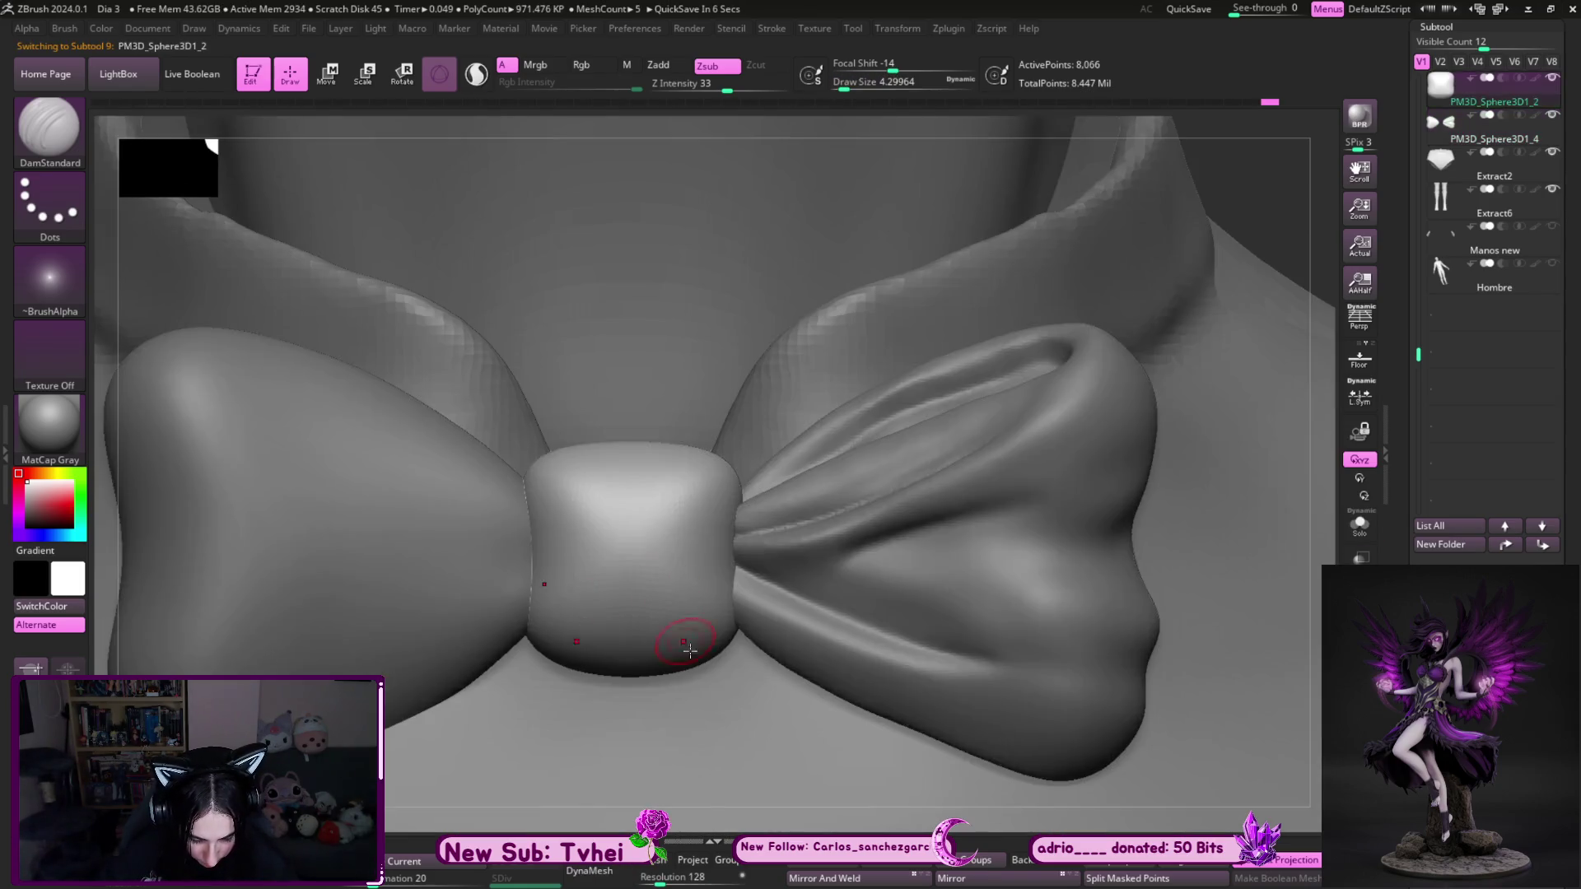
key(ctrl+shift+s)
drag(797, 706, 767, 739)
click(589, 871)
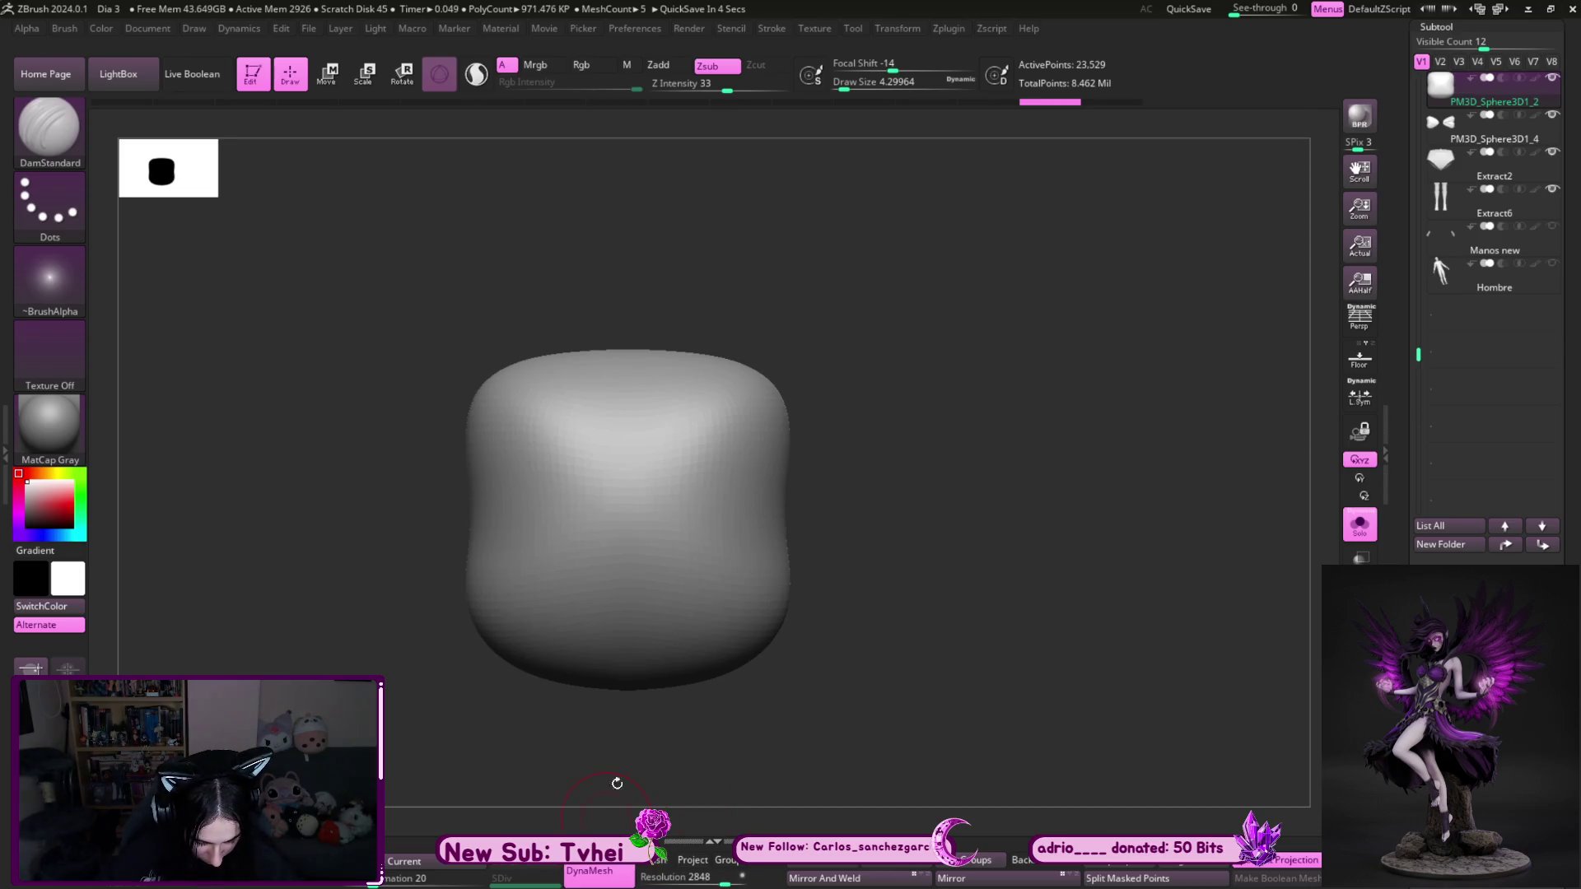
key(s)
drag(720, 541, 849, 498)
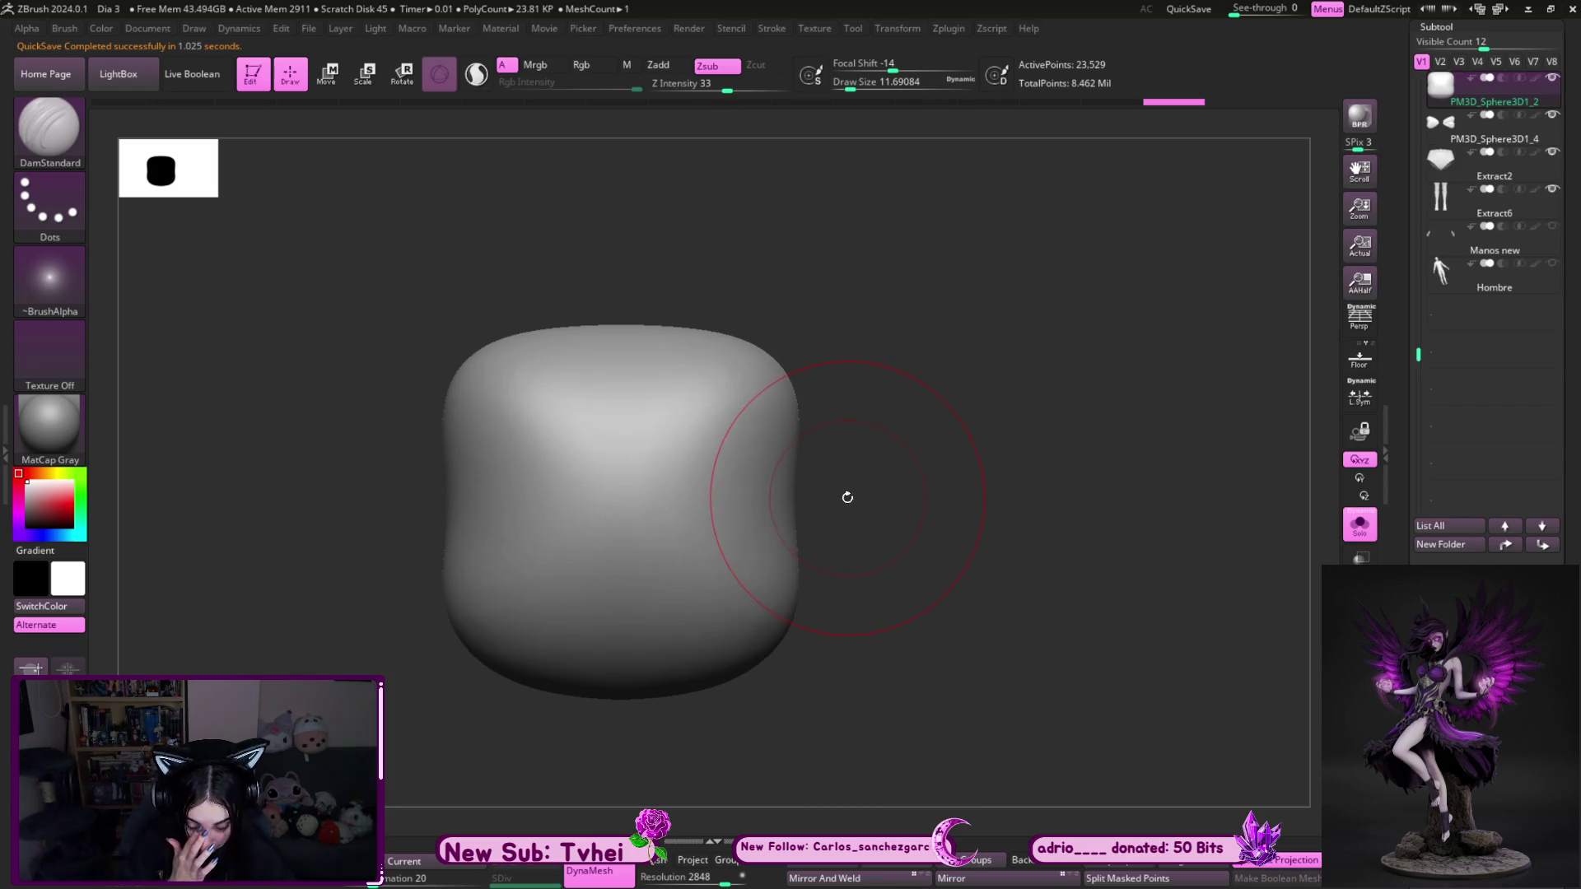
- Bulge the knot's sides outward with the MoveInfiniteDepth brush
key(b)
key(m)
key(i)
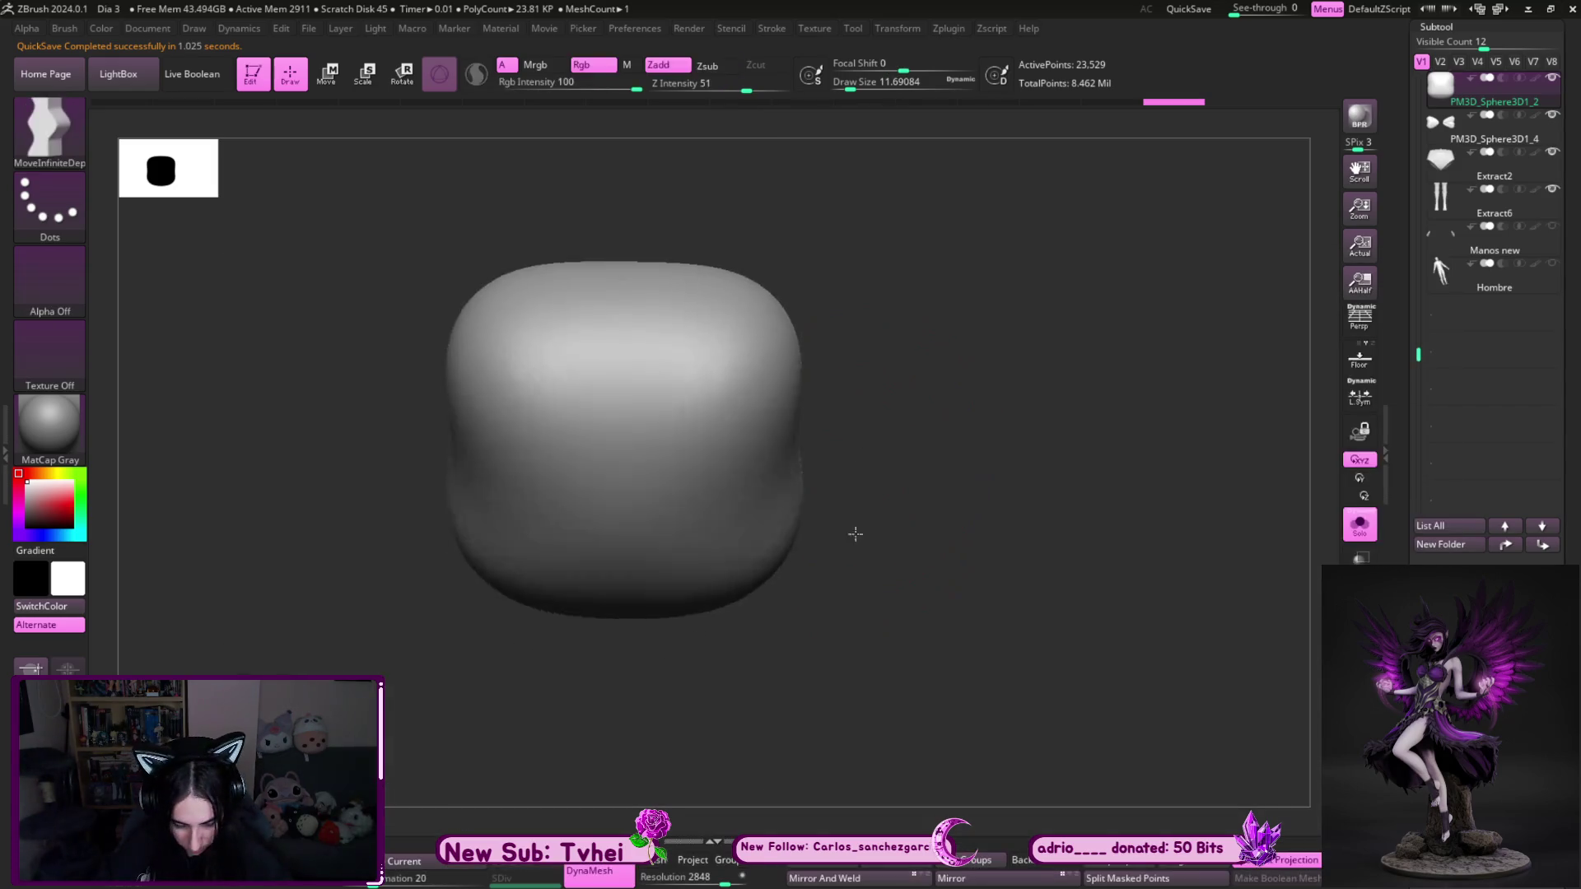
key(ctrl+z)
key(s)
drag(743, 547, 749, 547)
mouse_move(753, 563)
mouse_down()
mouse_move(754, 580)
mouse_move(764, 547)
mouse_up()
key(ctrl+z)
key(s)
mouse_move(811, 465)
mouse_down()
mouse_move(854, 445)
mouse_move(799, 368)
mouse_up()
- Lay a C-shaped ClayBuildup band on the knot's front, fill it, and smooth it
key(b)
key(c)
key(b)
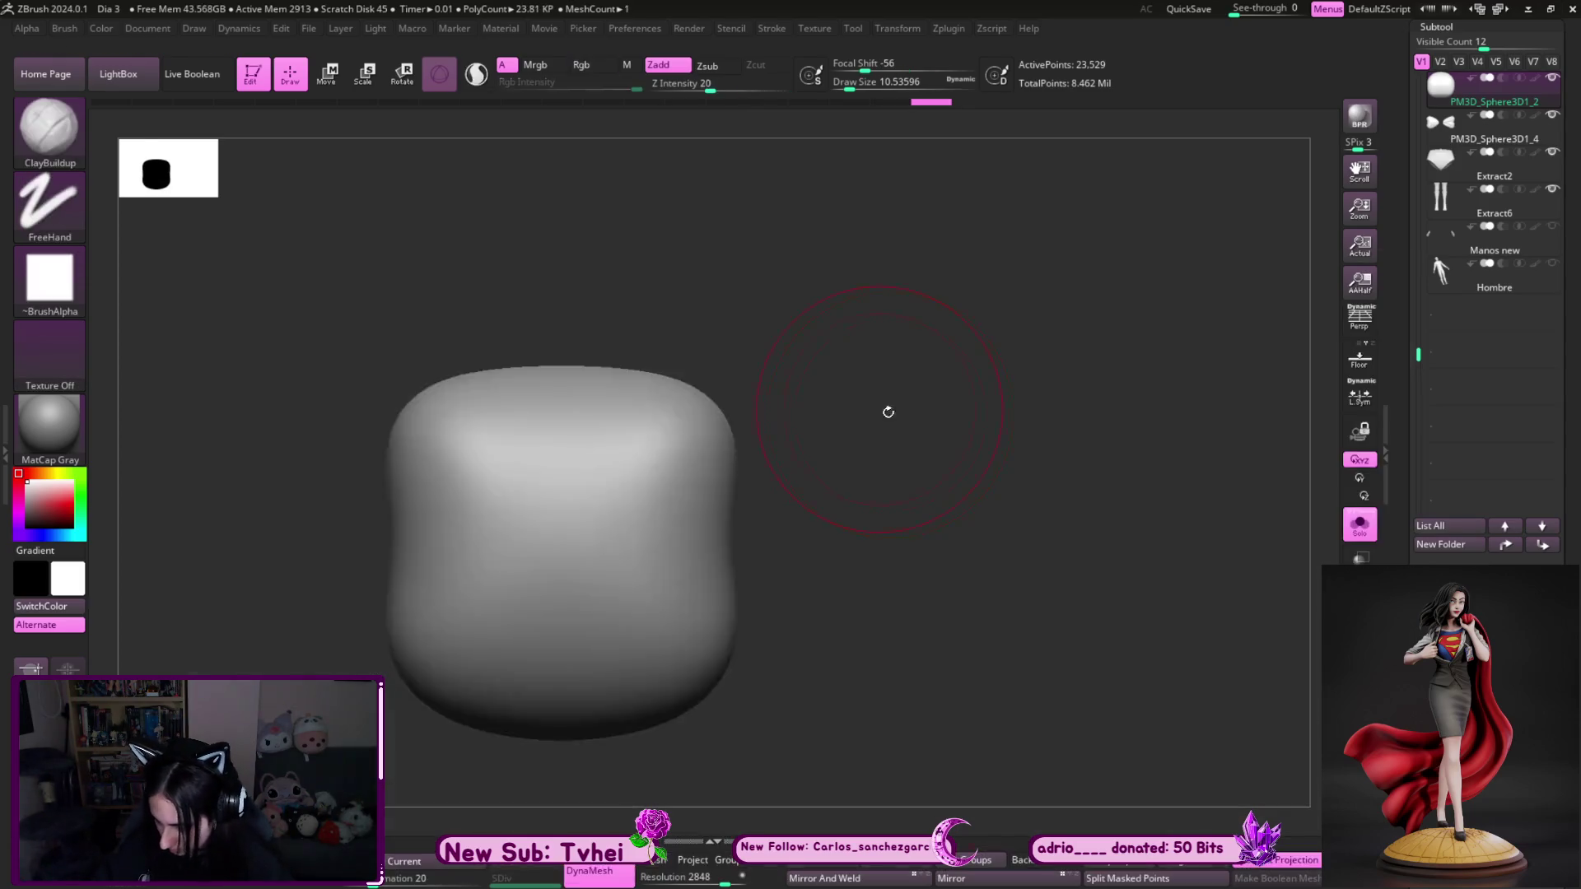
key(f)
key(s)
mouse_move(761, 447)
mouse_down()
mouse_move(720, 555)
mouse_move(887, 632)
mouse_up()
mouse_move(728, 593)
mouse_down()
mouse_move(766, 428)
mouse_move(905, 444)
mouse_up()
mouse_move(788, 459)
mouse_down()
mouse_move(832, 650)
mouse_move(889, 444)
mouse_move(922, 609)
mouse_move(872, 436)
mouse_up()
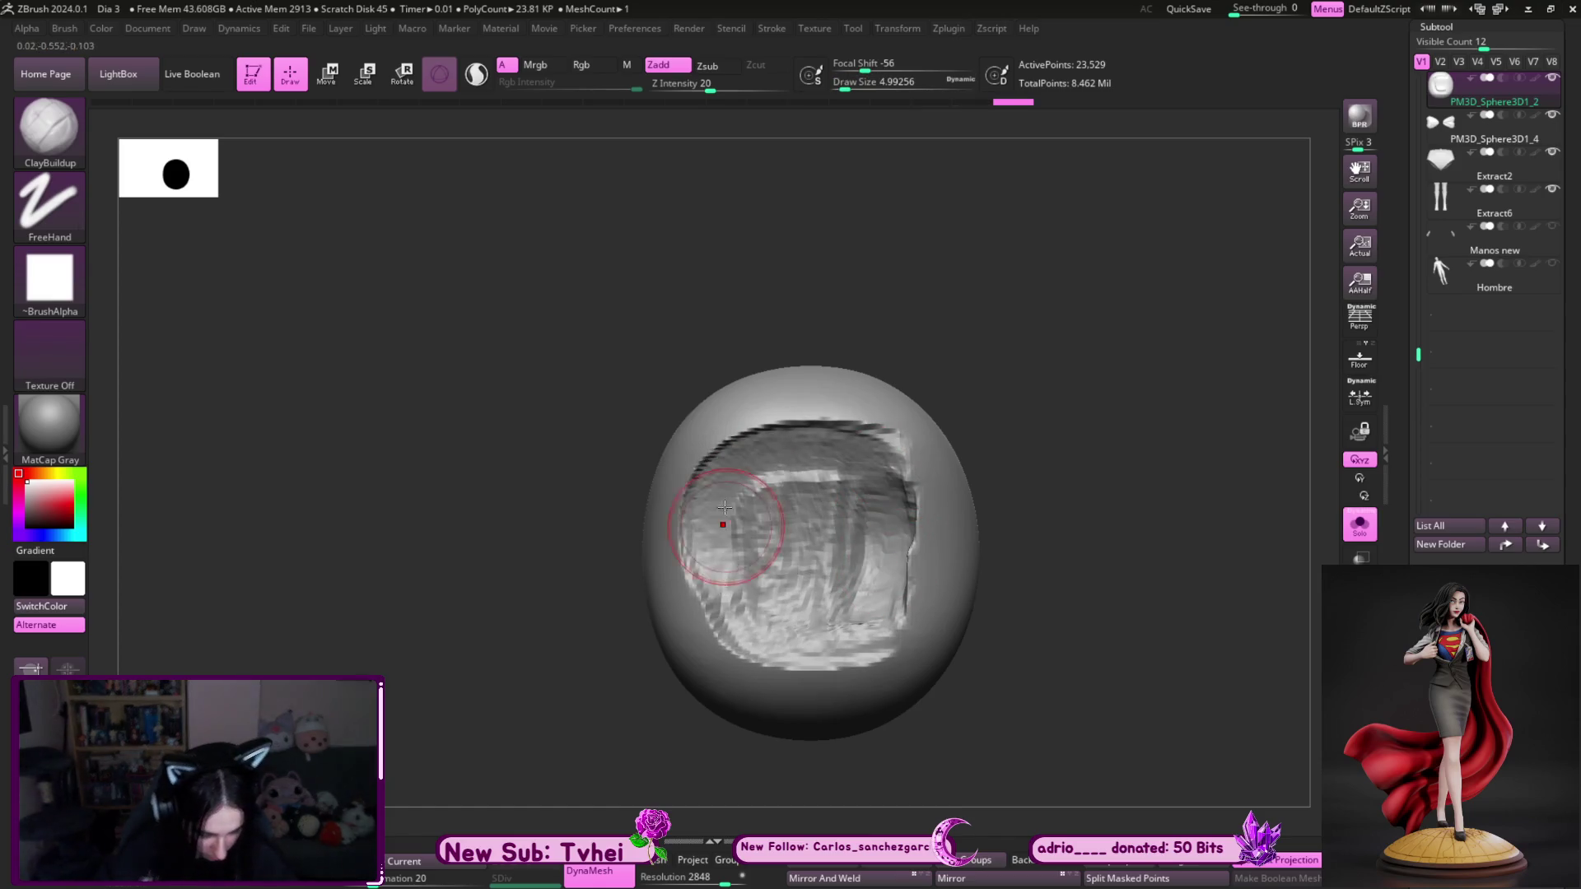
drag(725, 508, 893, 630)
mouse_move(1016, 423)
shift+mouse_down()
mouse_move(922, 522)
mouse_move(823, 577)
mouse_move(864, 616)
shift+mouse_up()
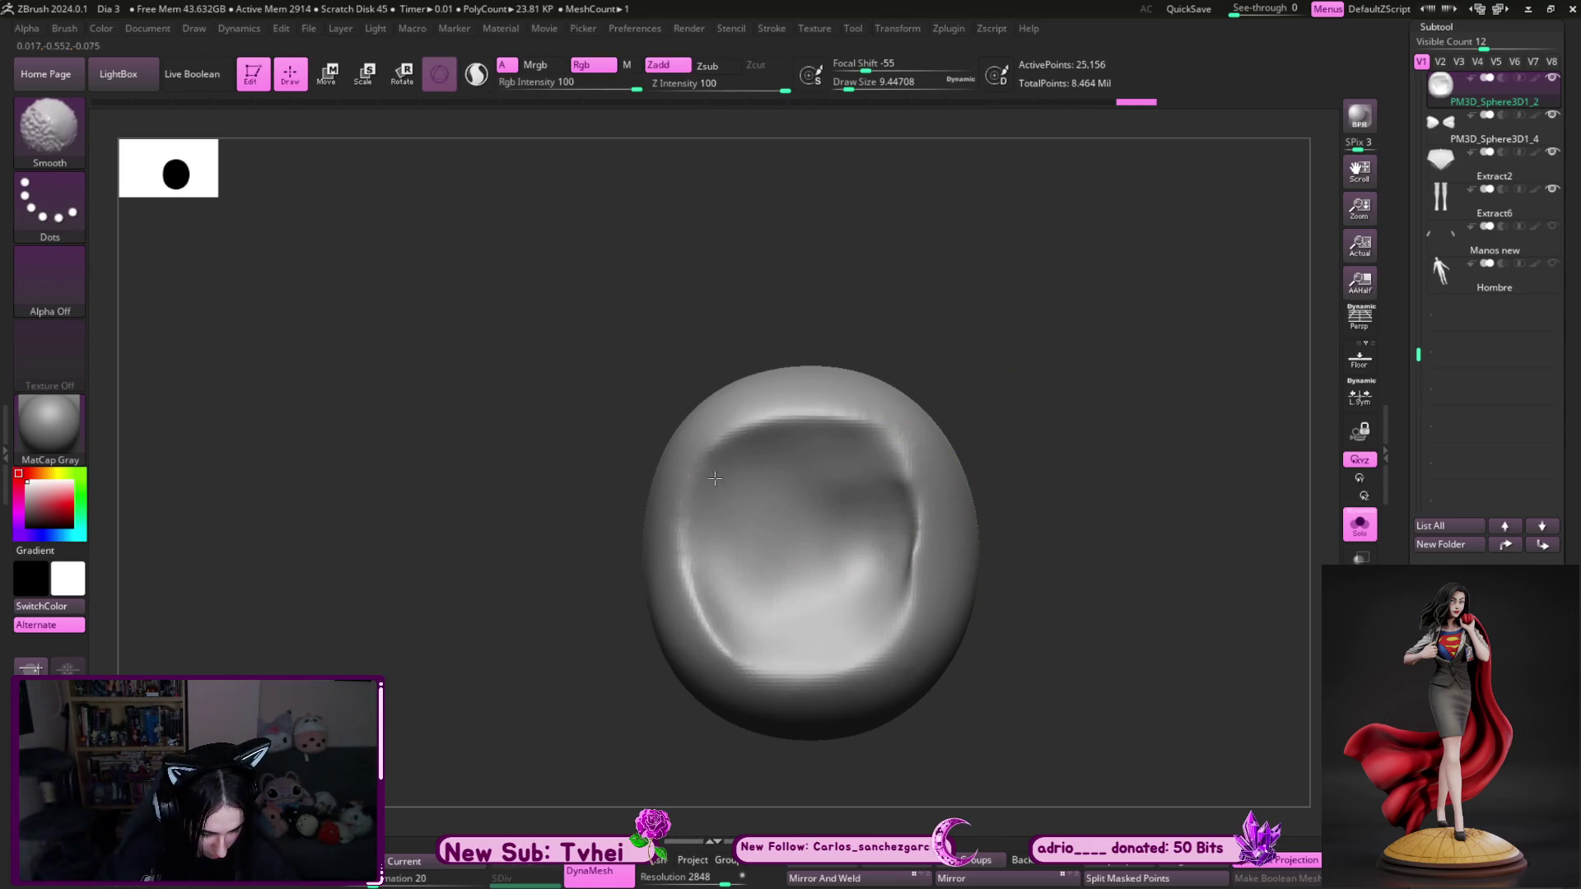
- Show the rest of the bow and pull the knot's edge around the wing with Move
drag(715, 477, 1093, 539)
click(1359, 524)
mouse_move(900, 829)
mouse_down()
mouse_move(811, 817)
mouse_move(759, 651)
mouse_up()
key(b)
key(m)
key(v)
drag(713, 493, 742, 467)
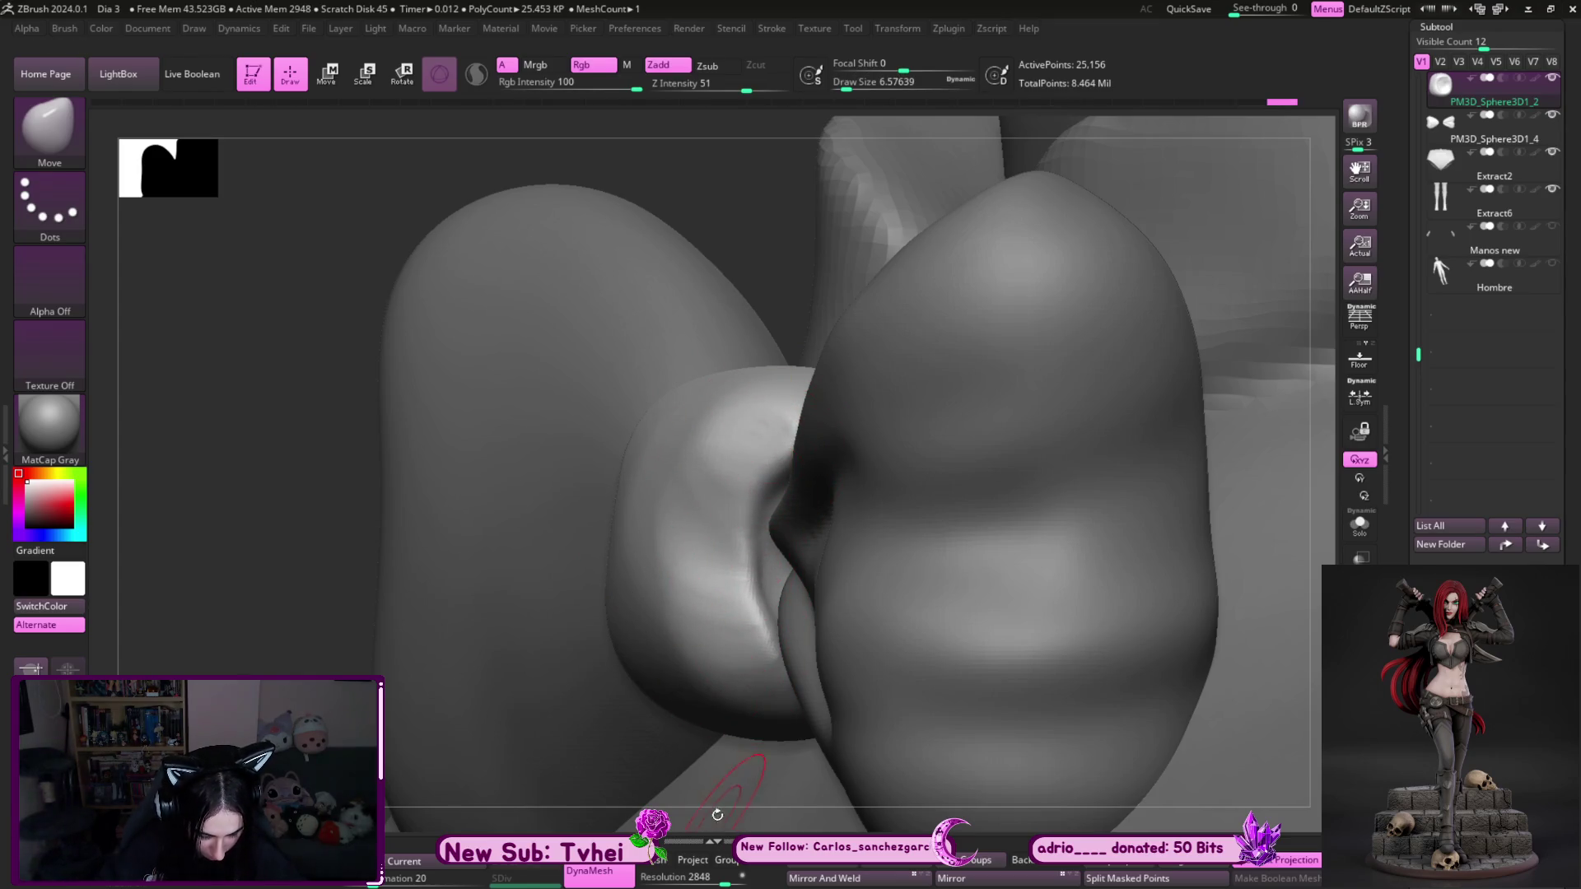
- Round out the knot's sides where the right wing pinches in, tuning Move brush size from a front view
drag(717, 815, 705, 565)
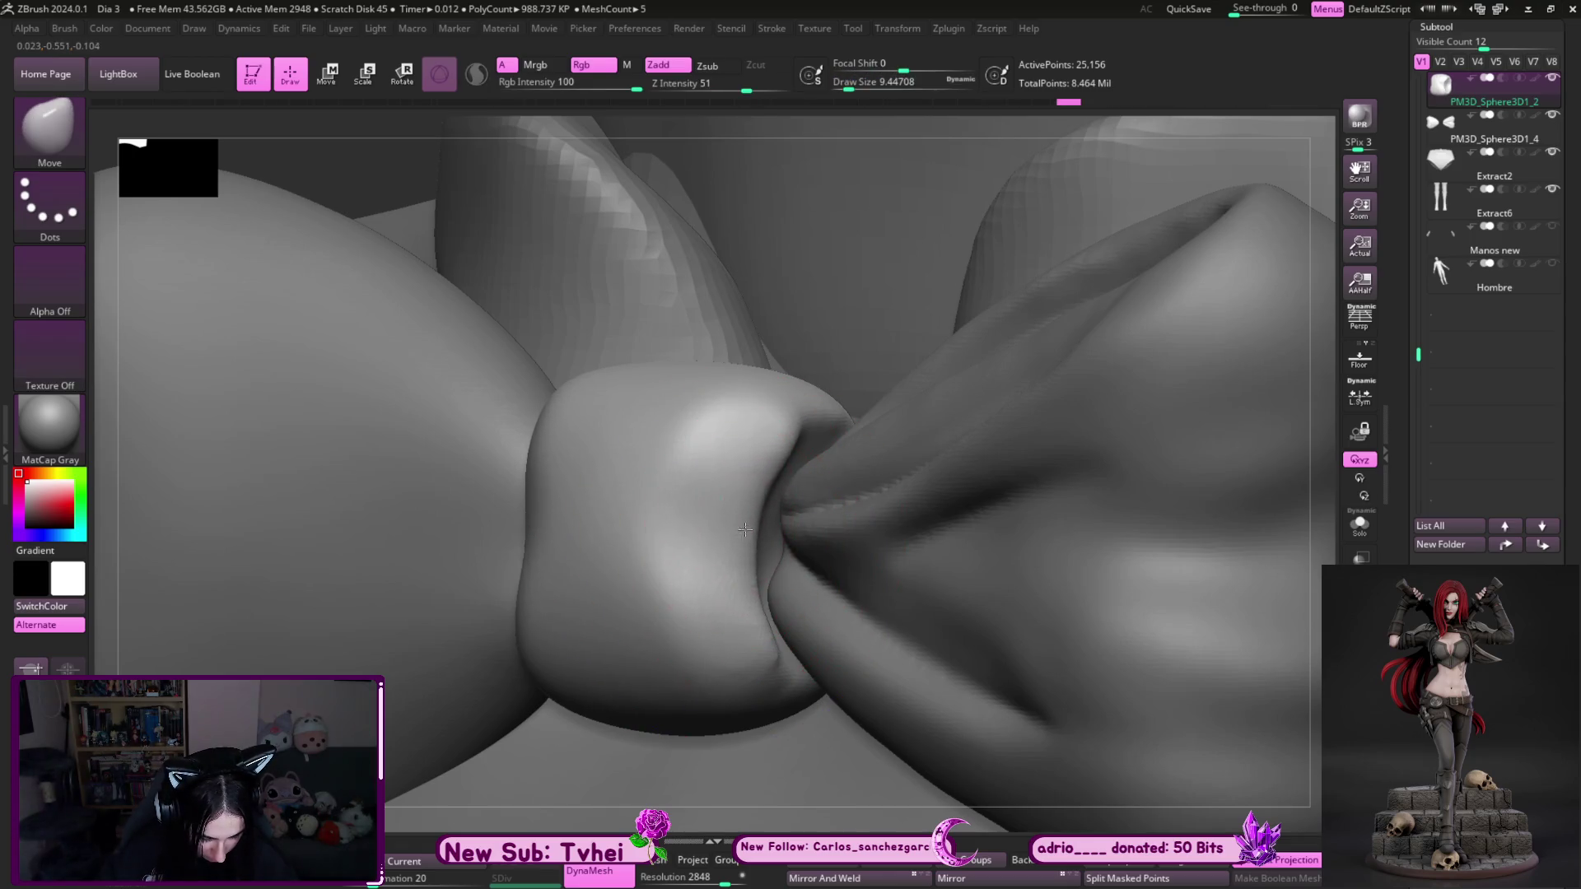
drag(771, 817, 766, 815)
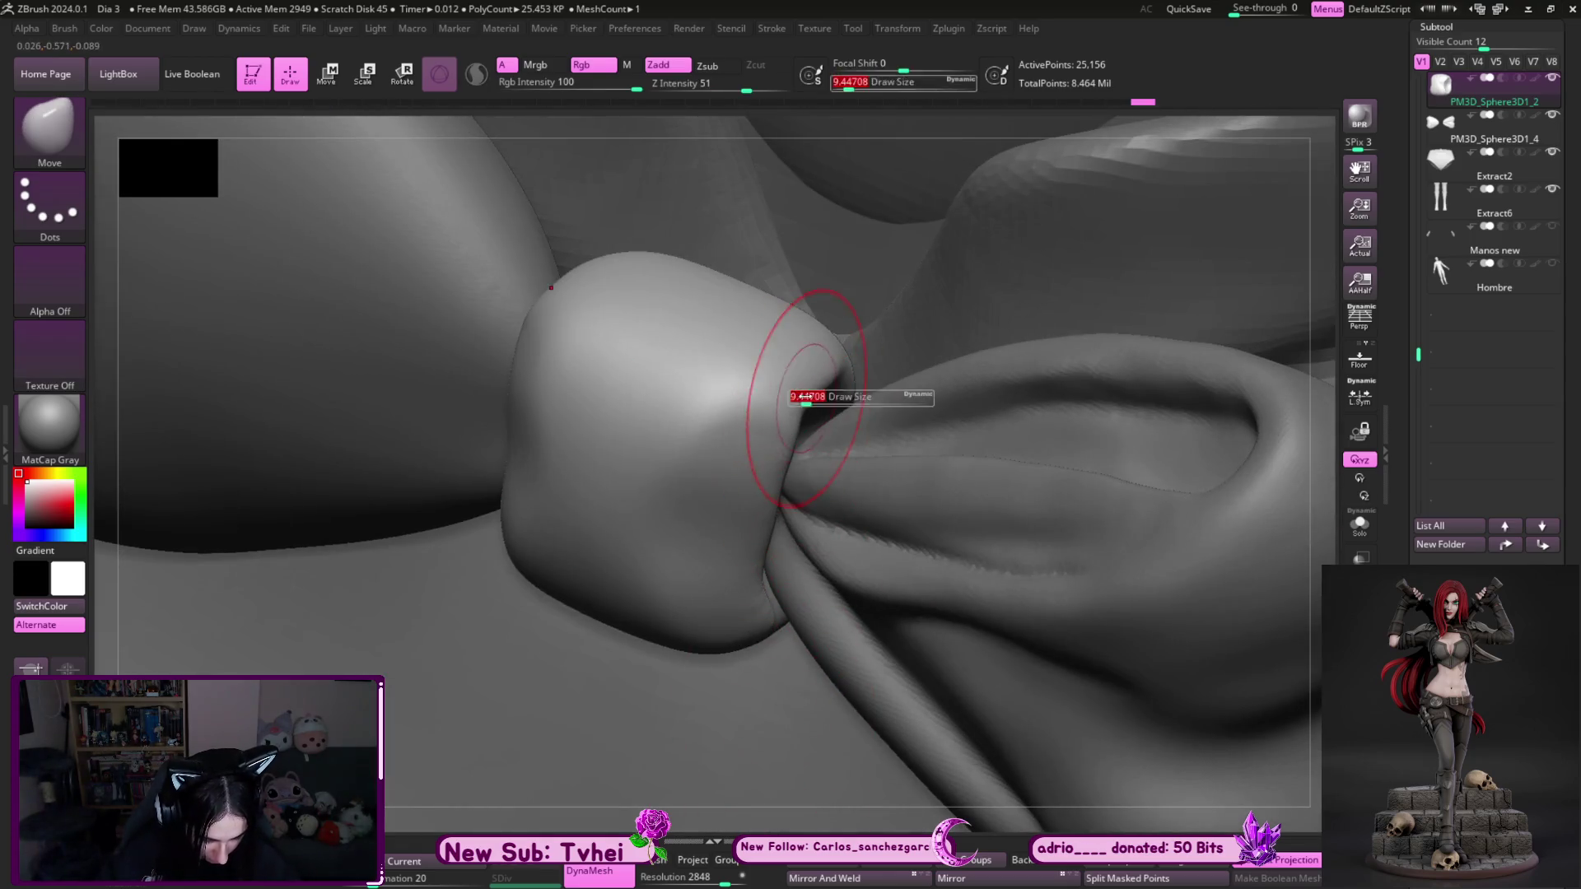
key(])
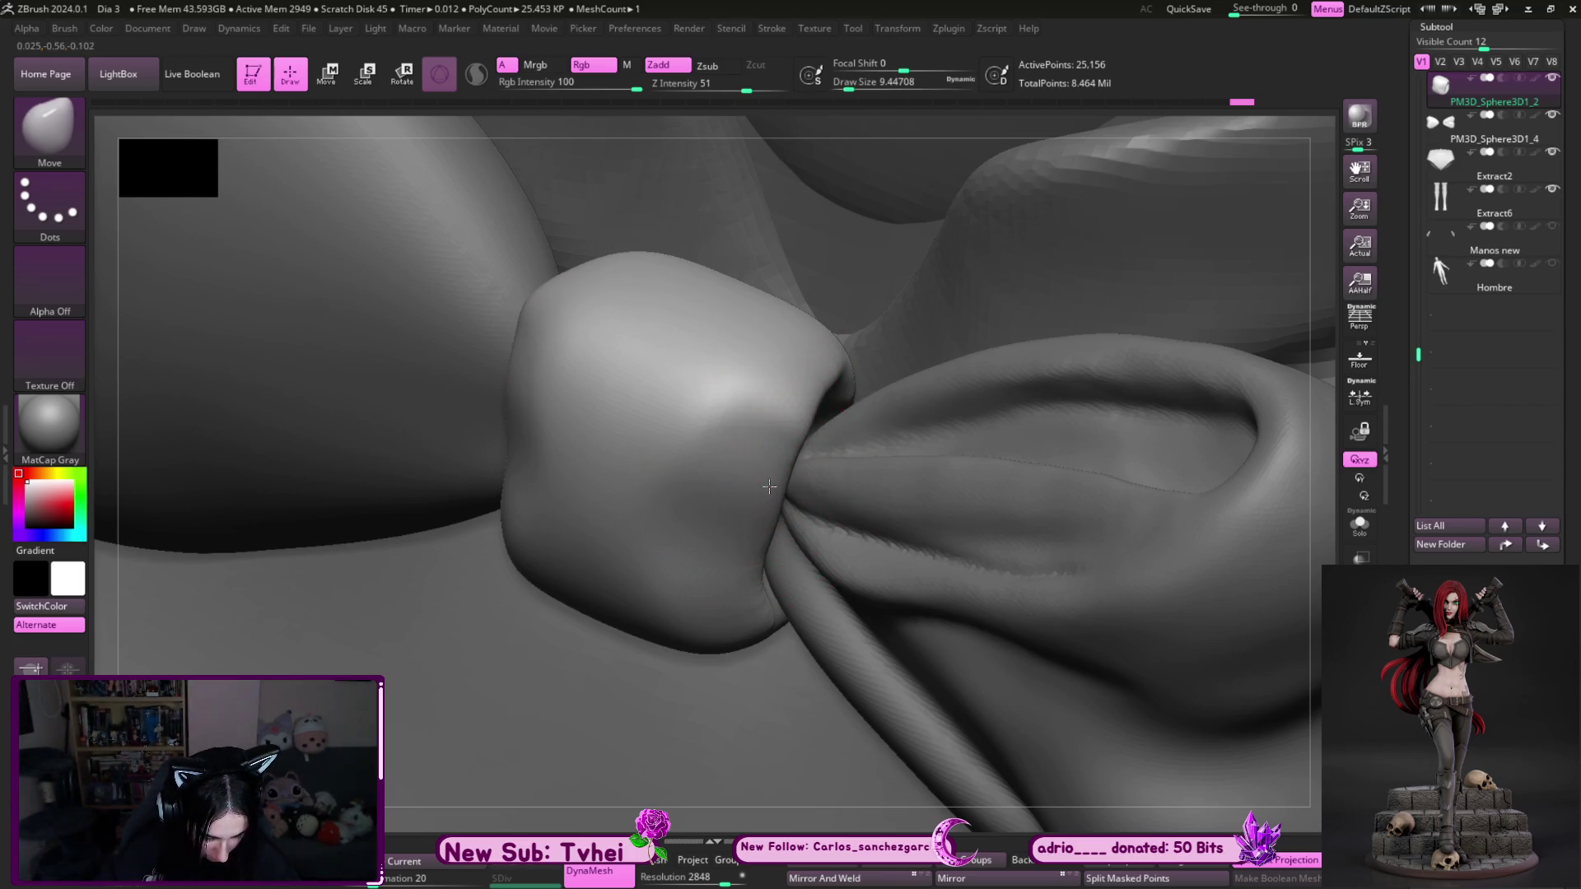
drag(756, 830, 765, 748)
key([)
key(])
key(s)
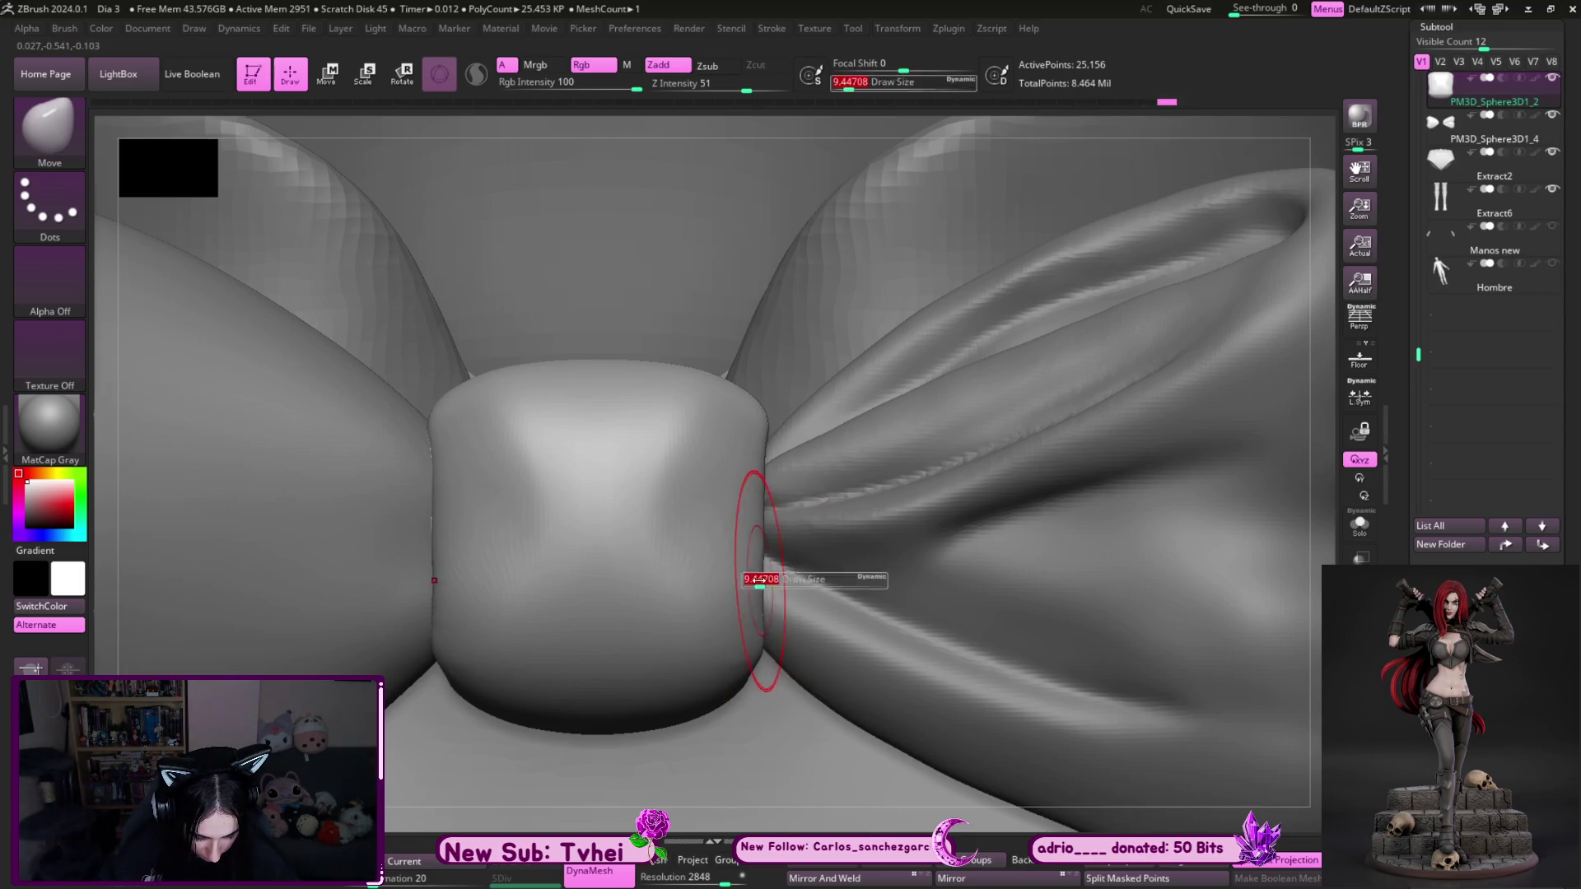
key(s)
key(])
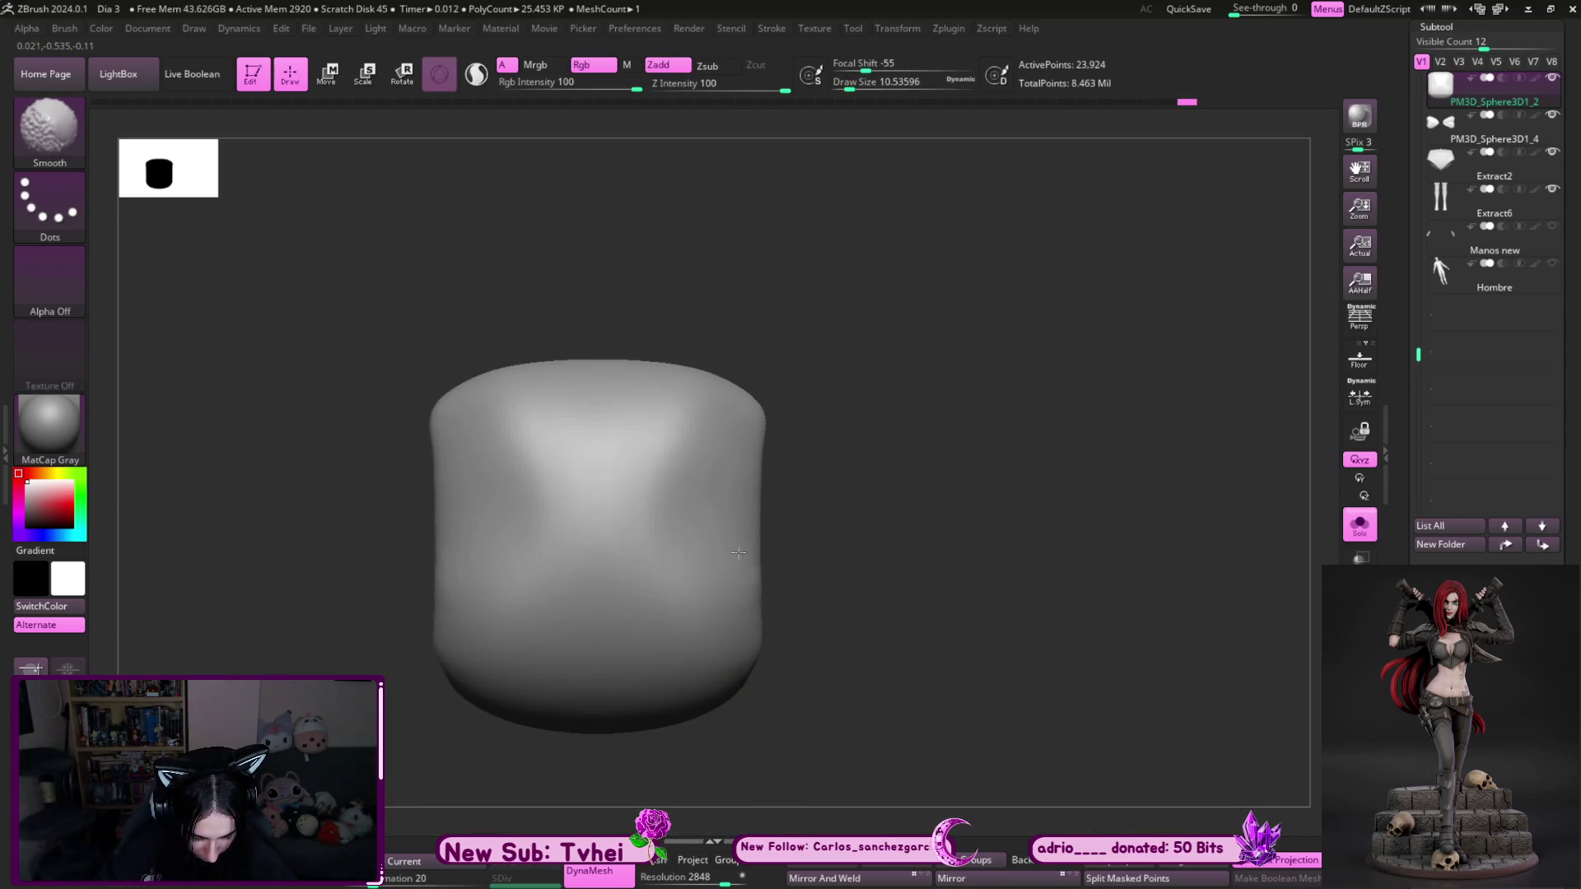
key([)
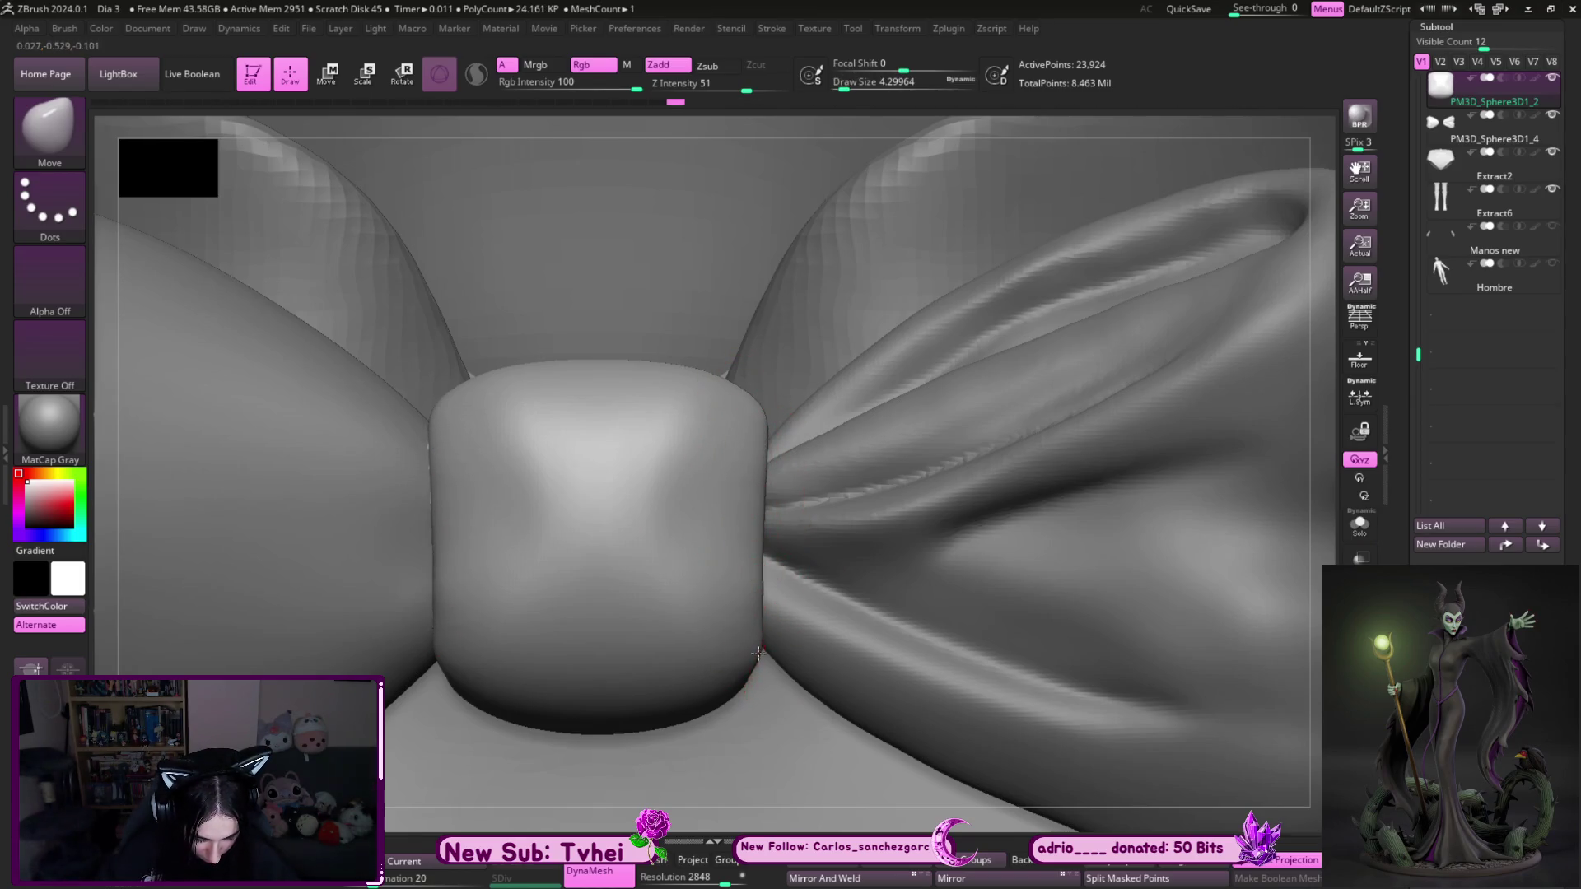
key(])
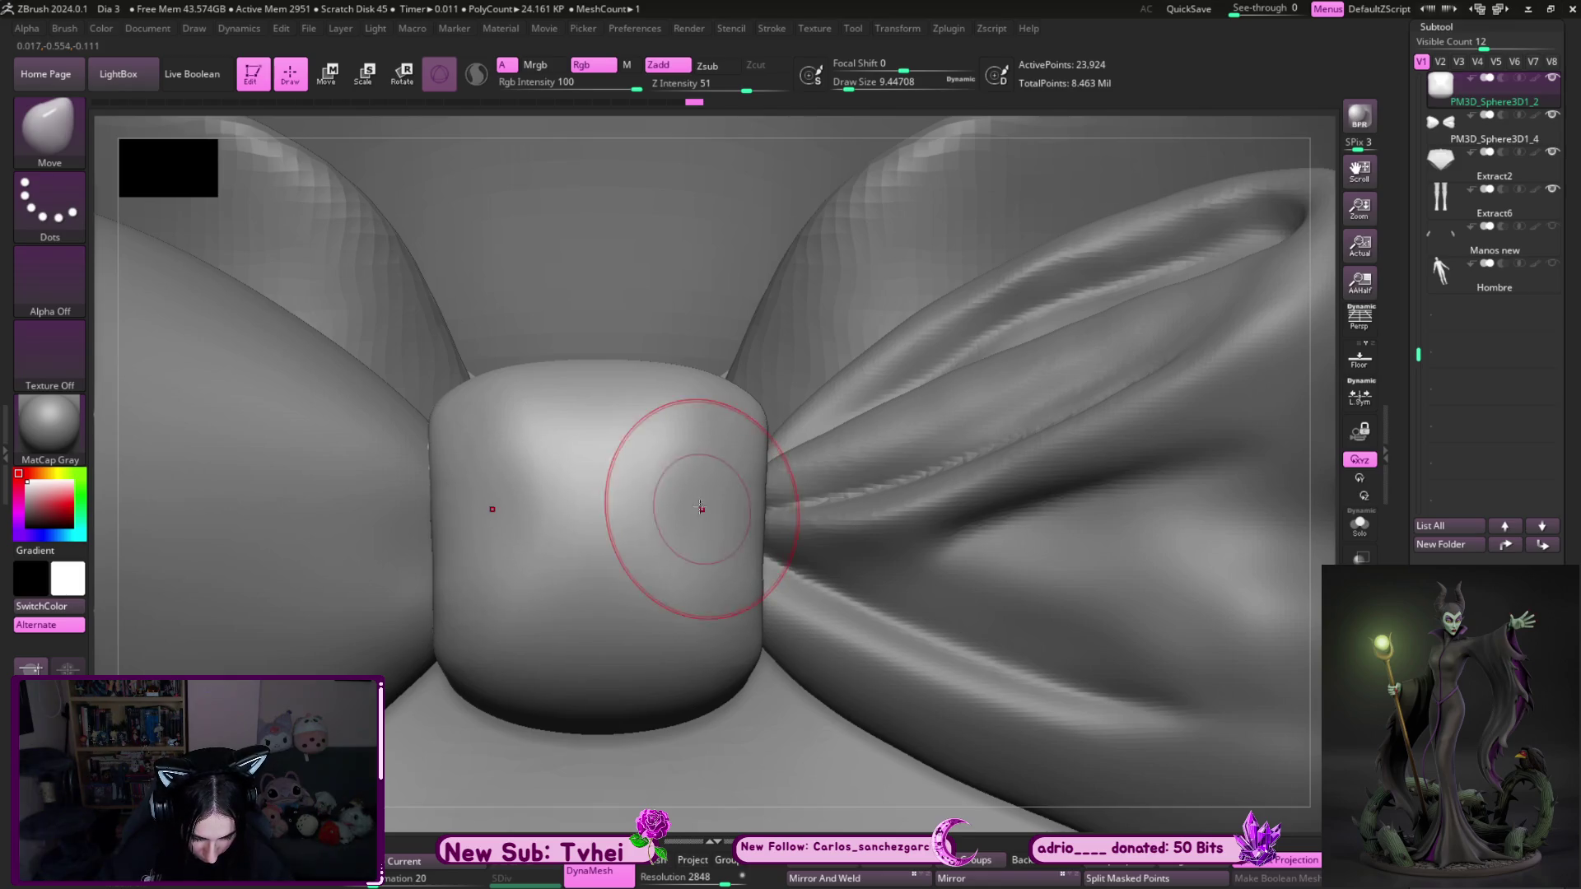
key(shift)
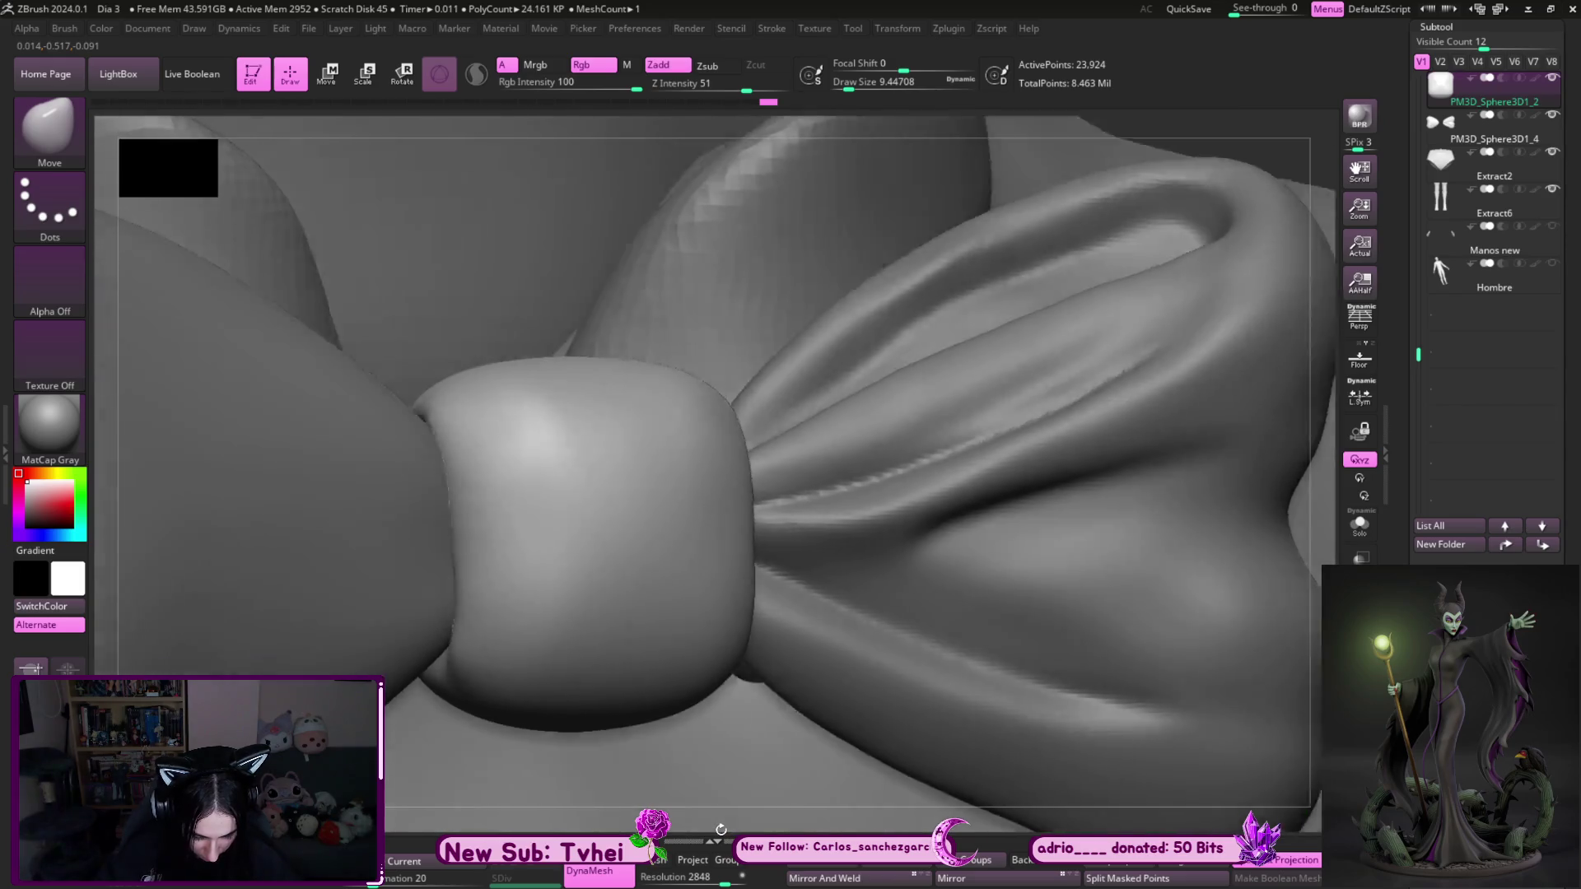
- Solo the knot and set up a large ClayBuildup brush, undoing a thin test stroke
key(b)
key(s)
key(t)
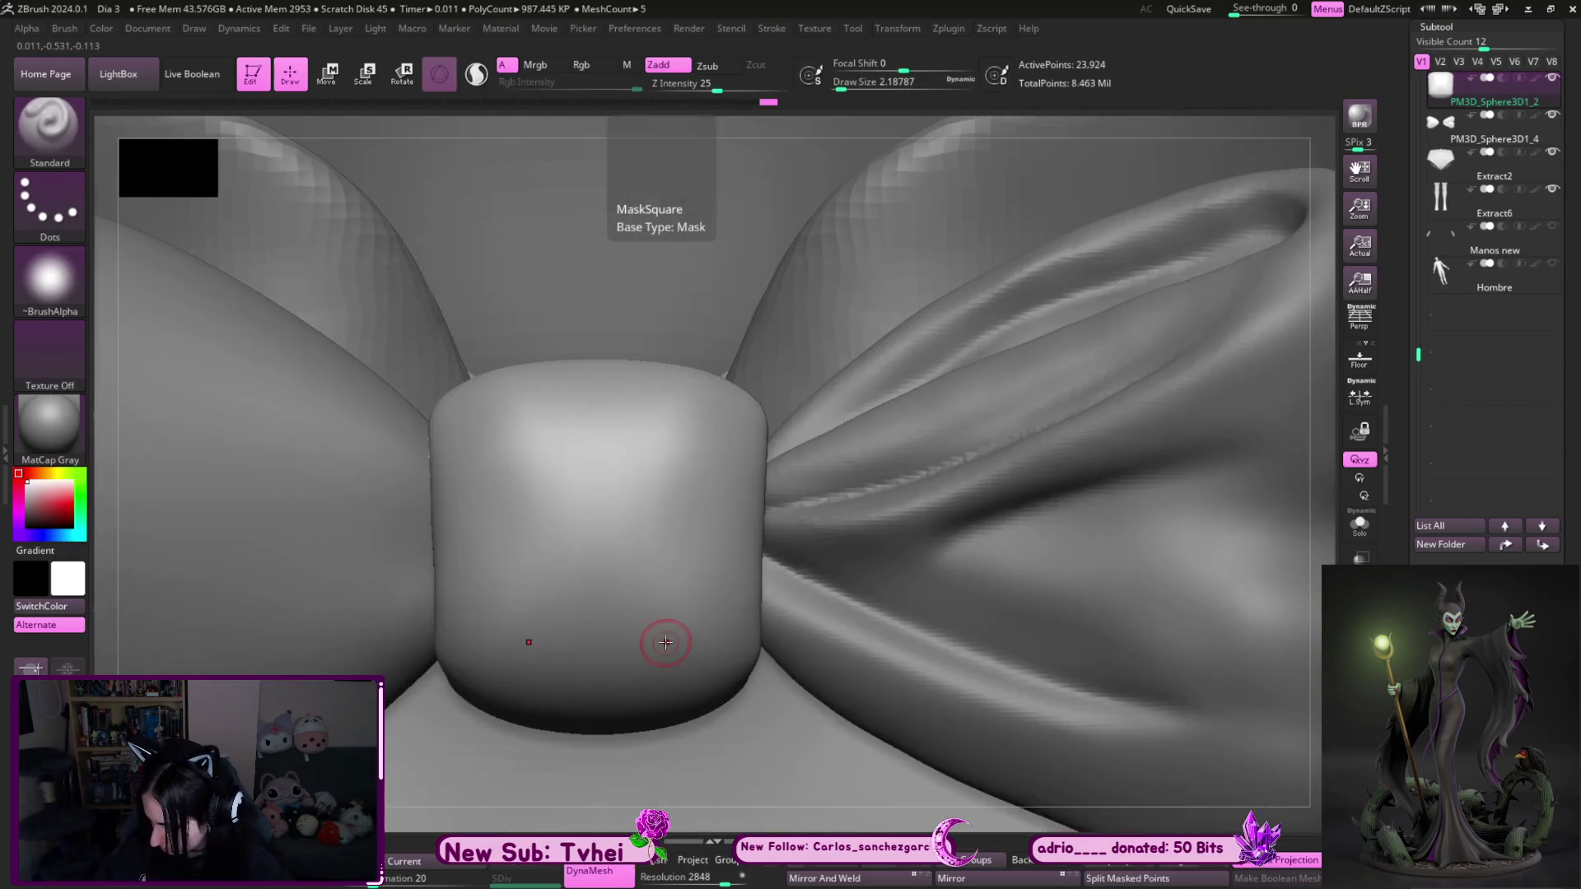
key(alt+s)
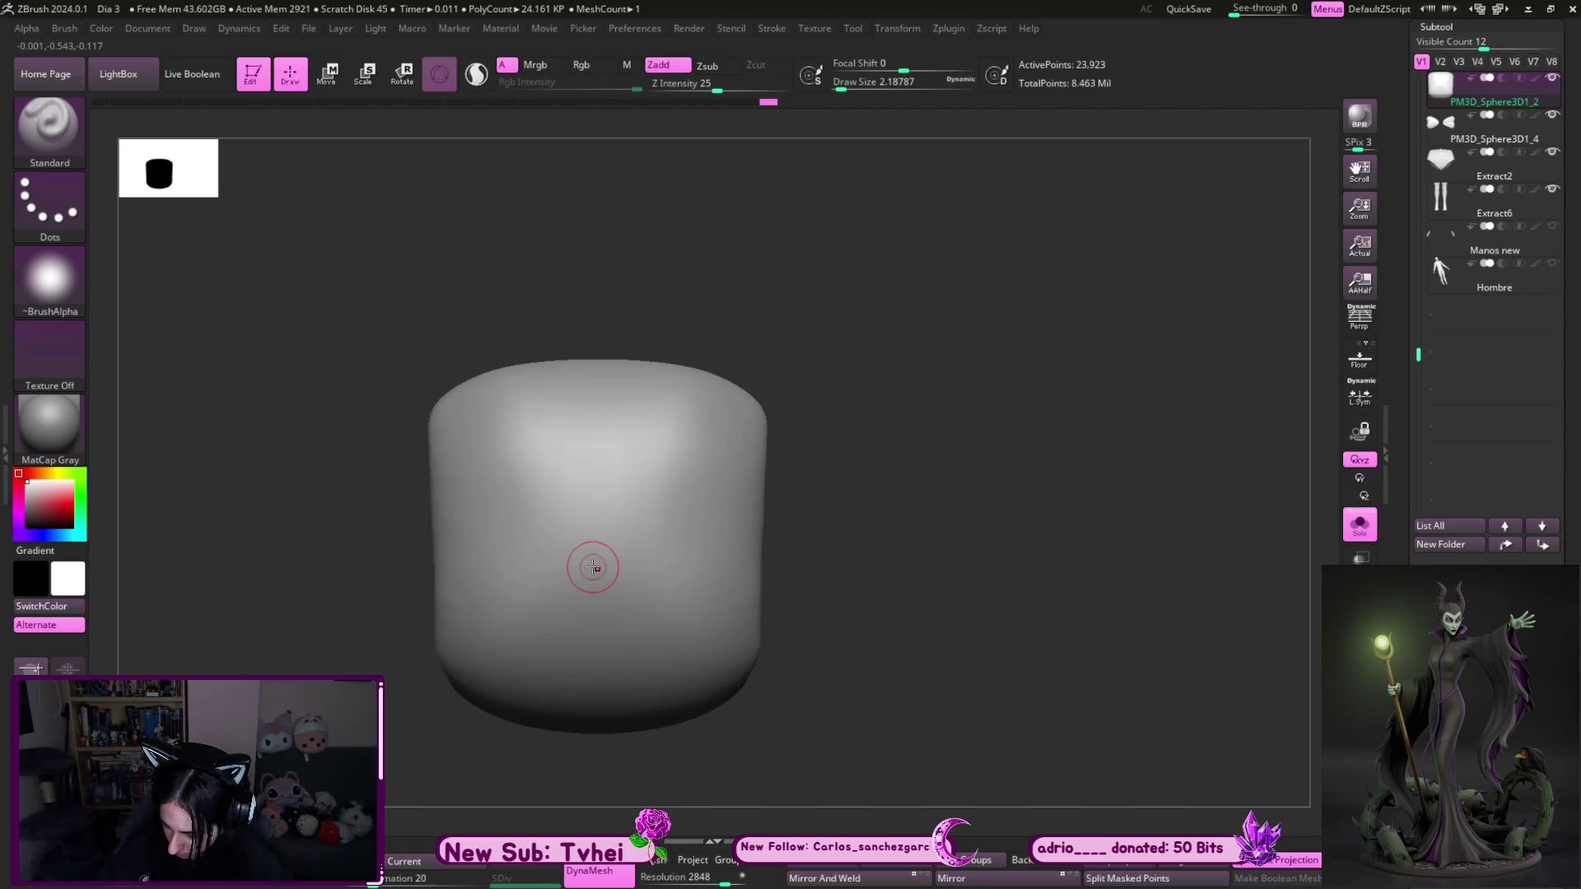
key(bracketright)
key(bracketright)
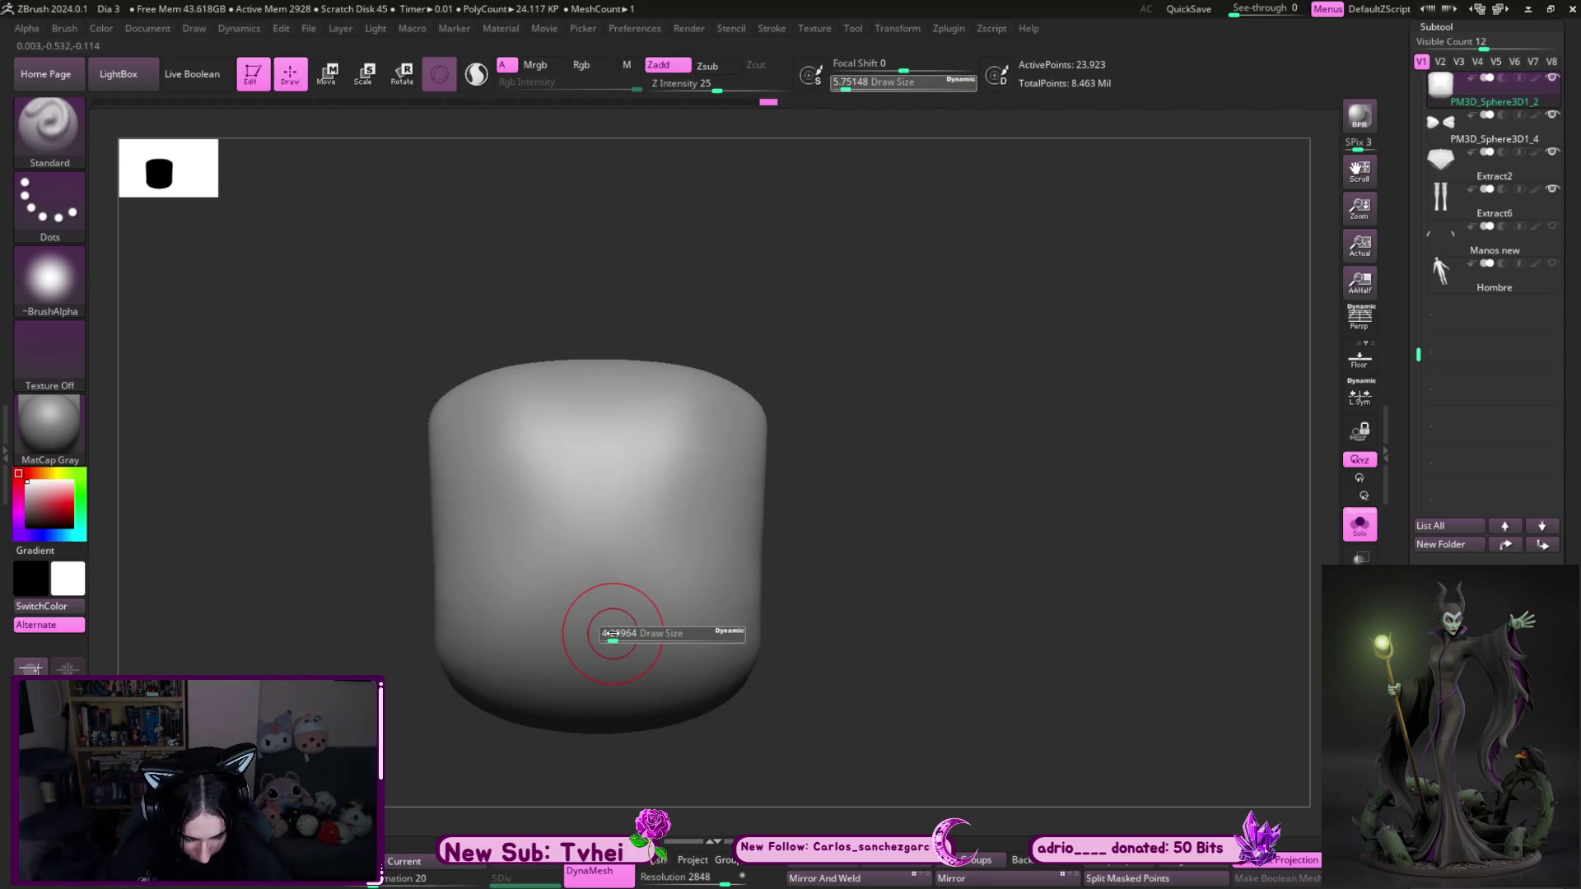
key(b)
key(c)
key(b)
drag(654, 693, 609, 629)
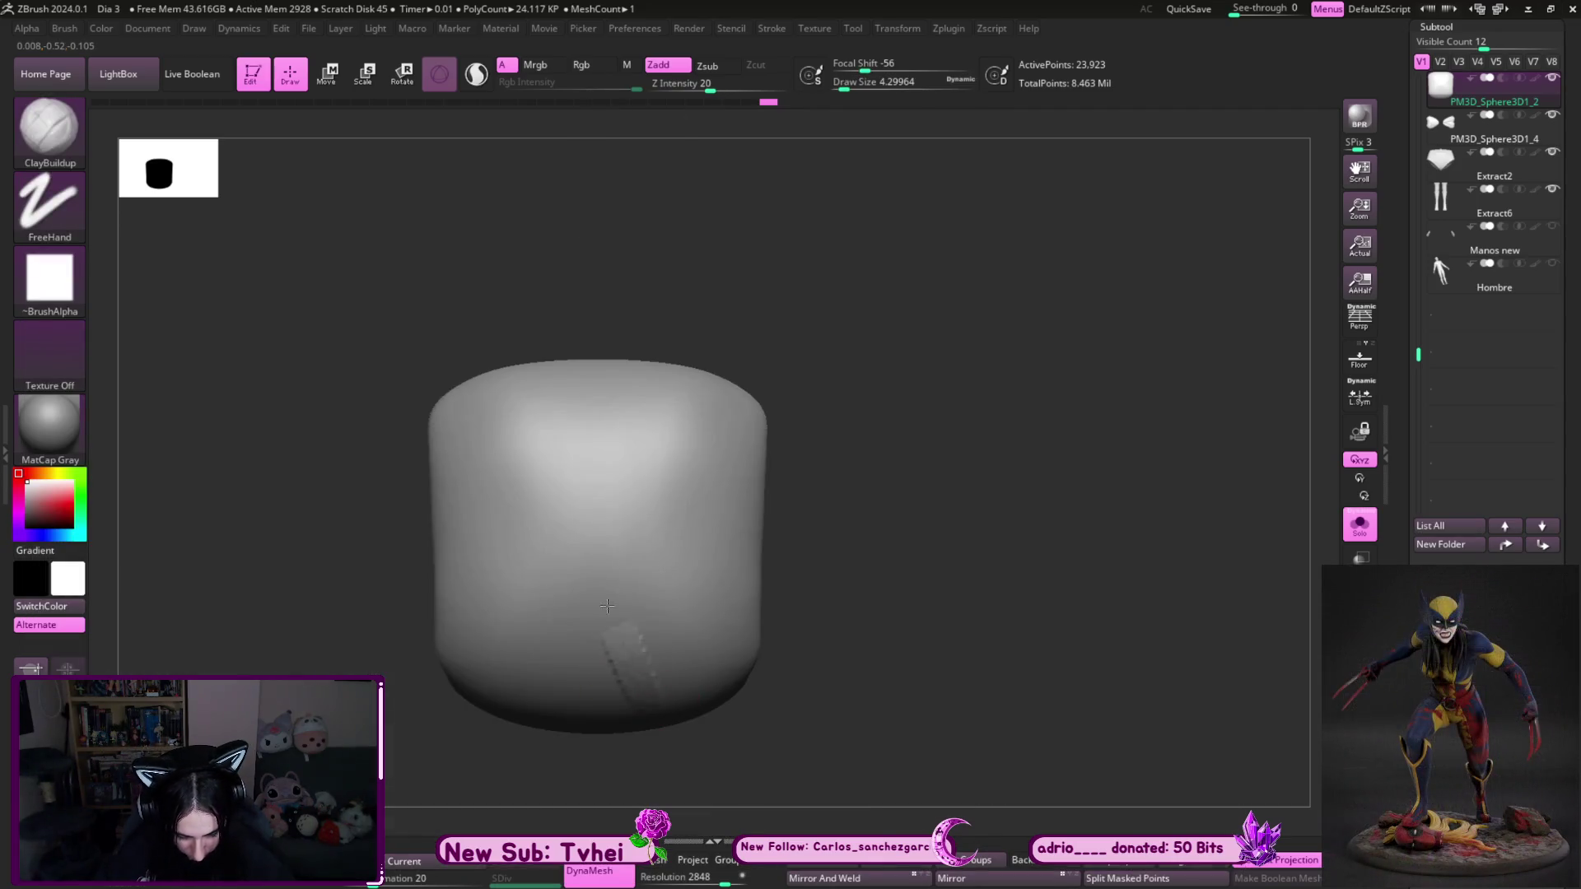
key(bracketright)
key(bracketright)
key(bracketright)
key(ctrl+z)
- Wrap broad diagonal clay bands around the knot, rotating to reach each side
drag(494, 375, 655, 704)
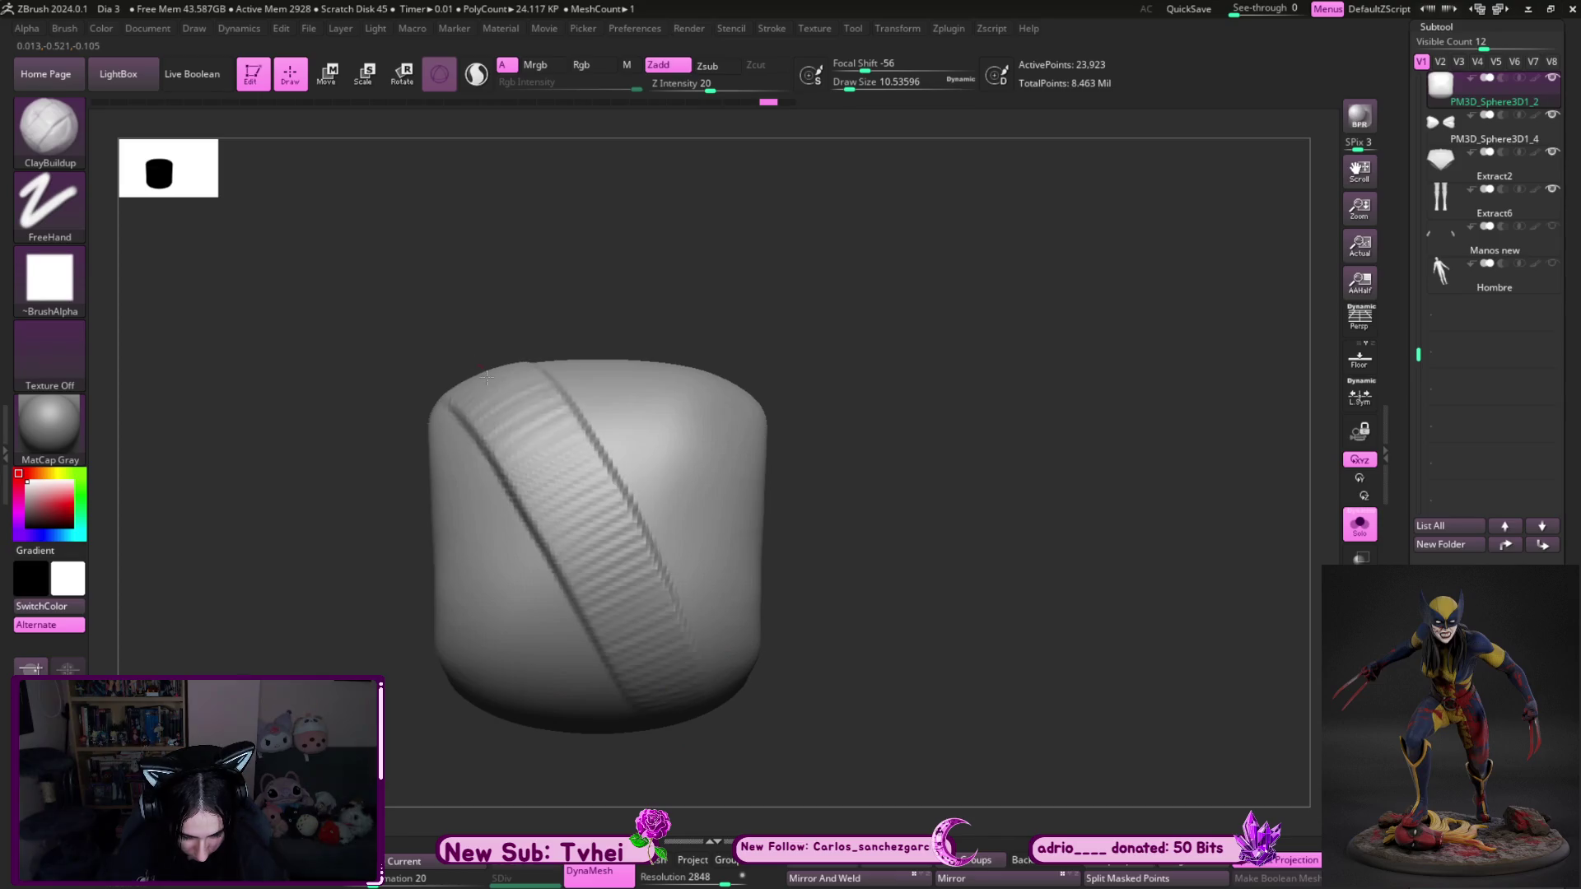
mouse_move(571, 255)
mouse_down()
mouse_move(634, 469)
mouse_move(594, 629)
mouse_move(776, 459)
mouse_up()
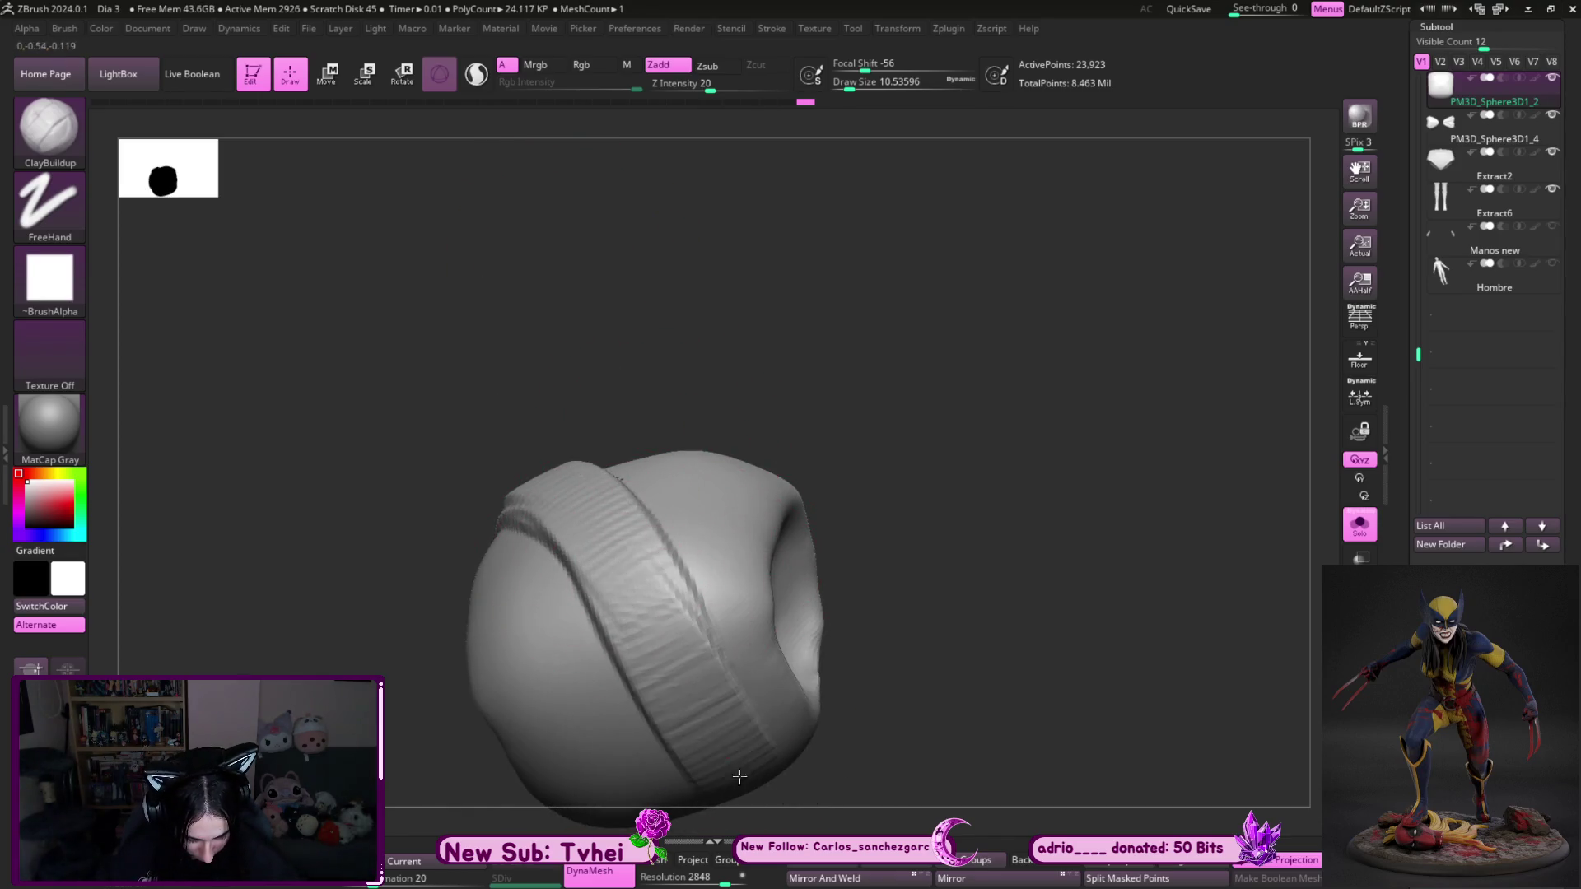
mouse_move(659, 381)
mouse_down()
mouse_move(801, 540)
mouse_move(750, 667)
mouse_up()
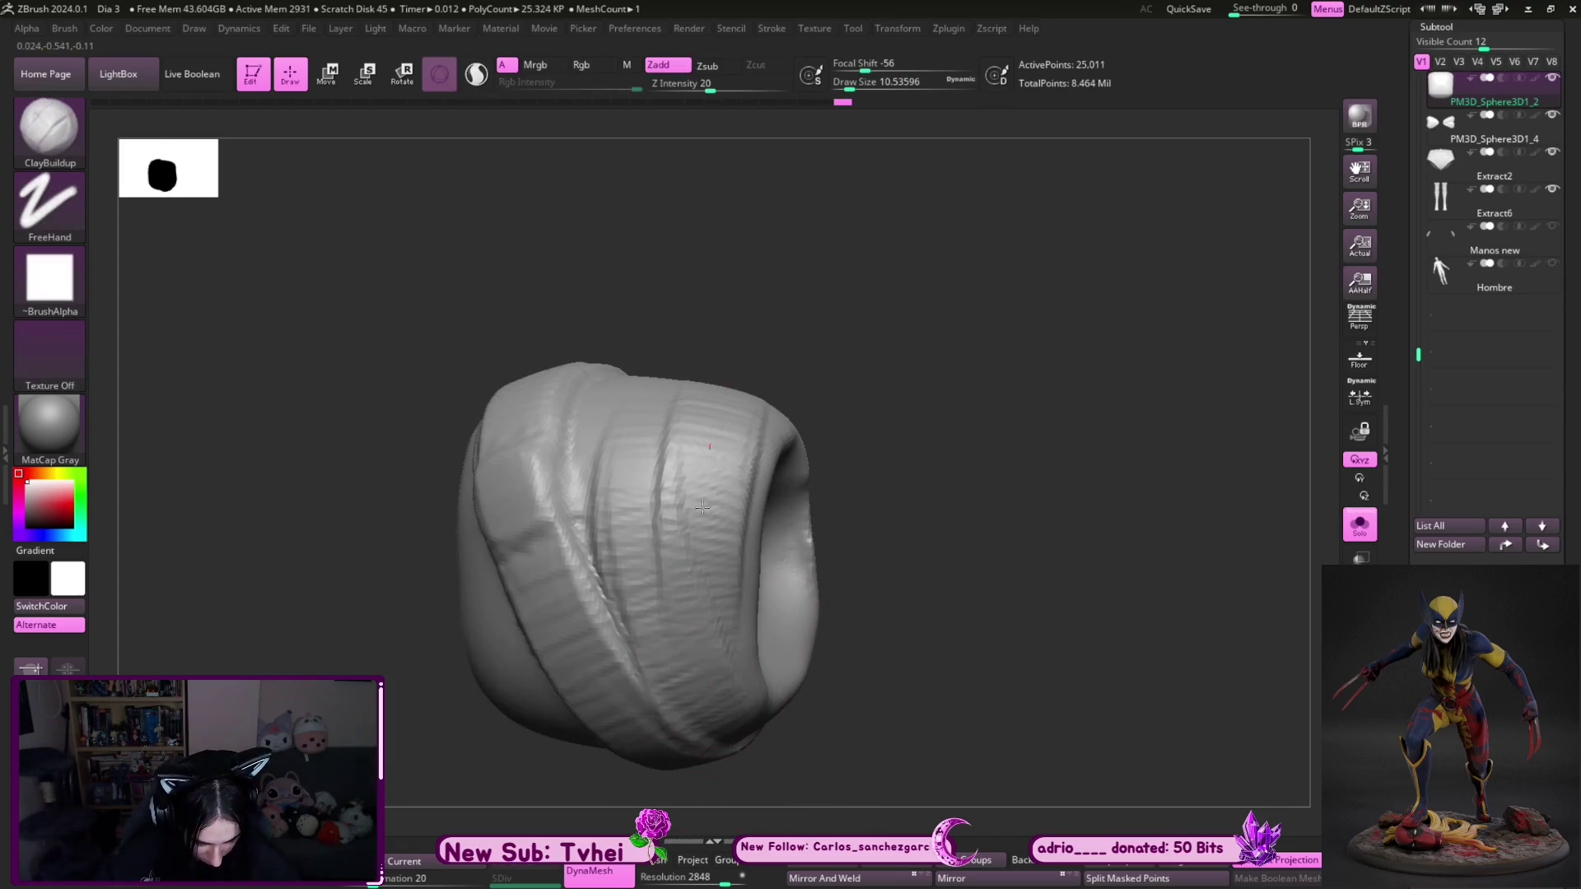
mouse_move(830, 583)
mouse_down()
mouse_move(906, 476)
mouse_move(757, 508)
mouse_move(681, 289)
mouse_up()
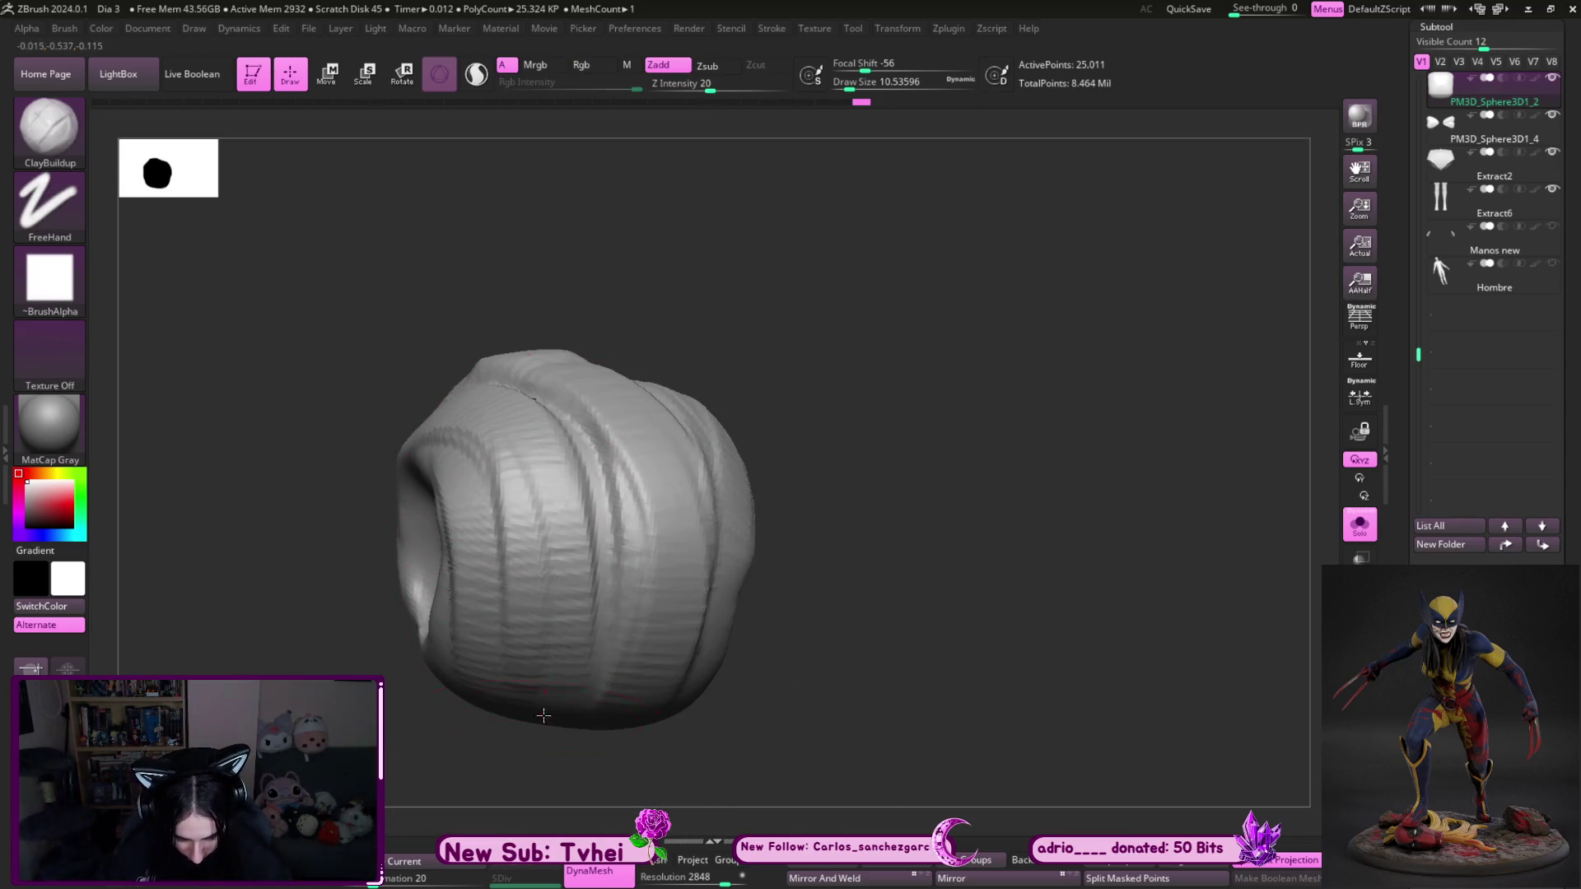
mouse_move(774, 576)
mouse_down()
mouse_move(790, 593)
mouse_move(628, 577)
mouse_up()
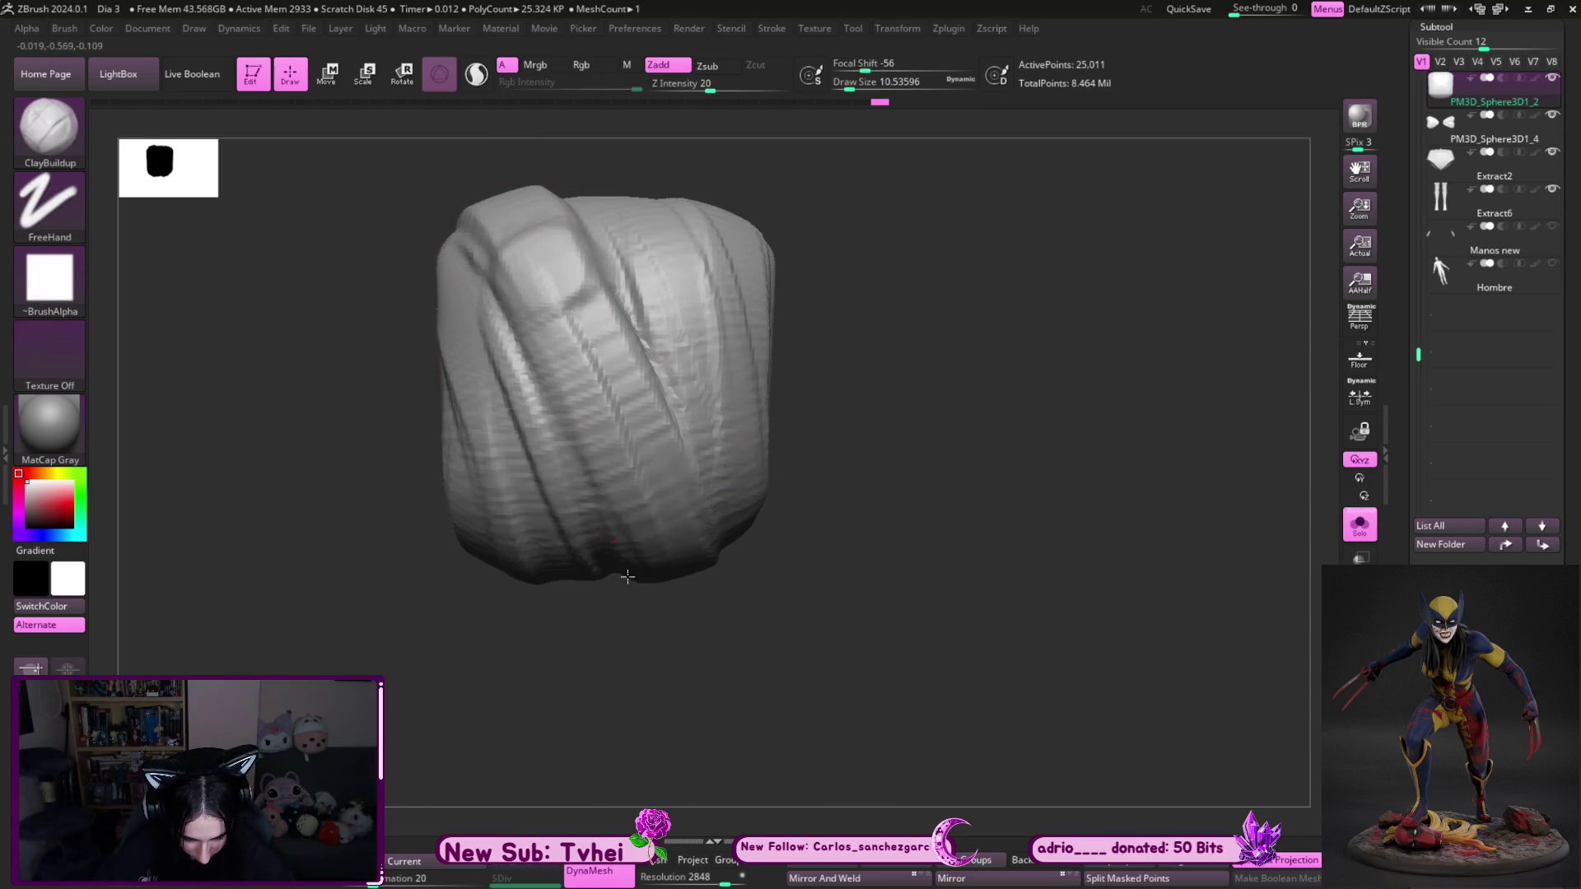
drag(740, 693, 619, 367)
mouse_move(699, 677)
mouse_down()
mouse_move(900, 540)
mouse_move(885, 689)
mouse_move(743, 666)
mouse_up()
drag(472, 351, 736, 477)
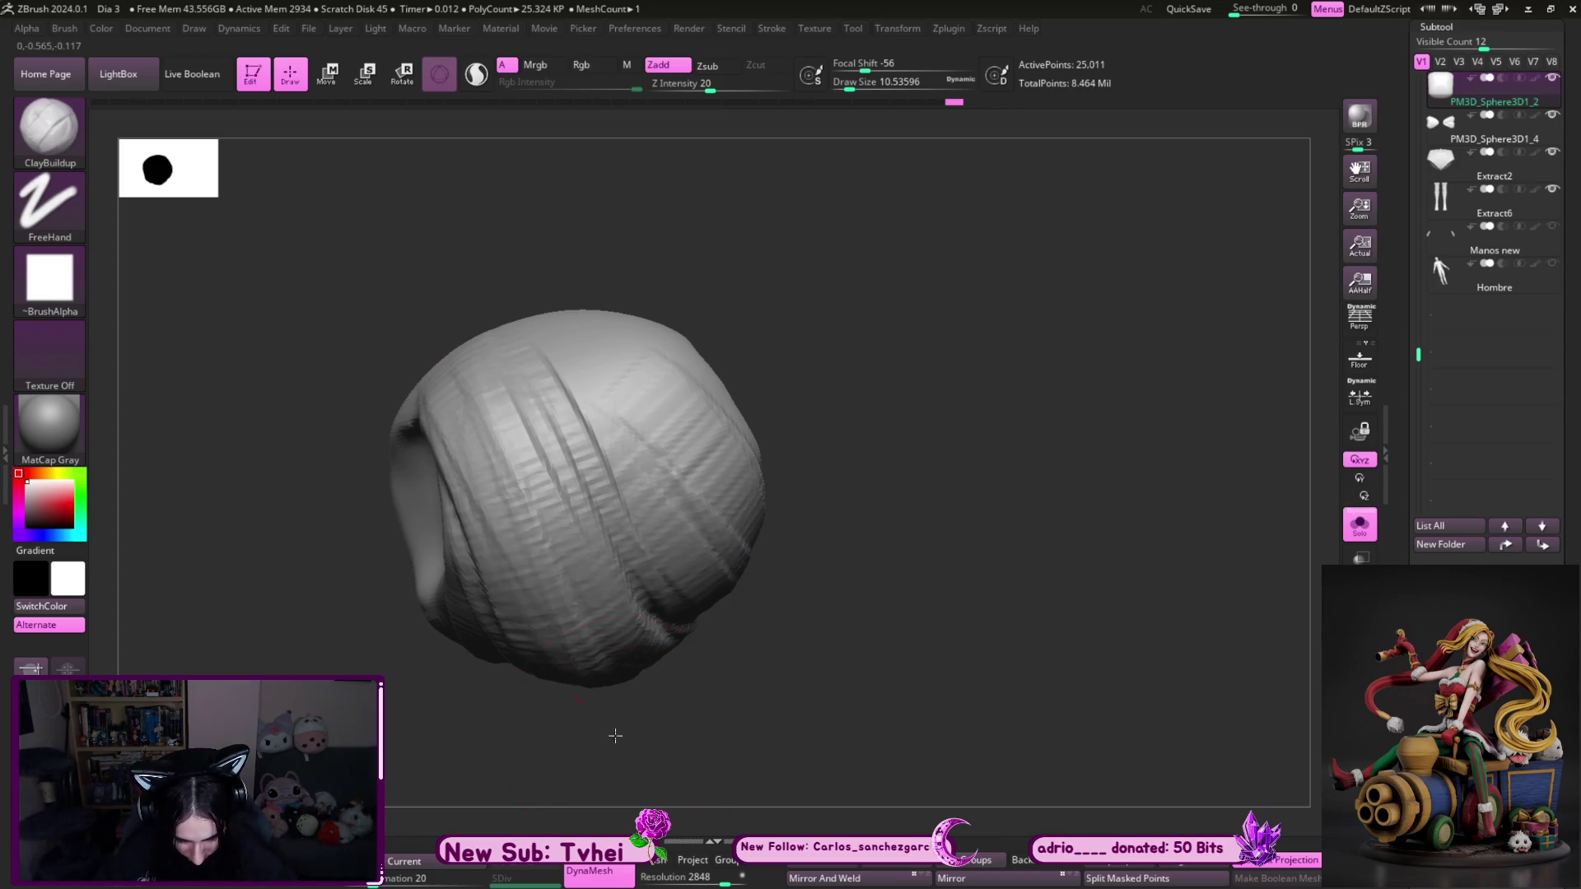
- Smooth the lumpy clay bands into twisting folds and check them from several angles
drag(614, 735, 833, 434)
shift+drag(872, 589, 577, 333)
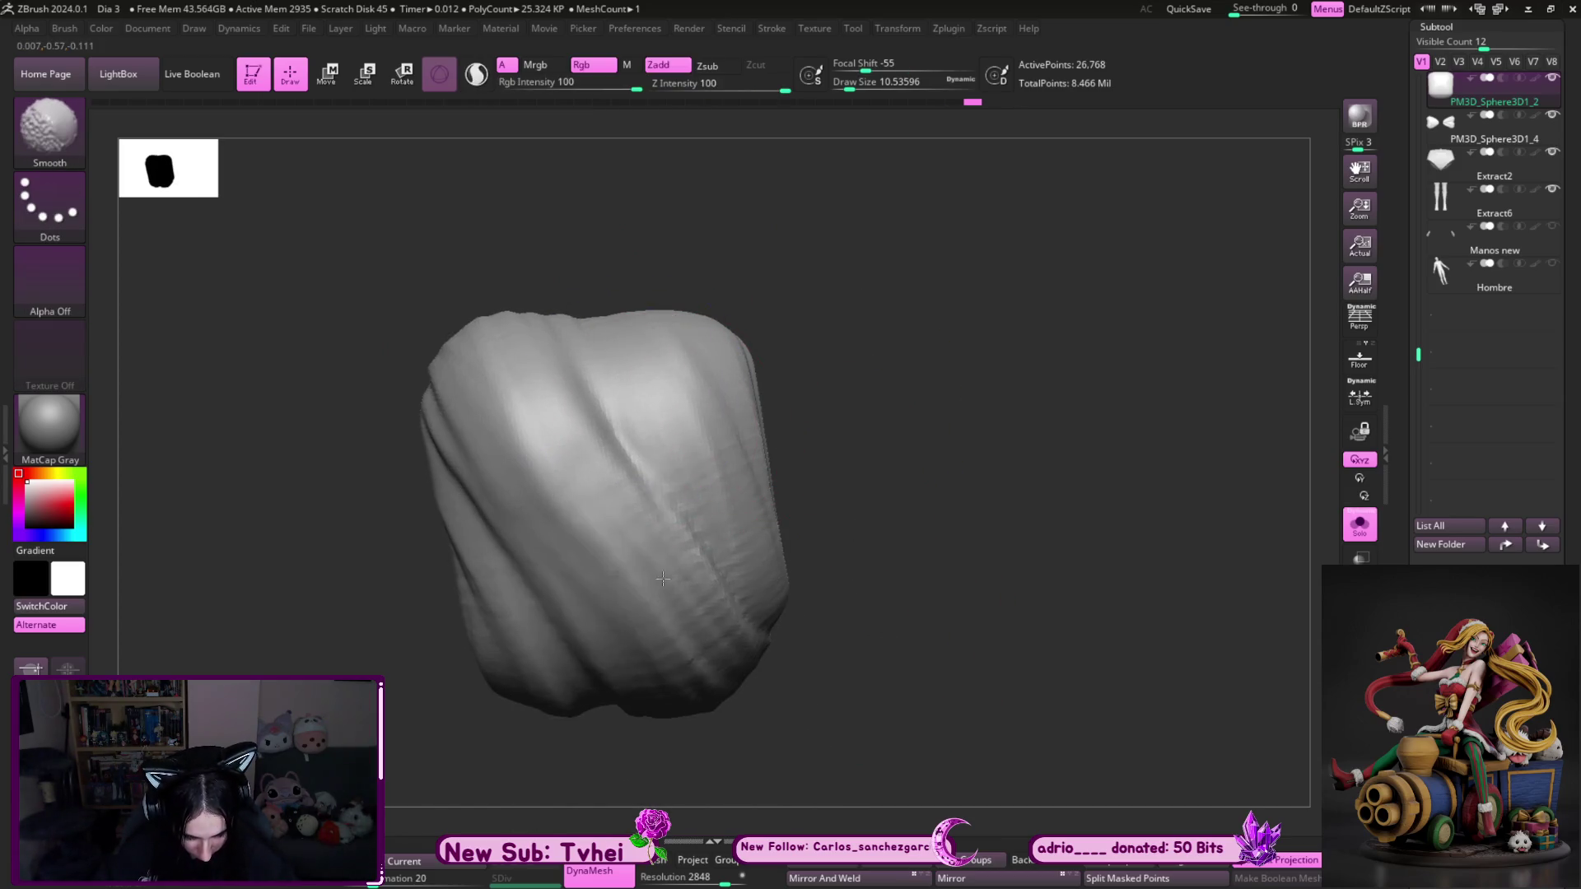
drag(900, 625, 581, 542)
mouse_move(640, 664)
mouse_down()
mouse_move(850, 582)
mouse_move(689, 442)
mouse_up()
drag(484, 580, 871, 349)
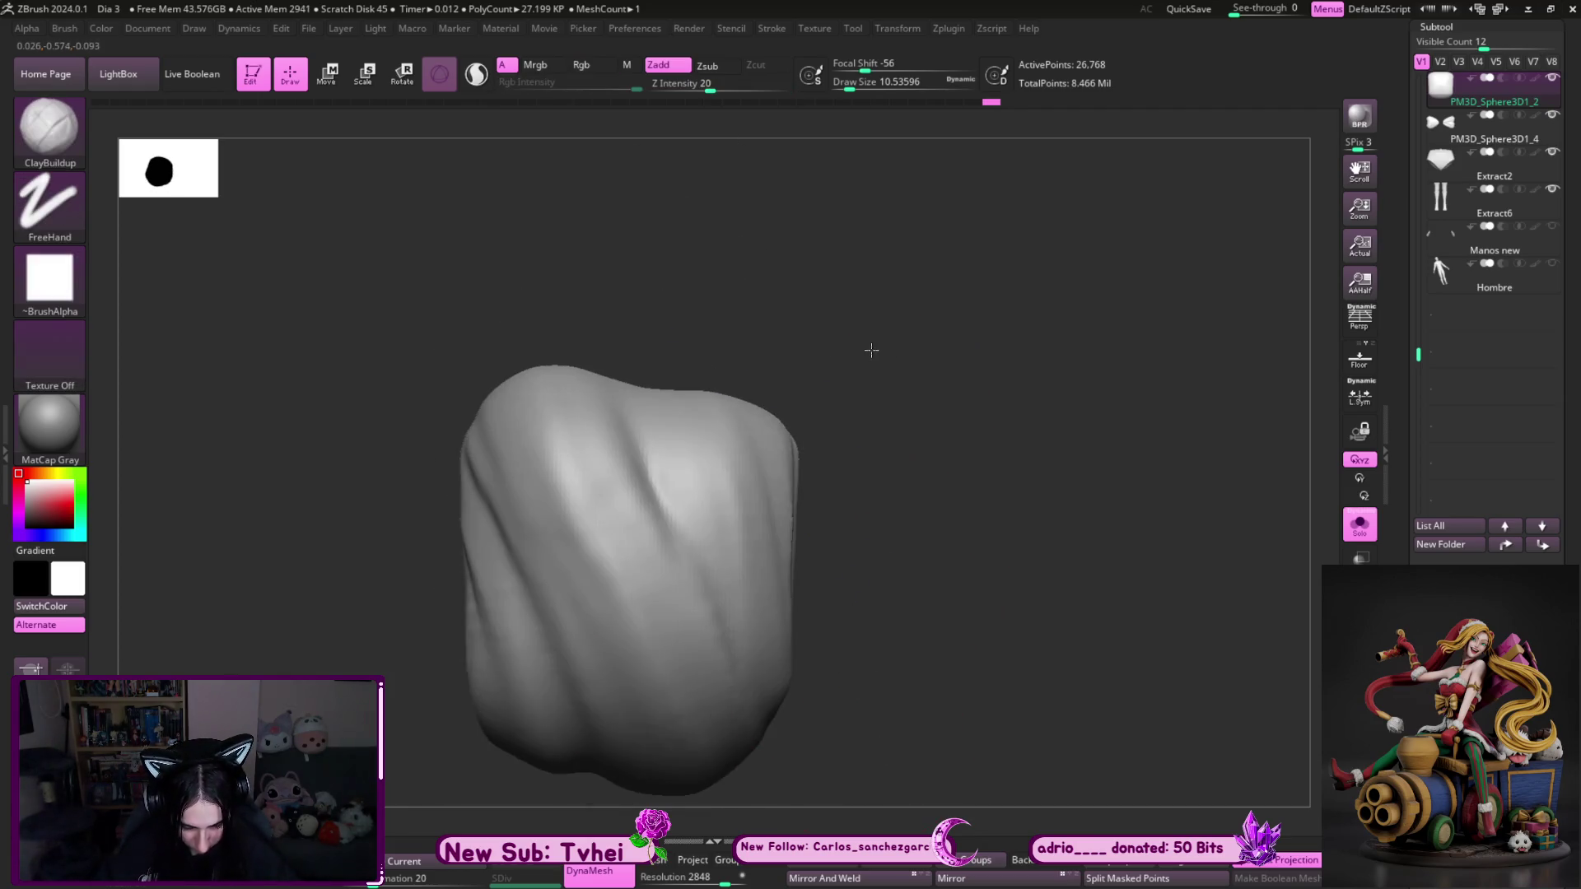
key(b)
key(d)
key(s)
drag(850, 469, 730, 459)
- Carve crisp DamStandard creases between the knot's diagonal folds, turning the knot to check each one
key(s)
key(s)
drag(837, 703, 627, 492)
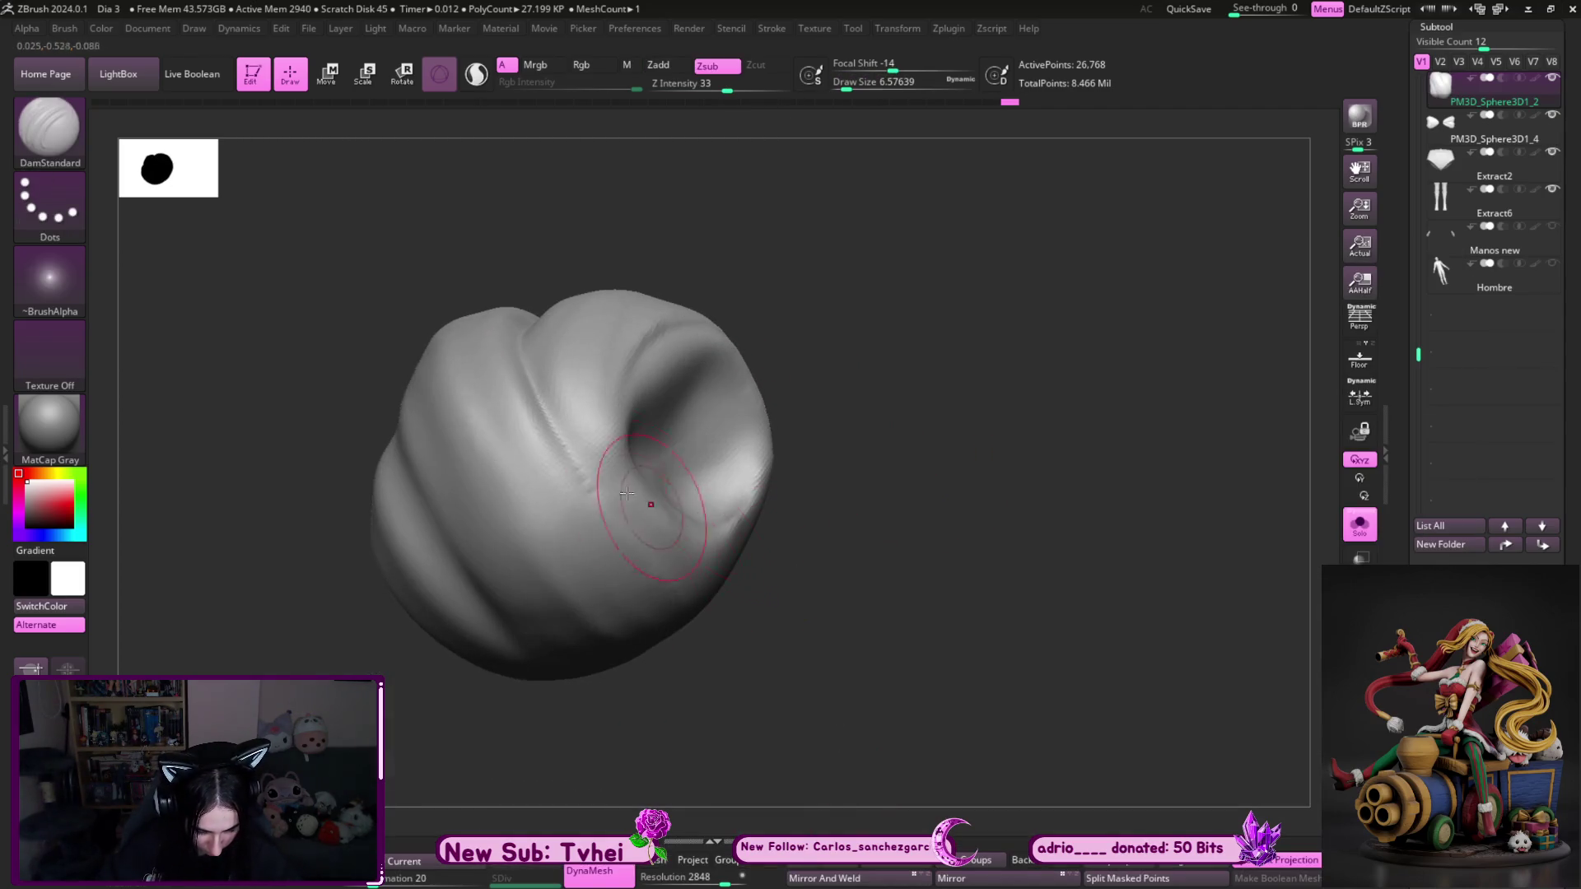
mouse_move(788, 607)
mouse_down()
mouse_move(910, 639)
mouse_move(910, 680)
mouse_move(881, 688)
mouse_up()
mouse_move(769, 779)
mouse_down()
mouse_move(853, 590)
mouse_move(882, 477)
mouse_move(856, 461)
mouse_up()
mouse_move(582, 688)
mouse_down()
mouse_move(639, 628)
mouse_move(494, 280)
mouse_up()
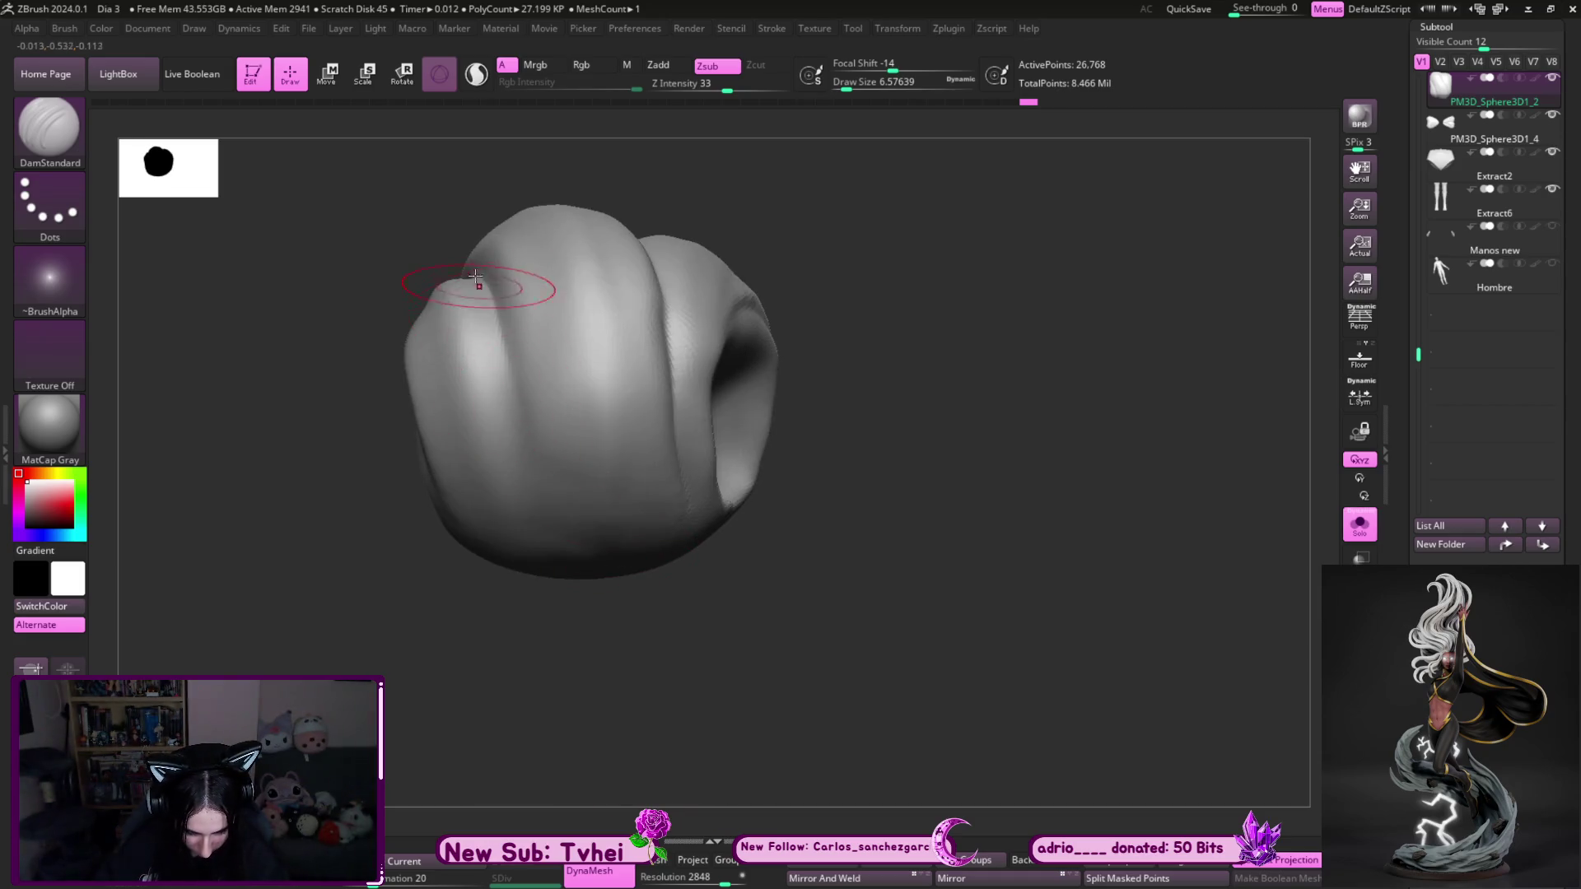
mouse_move(794, 402)
mouse_down()
mouse_move(865, 371)
mouse_move(879, 564)
mouse_move(928, 684)
mouse_up()
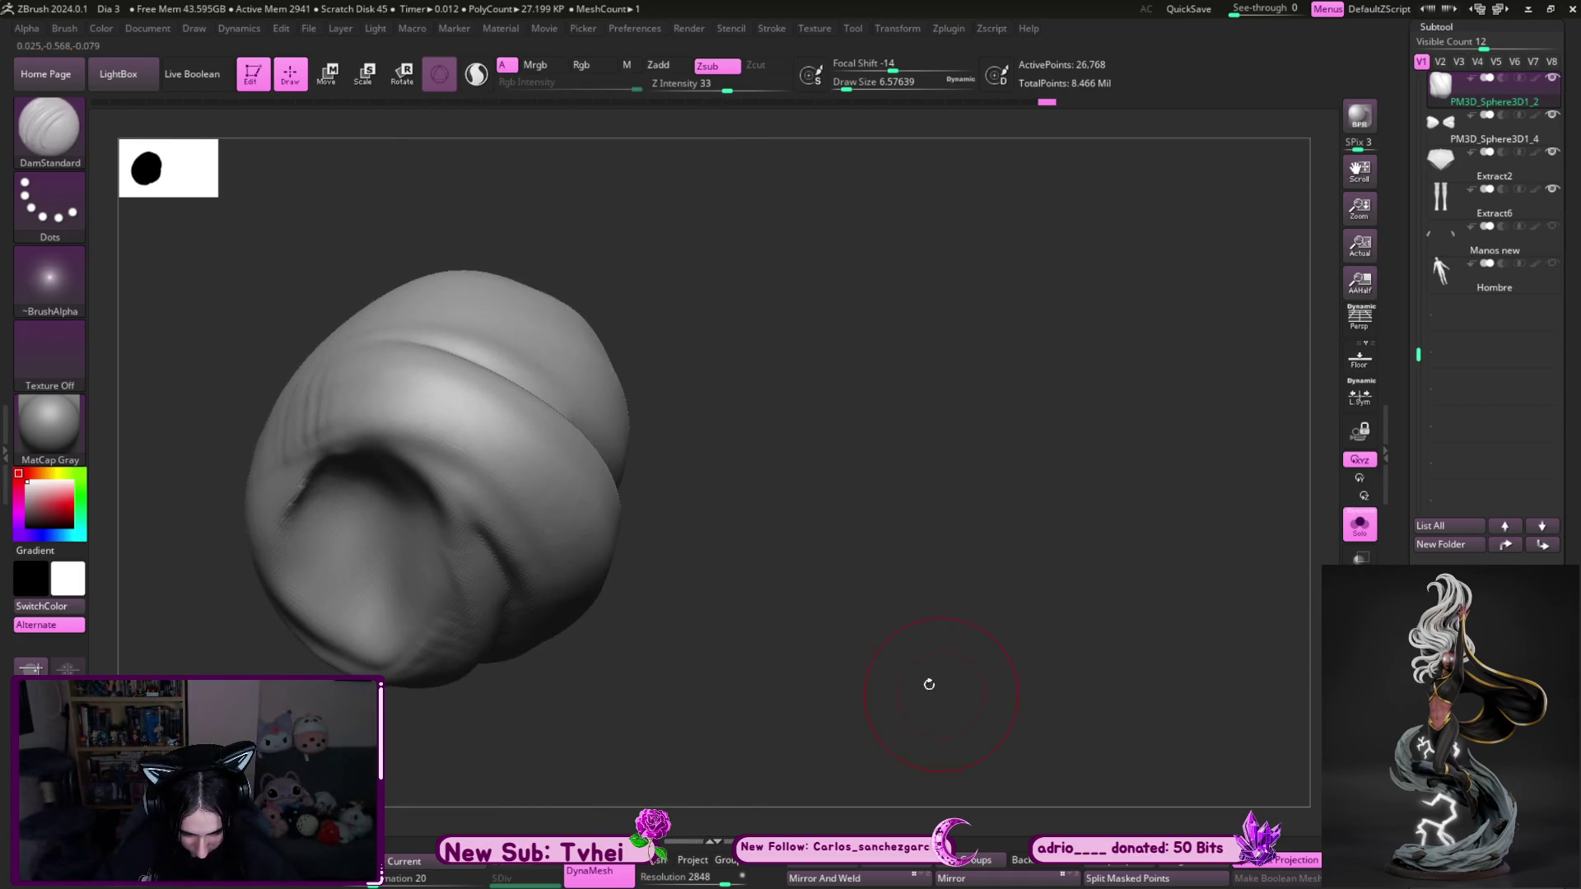
mouse_move(522, 431)
mouse_down()
mouse_move(781, 370)
mouse_move(990, 498)
mouse_move(861, 505)
mouse_move(659, 412)
mouse_move(713, 376)
mouse_move(716, 403)
mouse_move(966, 540)
mouse_up()
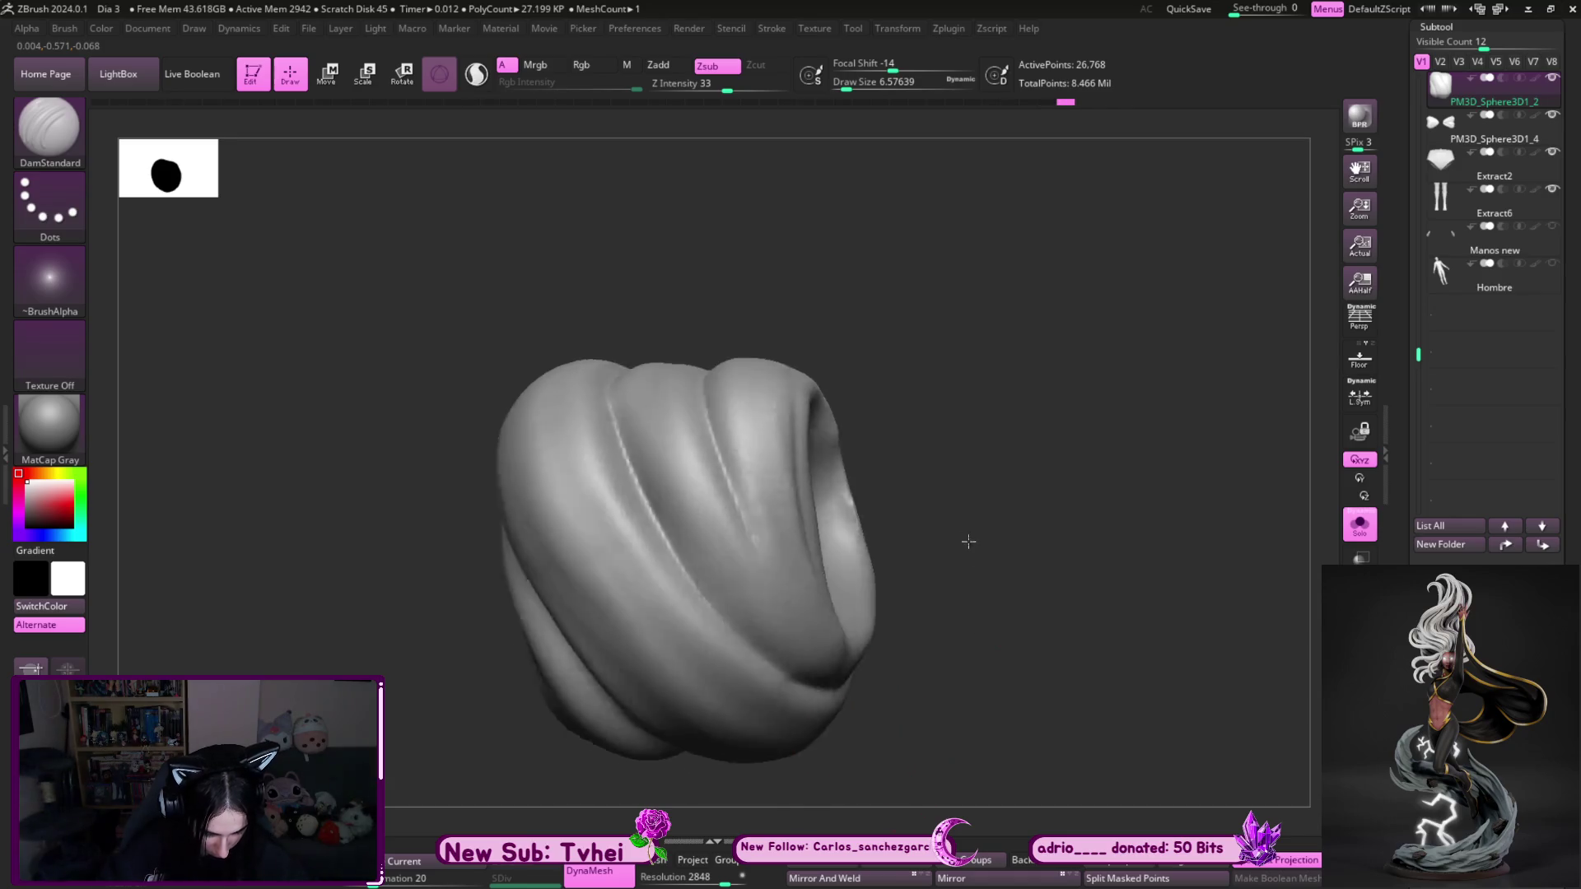
- Undo the last two crease strokes, then redo them to restore the creases
key(ctrl+z)
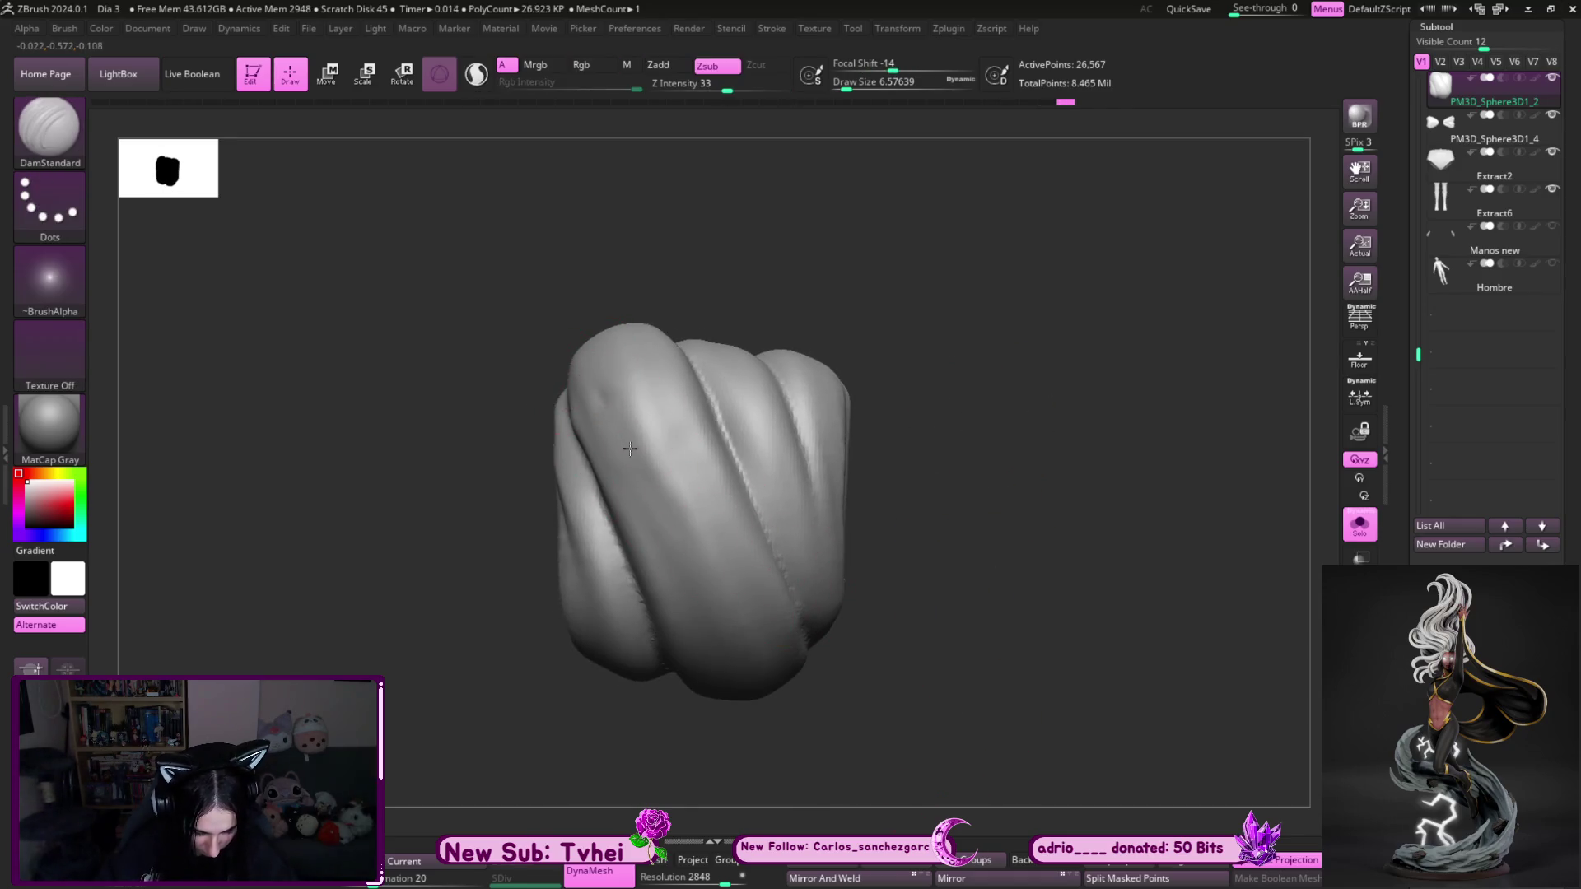
key(shift)
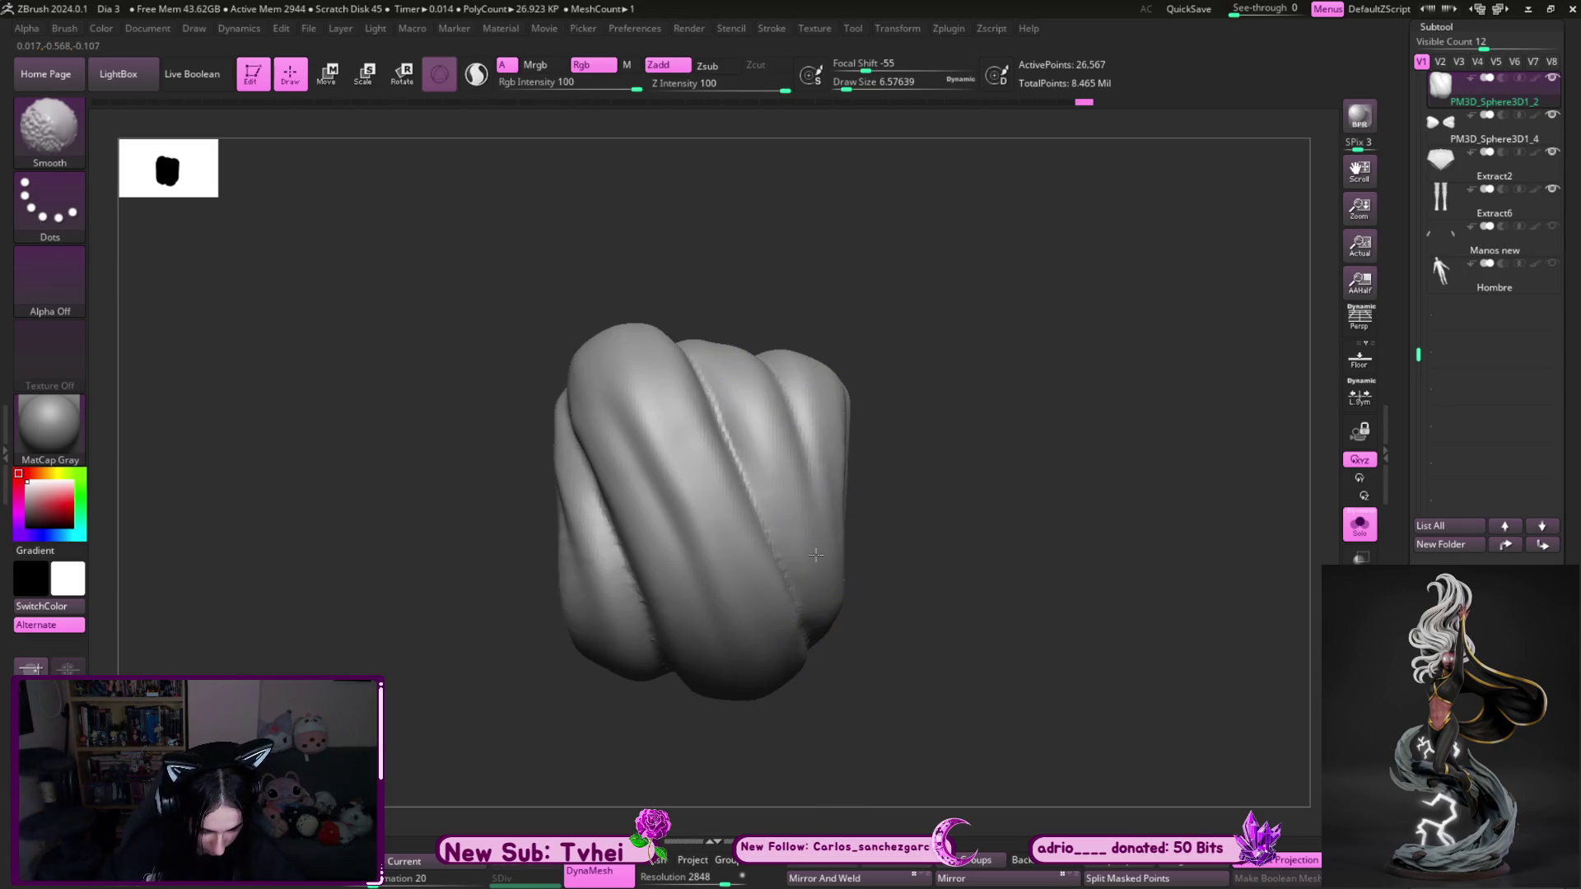
key(ctrl+z)
key(ctrl+z)
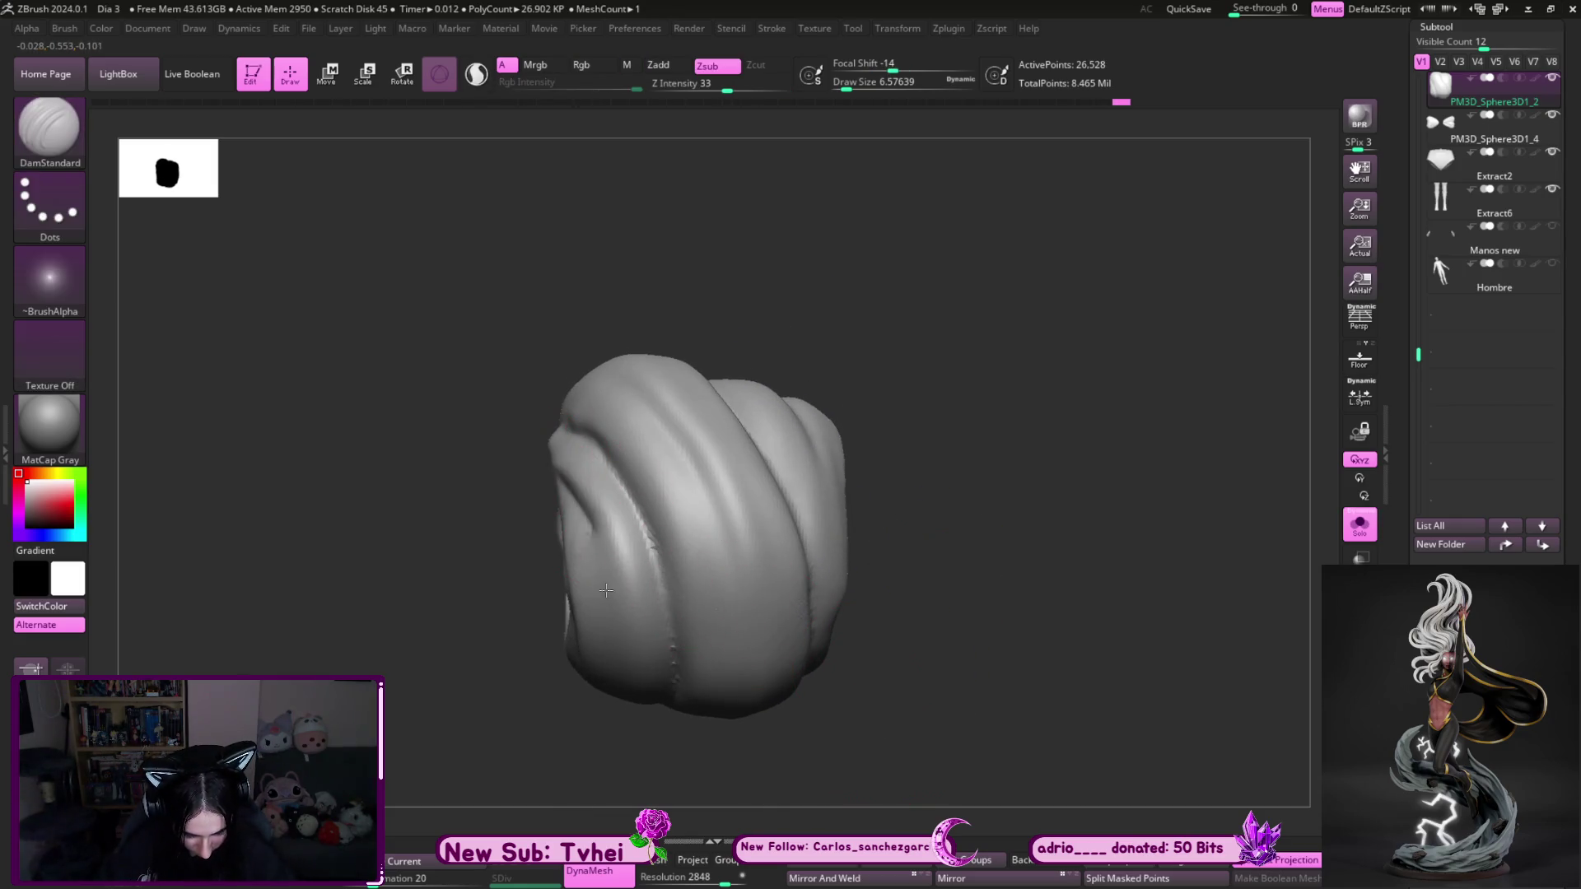
key(ctrl+shift+z)
key(ctrl+shift+z)
key(ctrl+shift+z)
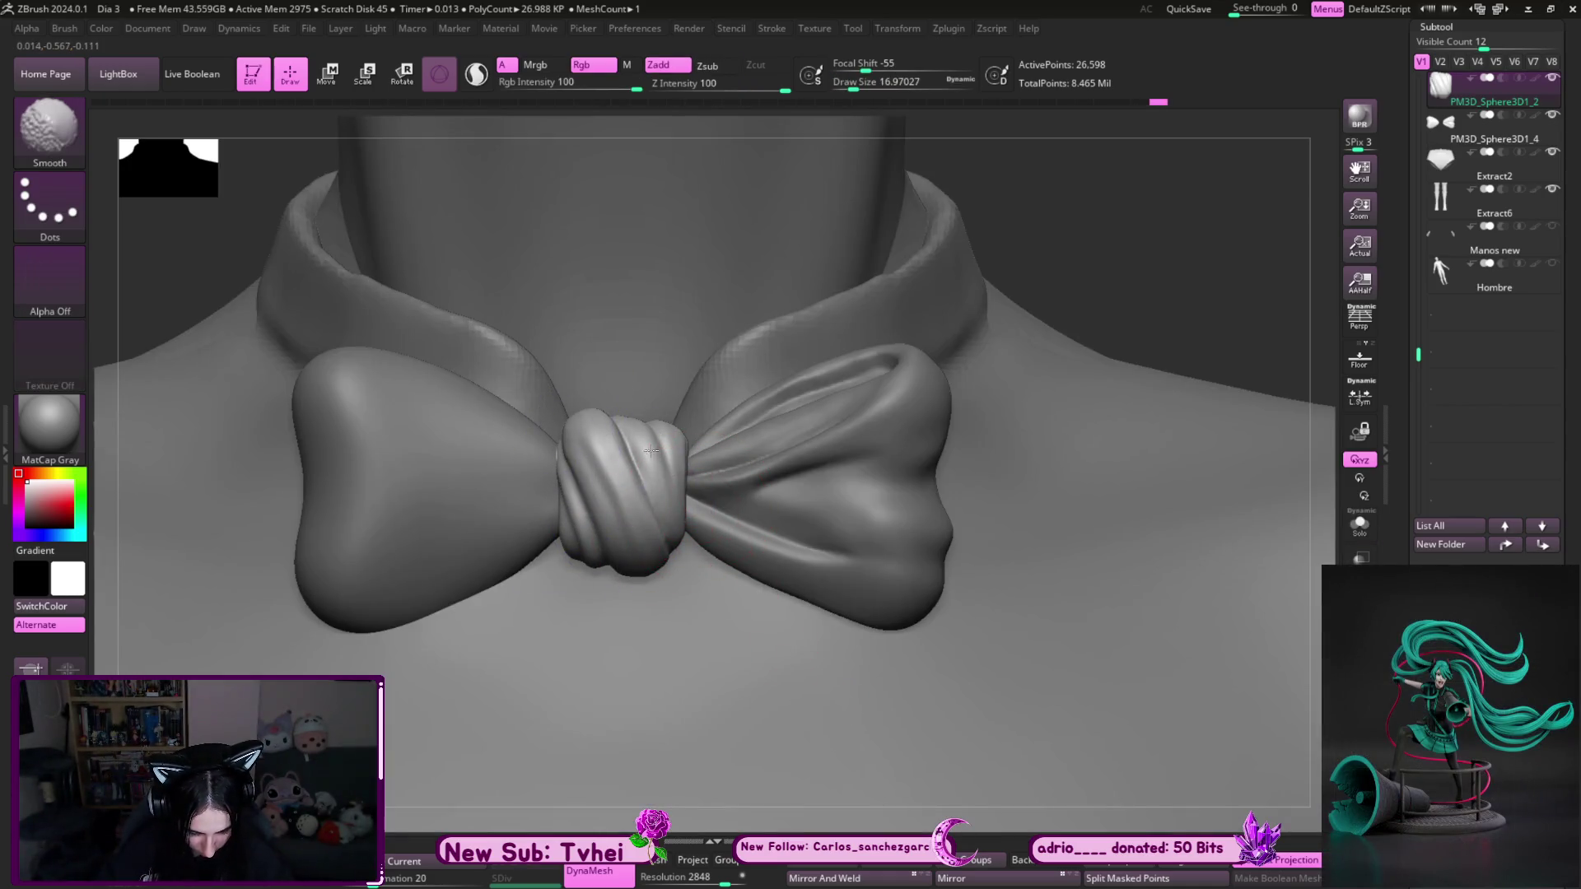
- Switch to the MoveInfiniteDepth brush and adjust its size
key(b)
key(m)
key(i)
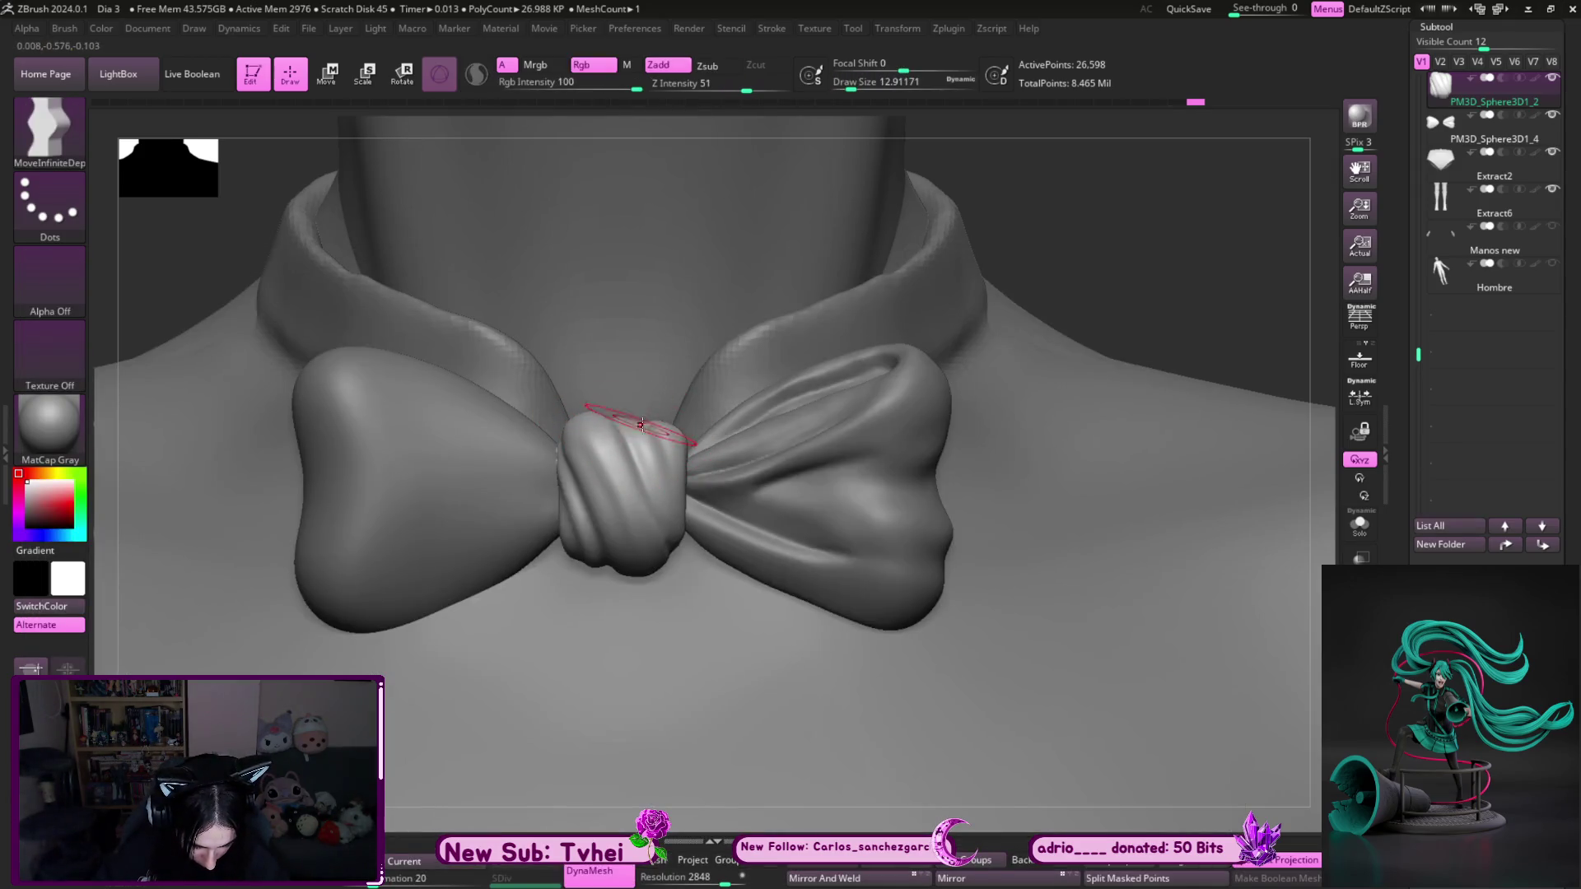
key(bracketright)
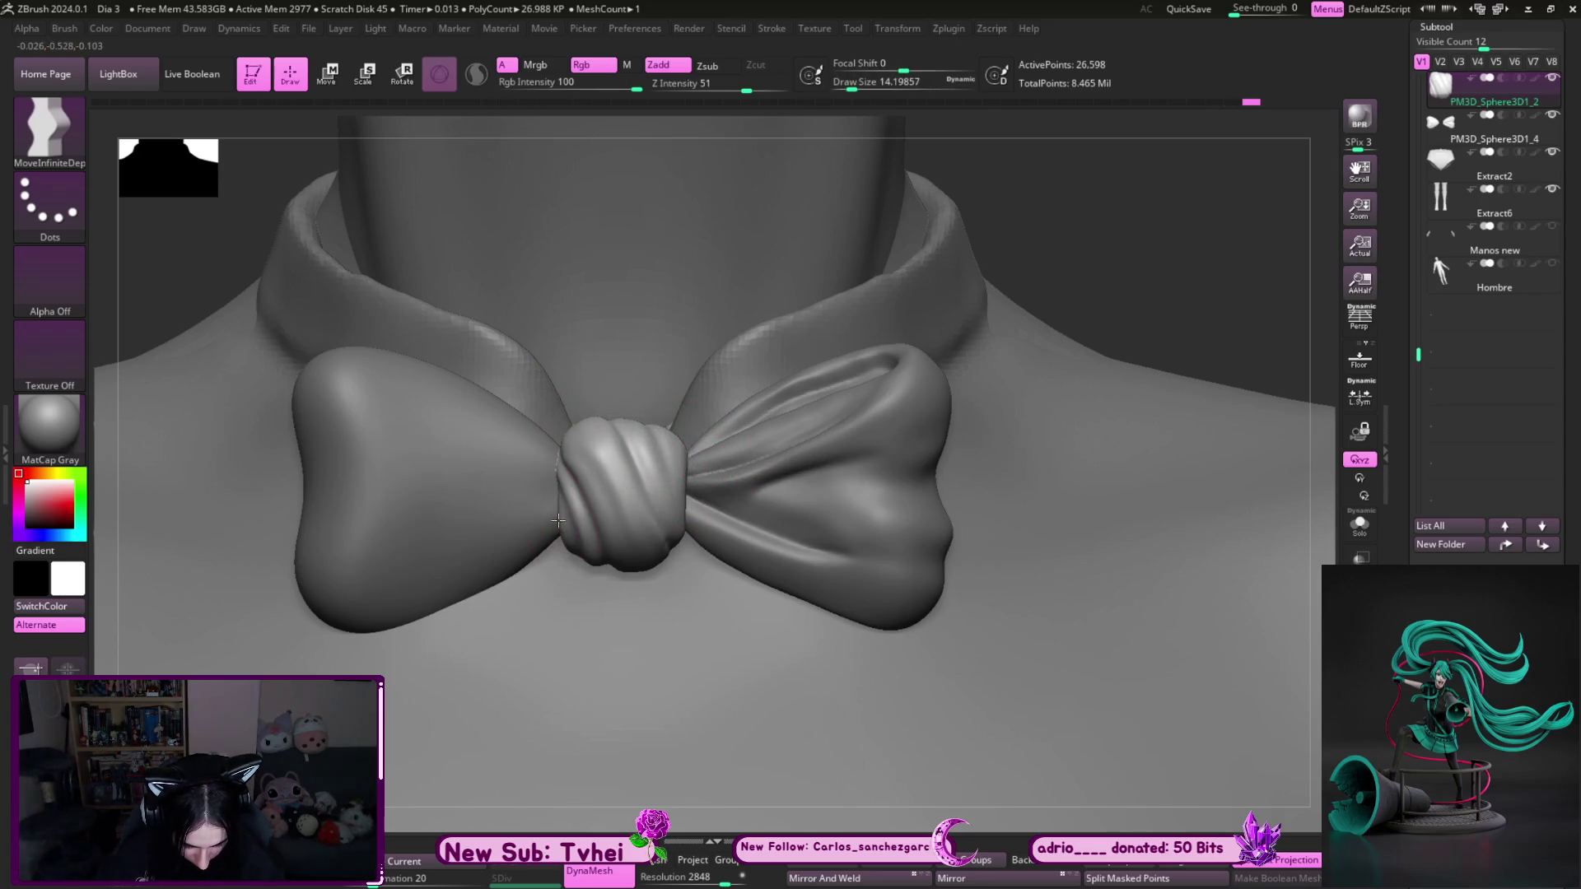
key(bracketleft)
key(bracketleft)
key(bracketleft)
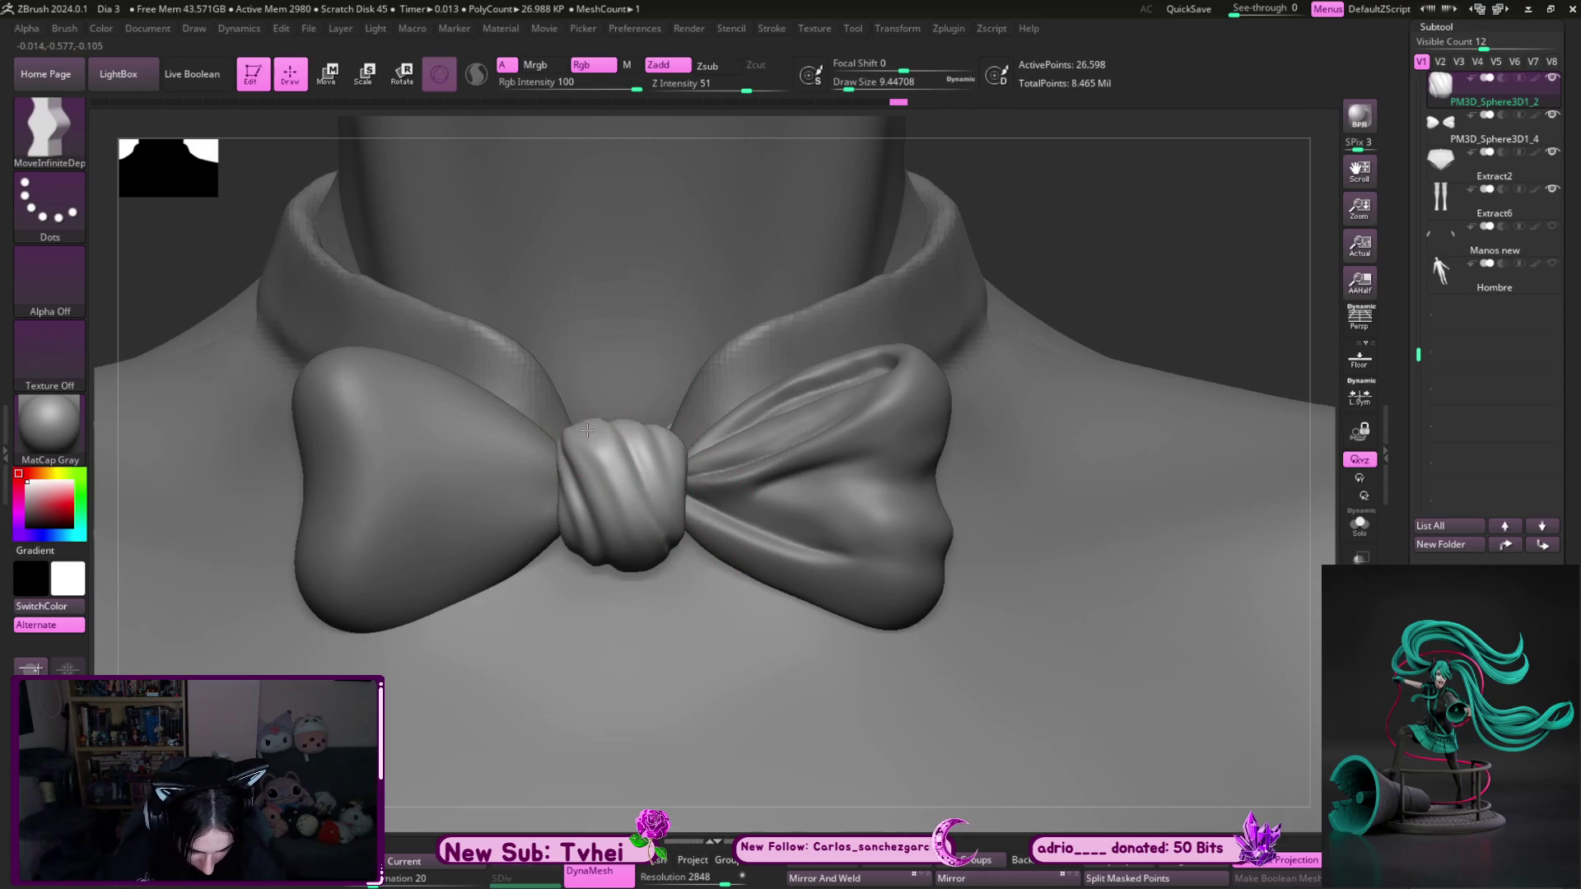
- Select the bow-wings subtool, show it solo and framed, and return to a larger DamStandard brush
mouse_move(1027, 297)
ctrl+right_down()
mouse_move(938, 222)
mouse_move(991, 343)
mouse_move(628, 434)
ctrl+right_up()
alt+click(626, 425)
key(b)
key(d)
key(s)
key(s)
mouse_move(494, 459)
mouse_down()
mouse_move(580, 462)
mouse_move(465, 445)
mouse_move(272, 353)
mouse_up()
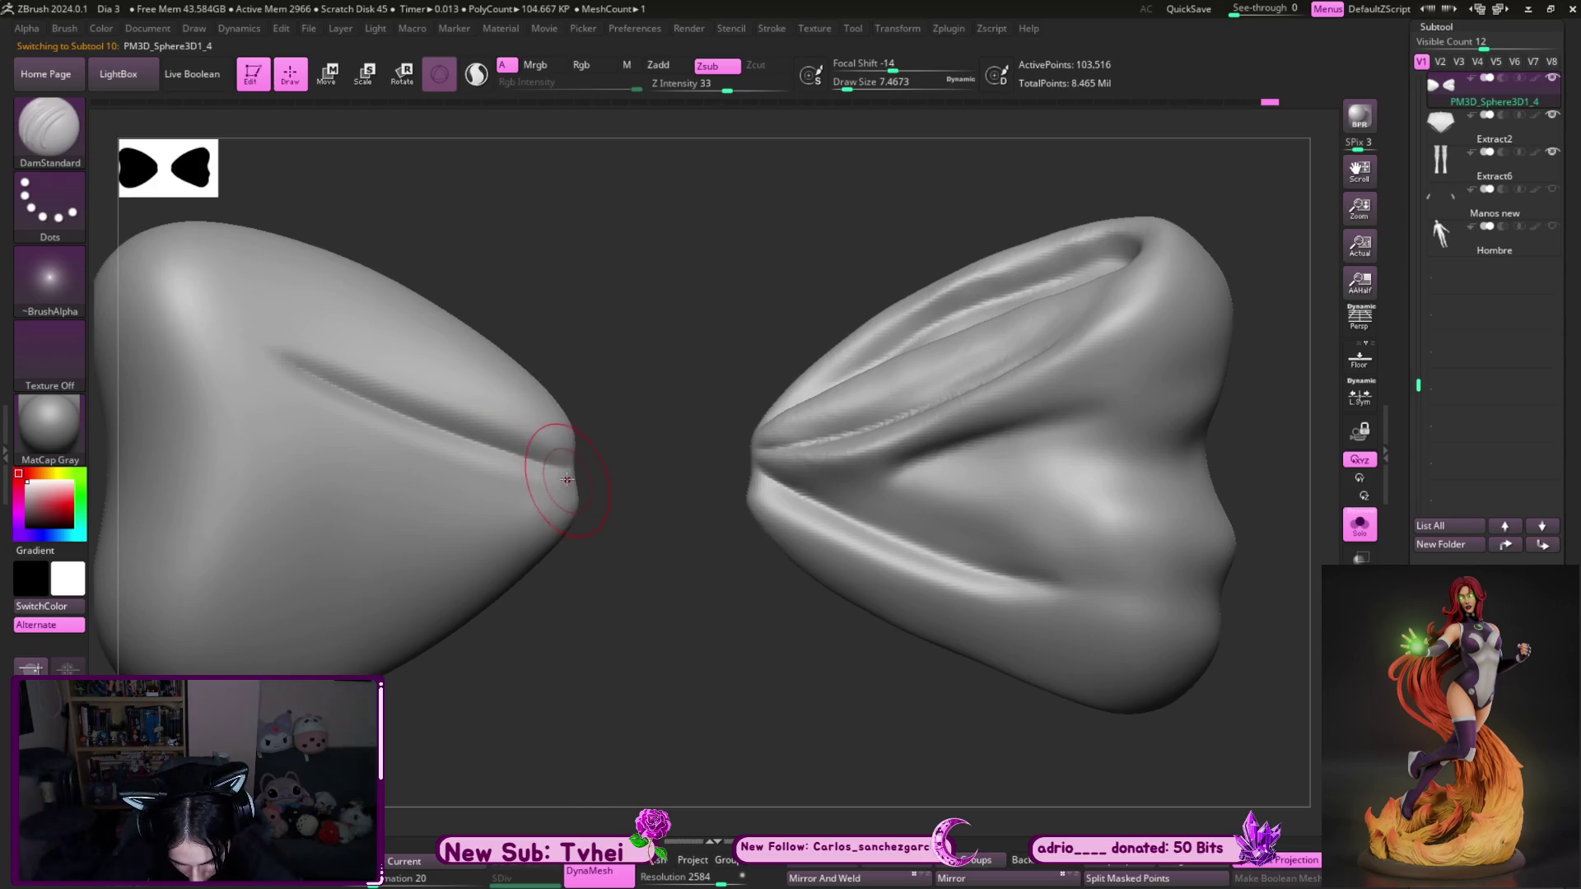
- Choose ClayBuildup at a small size and draw the first fold lines and lower-edge ridge on the left wing
alt+drag(550, 306, 639, 328)
key(b)
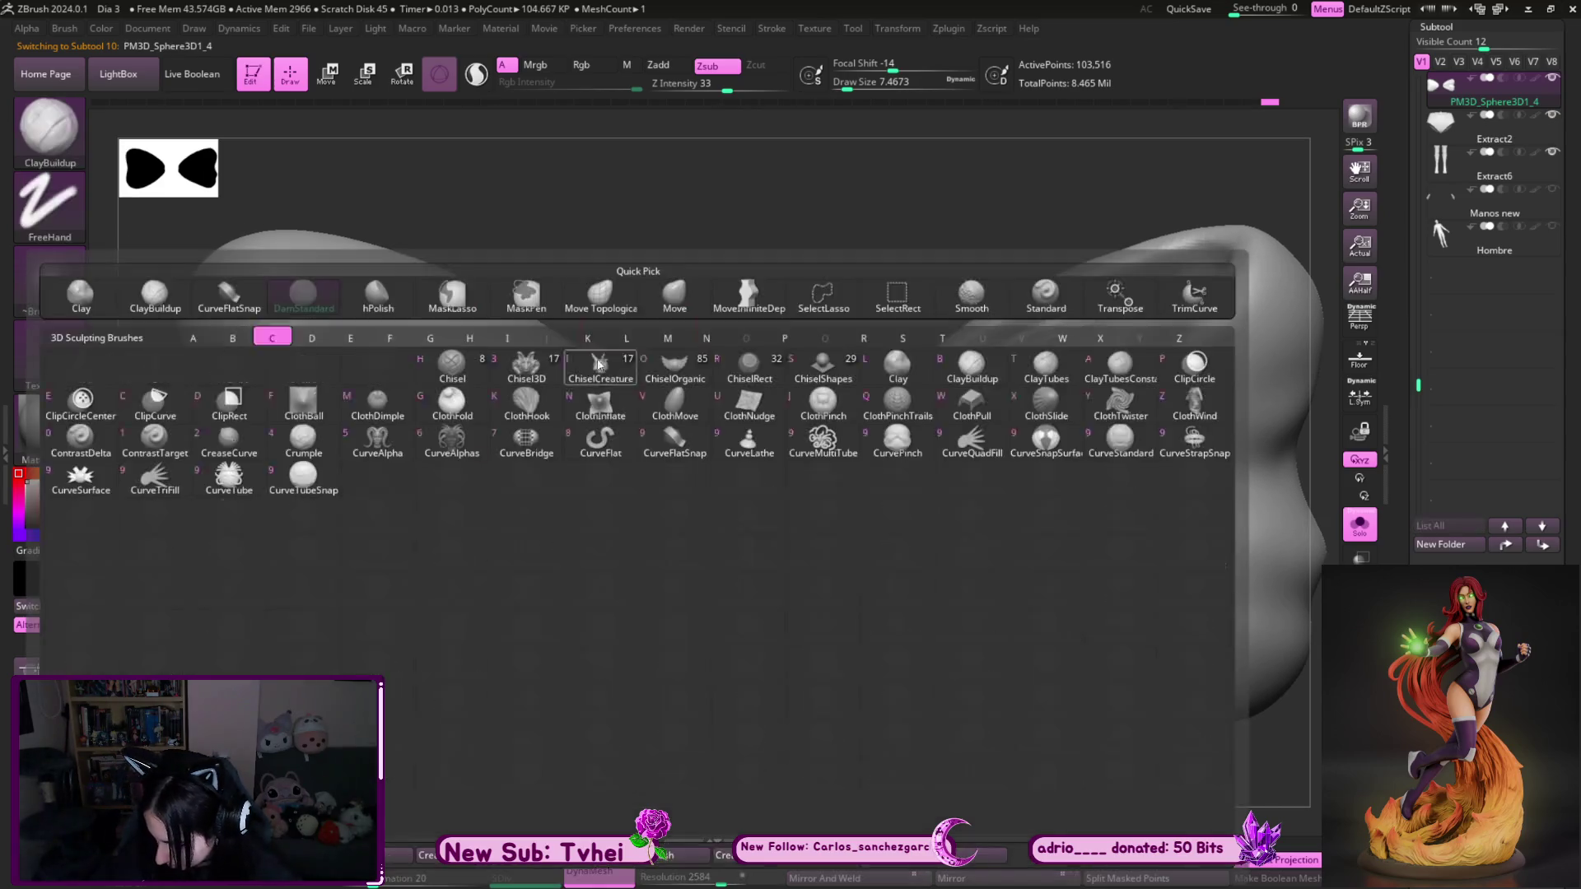
click(598, 364)
key(s)
drag(600, 437, 275, 295)
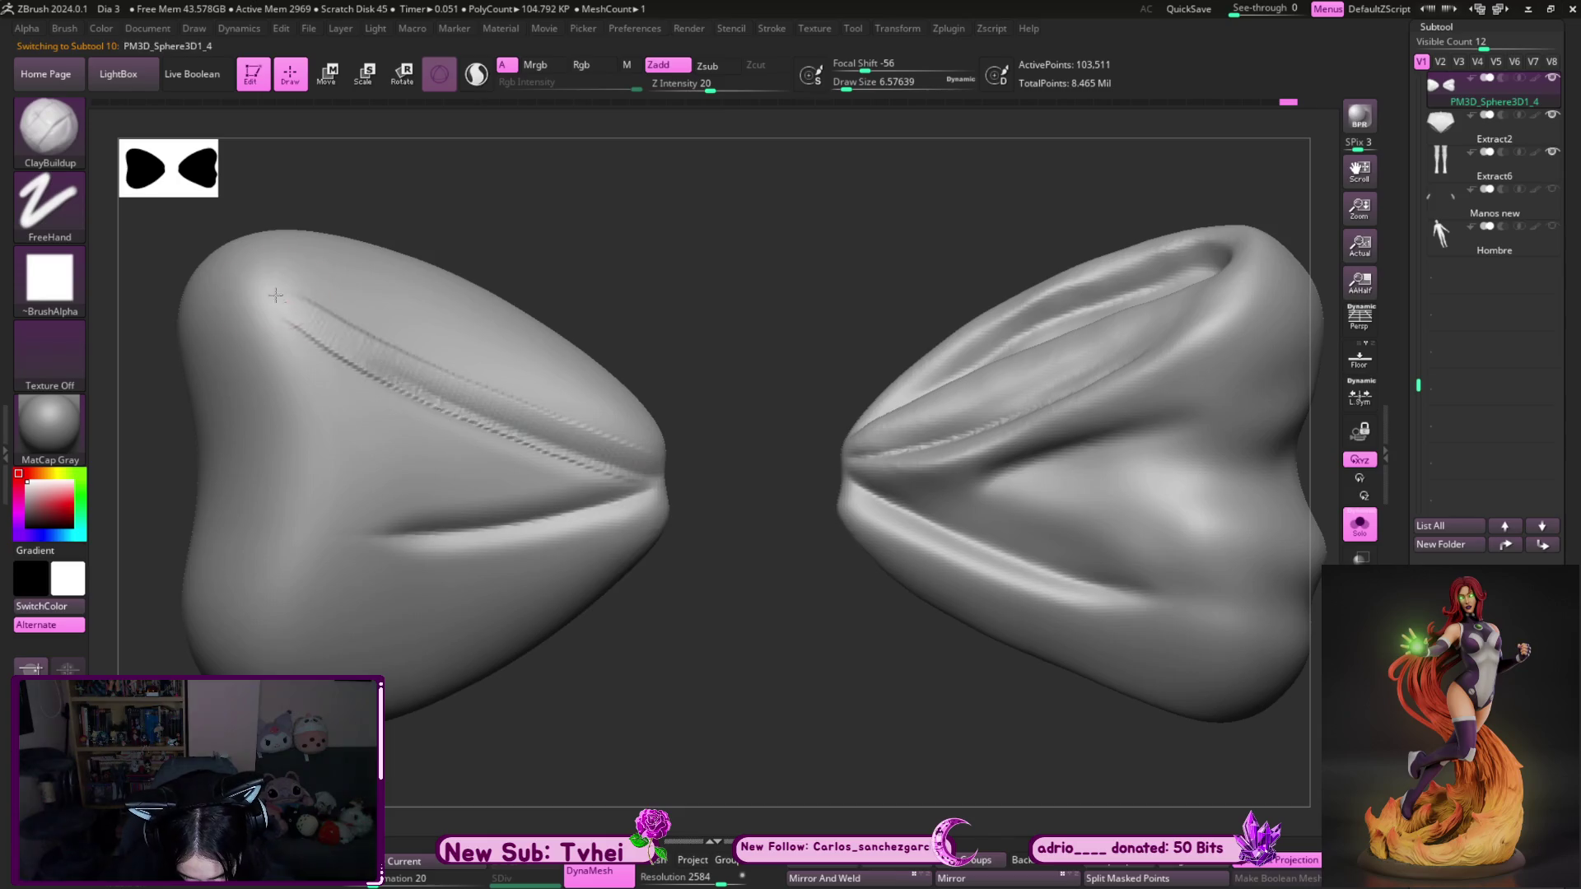
mouse_move(522, 395)
mouse_down()
mouse_move(304, 325)
mouse_move(602, 440)
mouse_move(309, 496)
mouse_up()
drag(650, 486, 251, 513)
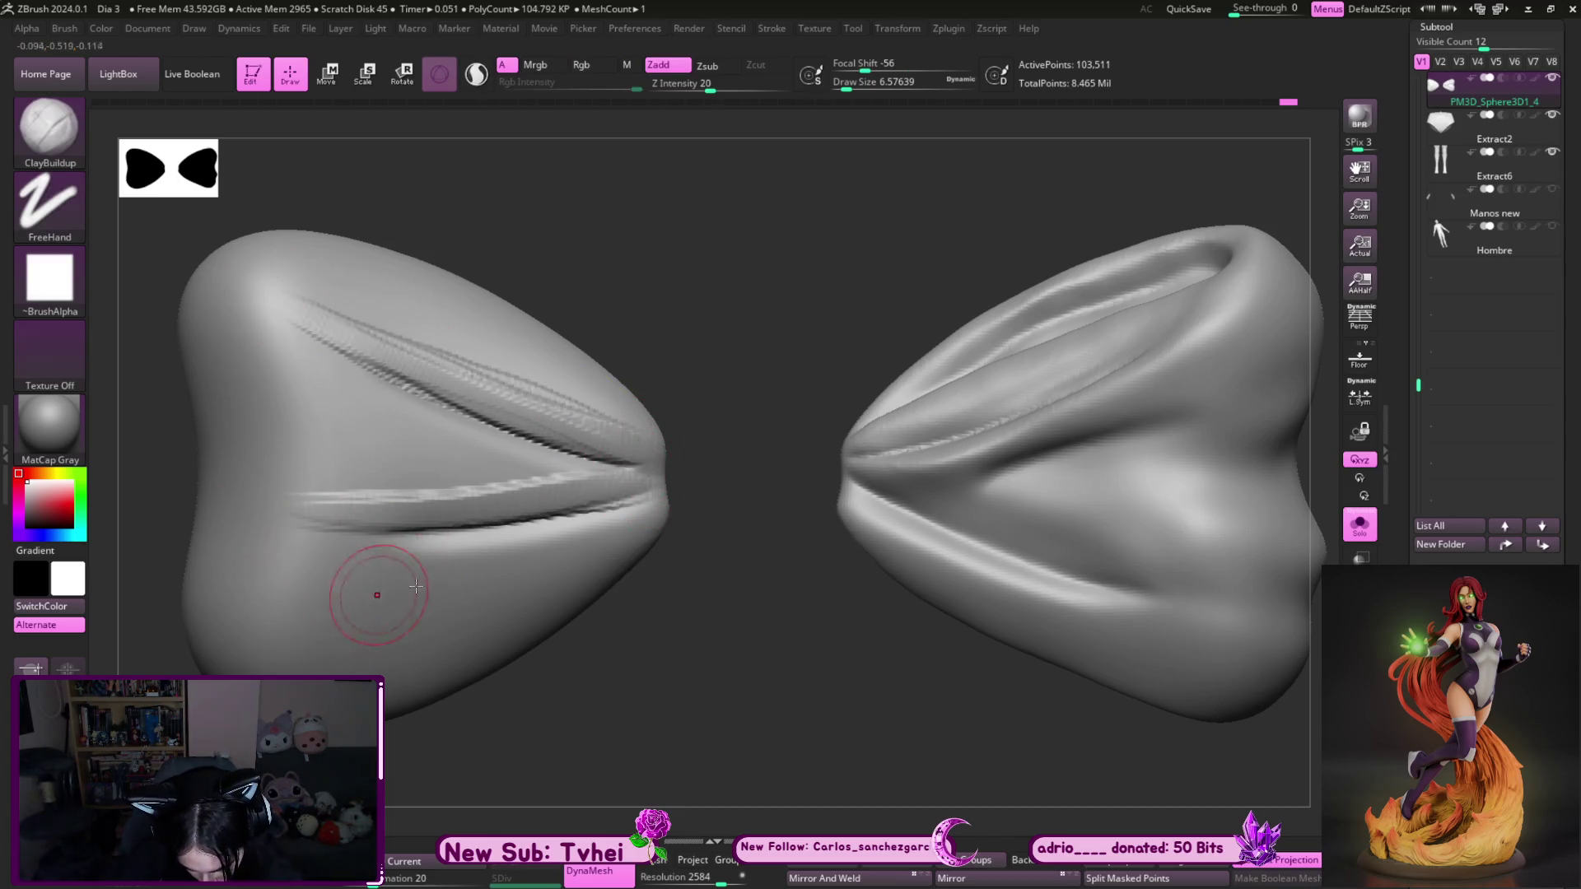
- Add more folds along the lower lip plus horizontal and diagonal grooves toward the wing's centre
drag(613, 523, 300, 552)
mouse_move(651, 527)
mouse_down()
mouse_move(395, 543)
mouse_move(304, 576)
mouse_up()
drag(568, 519, 387, 568)
drag(485, 457, 350, 470)
drag(240, 457, 484, 449)
drag(255, 385, 487, 442)
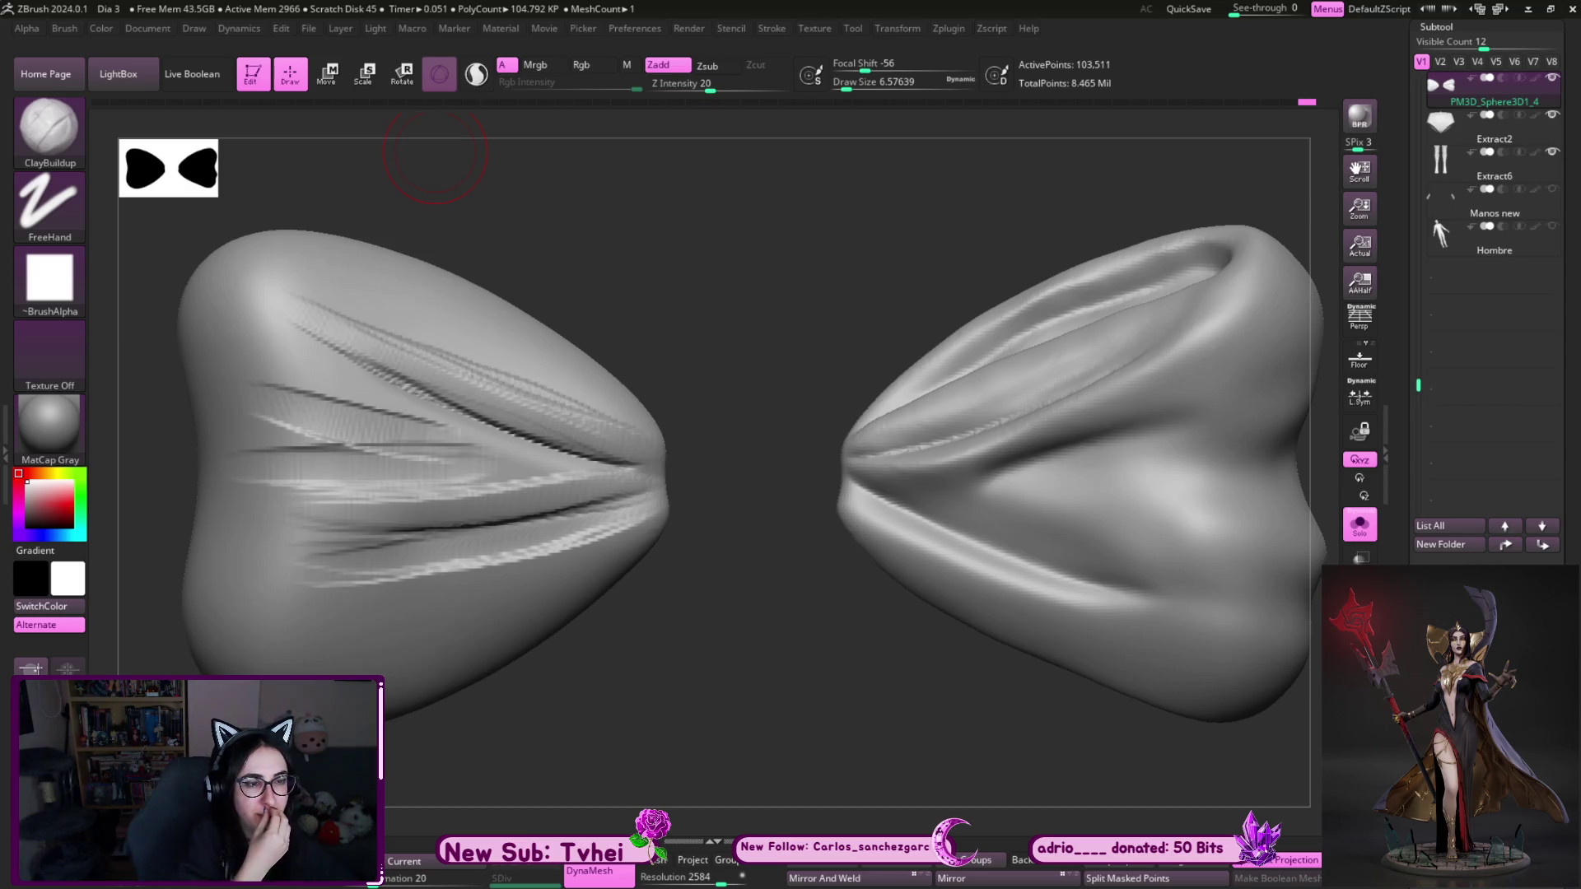
- Rotate both wings slightly and smooth the folds on the left wing's upper part
drag(744, 560, 769, 585)
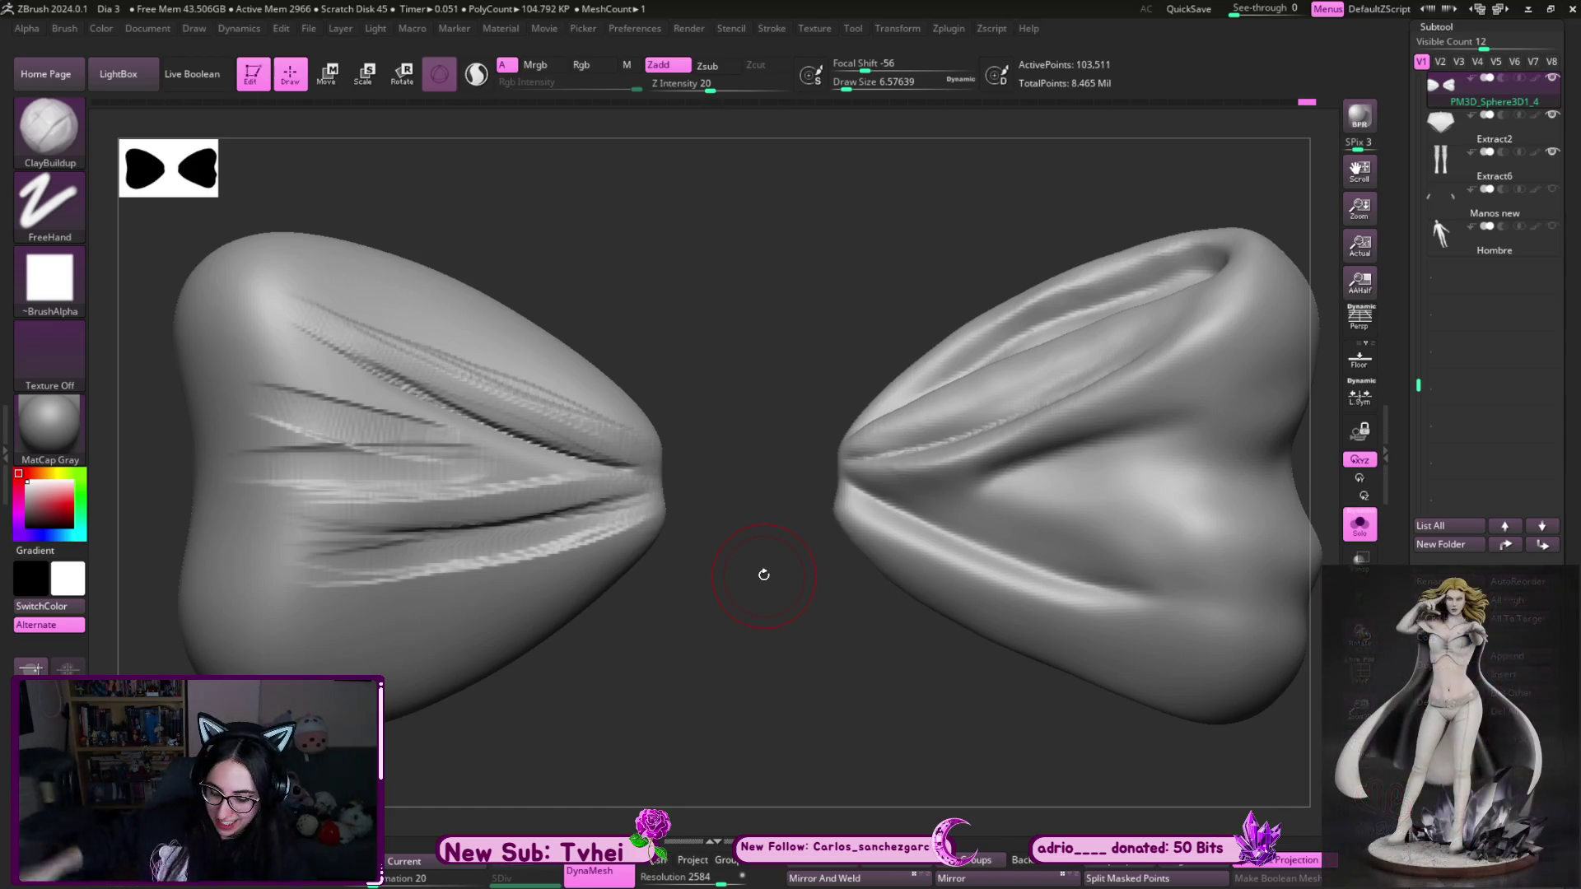
drag(764, 574, 763, 607)
mouse_move(649, 477)
shift+mouse_down()
mouse_move(309, 334)
mouse_move(280, 395)
mouse_move(333, 402)
mouse_move(428, 482)
mouse_move(411, 539)
mouse_move(510, 535)
mouse_move(488, 518)
mouse_move(536, 515)
mouse_move(347, 337)
shift+mouse_up()
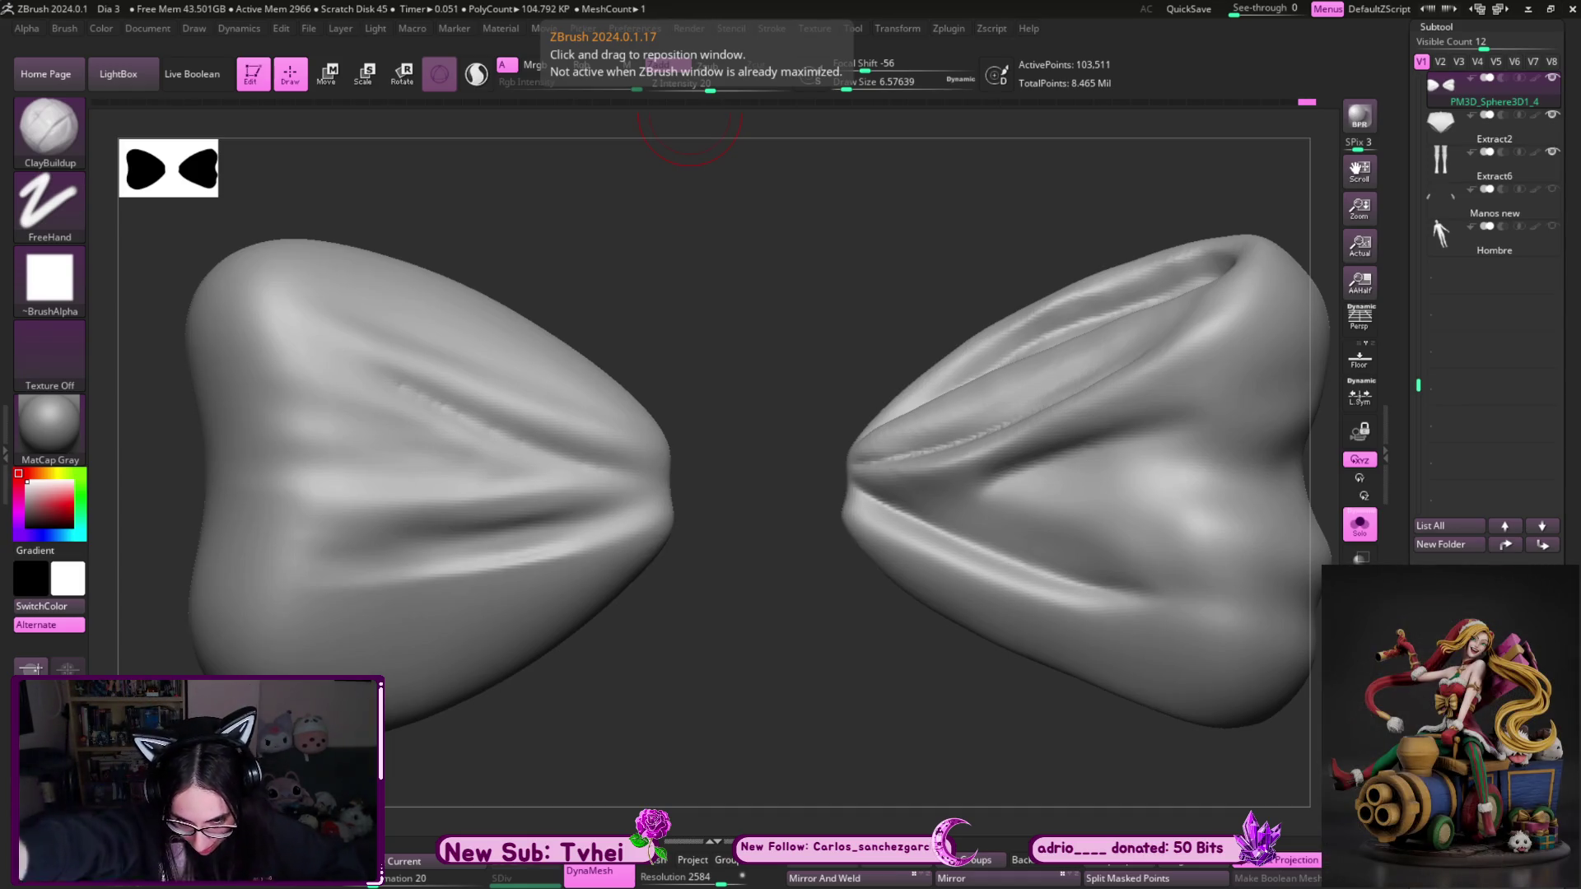
- Round off the wing's tip, carve a U-shaped DamStandard groove over it, and DynaMesh the wing
mouse_move(690, 119)
mouse_down()
mouse_move(881, 264)
mouse_move(835, 551)
mouse_up()
shift+drag(667, 673, 653, 568)
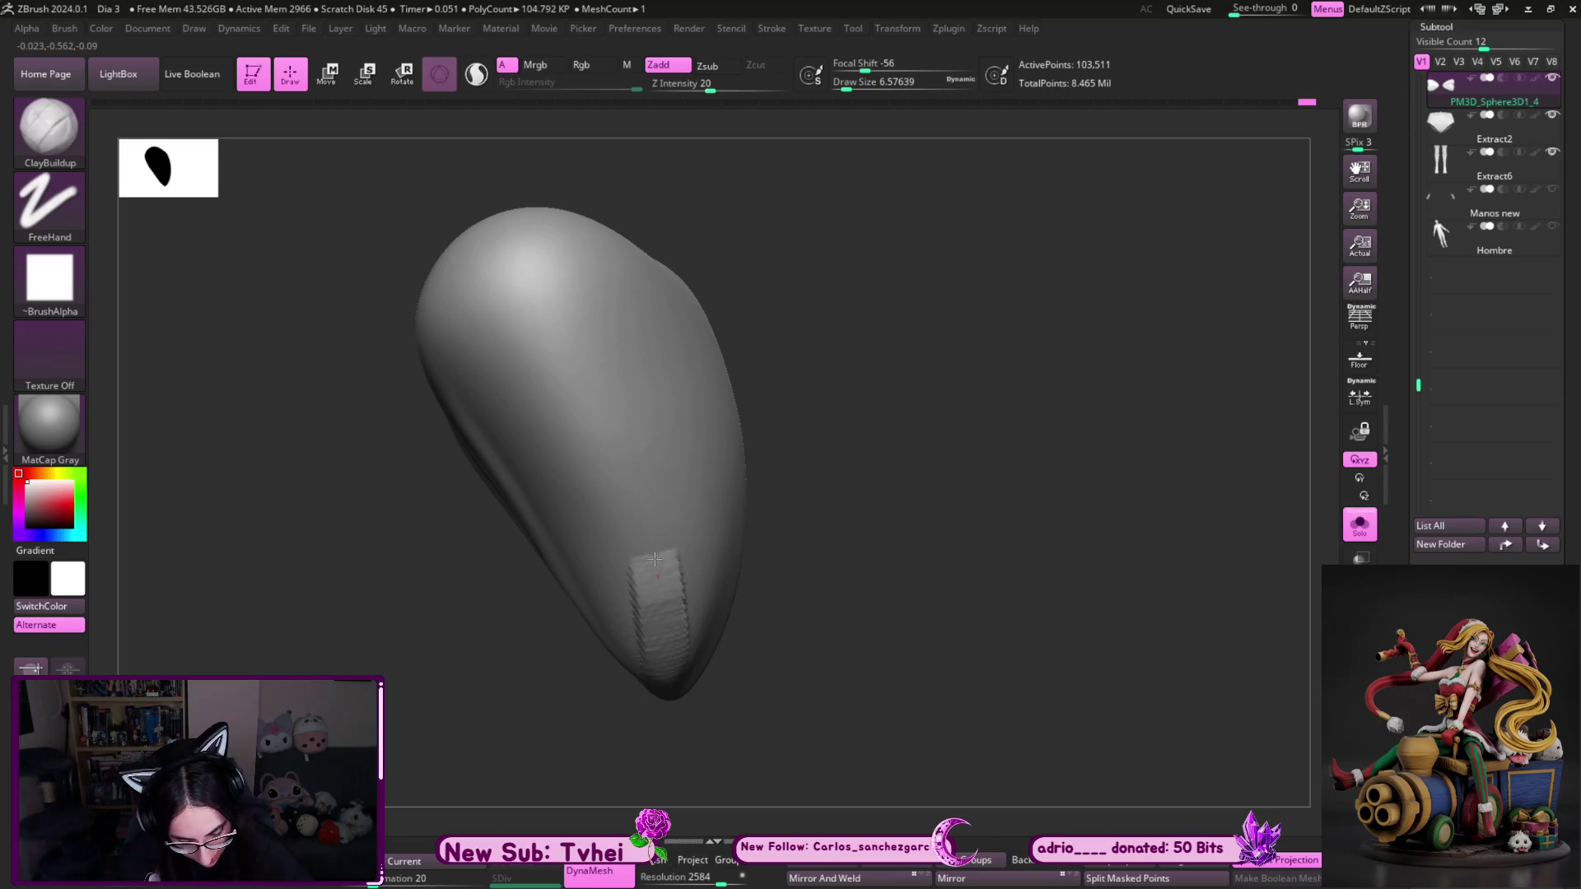
key(b)
key(d)
key(s)
mouse_move(838, 421)
mouse_down()
mouse_move(840, 395)
mouse_move(832, 431)
mouse_up()
mouse_move(677, 656)
mouse_down()
mouse_move(622, 366)
mouse_move(506, 317)
mouse_move(662, 658)
mouse_up()
drag(836, 590, 822, 570)
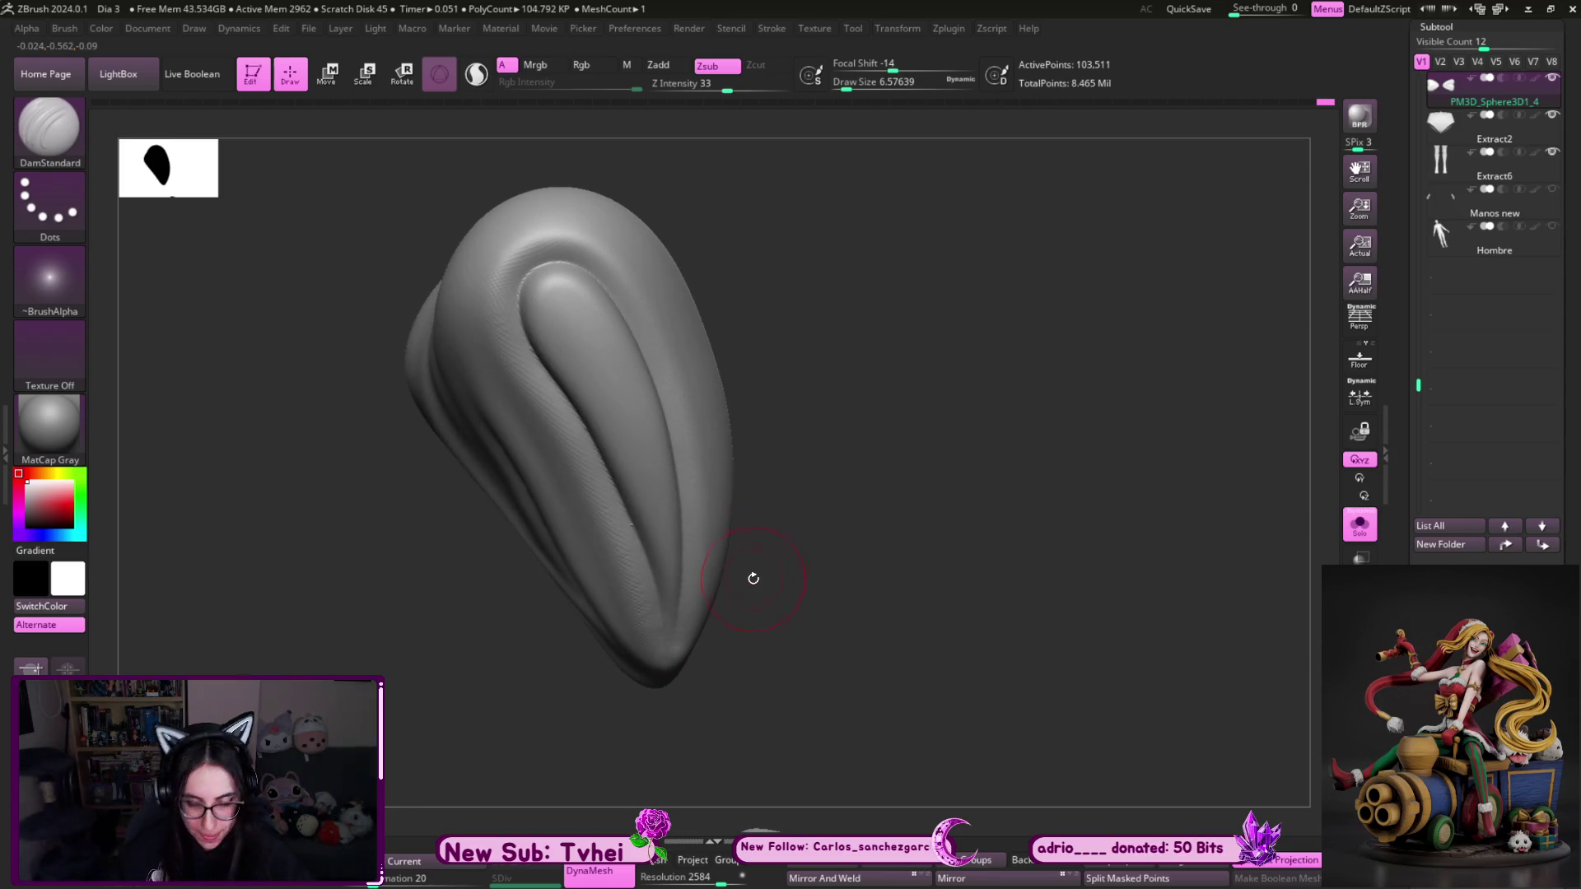
ctrl+drag(851, 487, 840, 551)
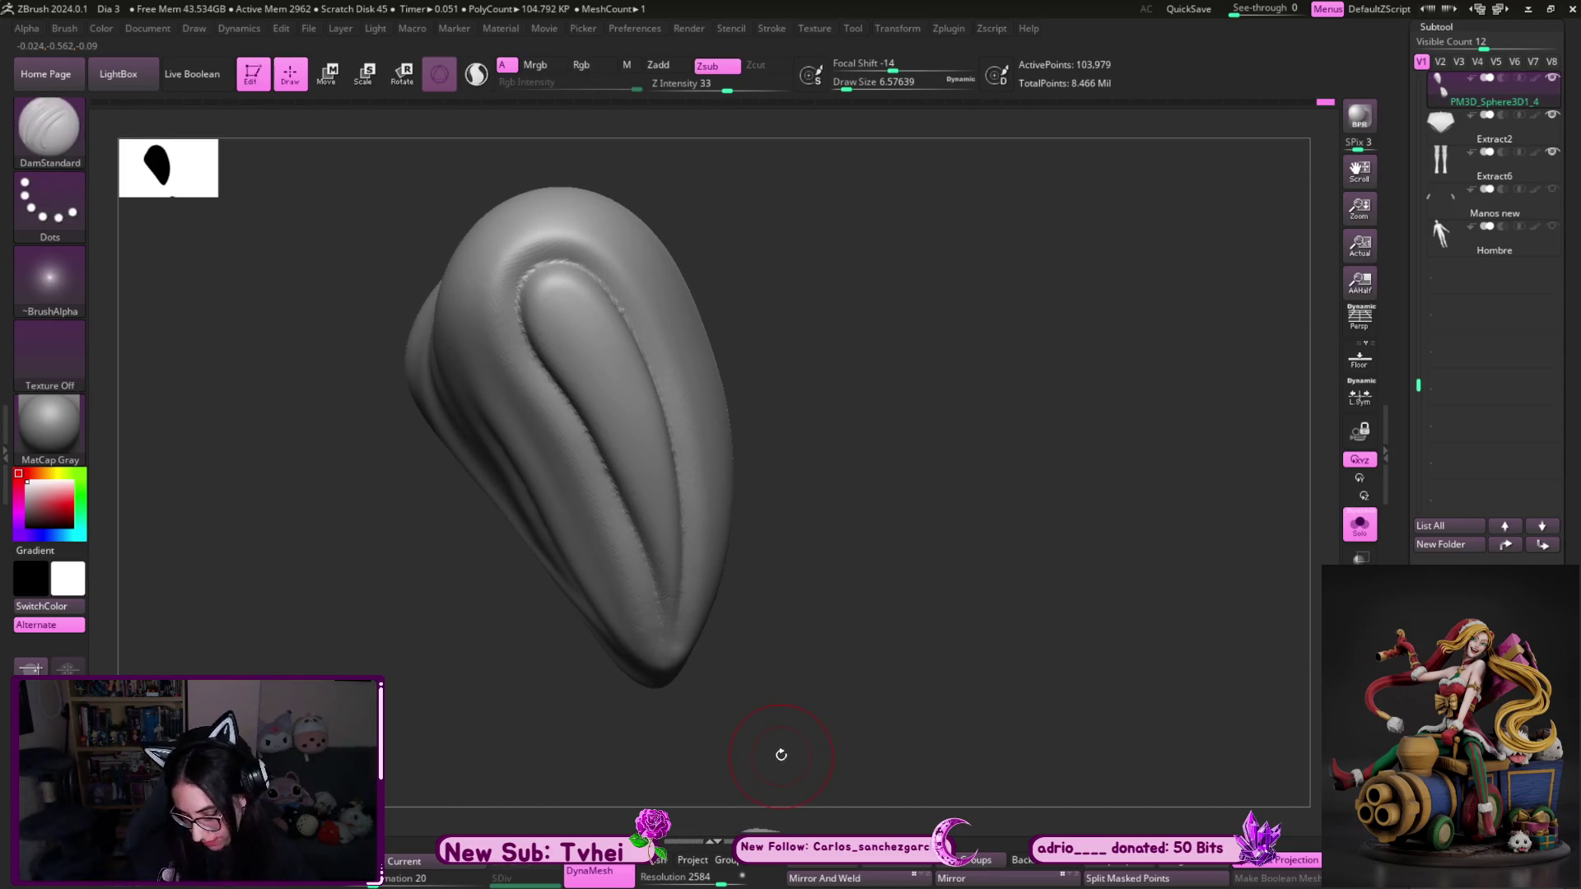
- Build streaked ClayBuildup fold detail at the top of the groove, then shrink the brush
key(b)
key(c)
key(b)
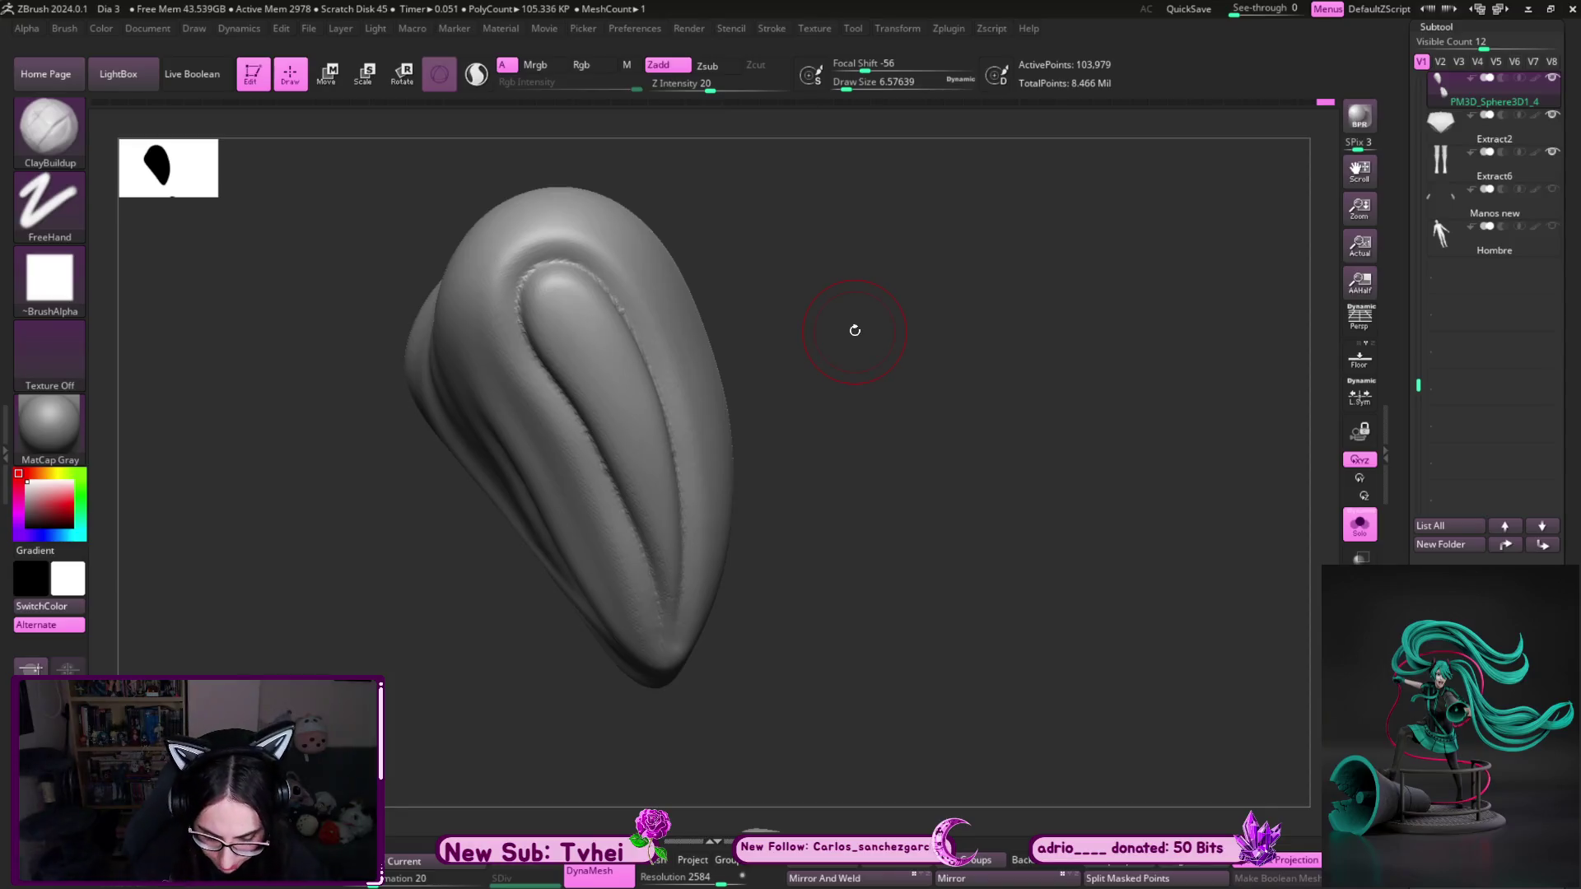
drag(854, 328, 661, 298)
right_drag(546, 282, 575, 264)
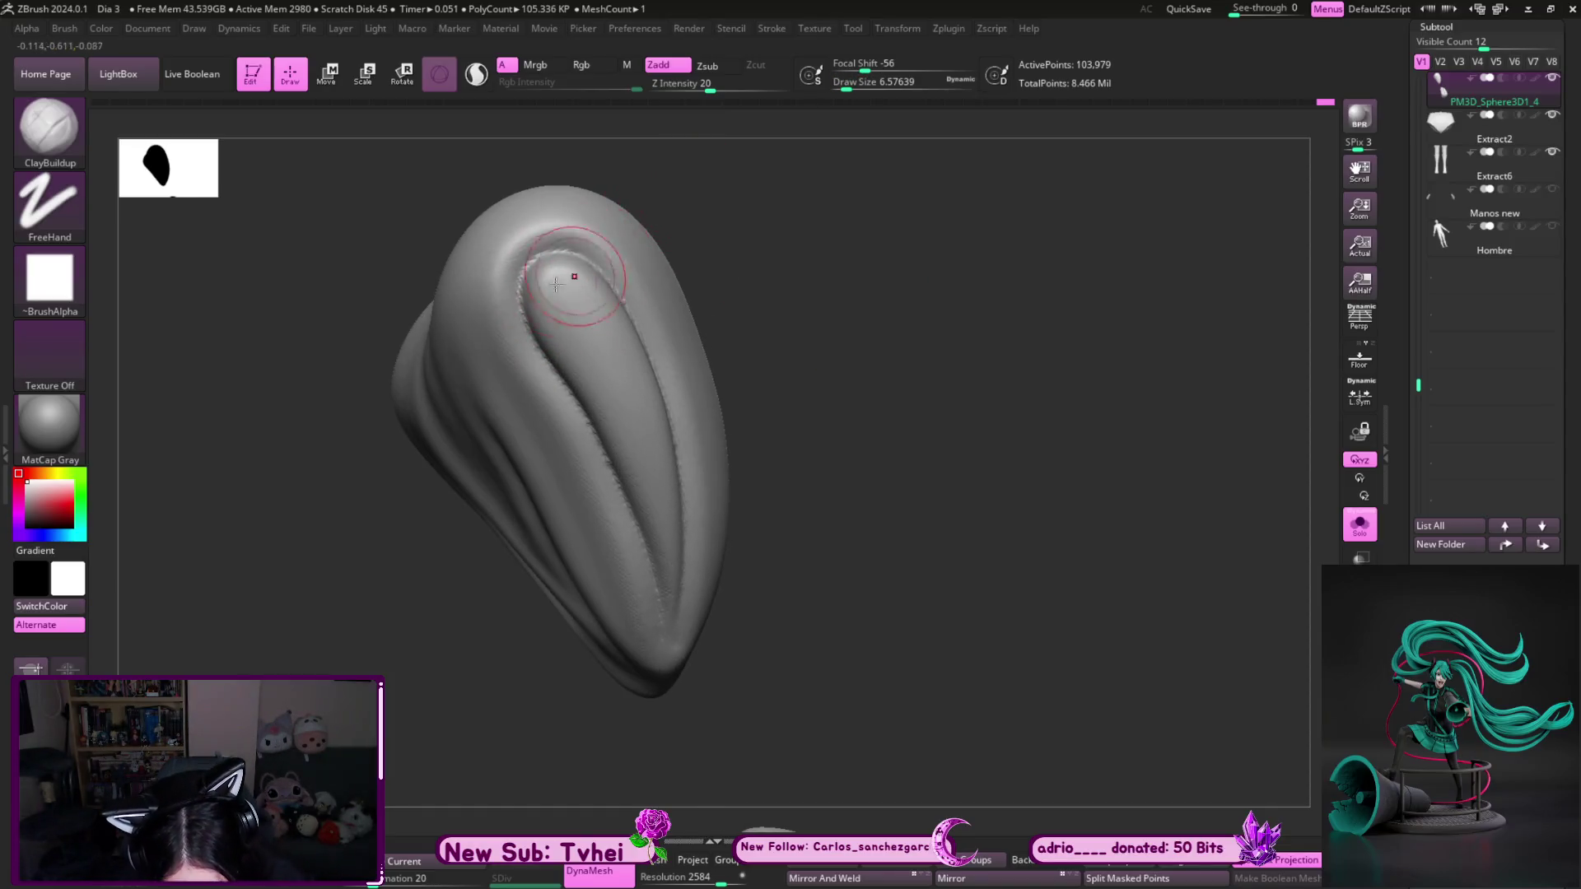
mouse_move(543, 272)
mouse_down()
mouse_move(605, 383)
mouse_move(576, 313)
mouse_move(632, 392)
mouse_up()
right_drag(632, 392, 613, 329)
drag(601, 280, 618, 375)
right_drag(724, 354, 713, 342)
key(s)
mouse_move(646, 387)
mouse_down()
mouse_move(625, 428)
mouse_move(651, 485)
mouse_move(634, 424)
mouse_move(593, 376)
mouse_move(683, 568)
mouse_move(659, 461)
mouse_move(601, 370)
mouse_move(675, 594)
mouse_up()
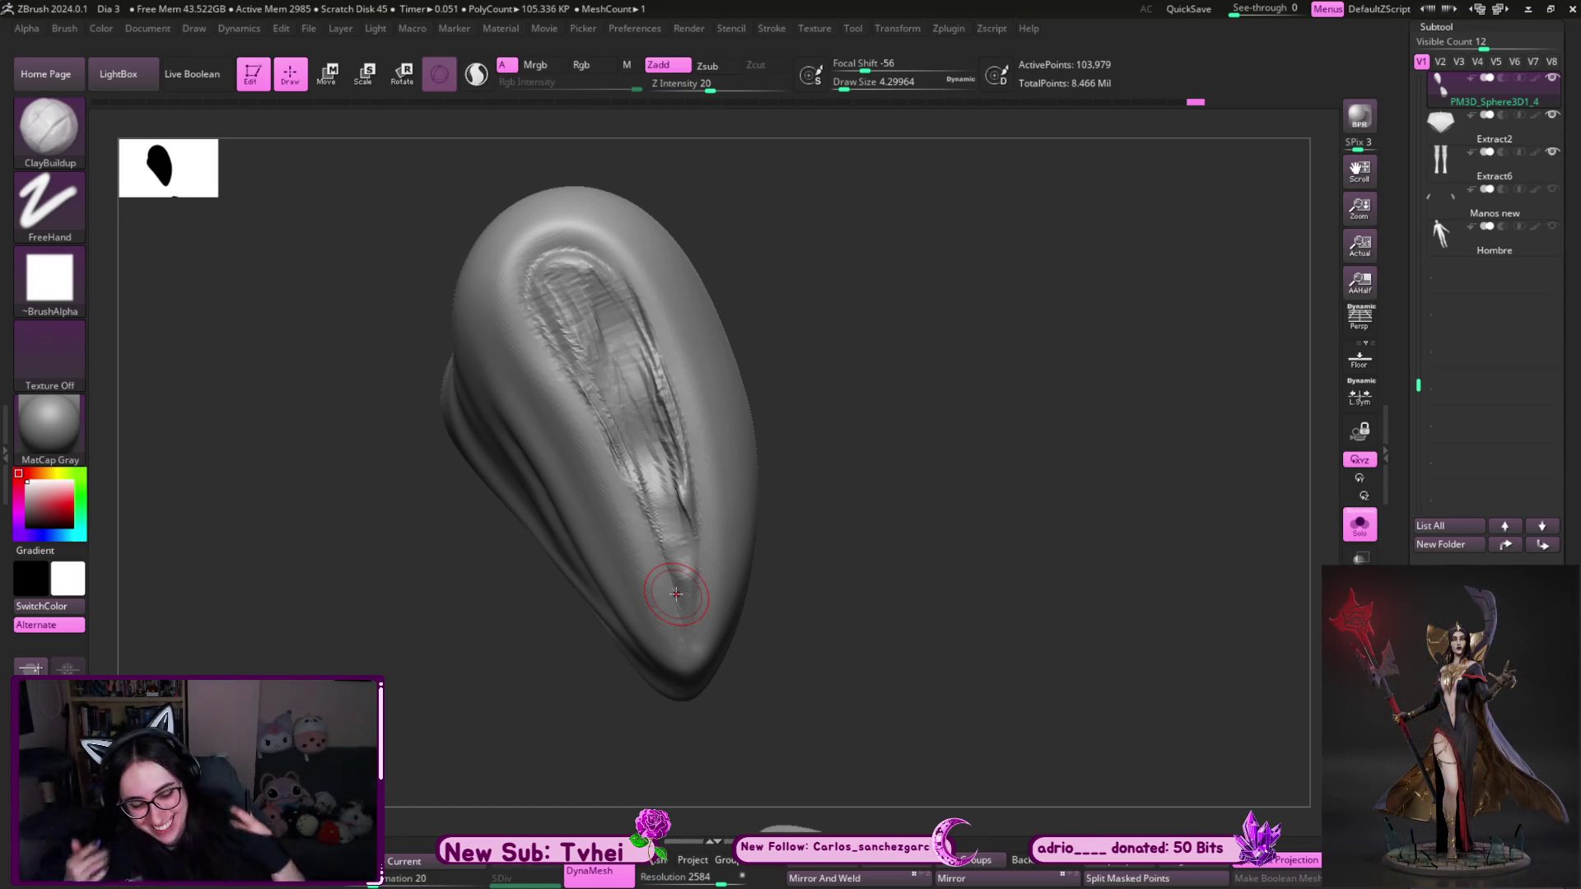
- Undo a stroke and re-sculpt crinkled fold detail down the hollow's length with a smaller brush
key(ctrl+z)
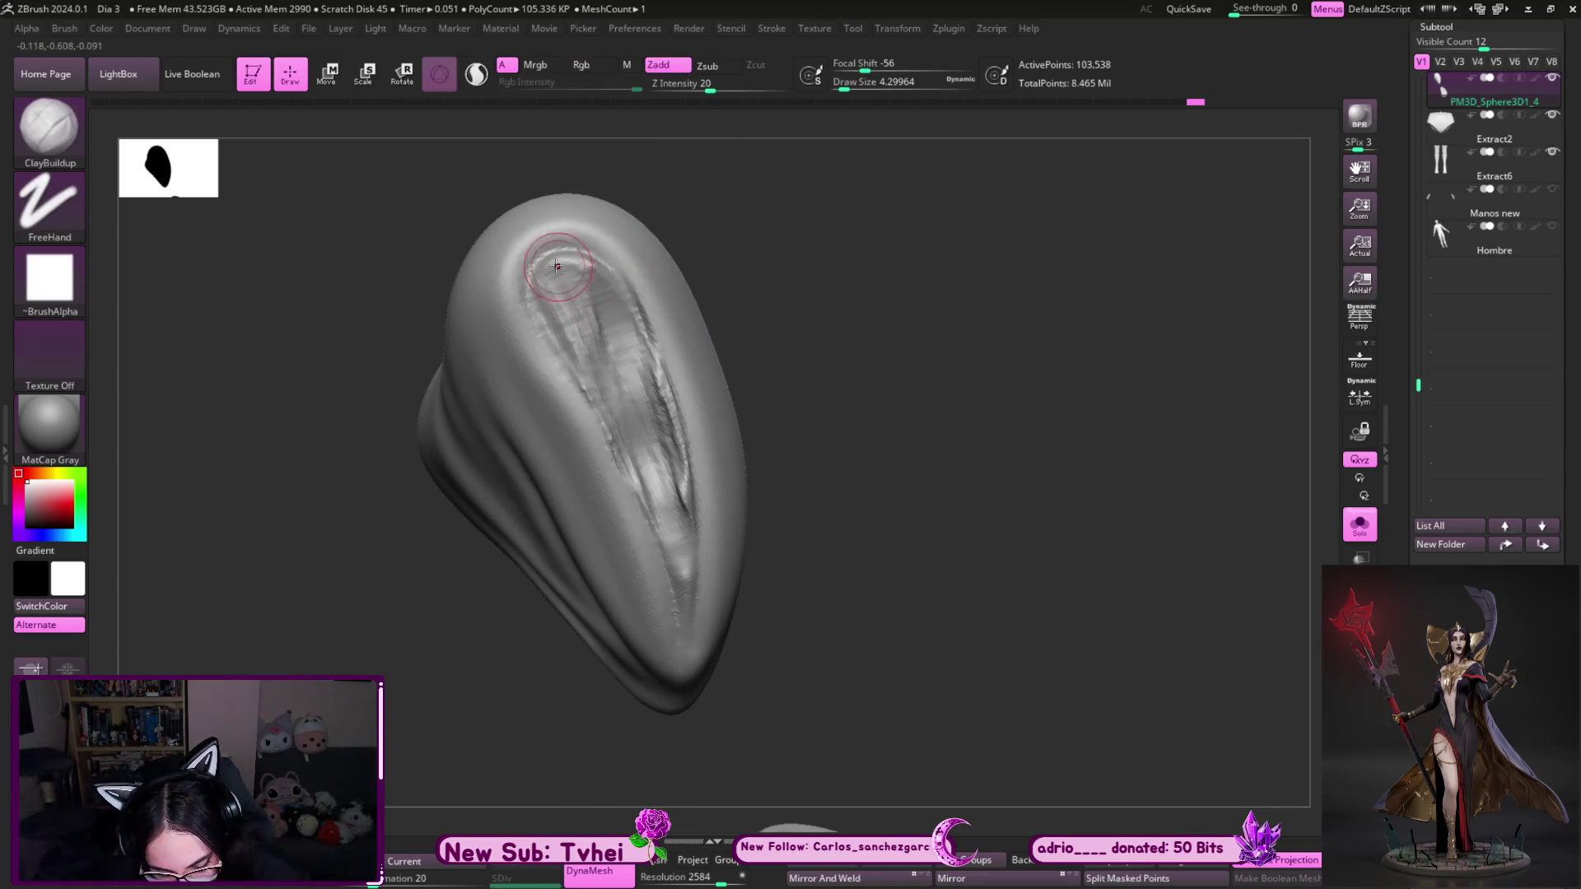
mouse_move(579, 343)
mouse_down()
mouse_move(540, 272)
mouse_move(609, 346)
mouse_up()
mouse_move(568, 247)
mouse_down()
mouse_move(609, 305)
mouse_move(560, 261)
mouse_move(650, 428)
mouse_move(650, 461)
mouse_up()
drag(540, 276, 642, 473)
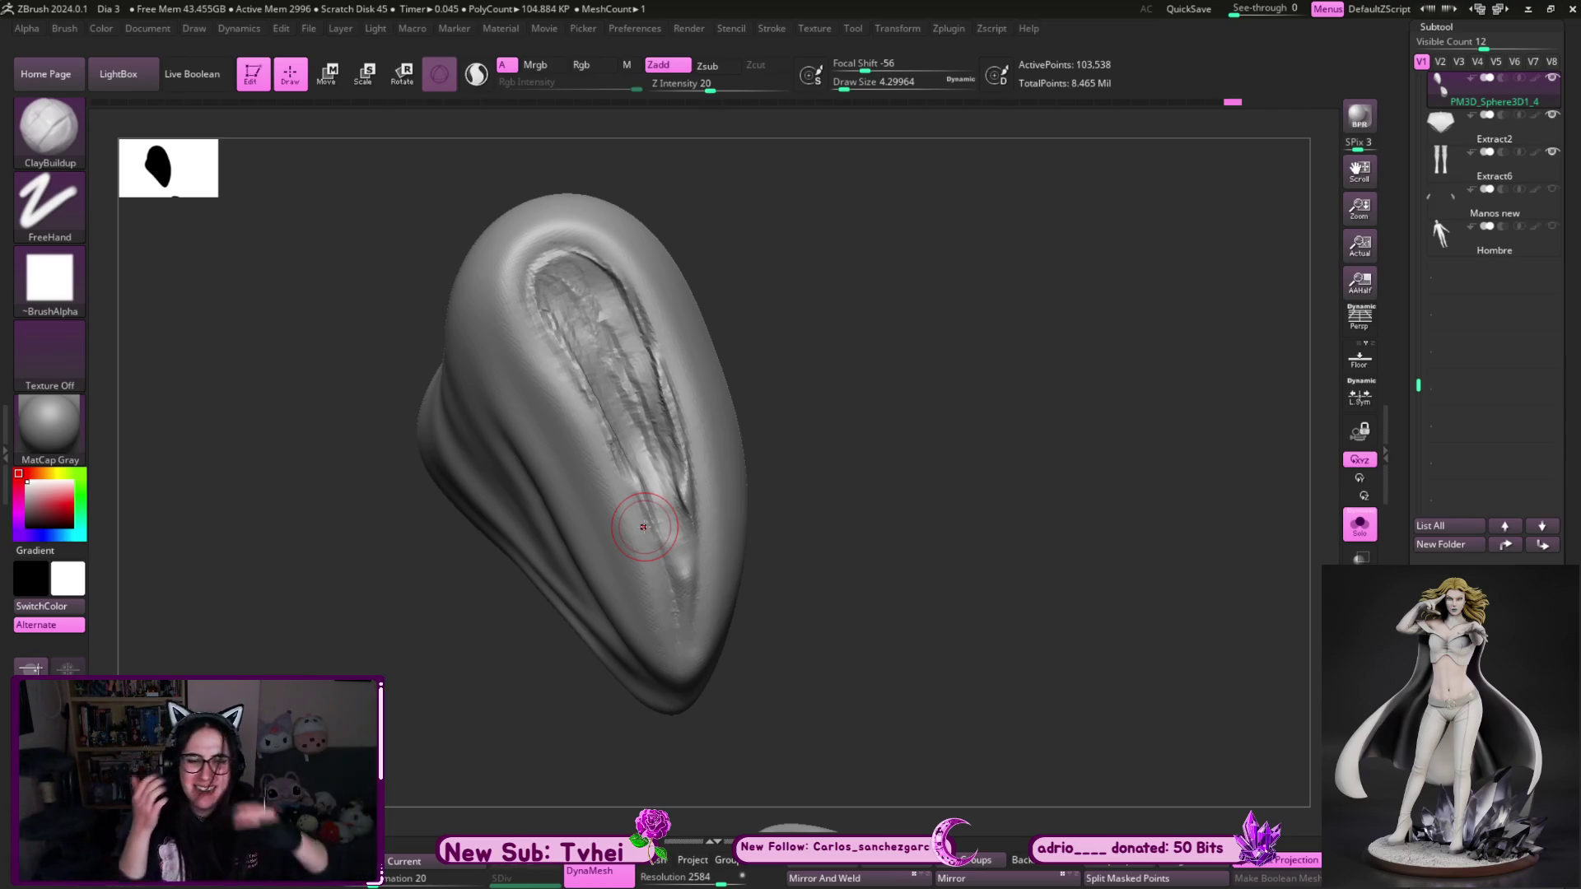
mouse_move(807, 477)
mouse_down()
mouse_move(900, 377)
mouse_move(808, 318)
mouse_up()
mouse_move(601, 288)
mouse_down()
mouse_move(577, 362)
mouse_move(551, 247)
mouse_move(547, 330)
mouse_move(617, 428)
mouse_move(547, 296)
mouse_move(576, 329)
mouse_move(602, 299)
mouse_move(650, 428)
mouse_move(675, 386)
mouse_move(665, 376)
mouse_move(686, 498)
mouse_move(658, 507)
mouse_move(658, 527)
mouse_move(680, 502)
mouse_move(646, 346)
mouse_move(671, 412)
mouse_up()
key(s)
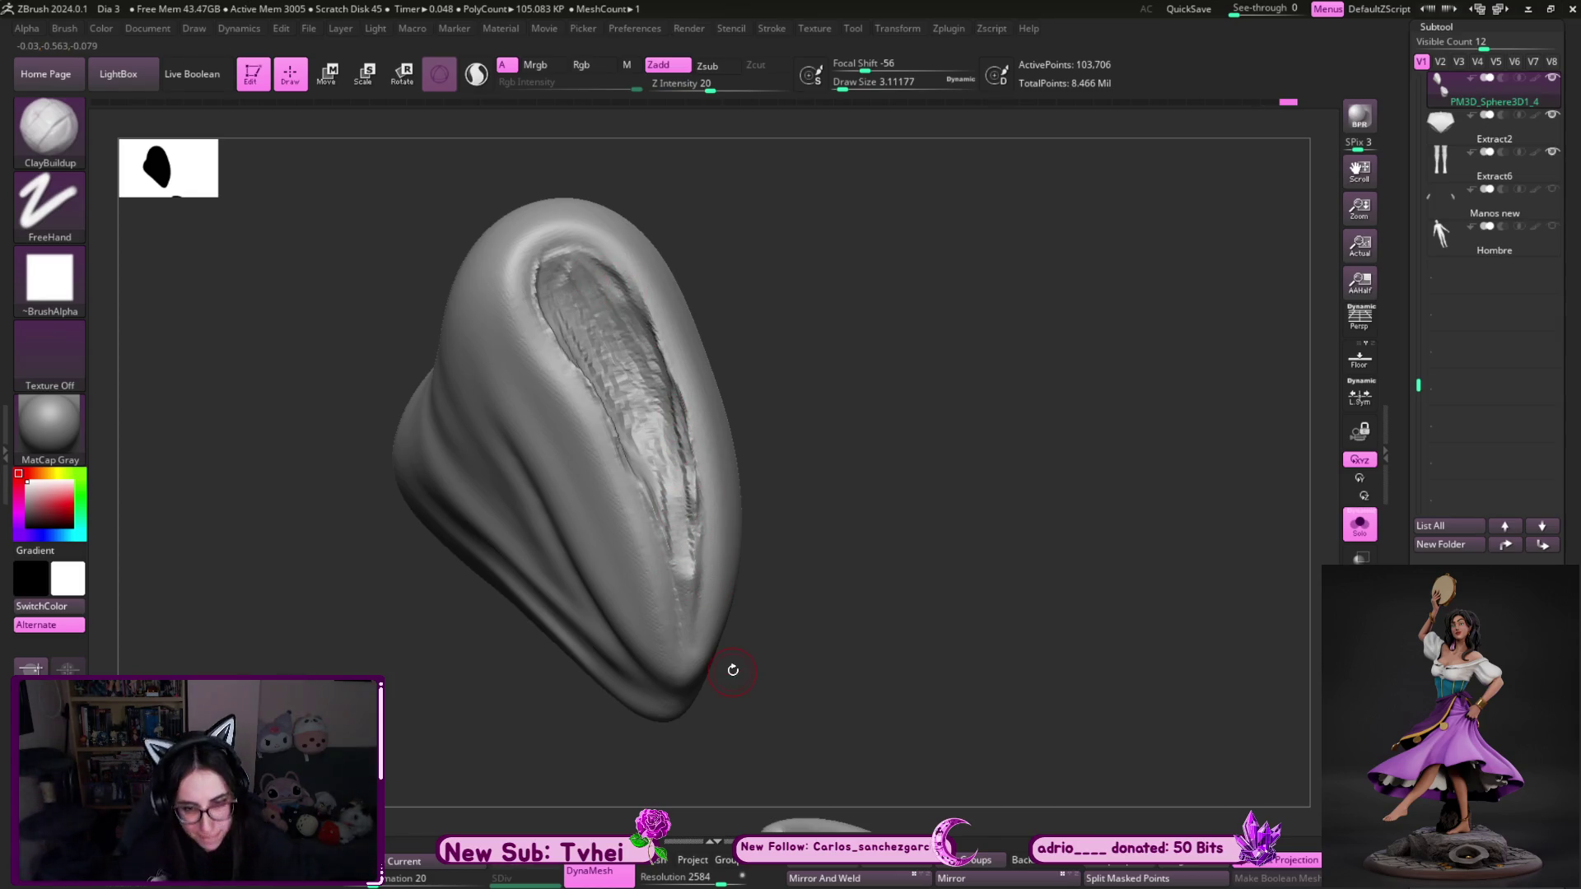
mouse_move(854, 382)
mouse_down()
mouse_move(836, 406)
mouse_move(625, 375)
mouse_up()
- Shift-smooth the groove's edges and inner hollow from several angles
key(shift)
shift+drag(603, 431, 544, 339)
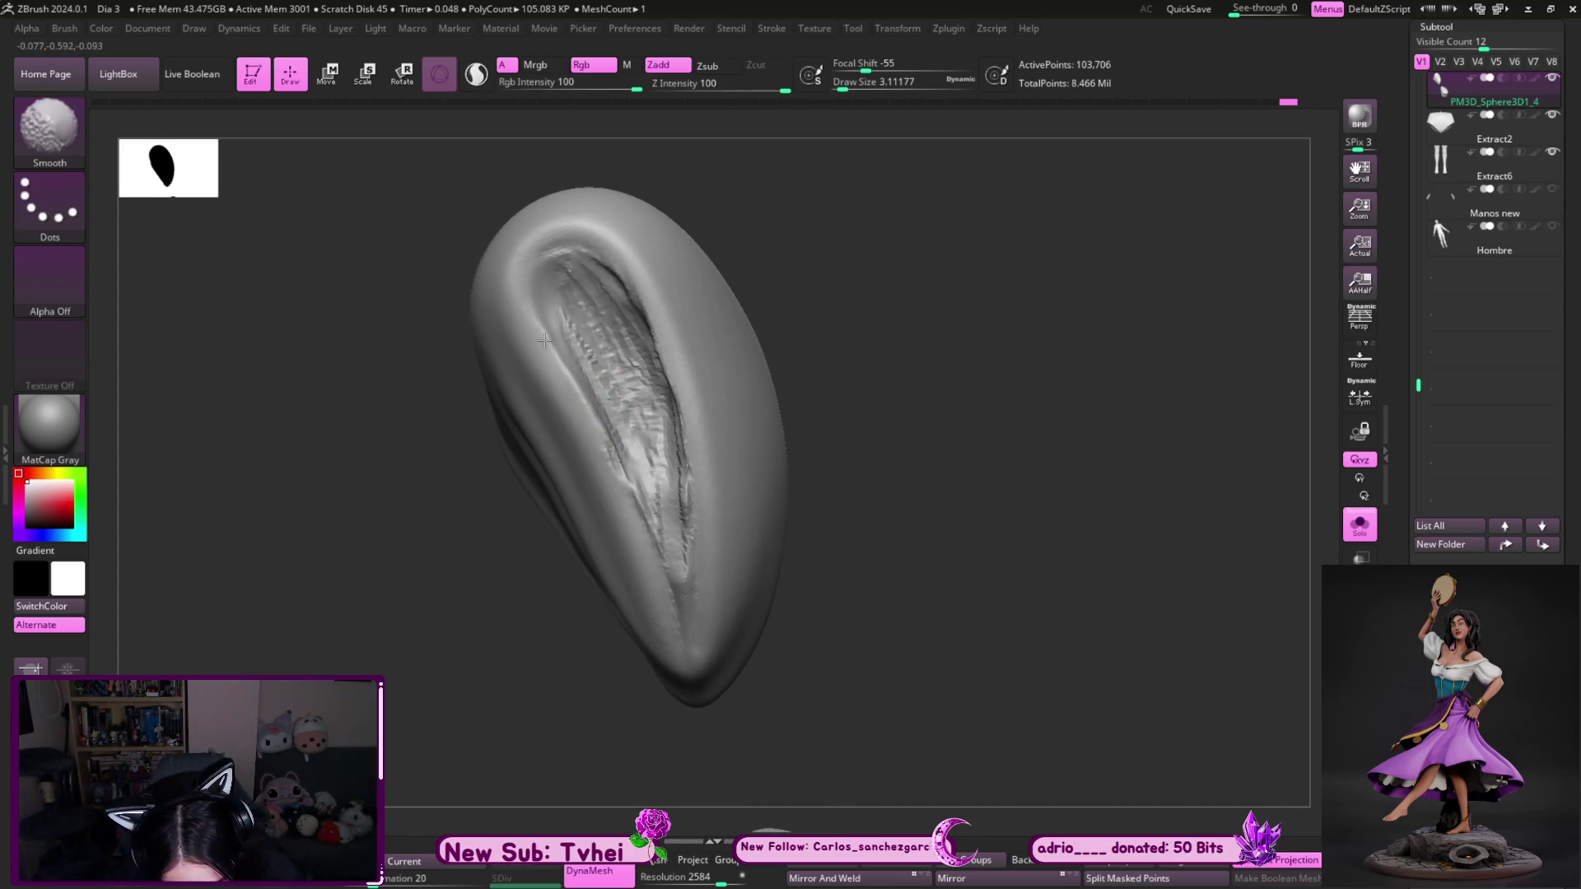
mouse_move(629, 490)
mouse_down()
mouse_move(687, 625)
mouse_move(658, 445)
mouse_move(568, 321)
mouse_move(577, 354)
mouse_move(547, 279)
mouse_move(619, 312)
mouse_move(597, 296)
mouse_move(580, 330)
mouse_move(593, 354)
mouse_move(563, 282)
mouse_up()
drag(695, 212, 609, 262)
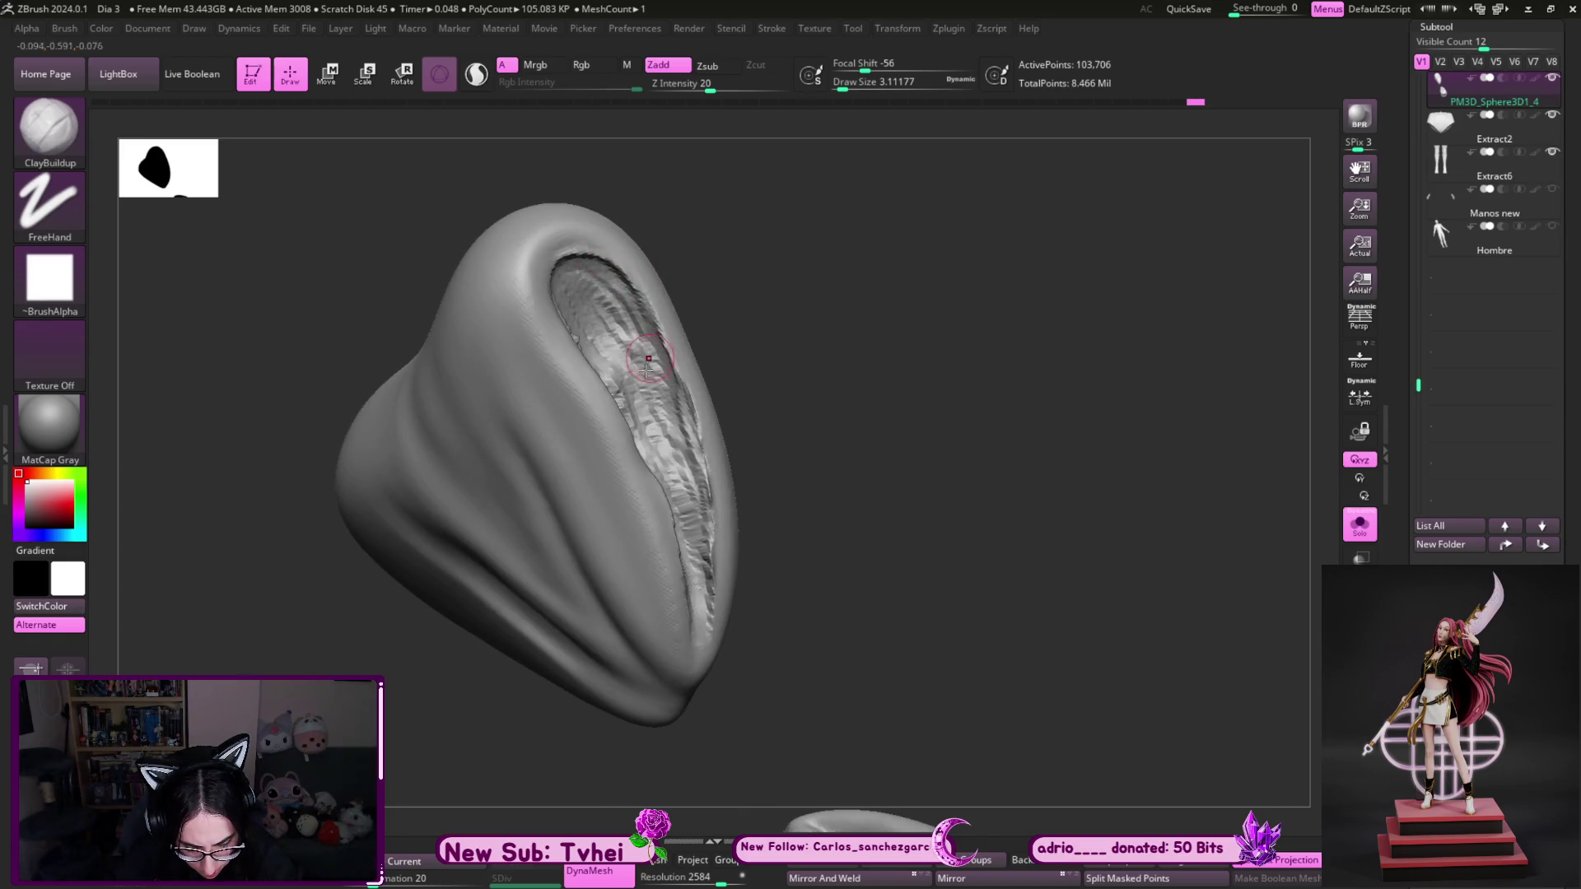
shift+drag(645, 359, 656, 386)
- Switch to the Move brush with B, M, V
key(b)
key(m)
key(v)
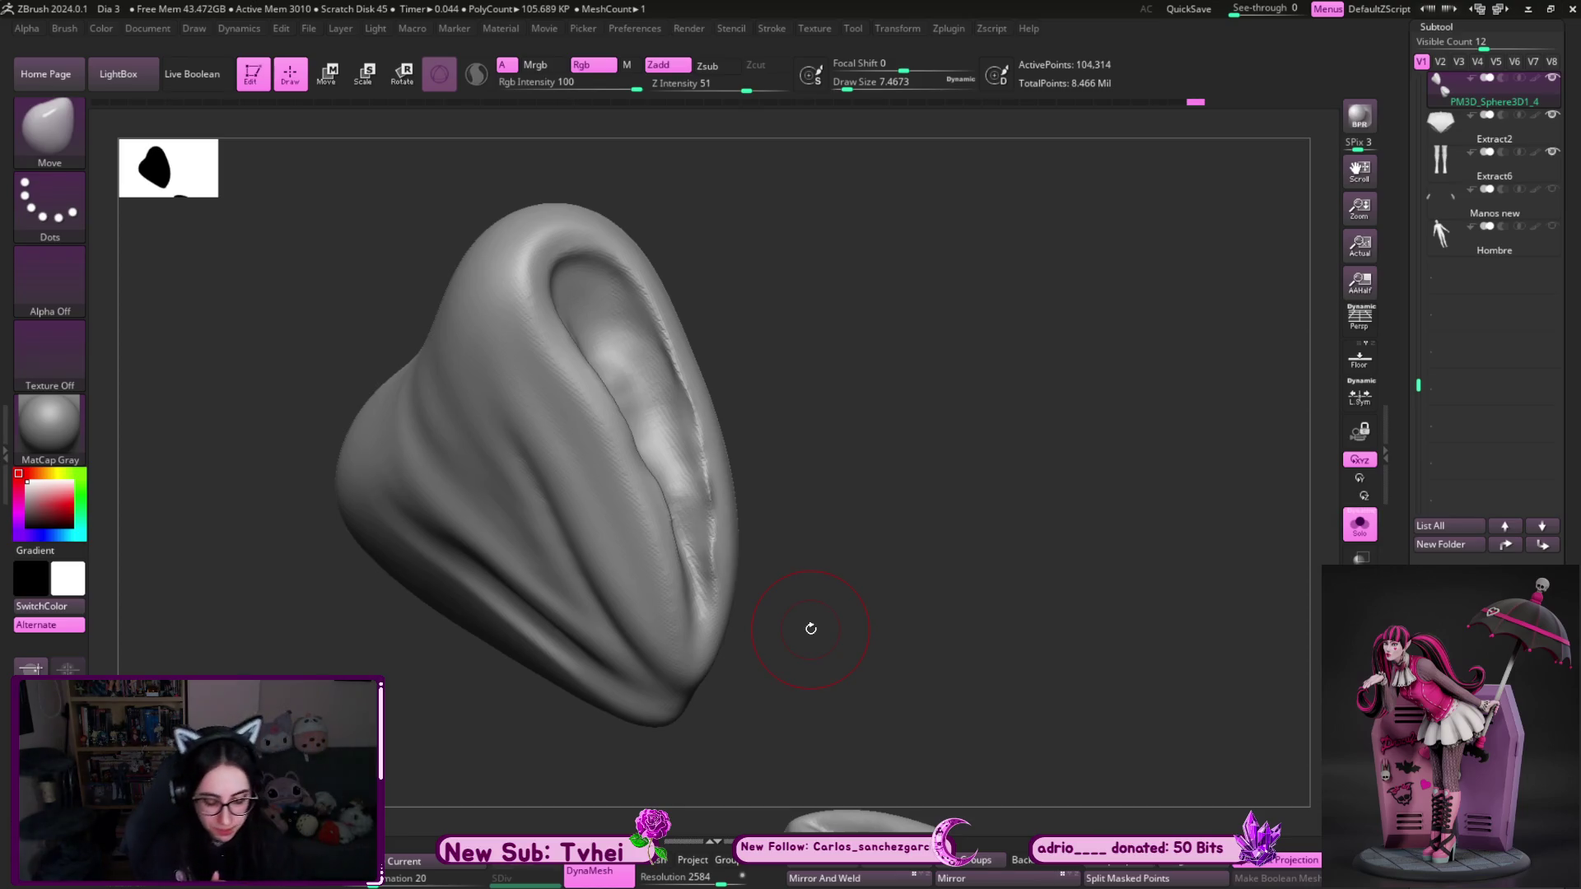
key(s)
drag(641, 463, 638, 464)
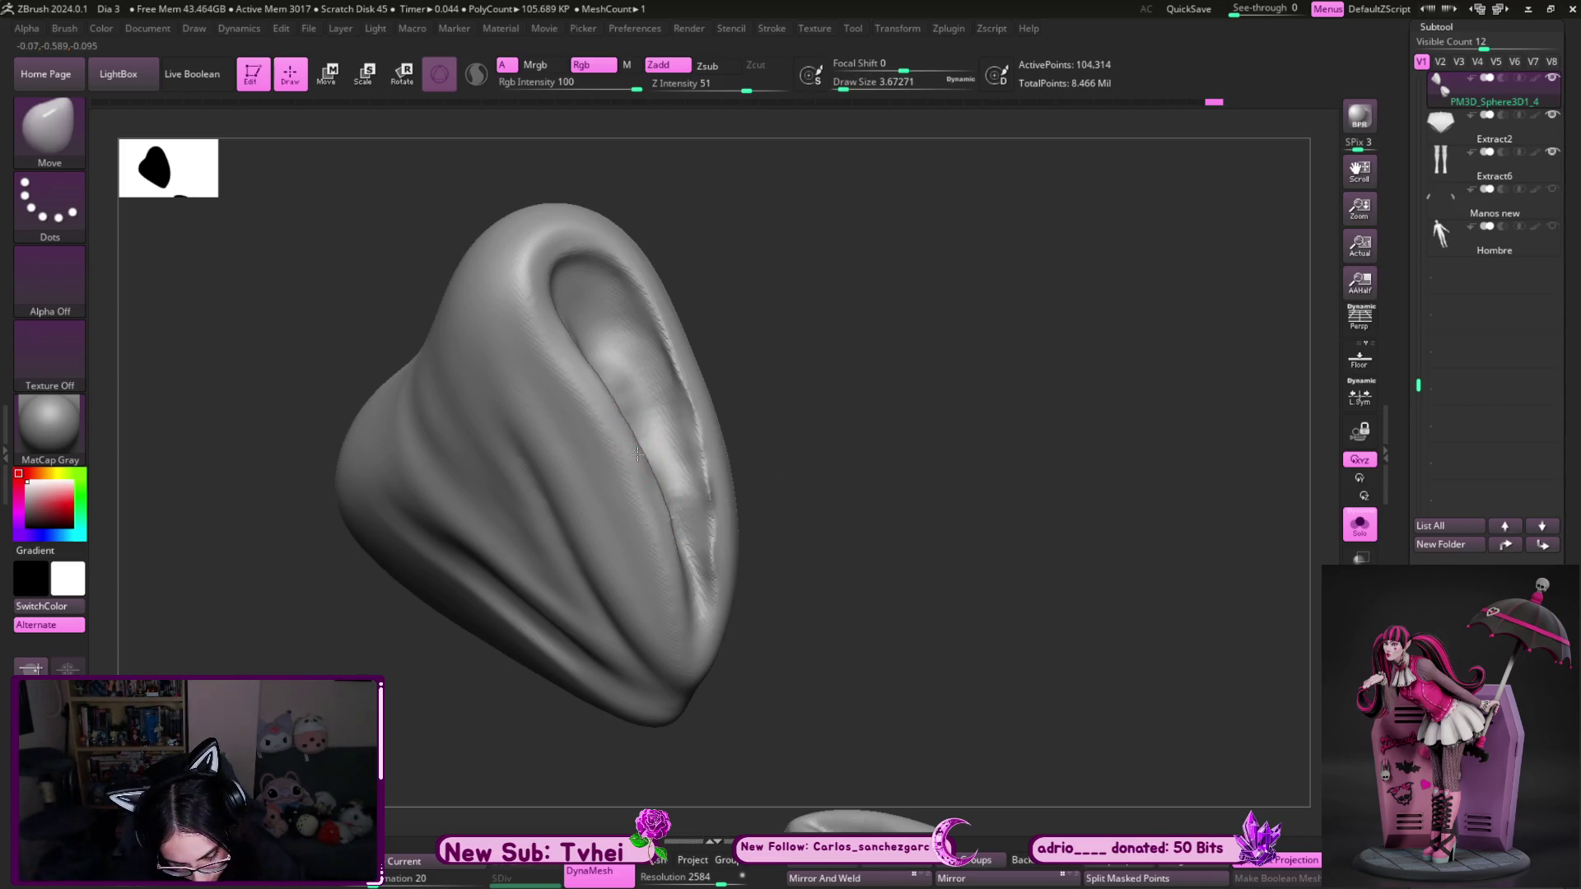
key(bracketright)
key(bracketright)
key(bracketright)
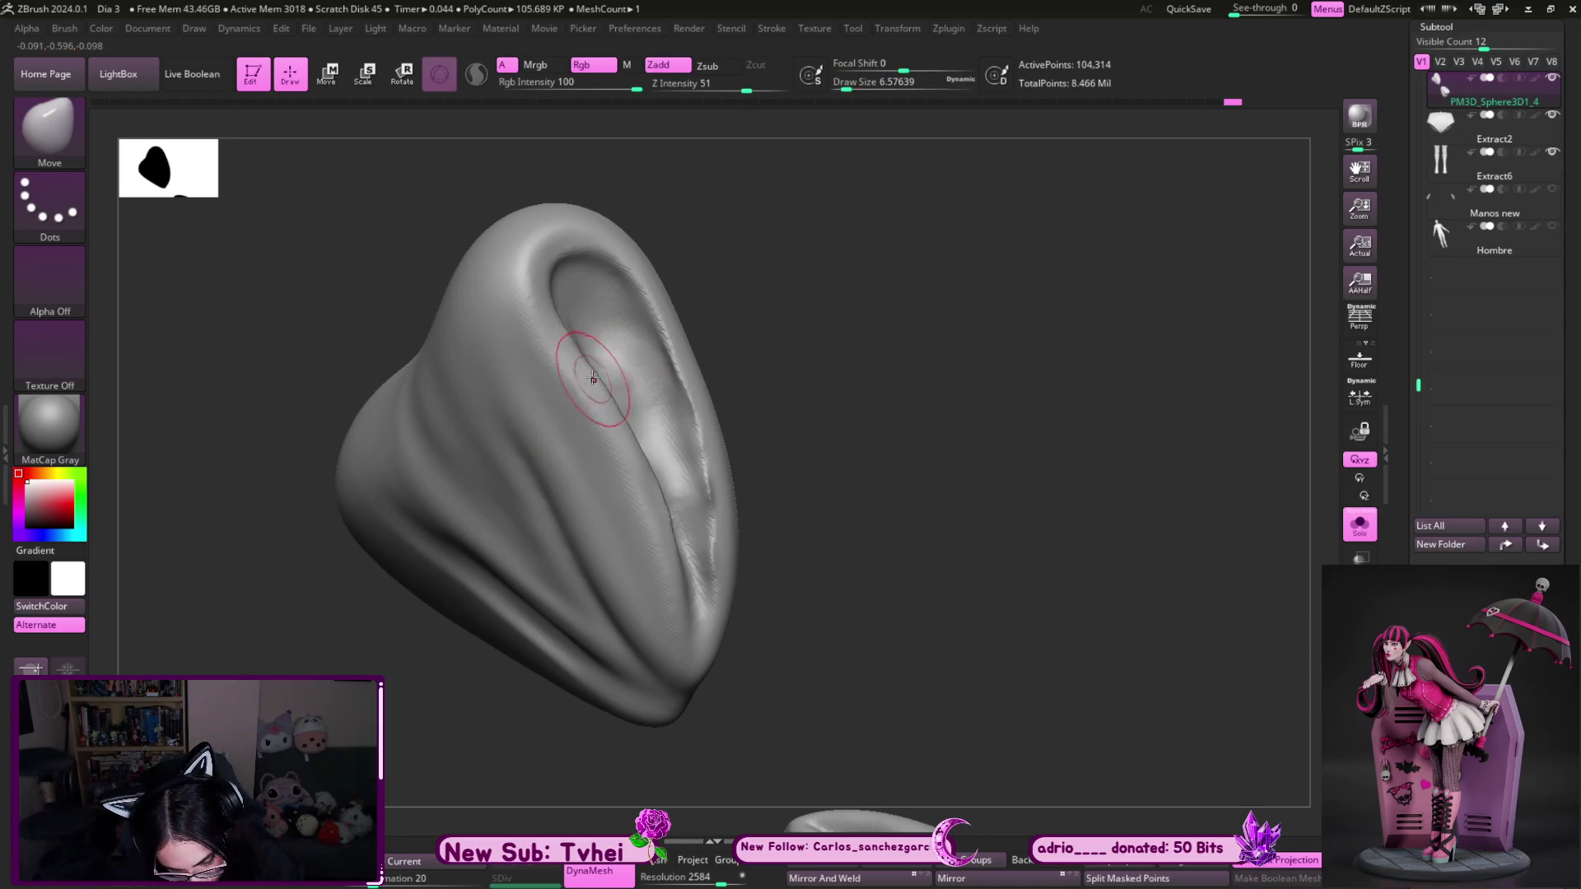
right_drag(576, 371, 692, 346)
mouse_move(600, 512)
right_down()
mouse_move(593, 621)
mouse_move(691, 499)
right_up()
key(s)
drag(692, 500, 686, 489)
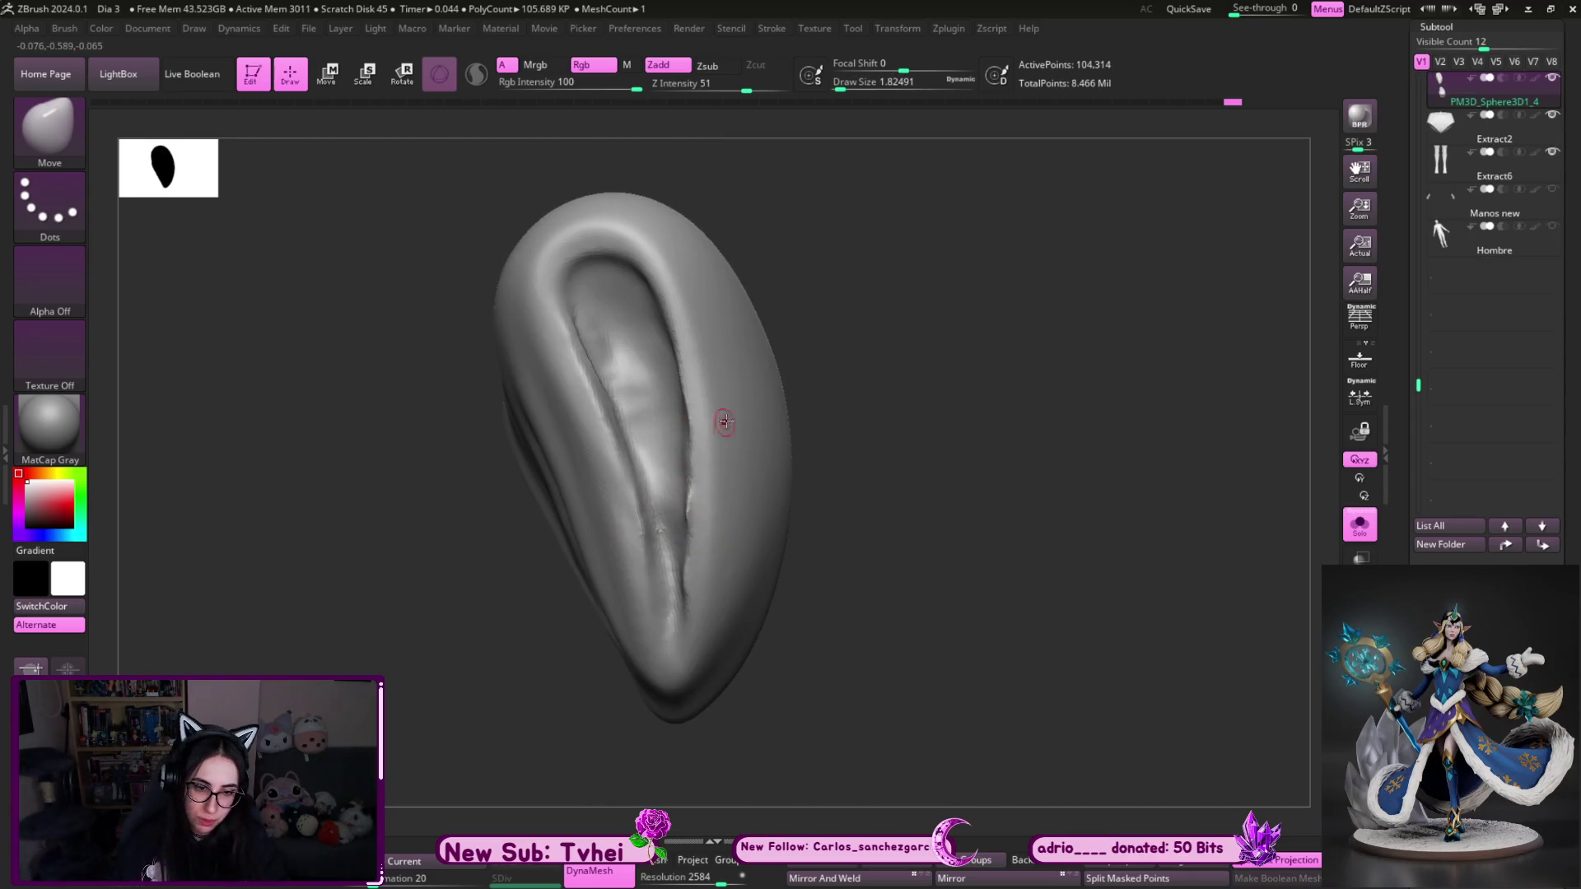
right_drag(797, 425, 869, 400)
key(shift)
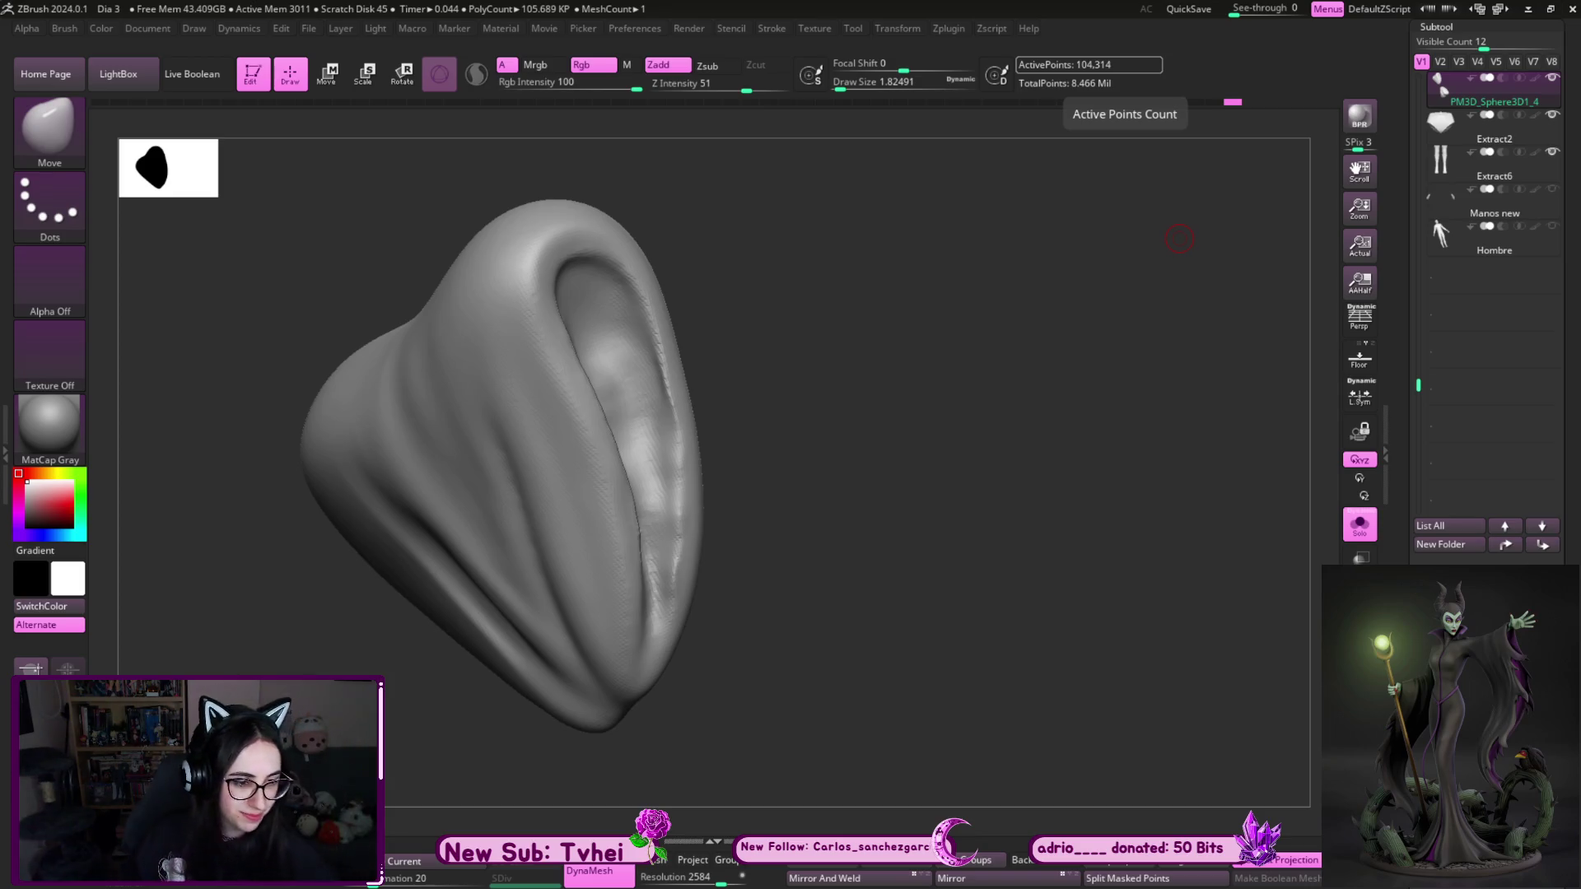
drag(1023, 554, 999, 523)
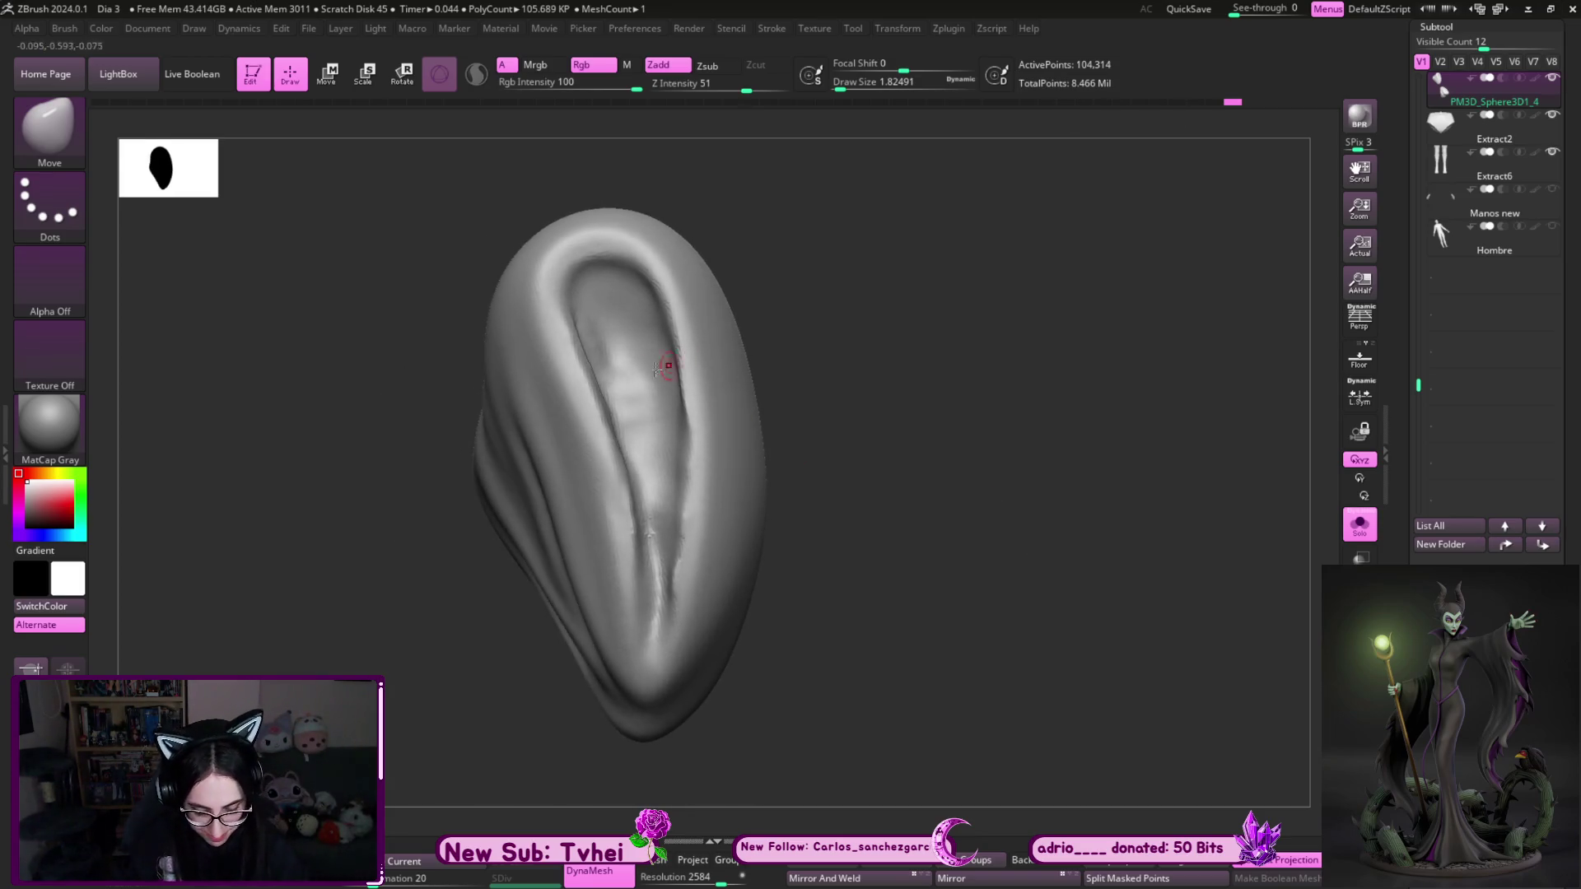
- Pick DamStandard, dismiss the Dynamic Subdiv prompt, and re-carve the crease around the inner hollow
key(shift)
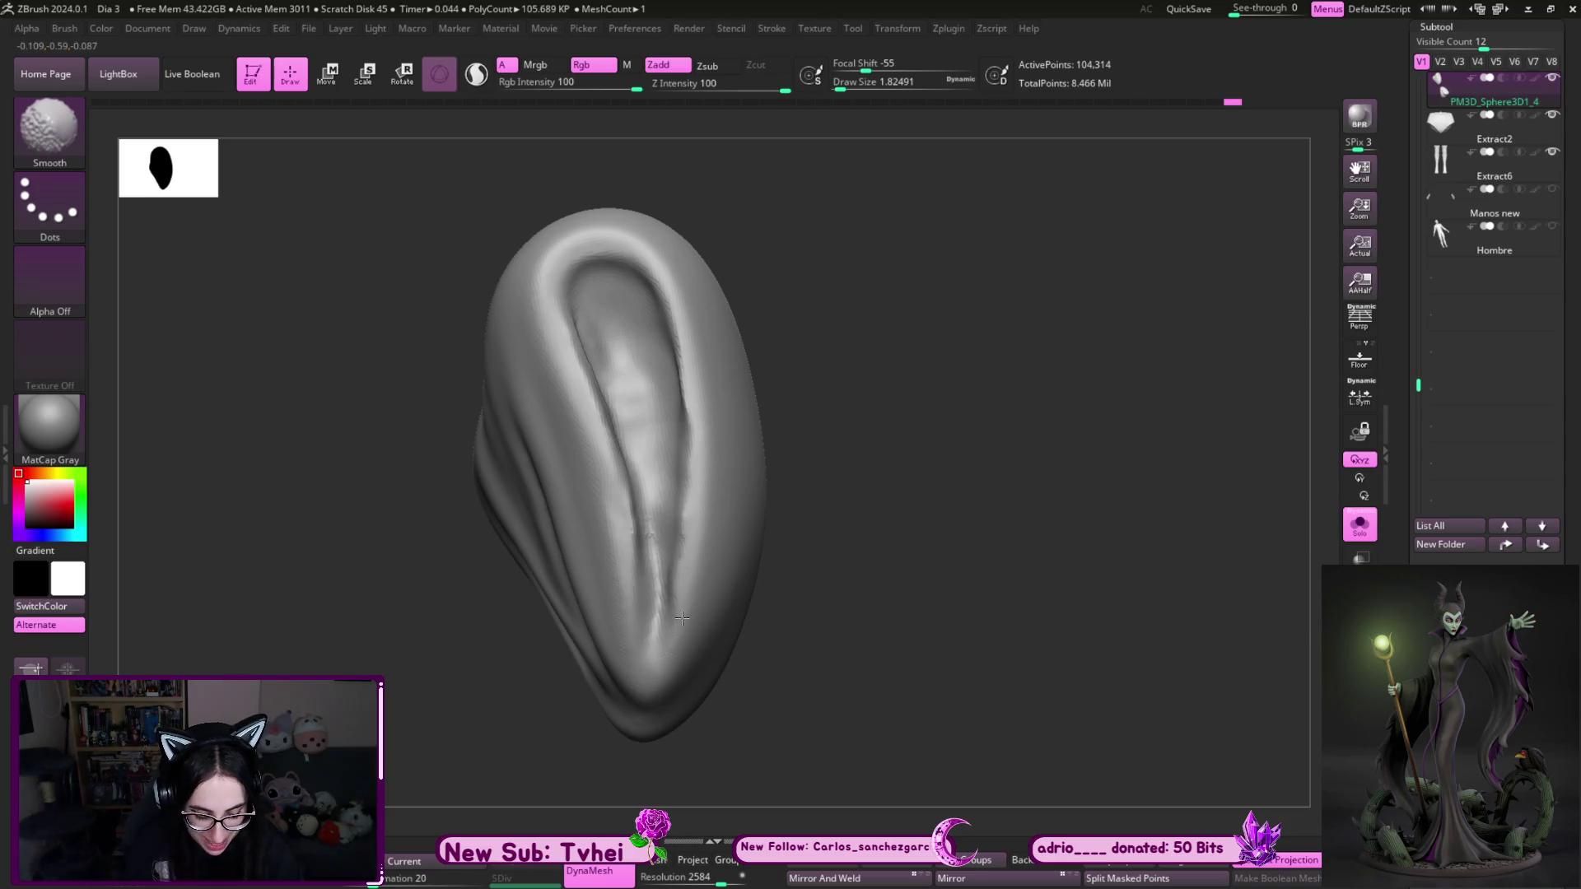
alt+drag(980, 420, 1059, 448)
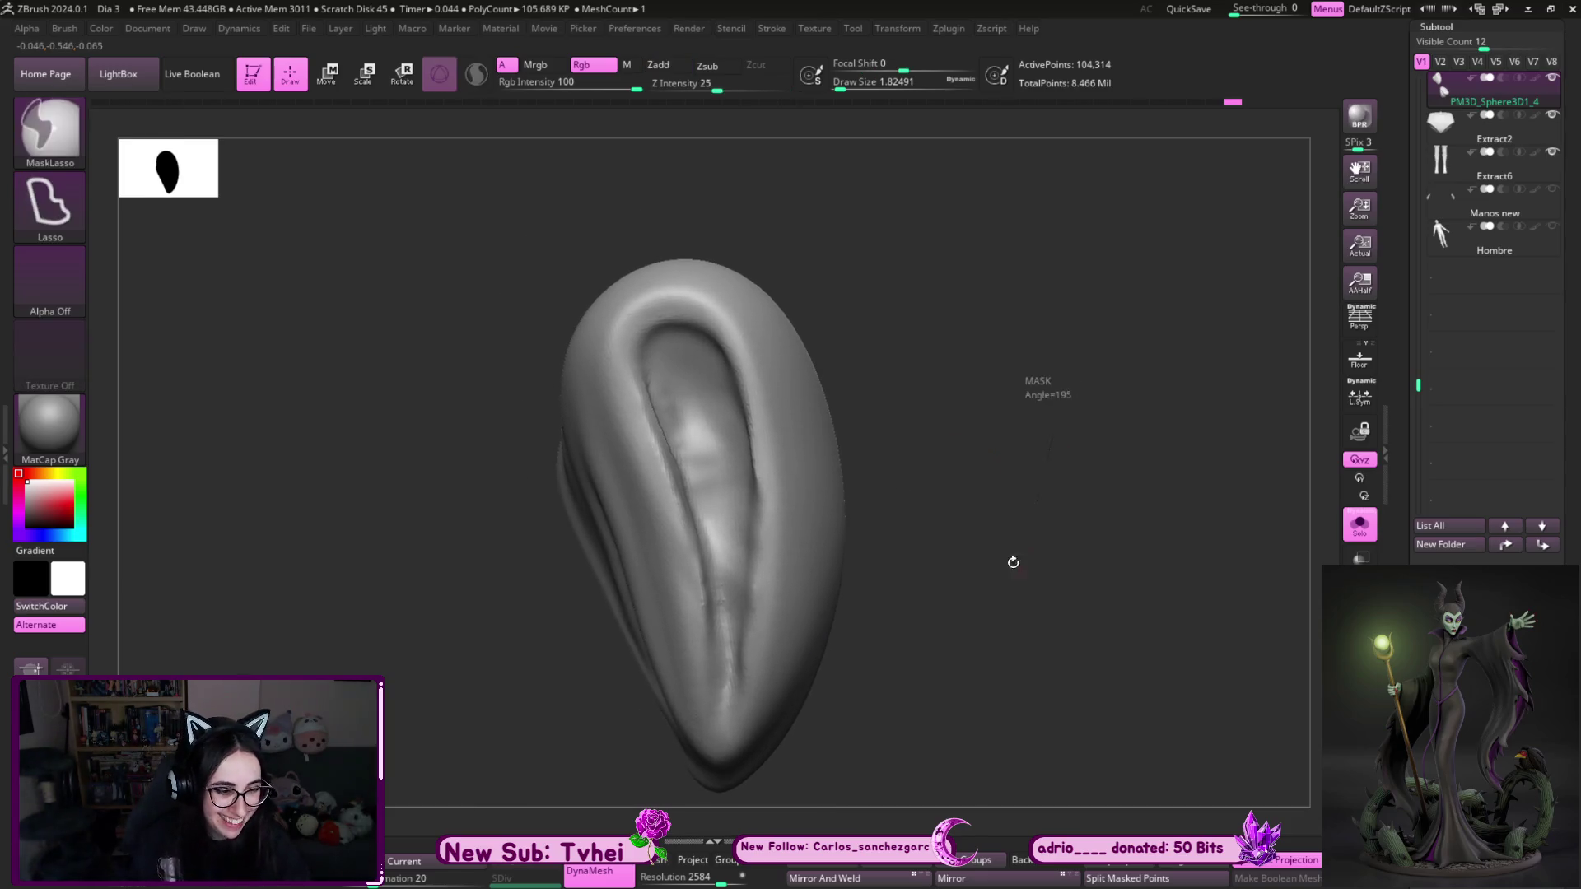
key(b)
key(d)
key(s)
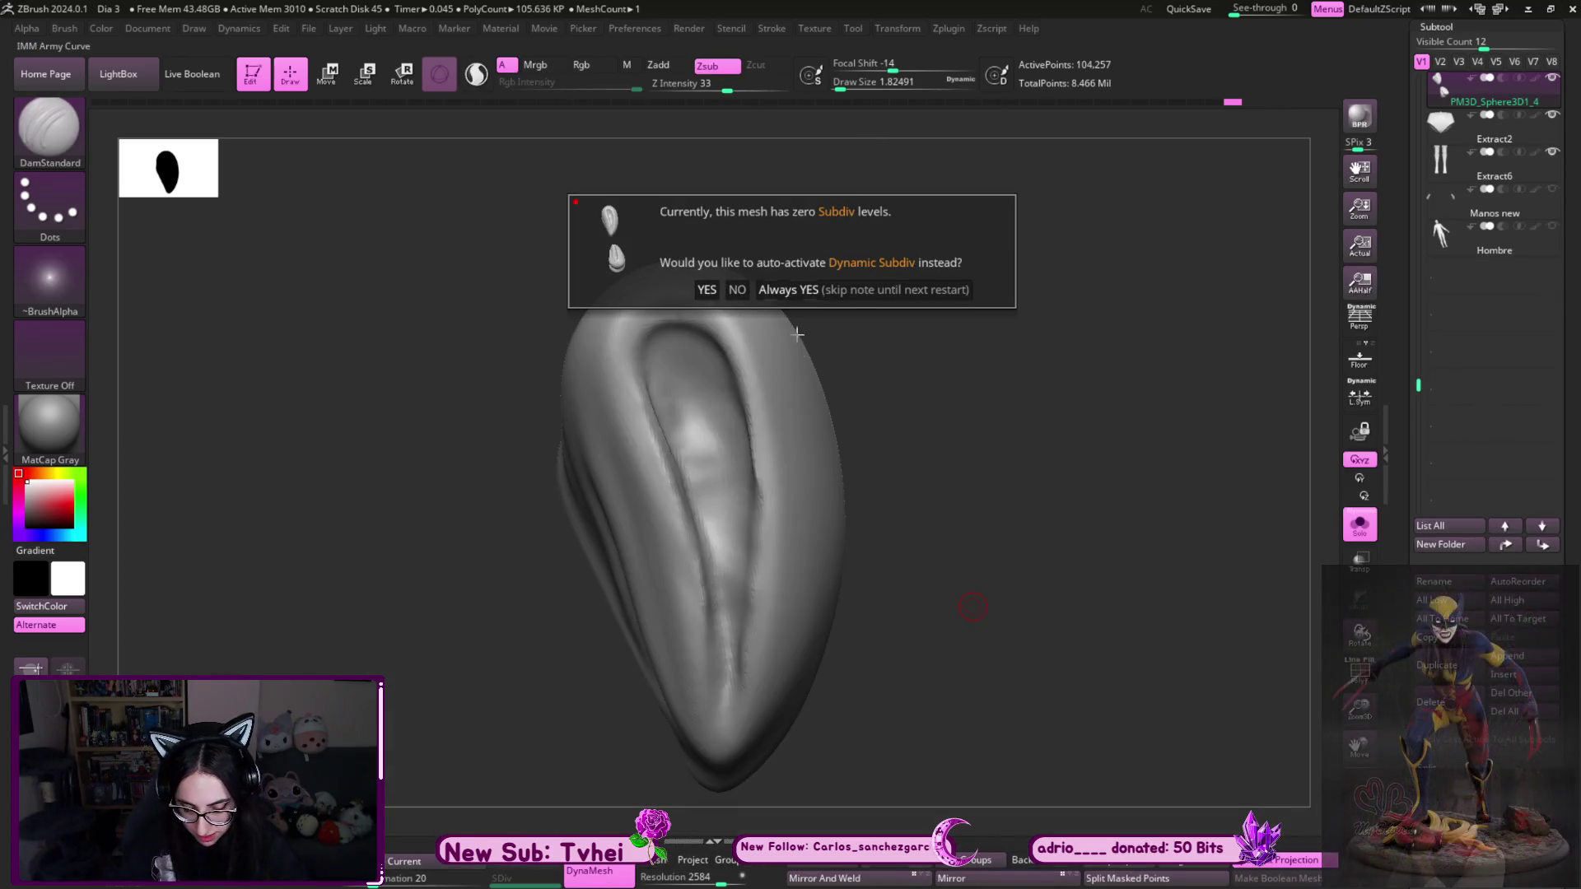
key(Escape)
mouse_move(720, 688)
mouse_down()
mouse_move(654, 325)
mouse_move(729, 374)
mouse_move(745, 485)
mouse_move(741, 725)
mouse_move(723, 756)
mouse_up()
- Build small ClayBuildup strokes inside the groove and smooth them, then view both wings front-on
key(b)
key(c)
key(b)
key(s)
click(725, 568)
drag(723, 477, 729, 654)
mouse_move(736, 411)
mouse_down()
mouse_move(739, 503)
mouse_move(718, 371)
mouse_move(671, 330)
mouse_move(659, 354)
mouse_up()
mouse_move(679, 412)
mouse_down()
mouse_move(708, 498)
mouse_move(671, 345)
mouse_move(716, 477)
mouse_move(724, 354)
mouse_move(732, 708)
mouse_move(696, 395)
mouse_move(677, 373)
mouse_move(728, 452)
mouse_up()
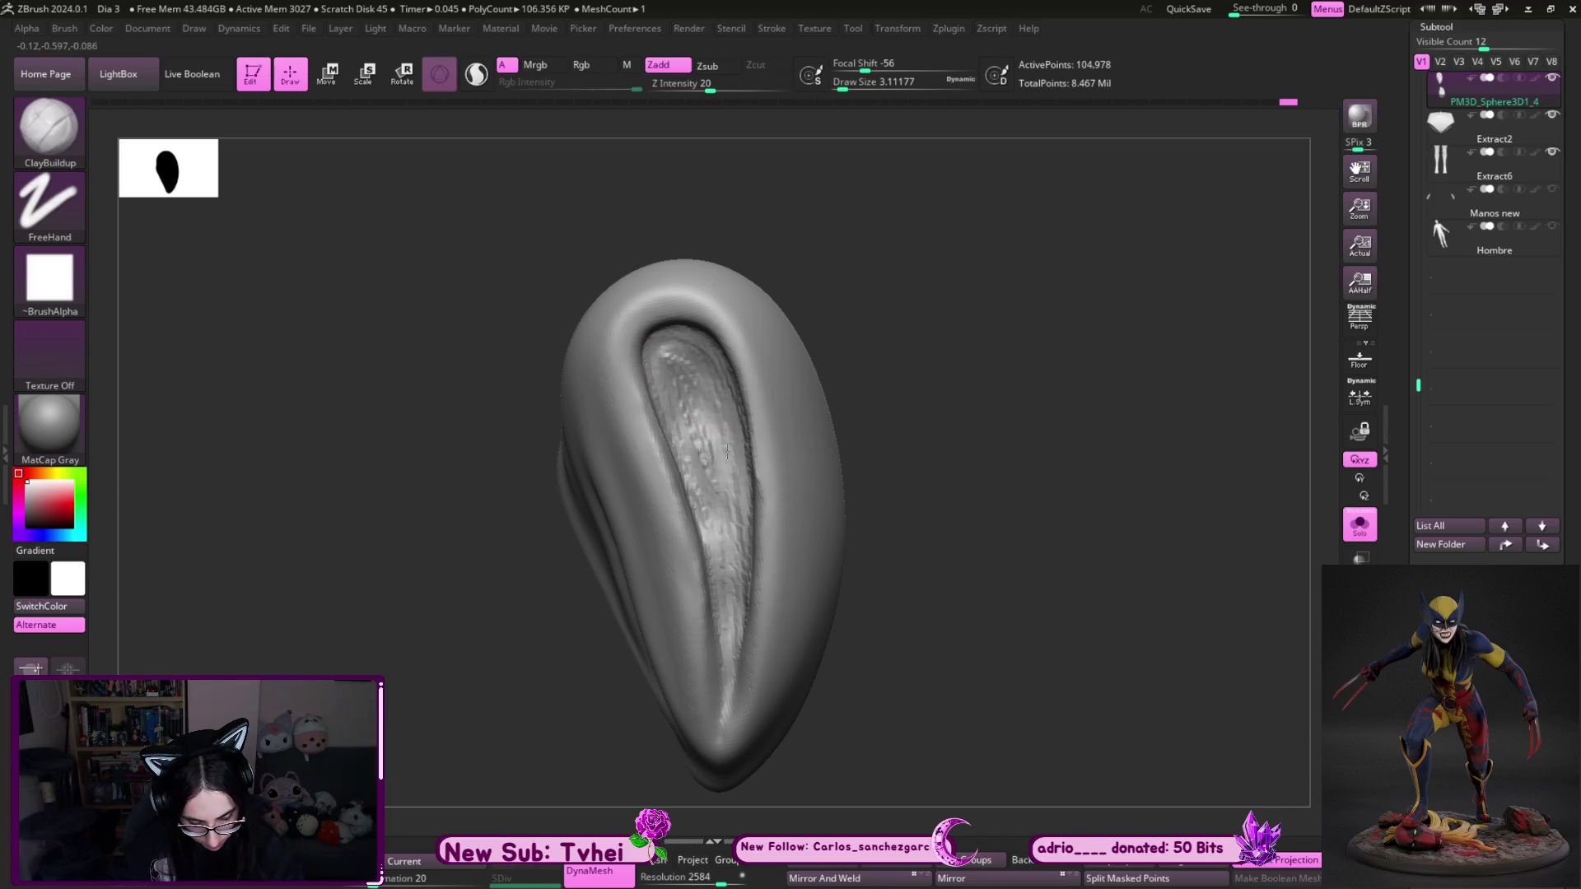
mouse_move(660, 345)
mouse_down()
mouse_move(716, 527)
mouse_move(677, 368)
mouse_up()
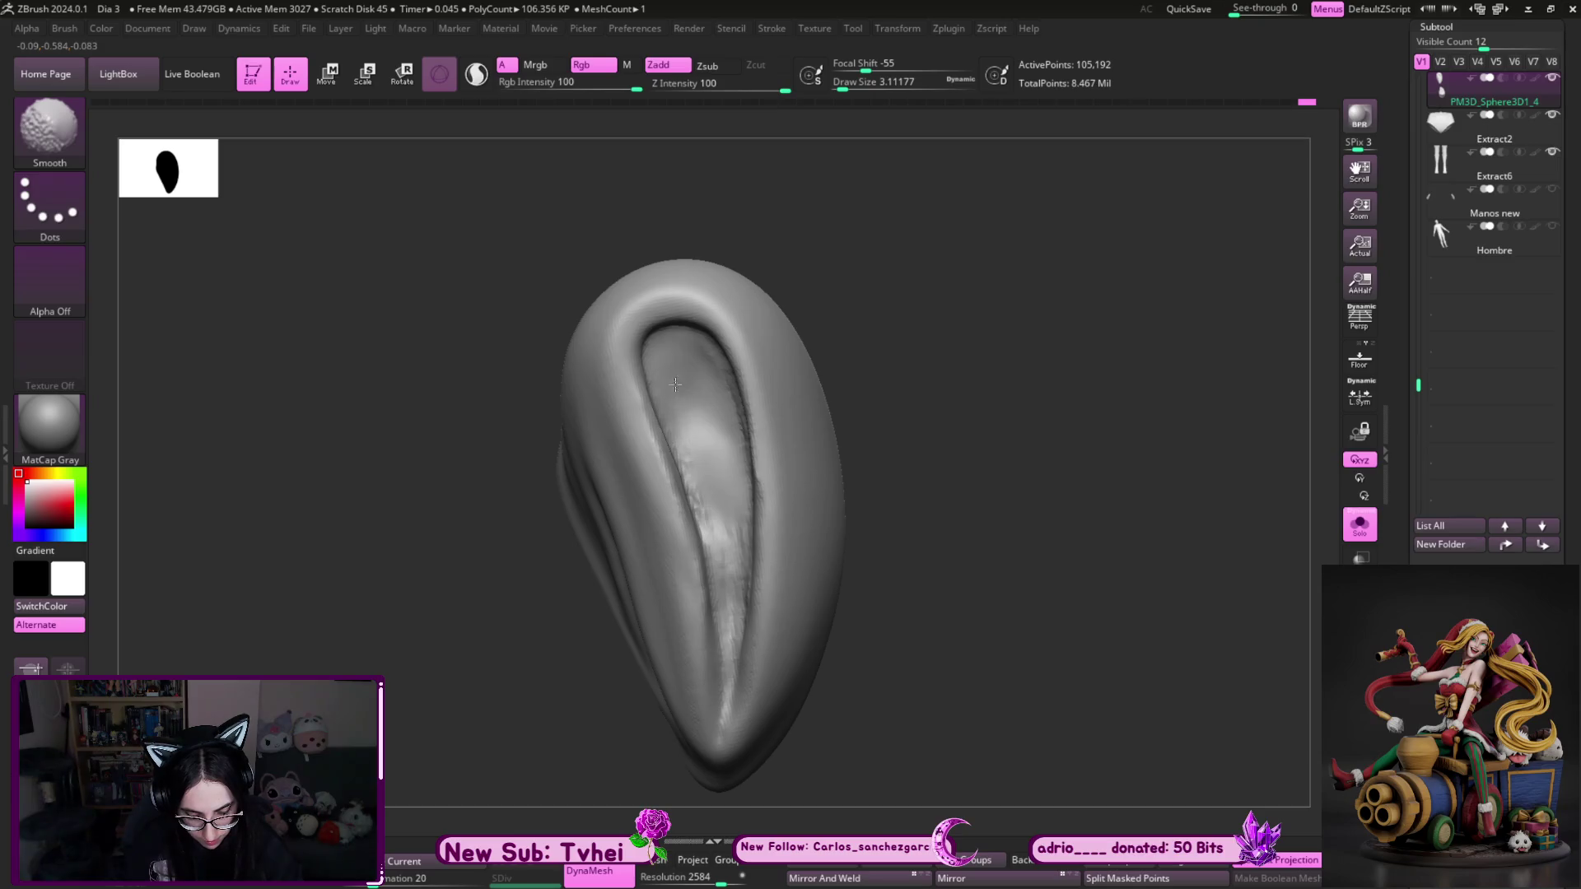
mouse_move(736, 720)
right_down()
mouse_move(984, 551)
mouse_move(757, 482)
right_up()
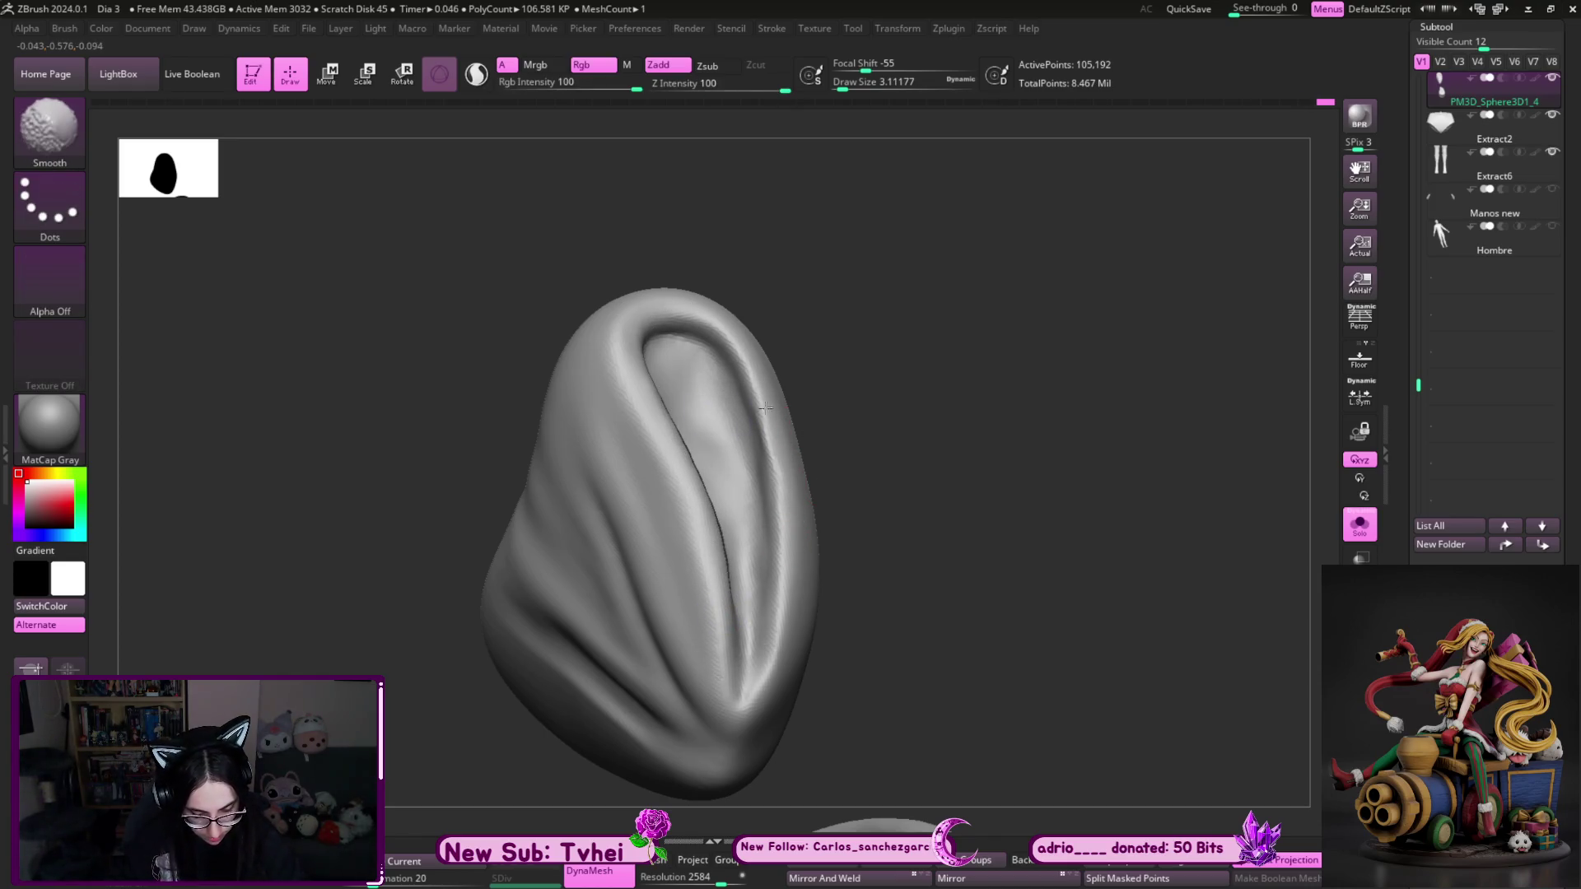
mouse_move(786, 718)
shift+right_down()
mouse_move(939, 579)
mouse_move(914, 554)
shift+right_up()
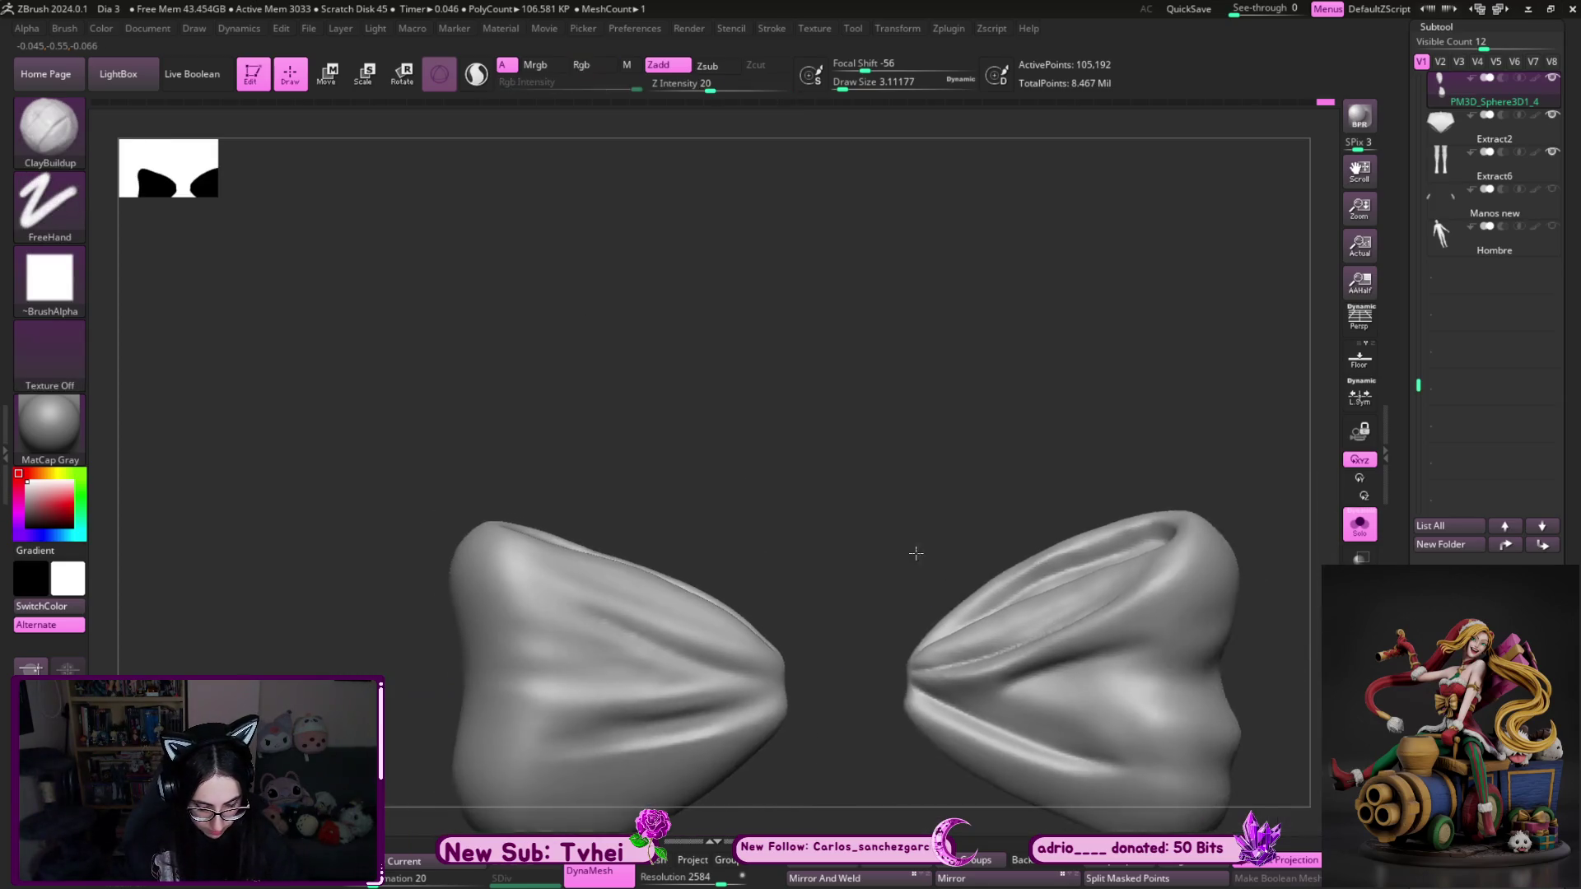
- Pick the Move brush at a reduced size while zooming in on the two wings
key(b)
key(m)
key(v)
mouse_move(914, 437)
alt+right_down()
mouse_move(878, 304)
mouse_move(600, 486)
alt+right_up()
key(s)
drag(625, 428, 601, 427)
key(s)
drag(740, 546, 720, 546)
mouse_move(815, 502)
mouse_down()
mouse_move(819, 446)
mouse_move(737, 470)
mouse_move(1024, 494)
mouse_move(1026, 522)
mouse_move(900, 448)
mouse_up()
- Carve a looping DamStandard groove down and around the wing
key(b)
key(d)
key(s)
mouse_move(803, 296)
mouse_down()
mouse_move(714, 617)
mouse_move(852, 540)
mouse_move(807, 292)
mouse_up()
- Build up ClayBuildup clay inside the wing's inner bowl
key(b)
key(c)
key(b)
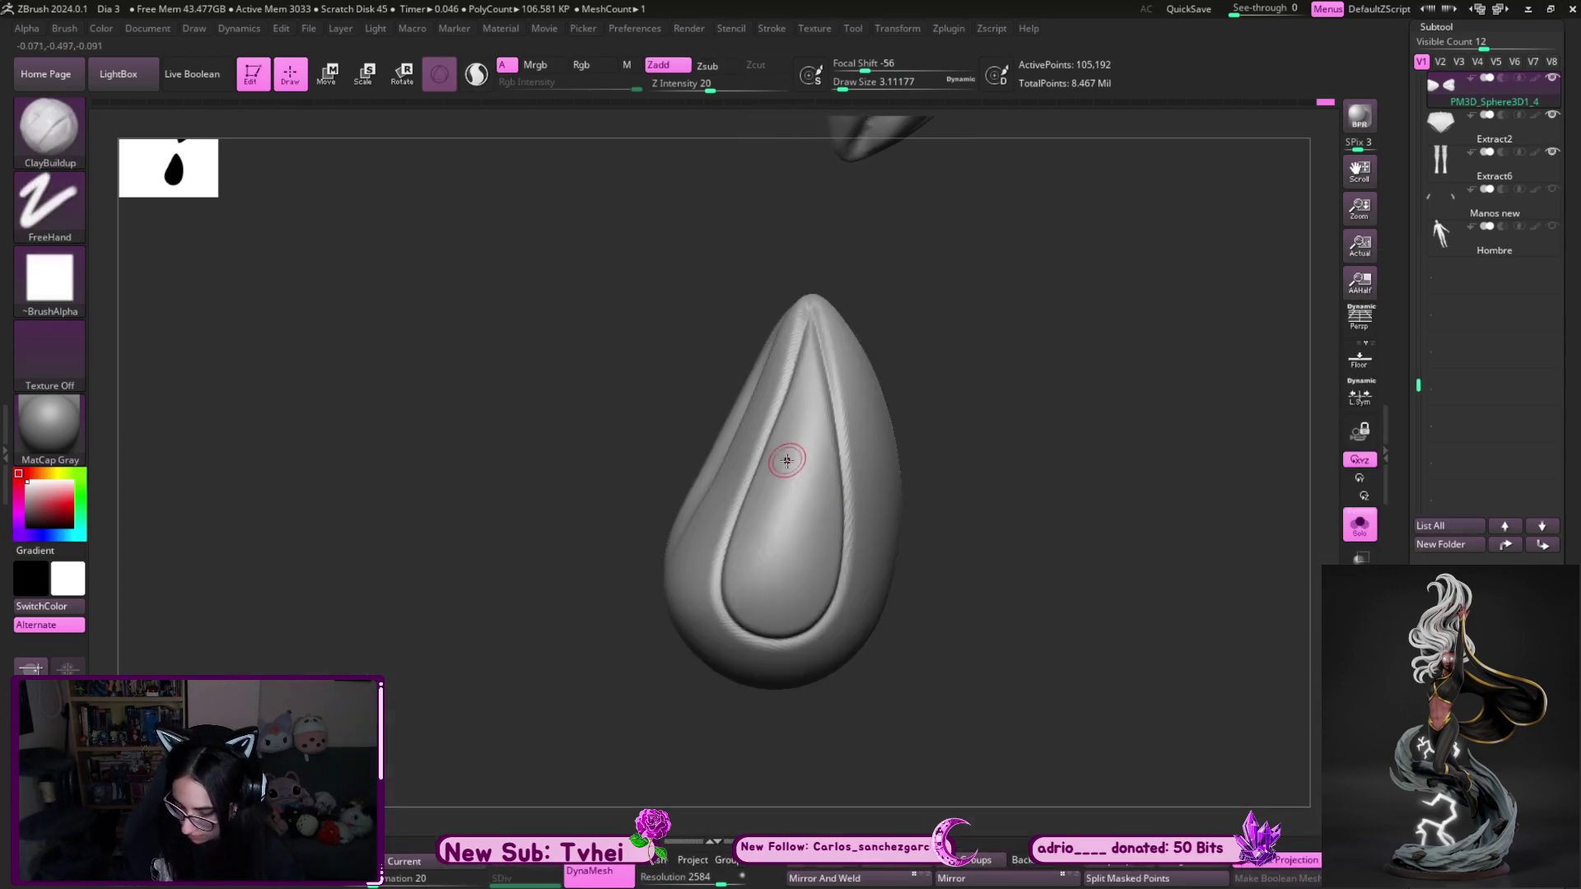
drag(788, 461, 811, 593)
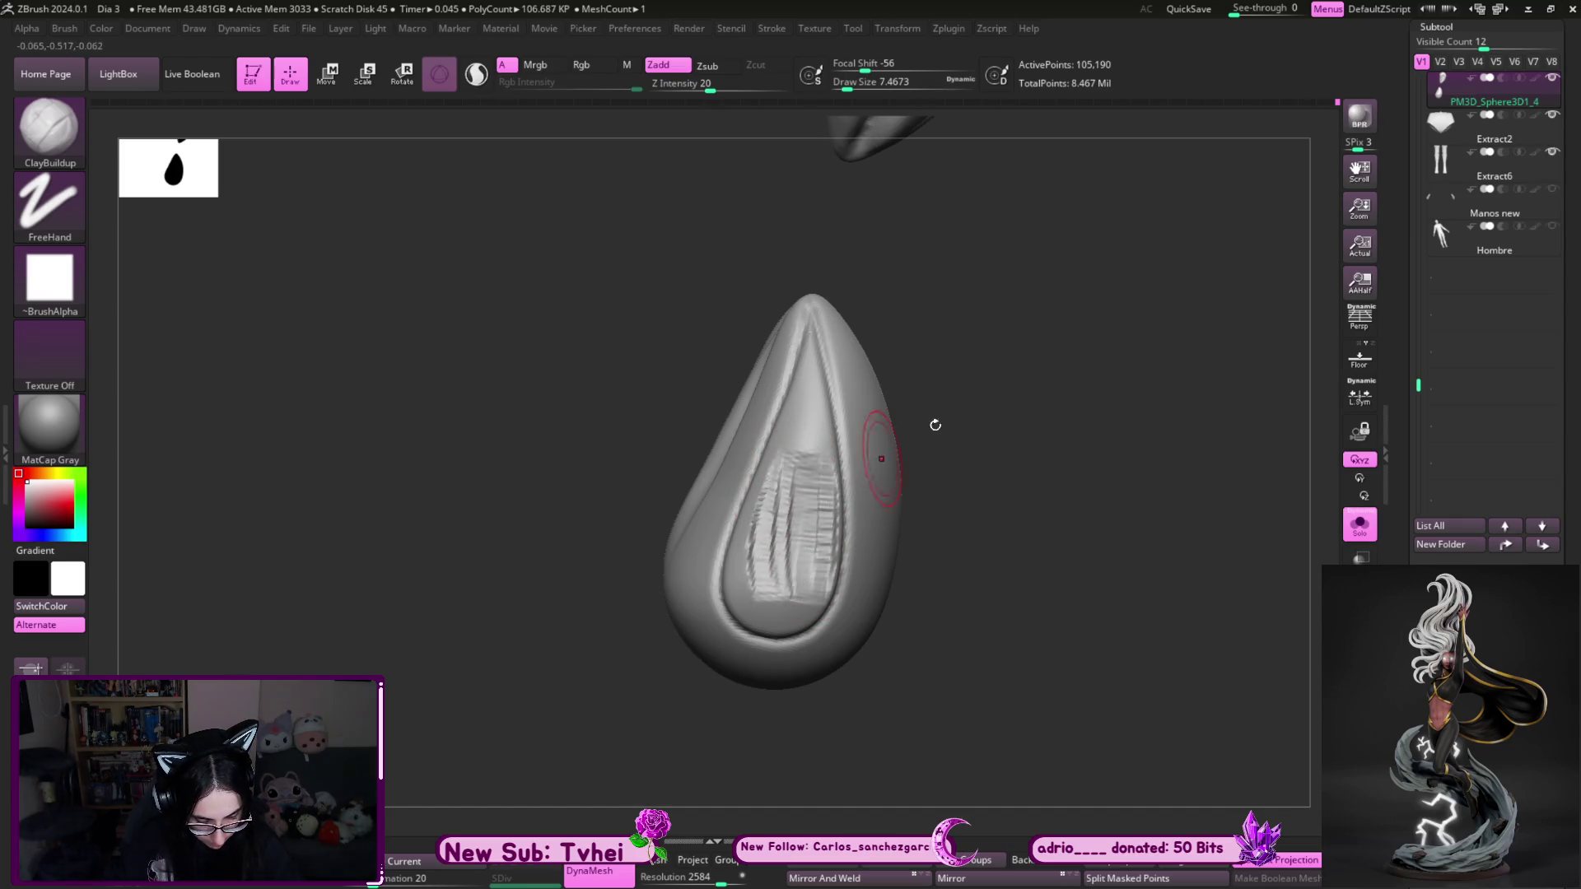
drag(935, 428, 1023, 417)
mouse_move(790, 436)
mouse_down()
mouse_move(746, 573)
mouse_move(692, 536)
mouse_move(741, 650)
mouse_move(798, 666)
mouse_move(782, 507)
mouse_move(757, 626)
mouse_move(823, 609)
mouse_move(789, 393)
mouse_up()
- With a smaller brush, stroke thin creases down the inner wing and add a ridge along the fold
key(s)
drag(790, 321, 782, 412)
mouse_move(794, 296)
mouse_down()
mouse_move(811, 428)
mouse_move(778, 478)
mouse_up()
drag(788, 329, 745, 486)
drag(782, 346, 733, 536)
drag(769, 375, 716, 622)
mouse_move(728, 543)
mouse_down()
mouse_move(725, 692)
mouse_move(796, 403)
mouse_up()
drag(910, 367, 831, 428)
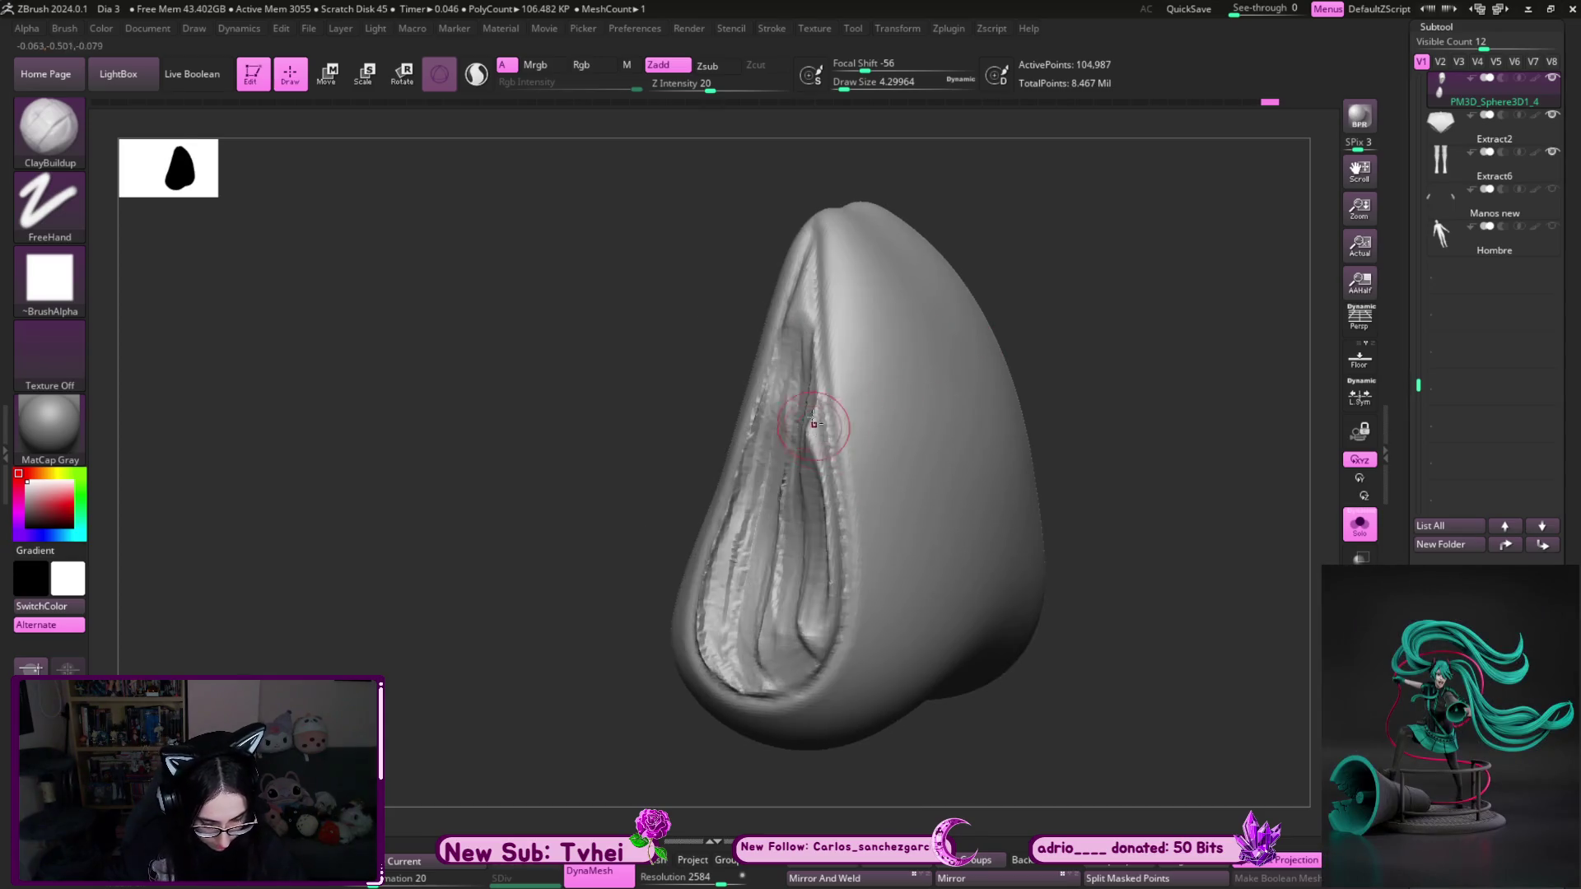
mouse_move(827, 493)
mouse_down()
mouse_move(811, 651)
mouse_move(782, 683)
mouse_move(749, 687)
mouse_move(762, 593)
mouse_move(786, 659)
mouse_move(815, 593)
mouse_move(822, 627)
mouse_move(819, 461)
mouse_move(778, 412)
mouse_move(796, 497)
mouse_up()
- From the wing's left side, deepen and detail the upper groove with a smaller brush
mouse_move(1070, 478)
mouse_down()
mouse_move(1122, 473)
mouse_move(945, 469)
mouse_move(925, 522)
mouse_up()
key(s)
mouse_move(799, 327)
mouse_down()
mouse_move(791, 297)
mouse_move(794, 354)
mouse_move(811, 319)
mouse_move(857, 523)
mouse_up()
mouse_move(794, 263)
mouse_down()
mouse_move(802, 354)
mouse_move(794, 247)
mouse_move(811, 461)
mouse_up()
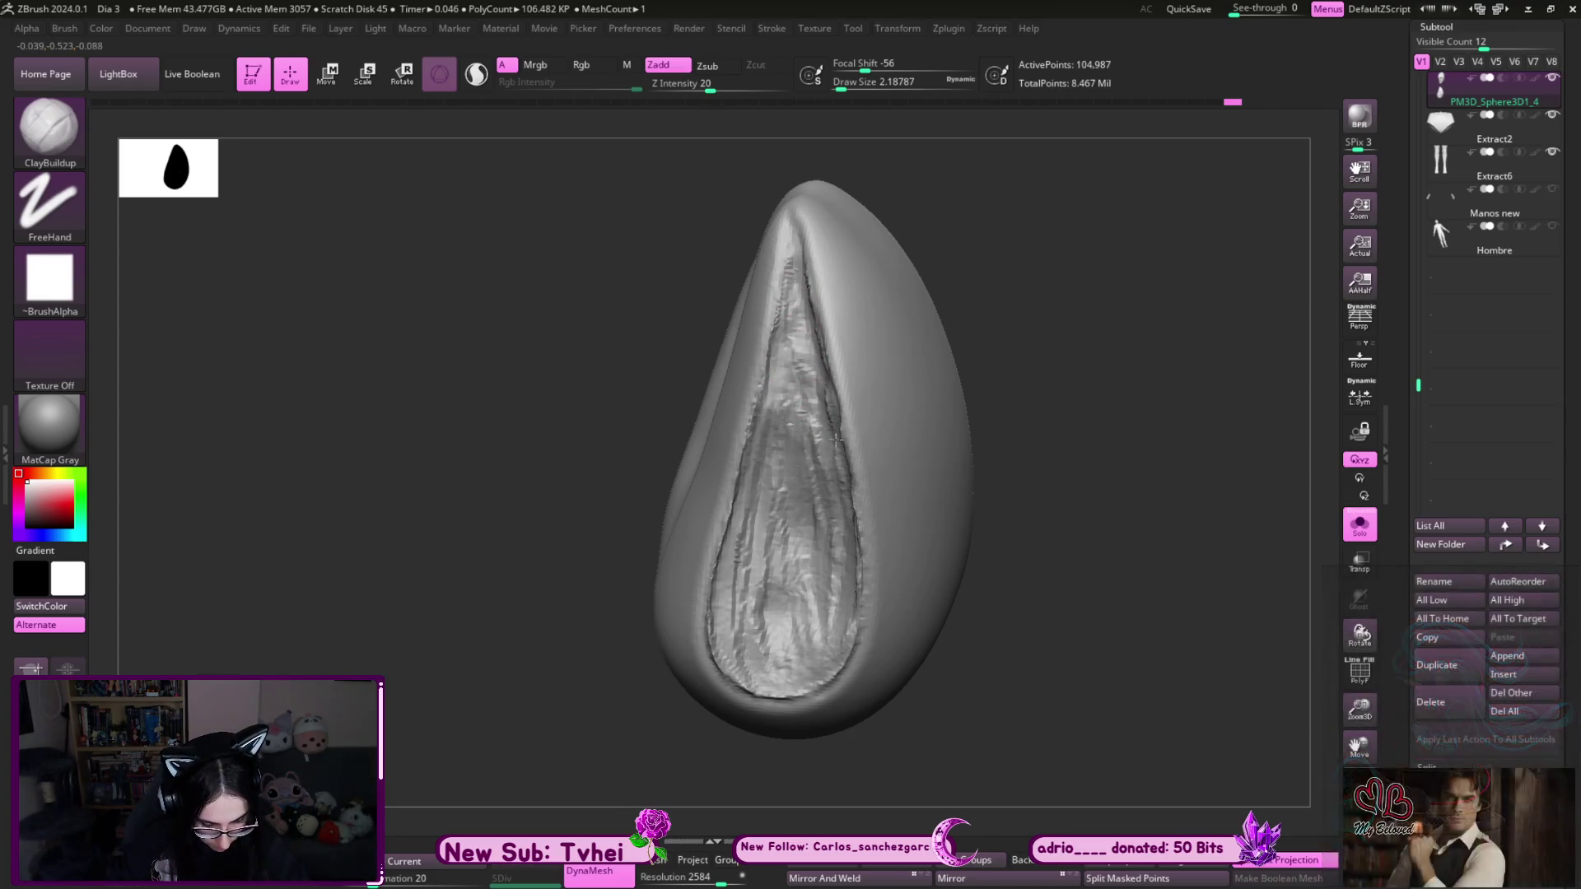
right_drag(873, 395, 909, 410)
mouse_move(811, 535)
mouse_down()
mouse_move(794, 318)
mouse_move(831, 543)
mouse_move(848, 461)
mouse_move(865, 626)
mouse_up()
- Build fine detail along the central crease down to its bottom, rotating between strokes
key(ctrl)
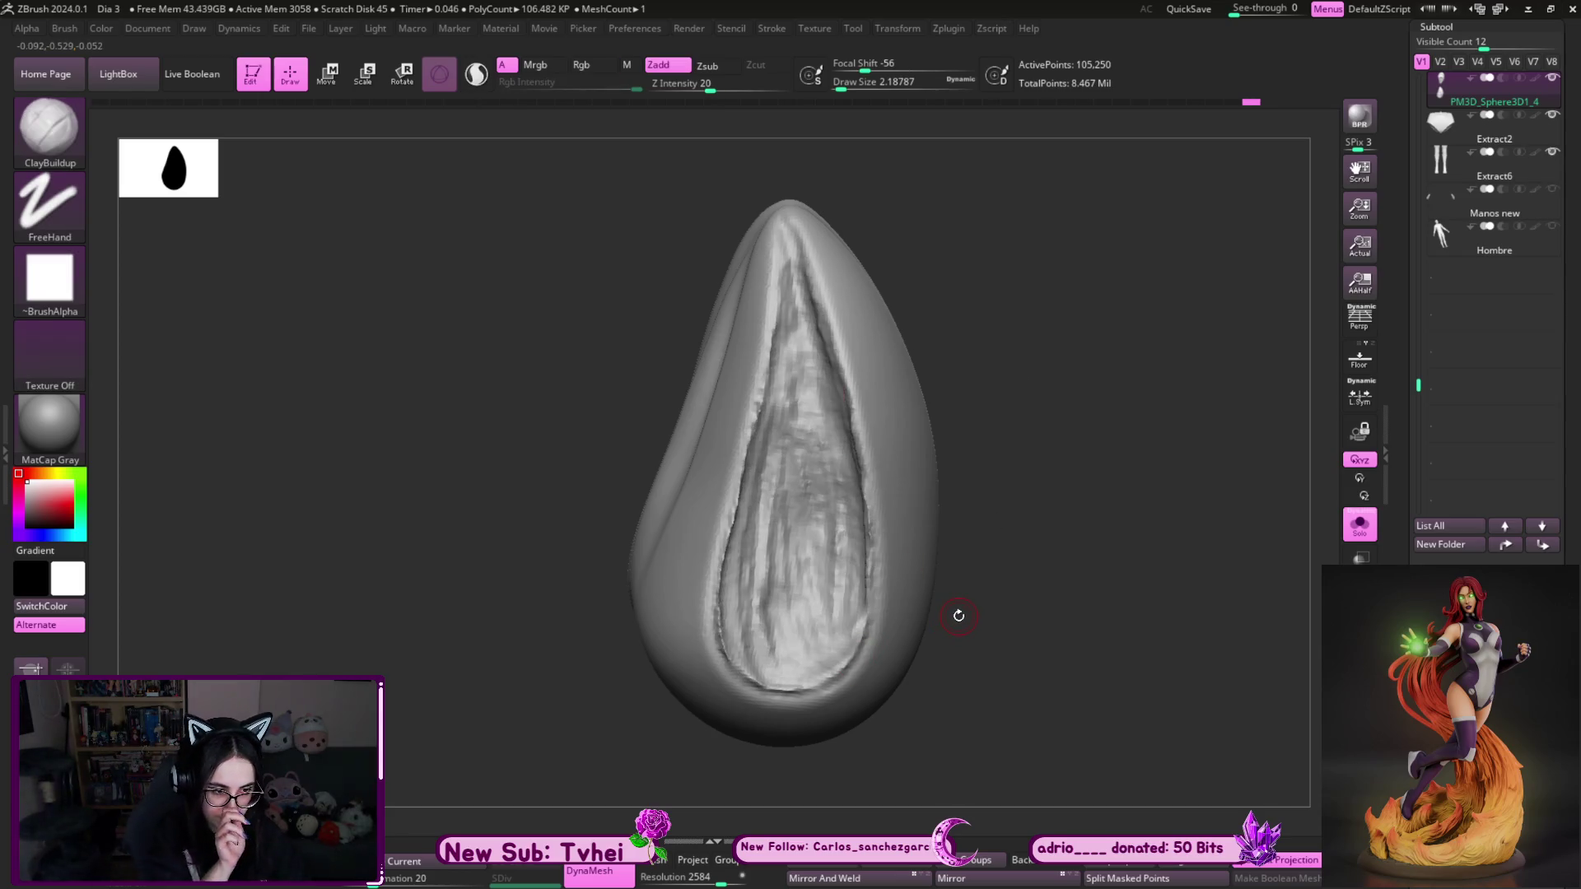
drag(1050, 438, 1034, 437)
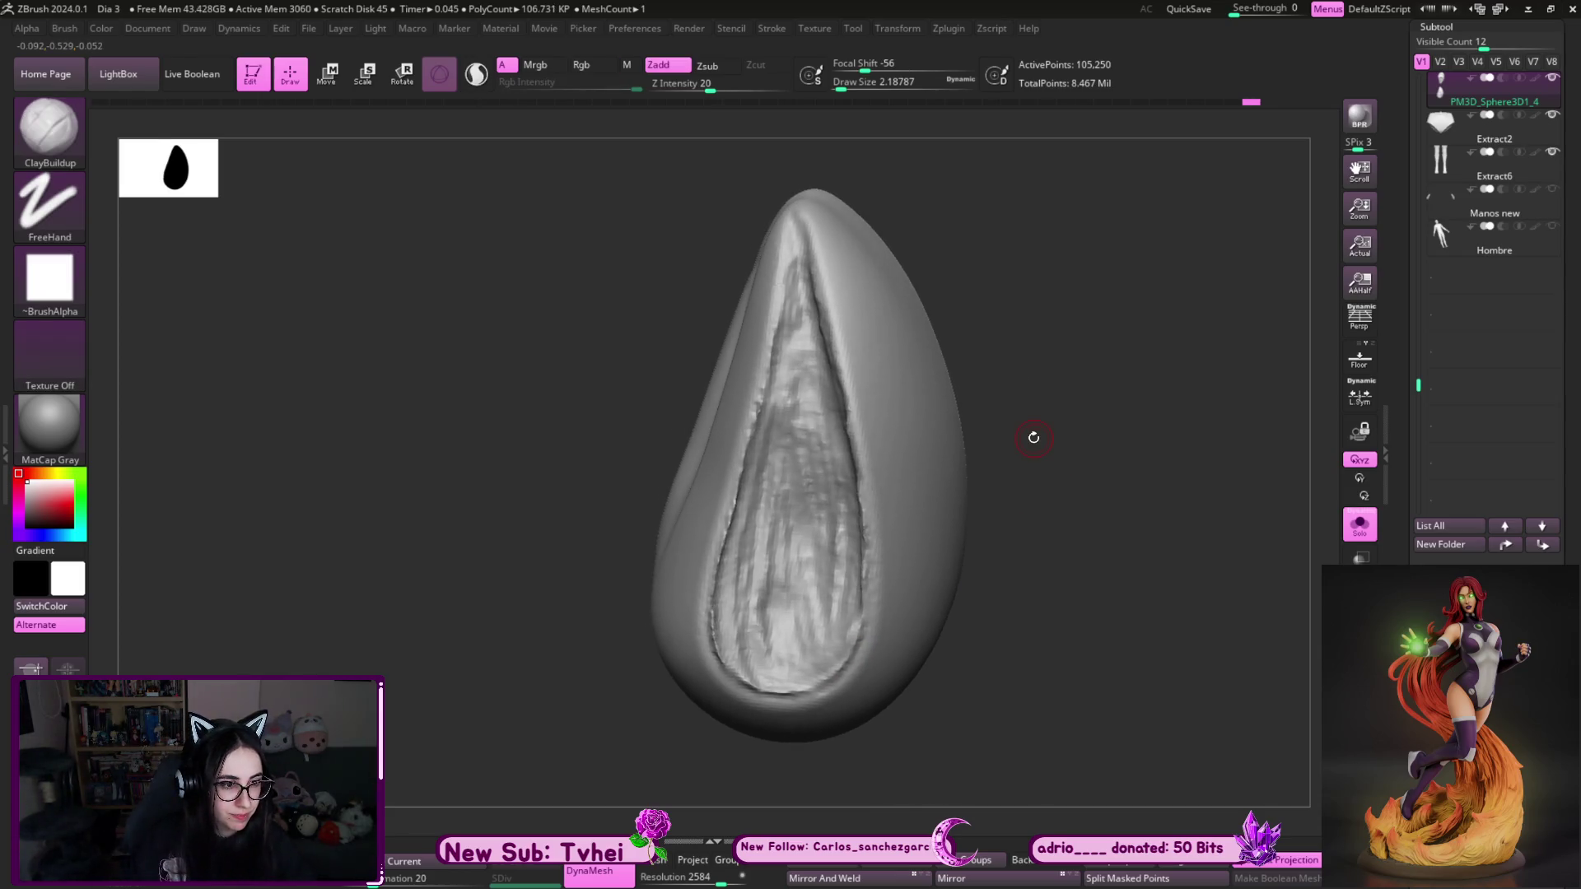
drag(1102, 342, 1108, 416)
key(bracketright)
key(bracketleft)
mouse_move(768, 405)
mouse_down()
mouse_move(762, 568)
mouse_move(803, 399)
mouse_move(802, 609)
mouse_up()
drag(1029, 577, 872, 568)
mouse_move(751, 553)
mouse_down()
mouse_move(740, 708)
mouse_move(778, 691)
mouse_move(786, 411)
mouse_move(786, 527)
mouse_move(759, 547)
mouse_move(737, 729)
mouse_up()
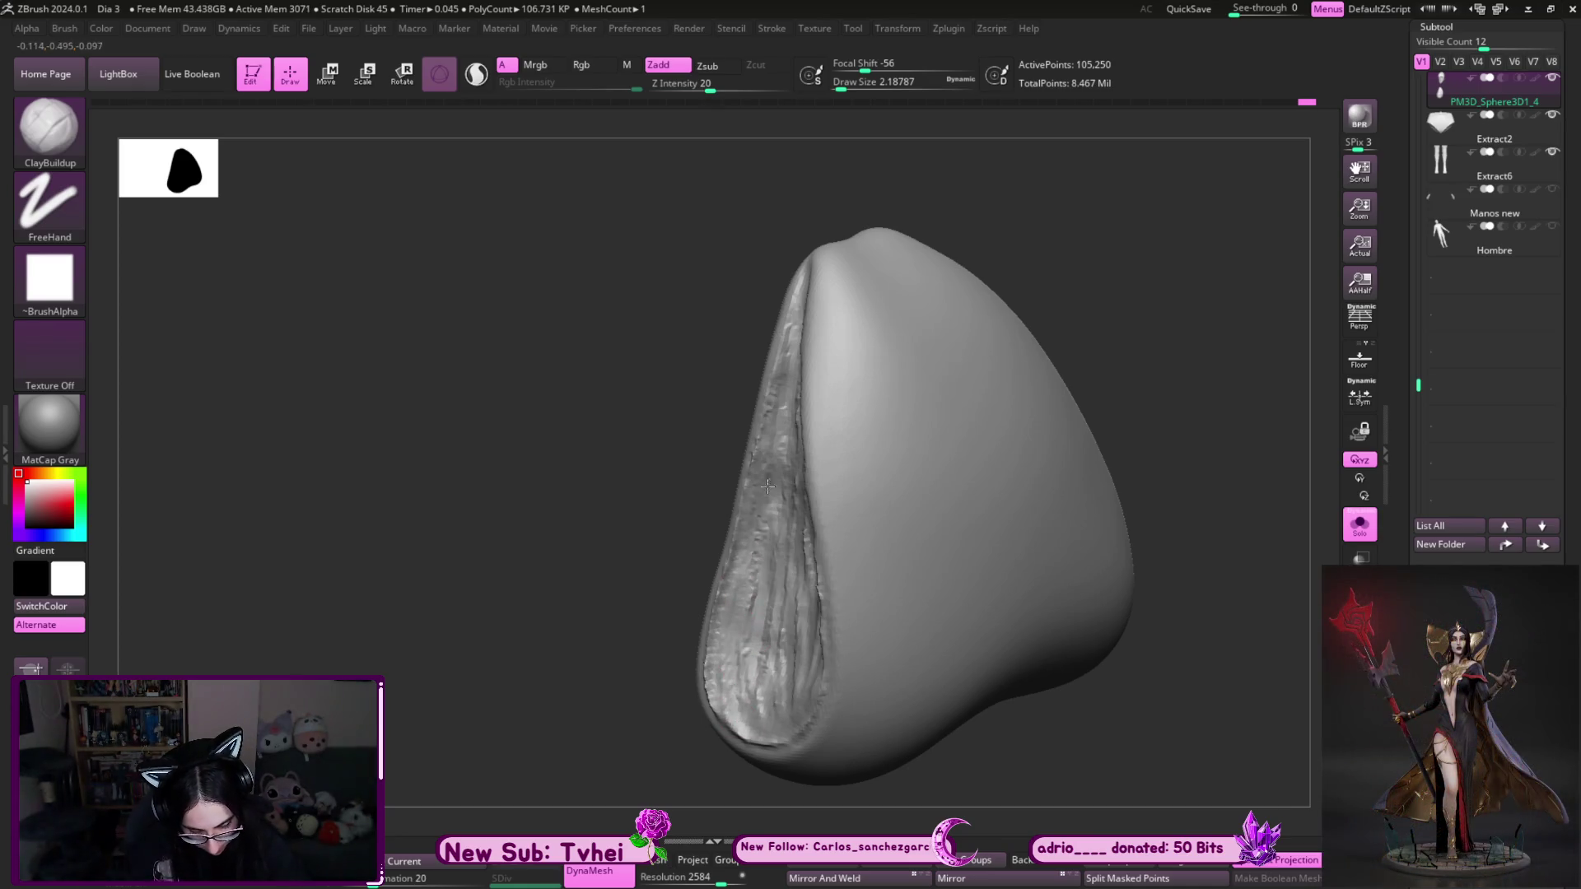
right_drag(767, 486, 749, 684)
mouse_move(749, 683)
mouse_down()
mouse_move(782, 658)
mouse_move(761, 697)
mouse_move(832, 593)
mouse_move(848, 461)
mouse_move(774, 577)
mouse_move(758, 725)
mouse_up()
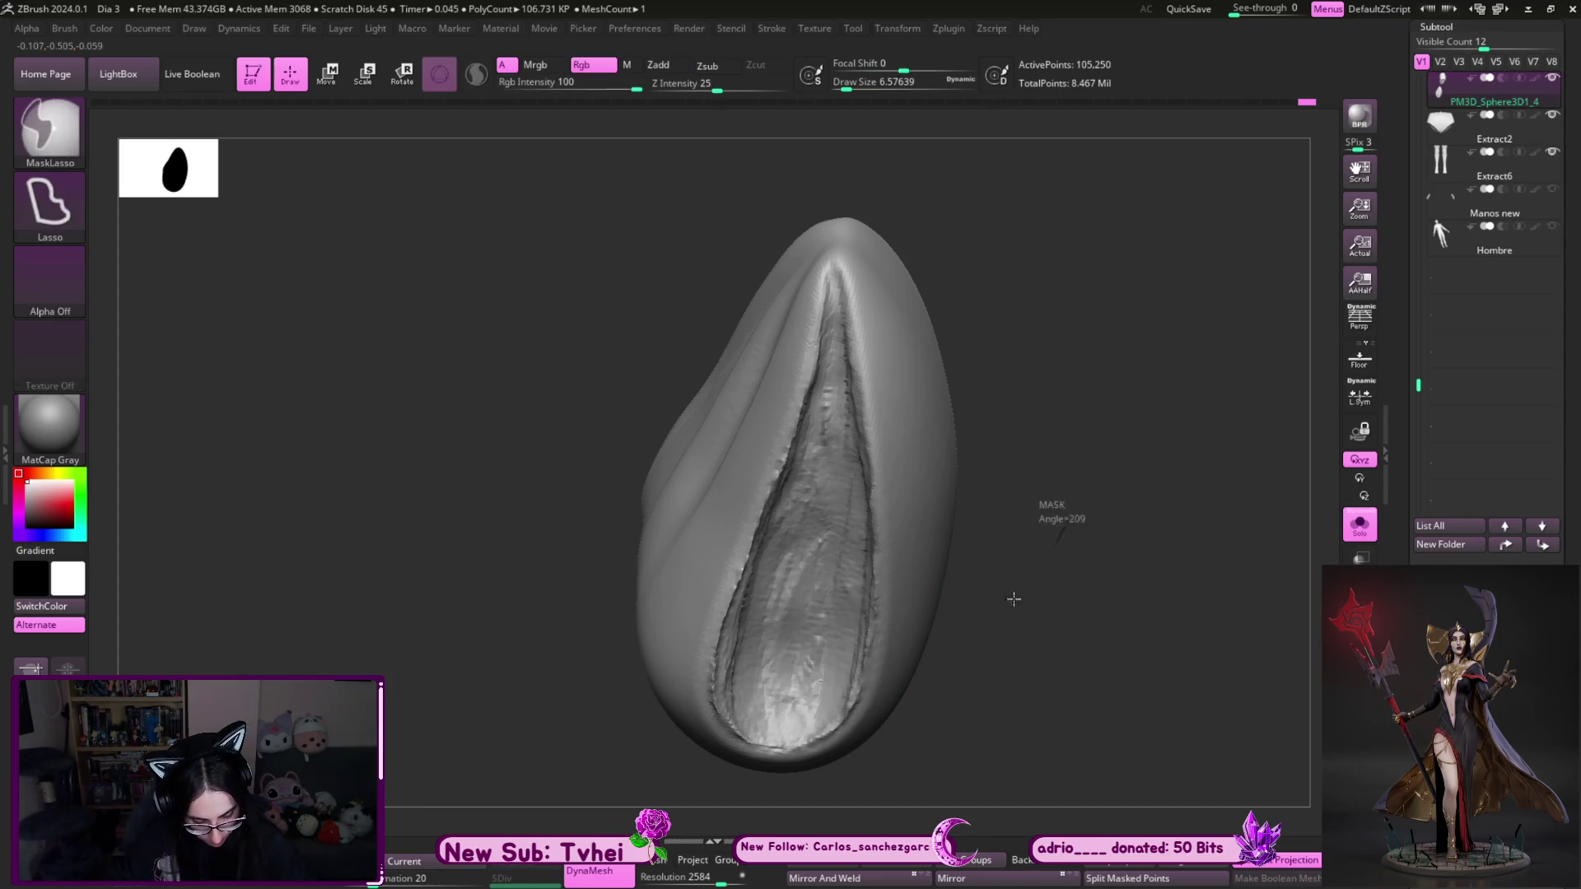
- Smooth the rough inner crease of the bow-tie wing
mouse_move(839, 280)
shift+mouse_down()
mouse_move(732, 741)
mouse_move(715, 701)
shift+mouse_up()
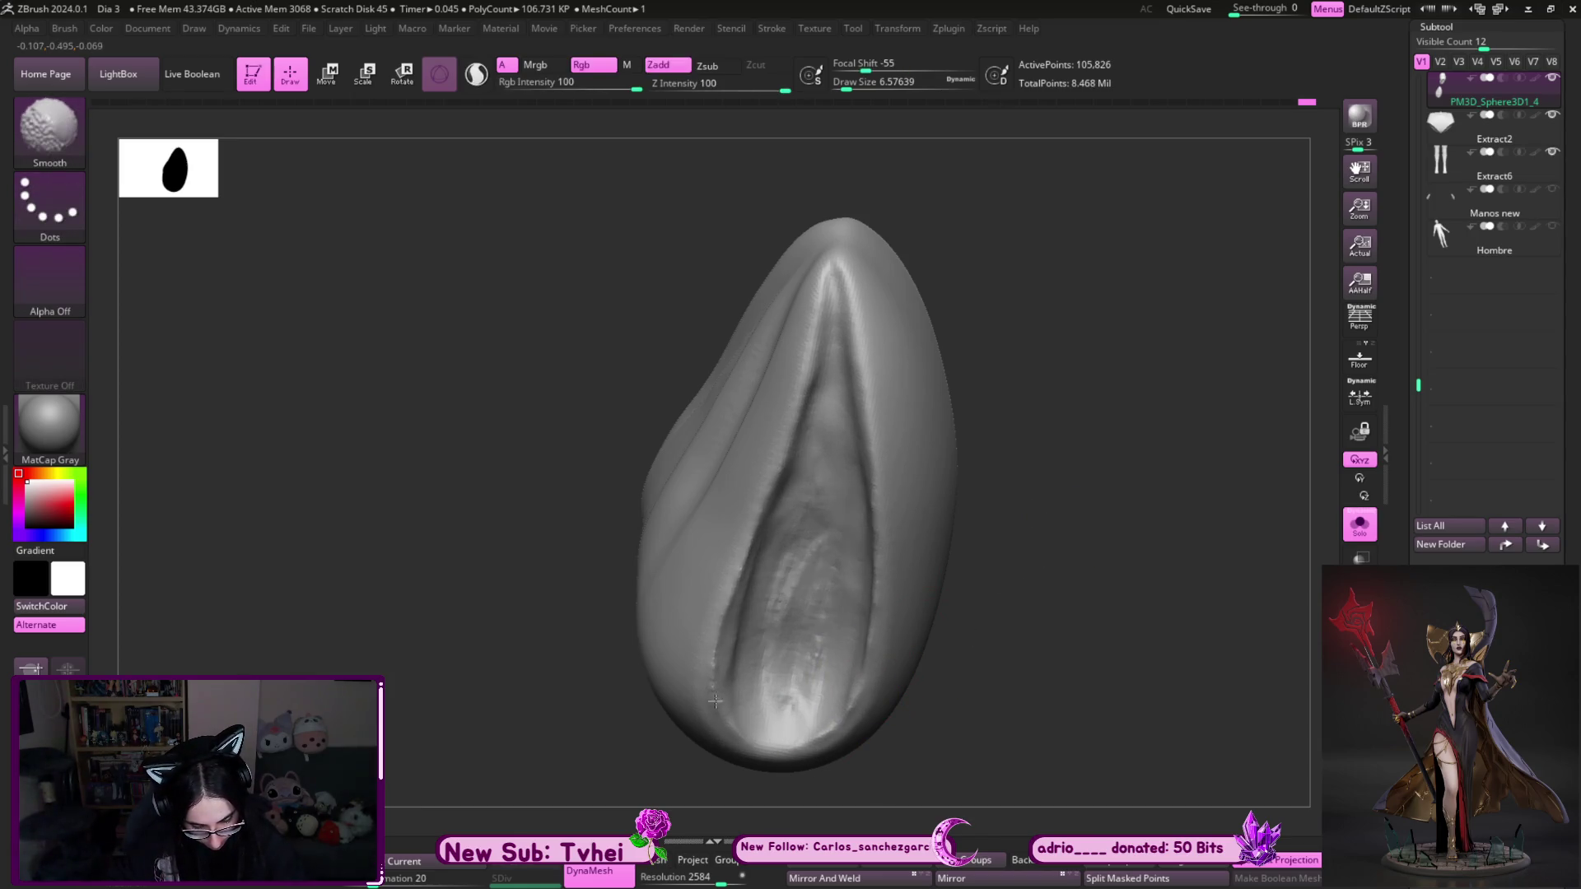
mouse_move(867, 407)
shift+mouse_down()
mouse_move(953, 628)
mouse_move(803, 559)
shift+mouse_up()
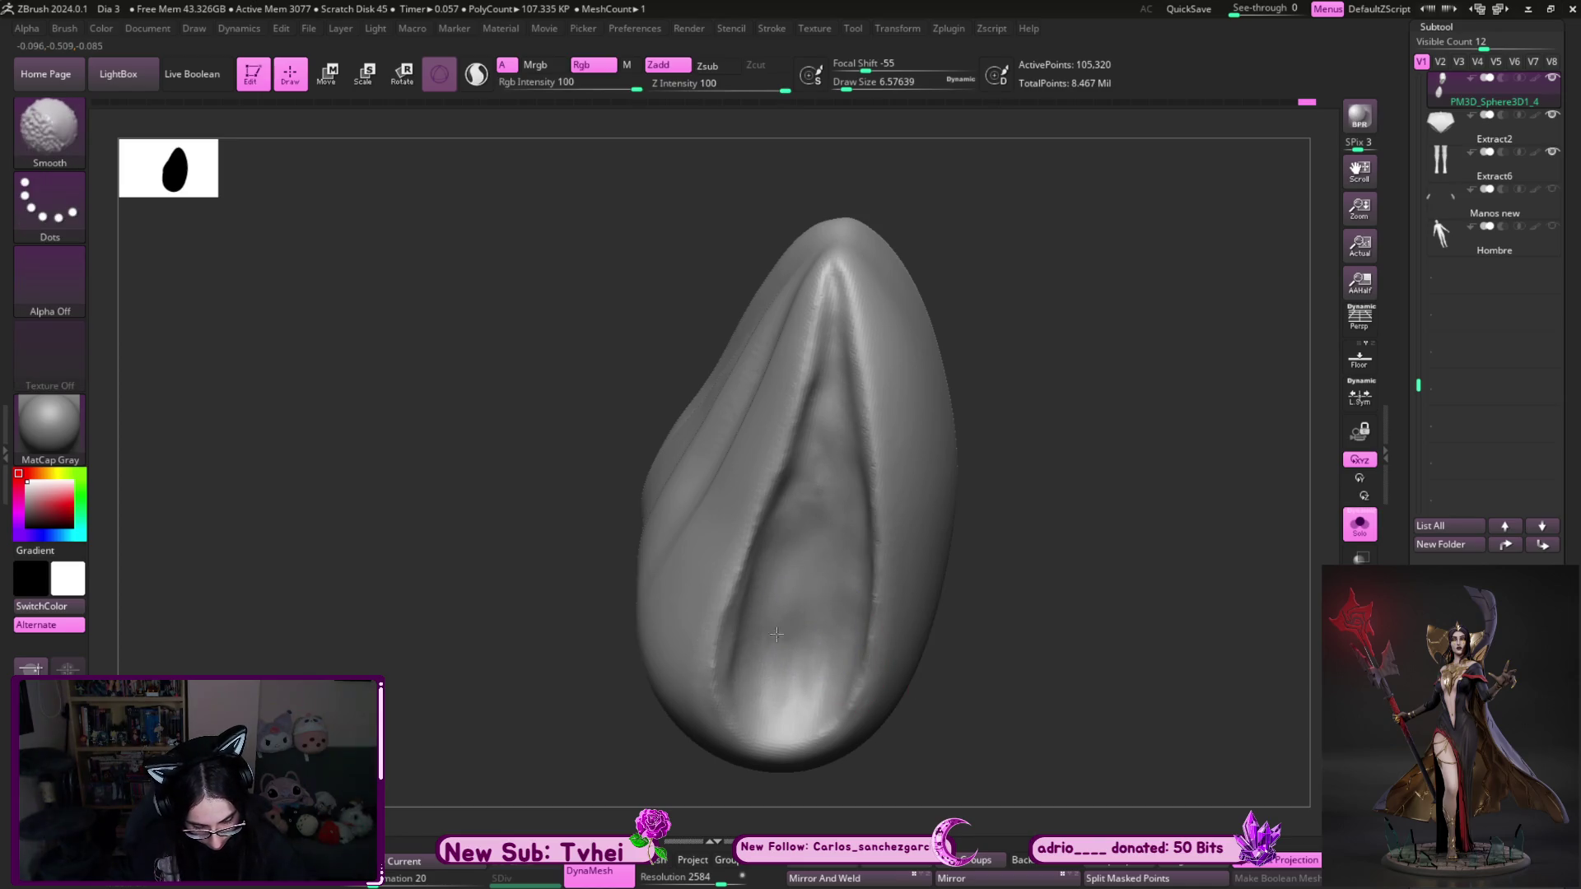
drag(967, 576, 946, 521)
- Build up clay along the inner groove, using a smaller brush to sharpen its upper ridge
mouse_move(737, 716)
mouse_down()
mouse_move(724, 634)
mouse_move(786, 395)
mouse_move(769, 699)
mouse_move(746, 596)
mouse_move(788, 678)
mouse_up()
drag(808, 418, 737, 647)
drag(1123, 473, 809, 679)
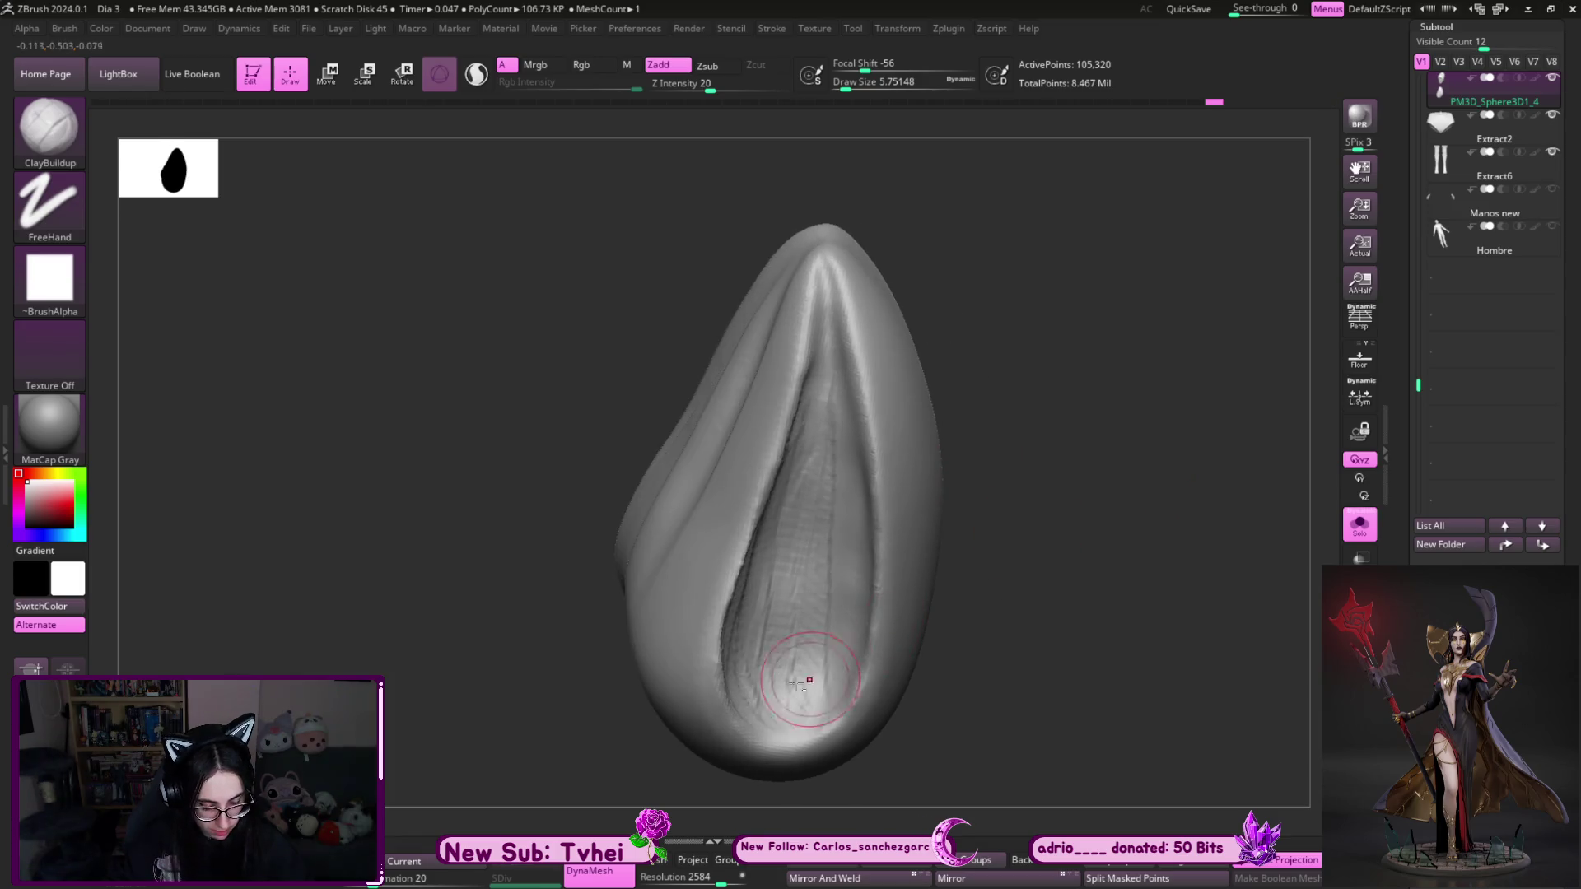
mouse_move(831, 567)
mouse_down()
mouse_move(831, 636)
mouse_move(853, 471)
mouse_up()
mouse_move(825, 593)
mouse_down()
mouse_move(803, 708)
mouse_move(778, 511)
mouse_move(787, 701)
mouse_up()
key(bracketleft)
key(bracketleft)
key(bracketleft)
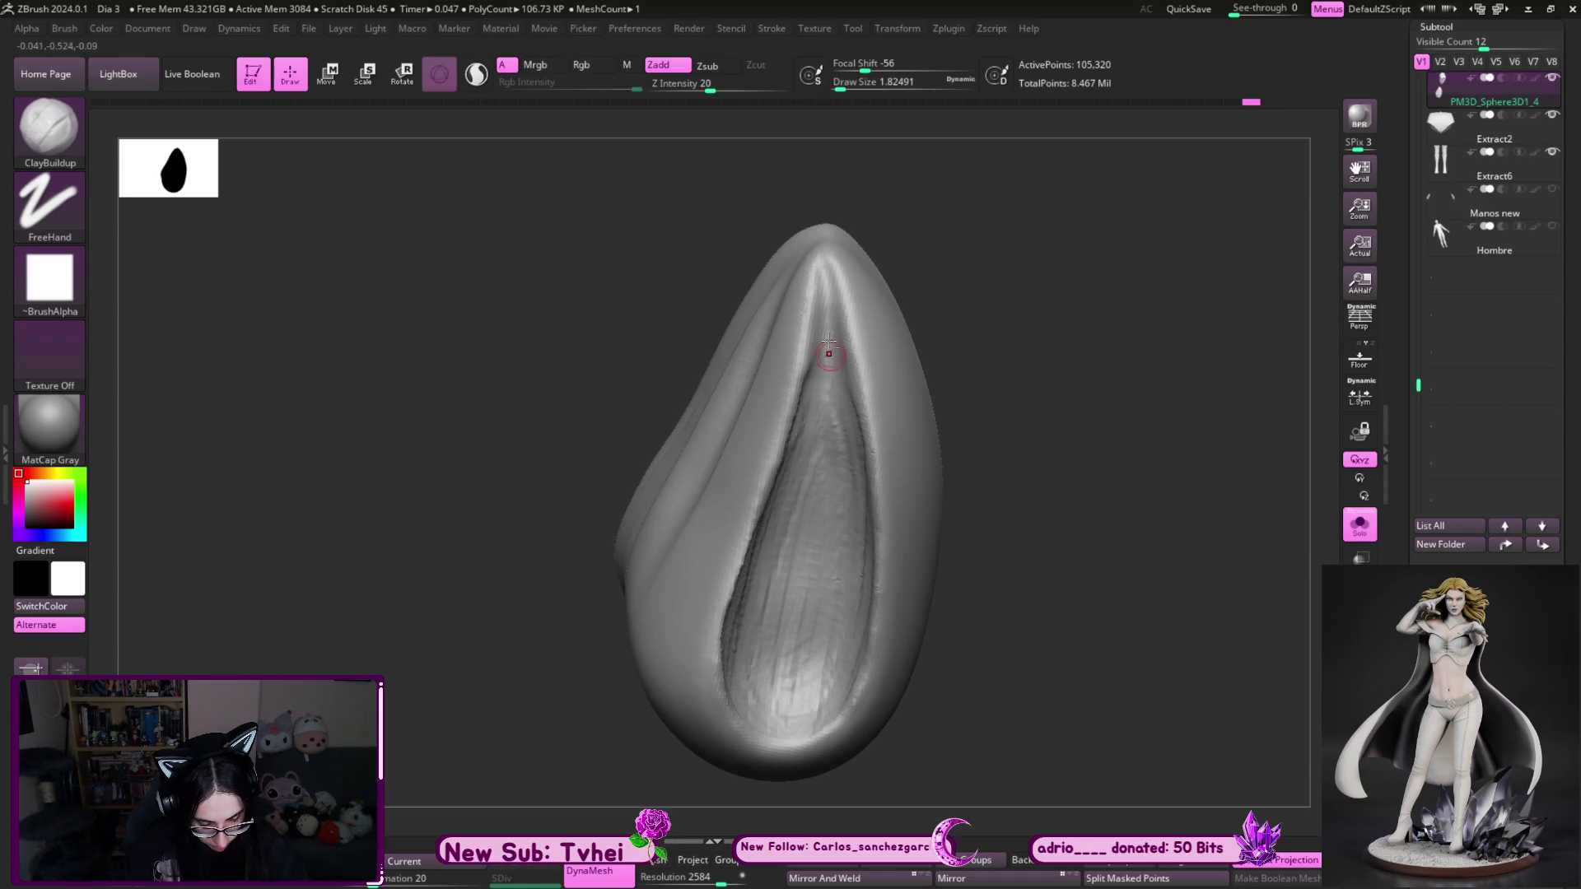
drag(822, 304, 840, 353)
drag(823, 433, 822, 358)
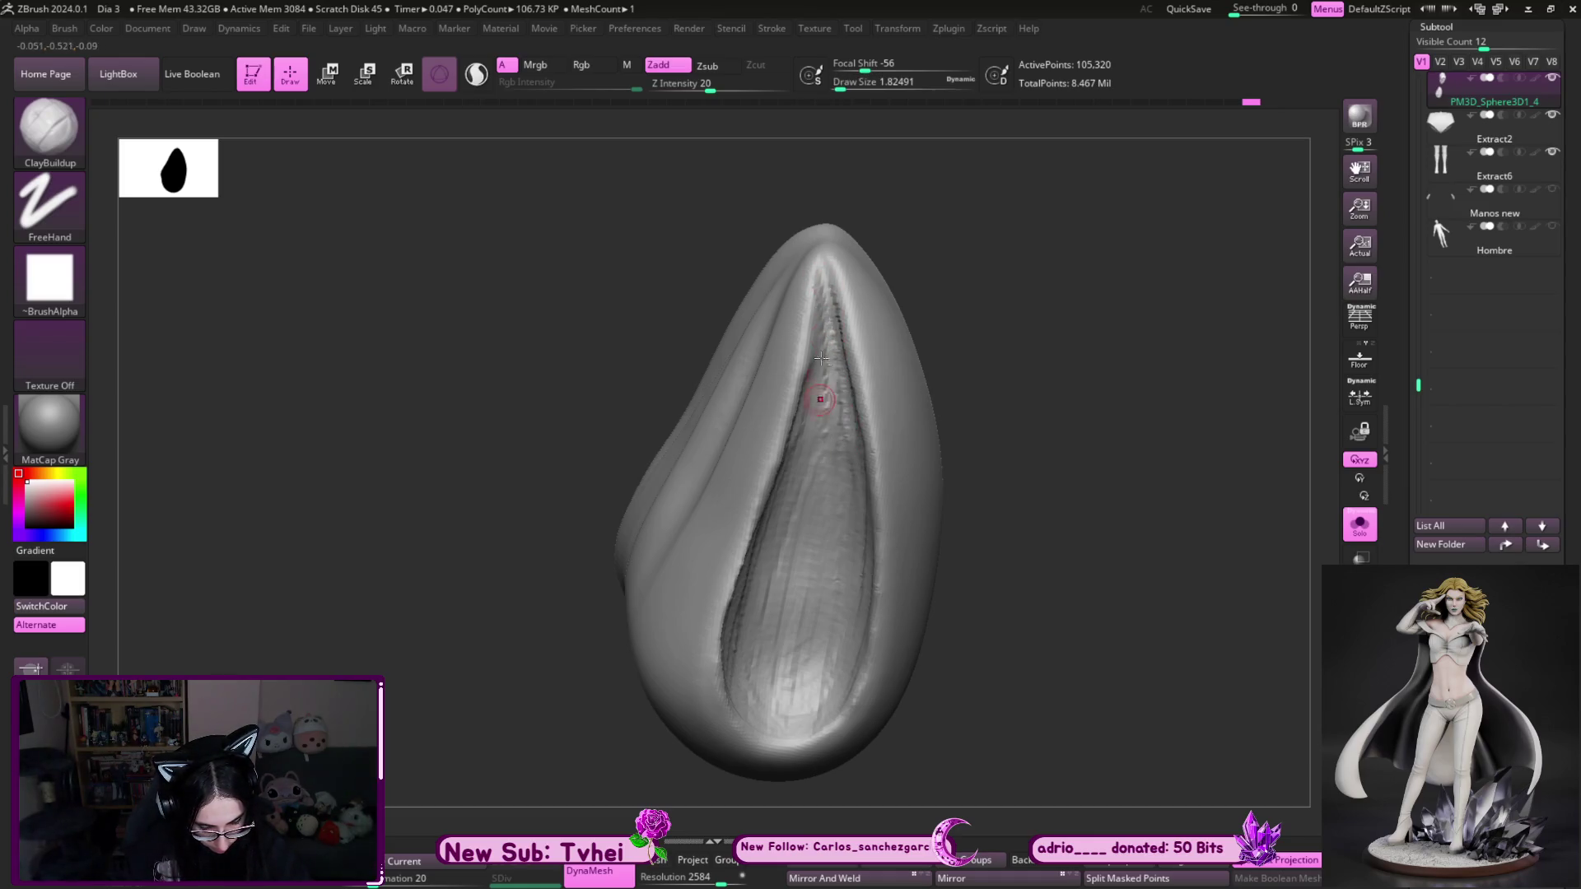
- Deepen and texture the groove with more strokes, adding streaks at its bottom
mouse_move(882, 515)
right_down()
mouse_move(823, 316)
mouse_move(1108, 310)
mouse_move(903, 501)
right_up()
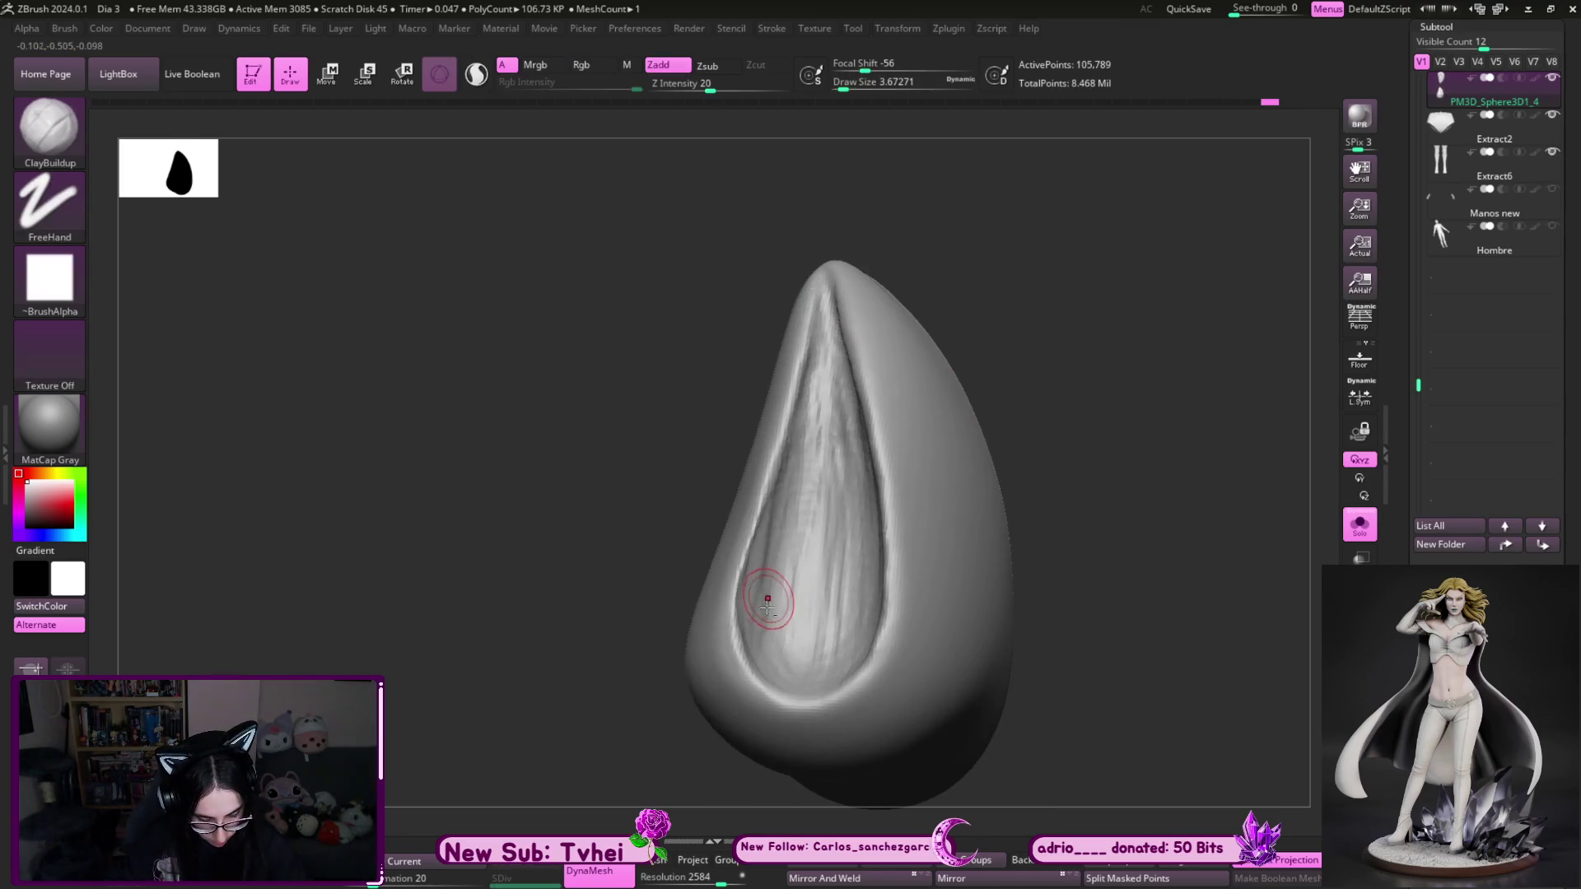
mouse_move(790, 457)
mouse_down()
mouse_move(778, 659)
mouse_move(790, 485)
mouse_up()
drag(827, 625, 829, 290)
right_drag(830, 301, 1076, 469)
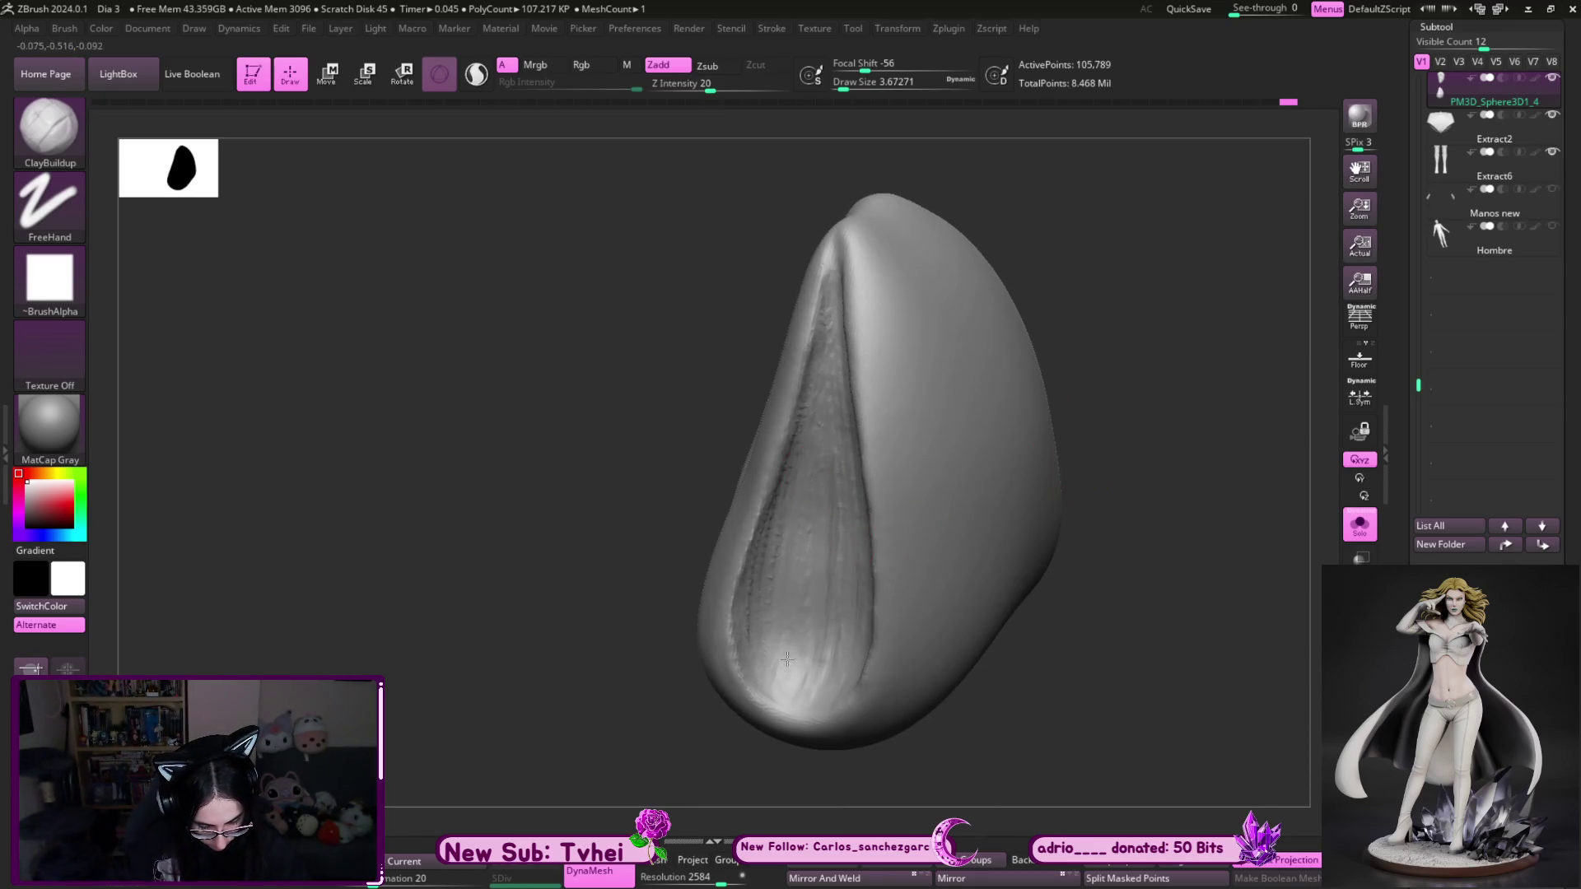
drag(765, 658, 812, 697)
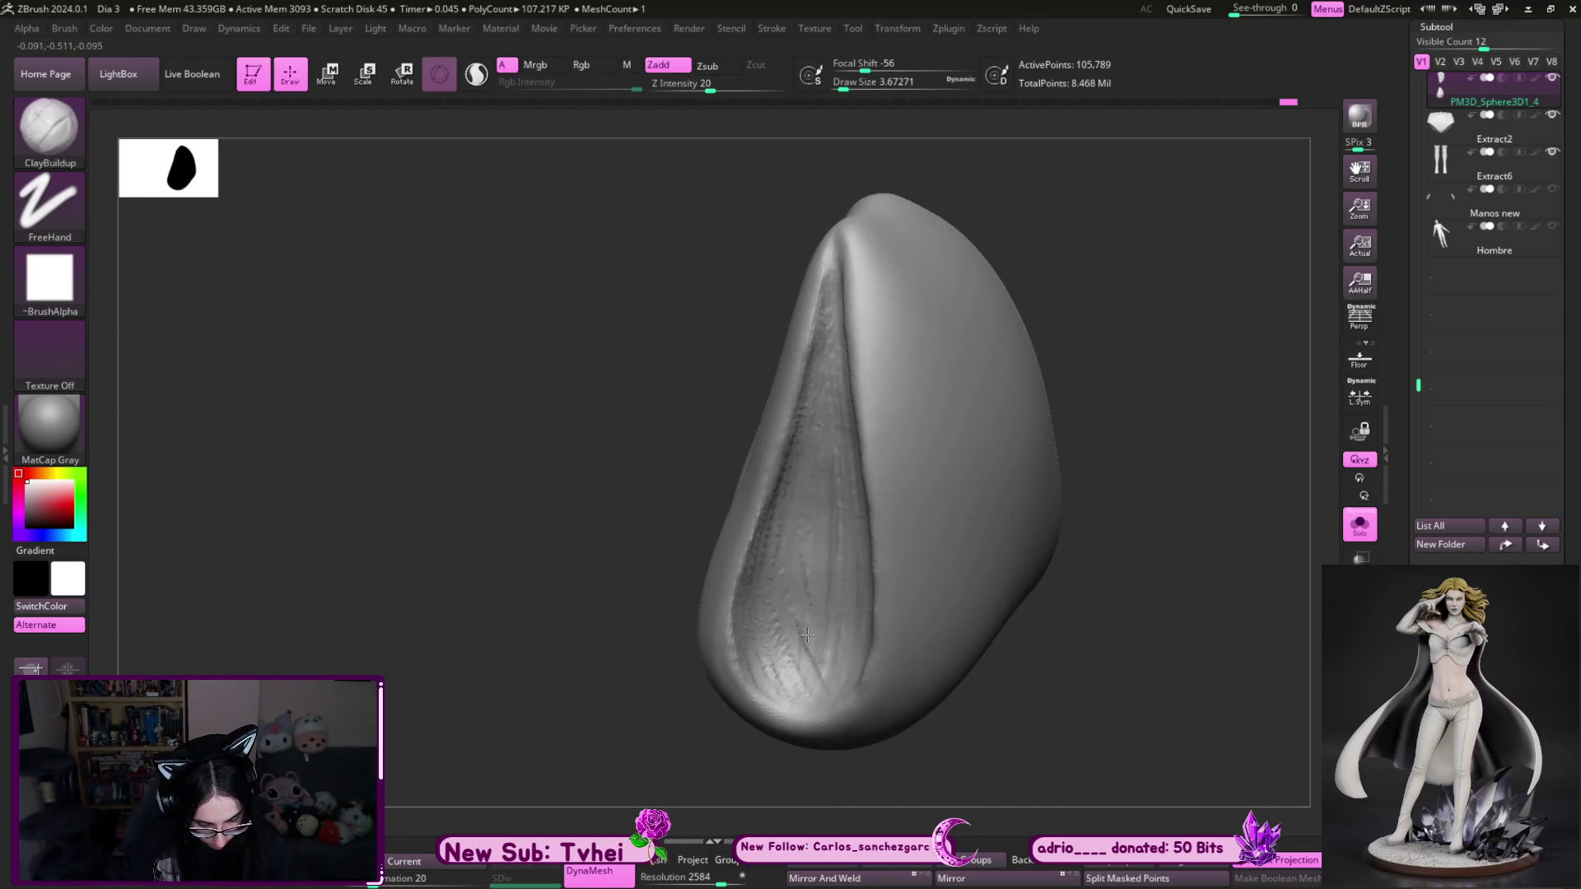
right_drag(945, 747, 763, 659)
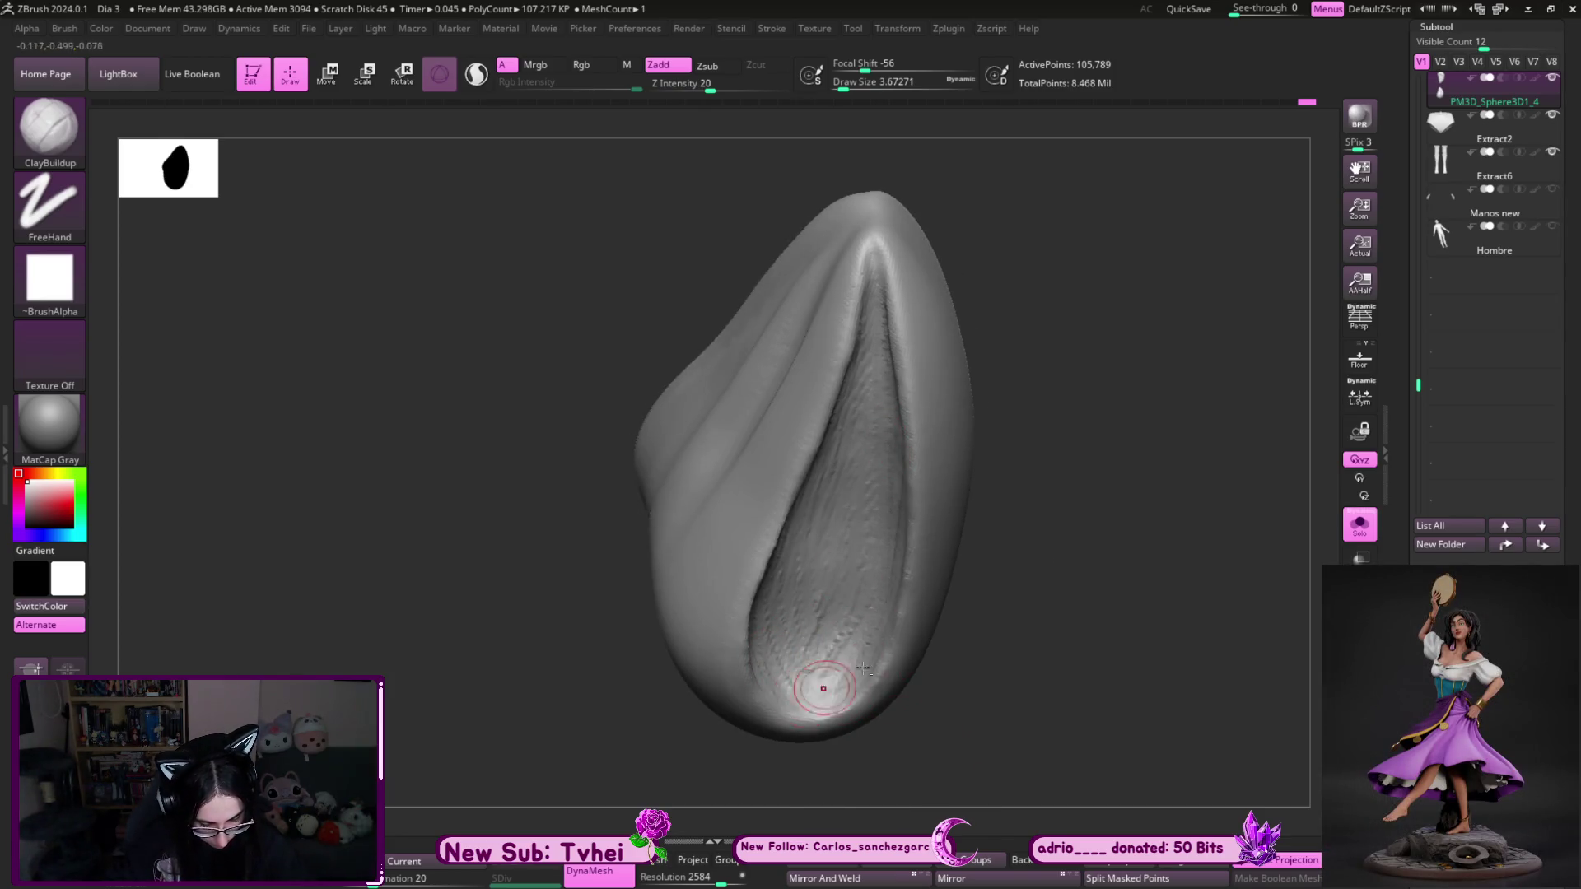
right_drag(862, 669, 869, 634)
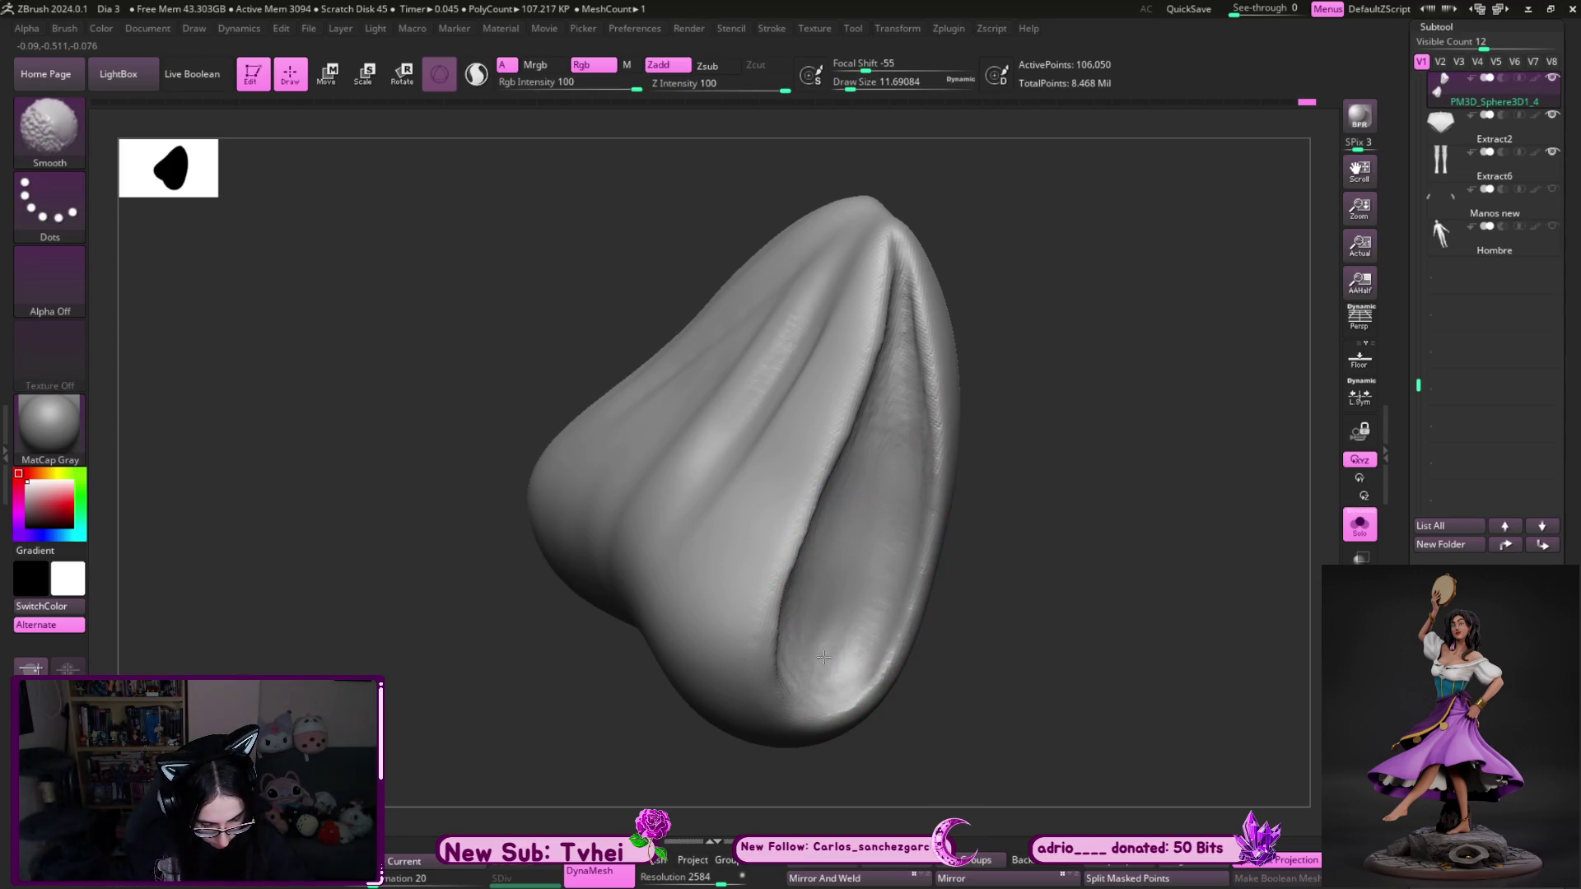
right_drag(872, 601, 901, 553)
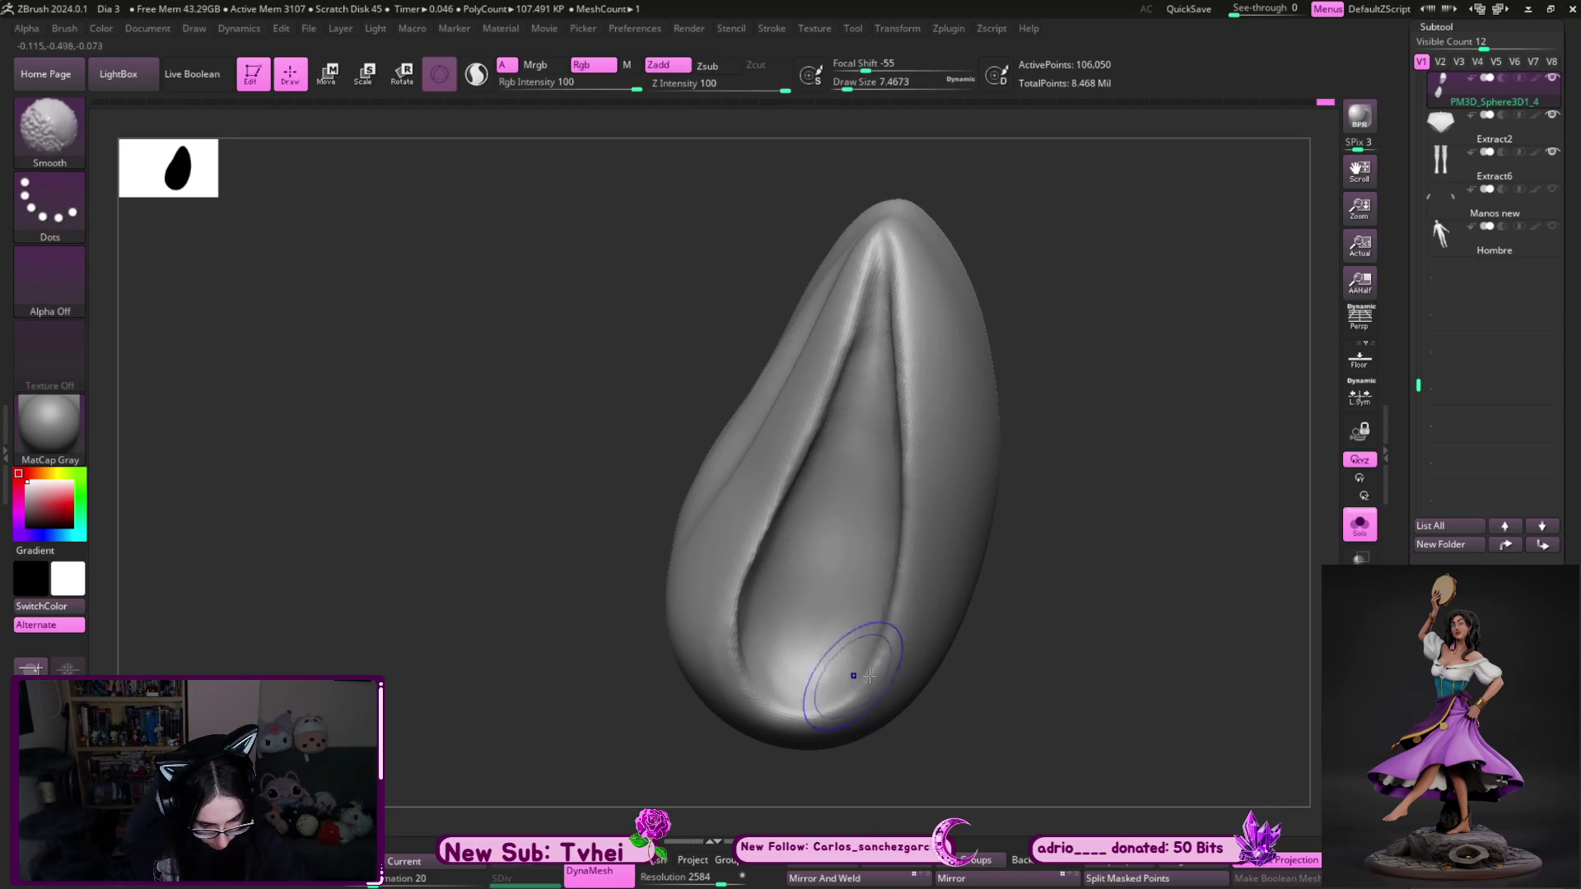
right_drag(847, 665, 783, 643)
mouse_move(1062, 659)
shift+right_down()
mouse_move(1076, 688)
mouse_move(1125, 713)
mouse_move(954, 663)
mouse_move(850, 656)
shift+right_up()
- With an enlarged Move brush, pull the left wing's lower corner into shape
key(b)
key(m)
key(v)
key(s)
drag(815, 641, 812, 653)
right_drag(812, 653, 762, 651)
key(s)
drag(745, 641, 778, 641)
drag(670, 581, 708, 642)
mouse_move(708, 642)
right_down()
mouse_move(803, 716)
mouse_move(843, 645)
right_up()
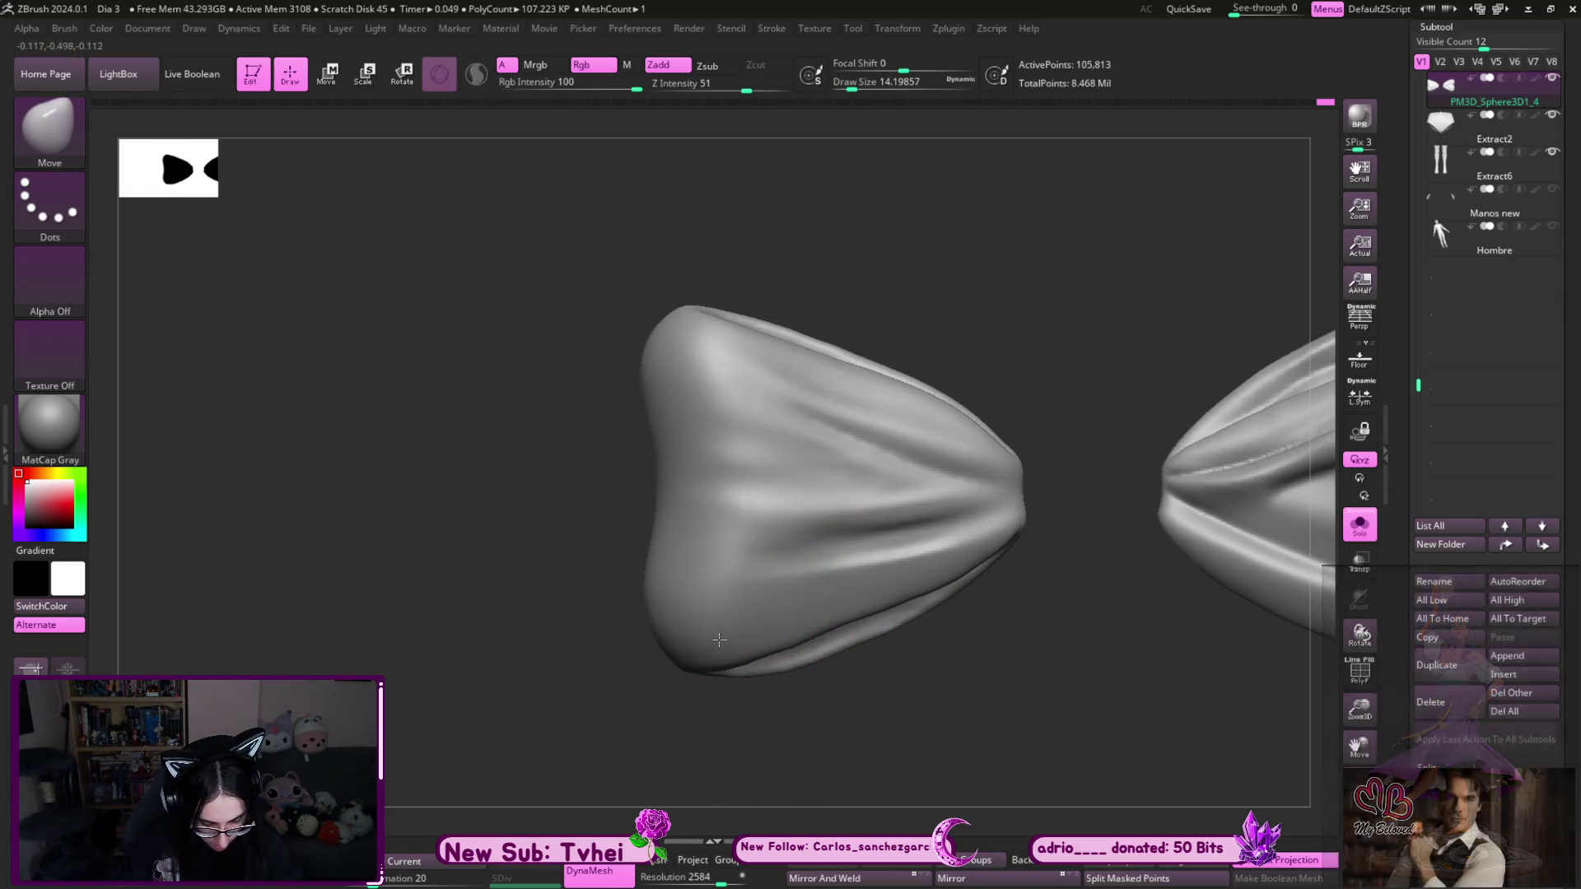
- Readjust the brush size and sculpt along the wing's lower edge
key(bracketleft)
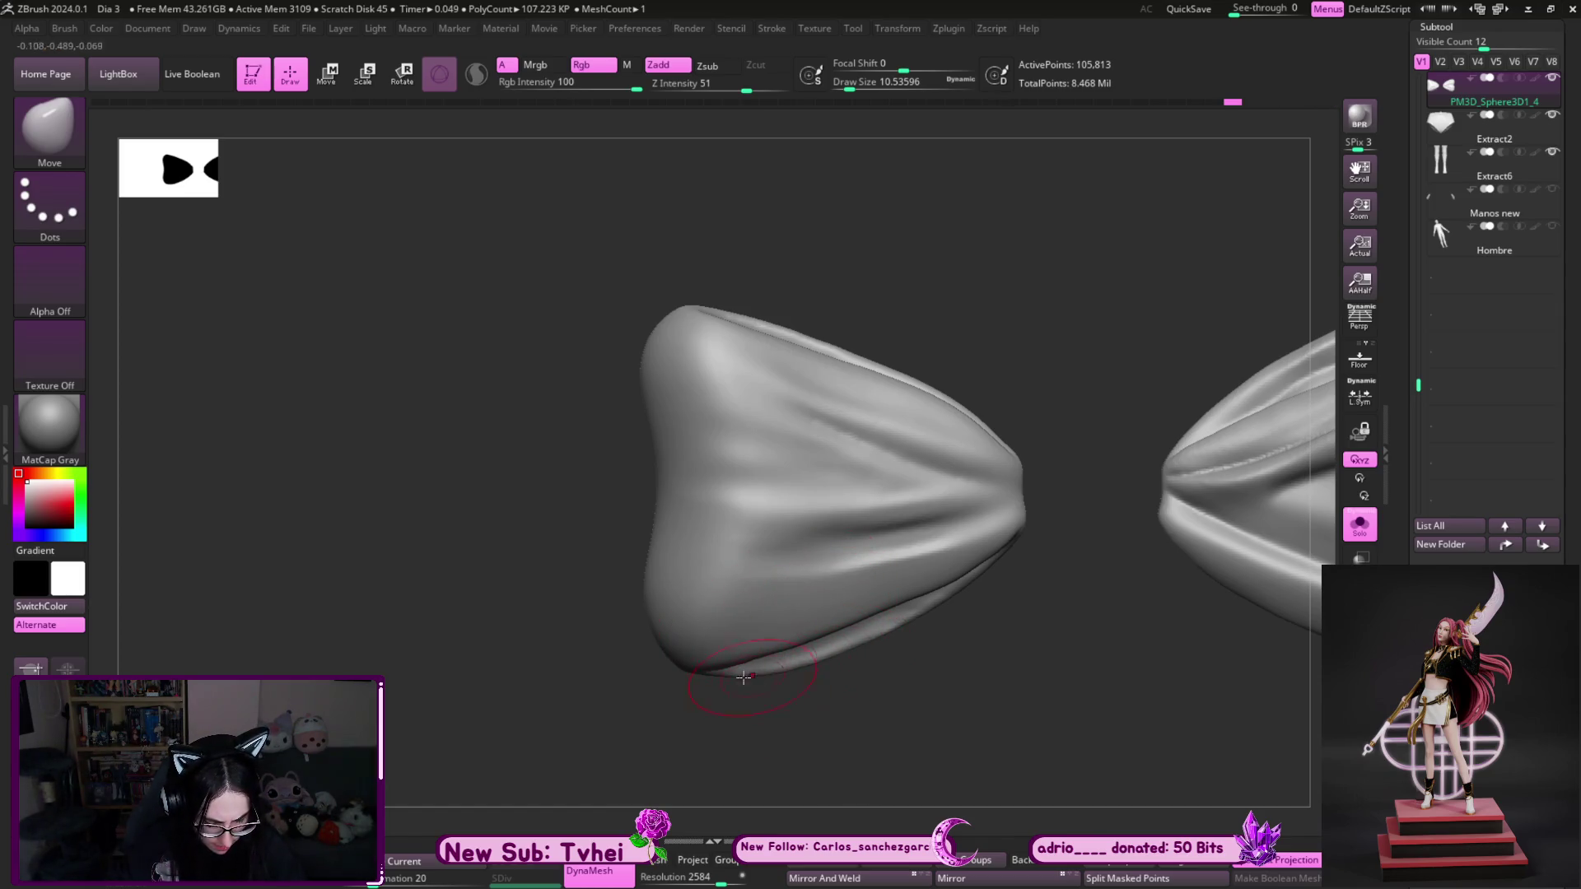
key(bracketright)
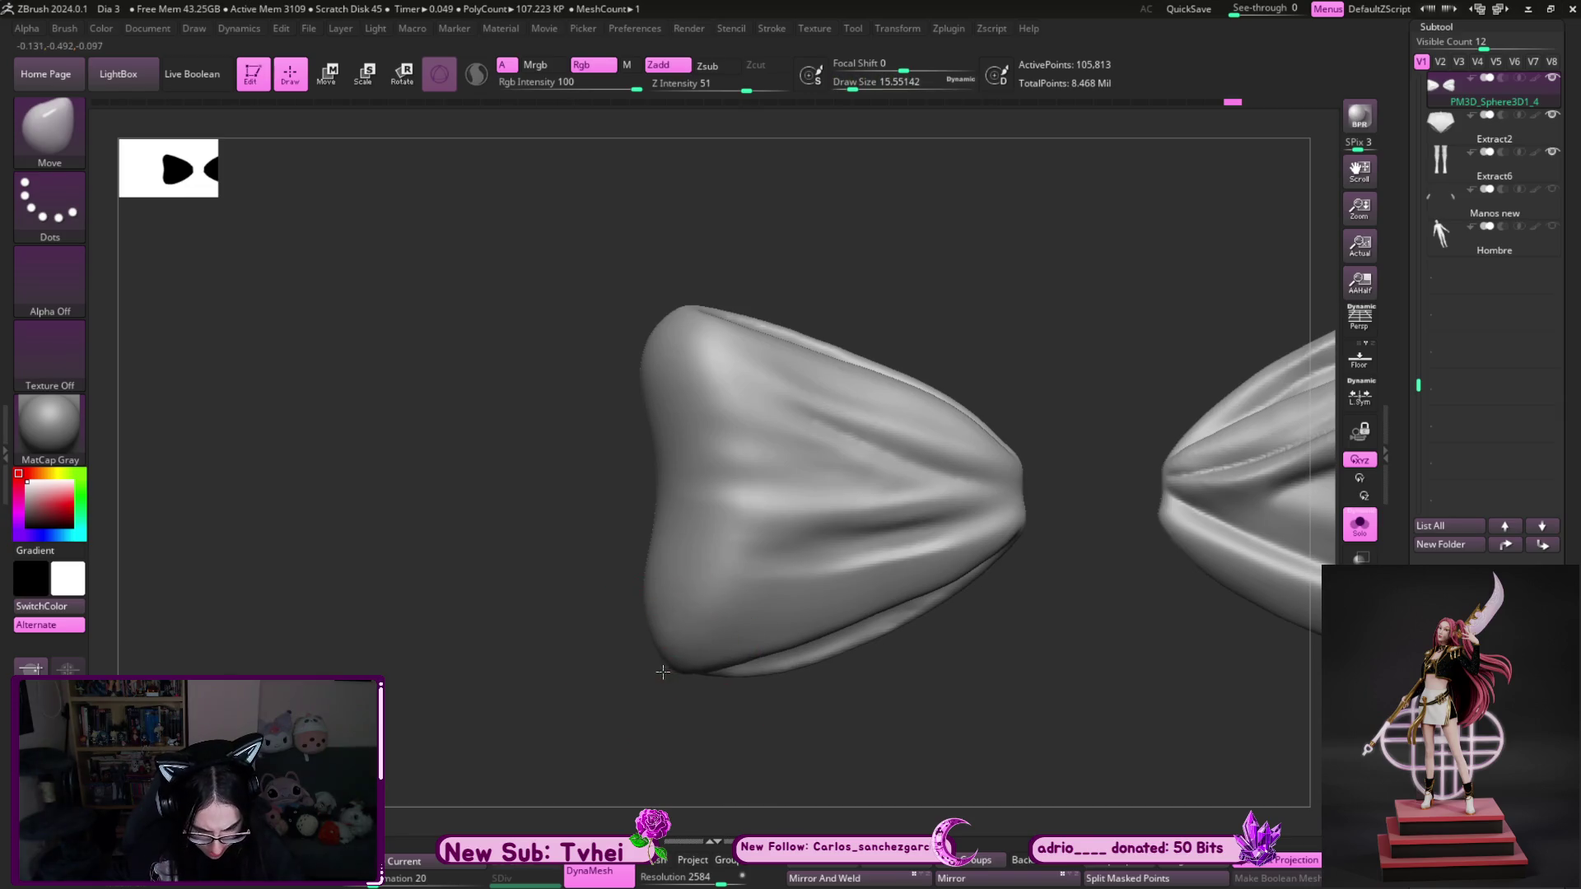
drag(652, 604, 883, 605)
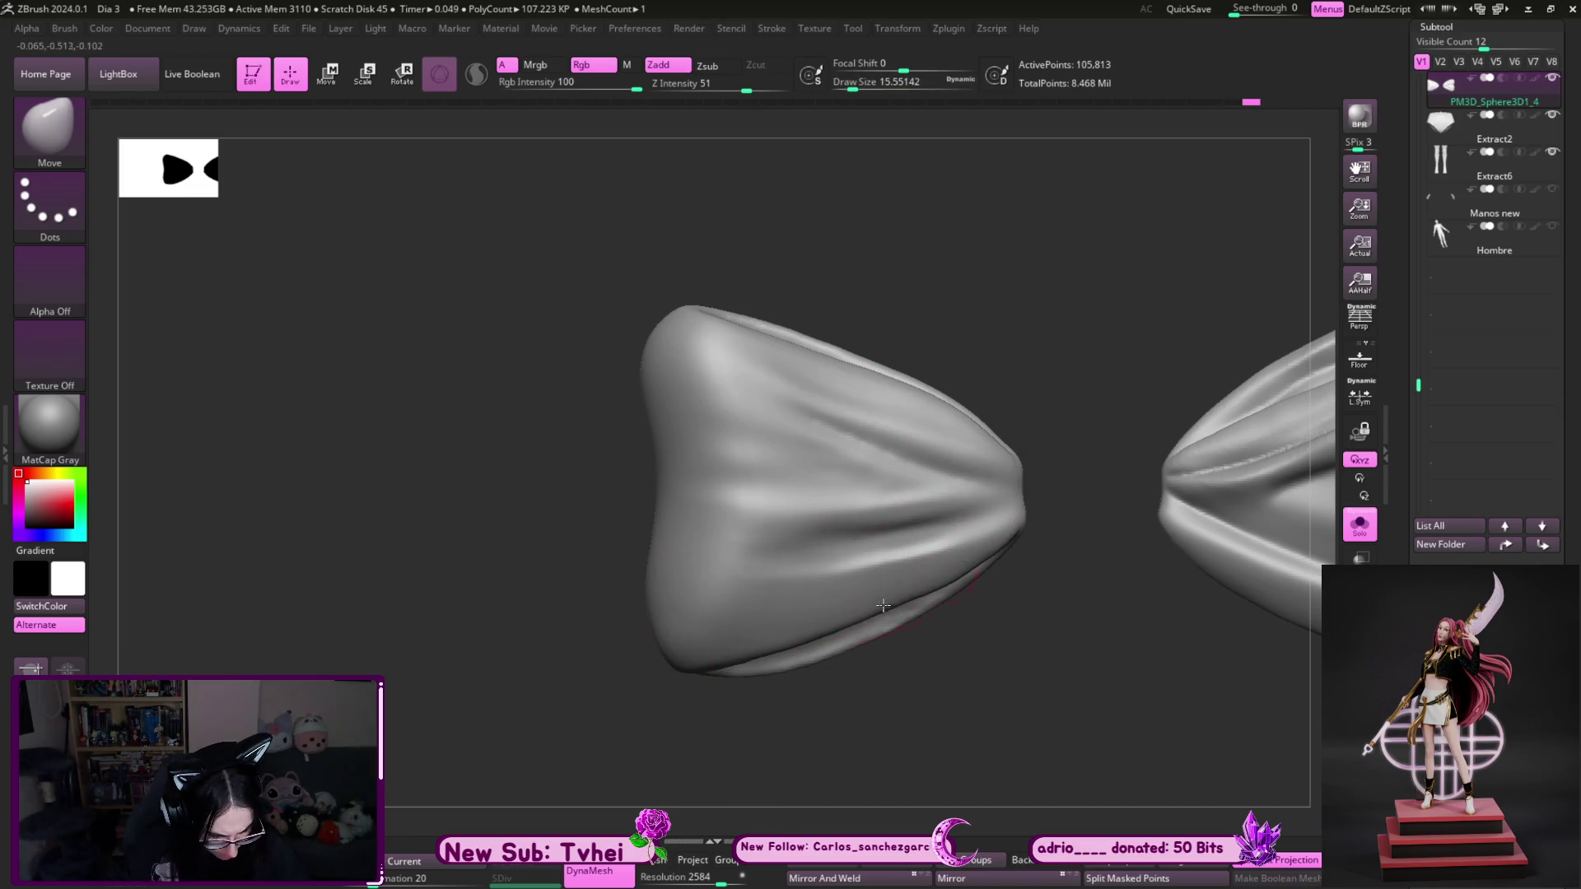
- With DamStandard, carve creases across the wing toward its tip, the left lobe, and its lip
key(b)
key(d)
key(s)
key(bracketleft)
mouse_move(958, 675)
alt+mouse_down()
mouse_move(773, 659)
mouse_move(878, 721)
alt+mouse_up()
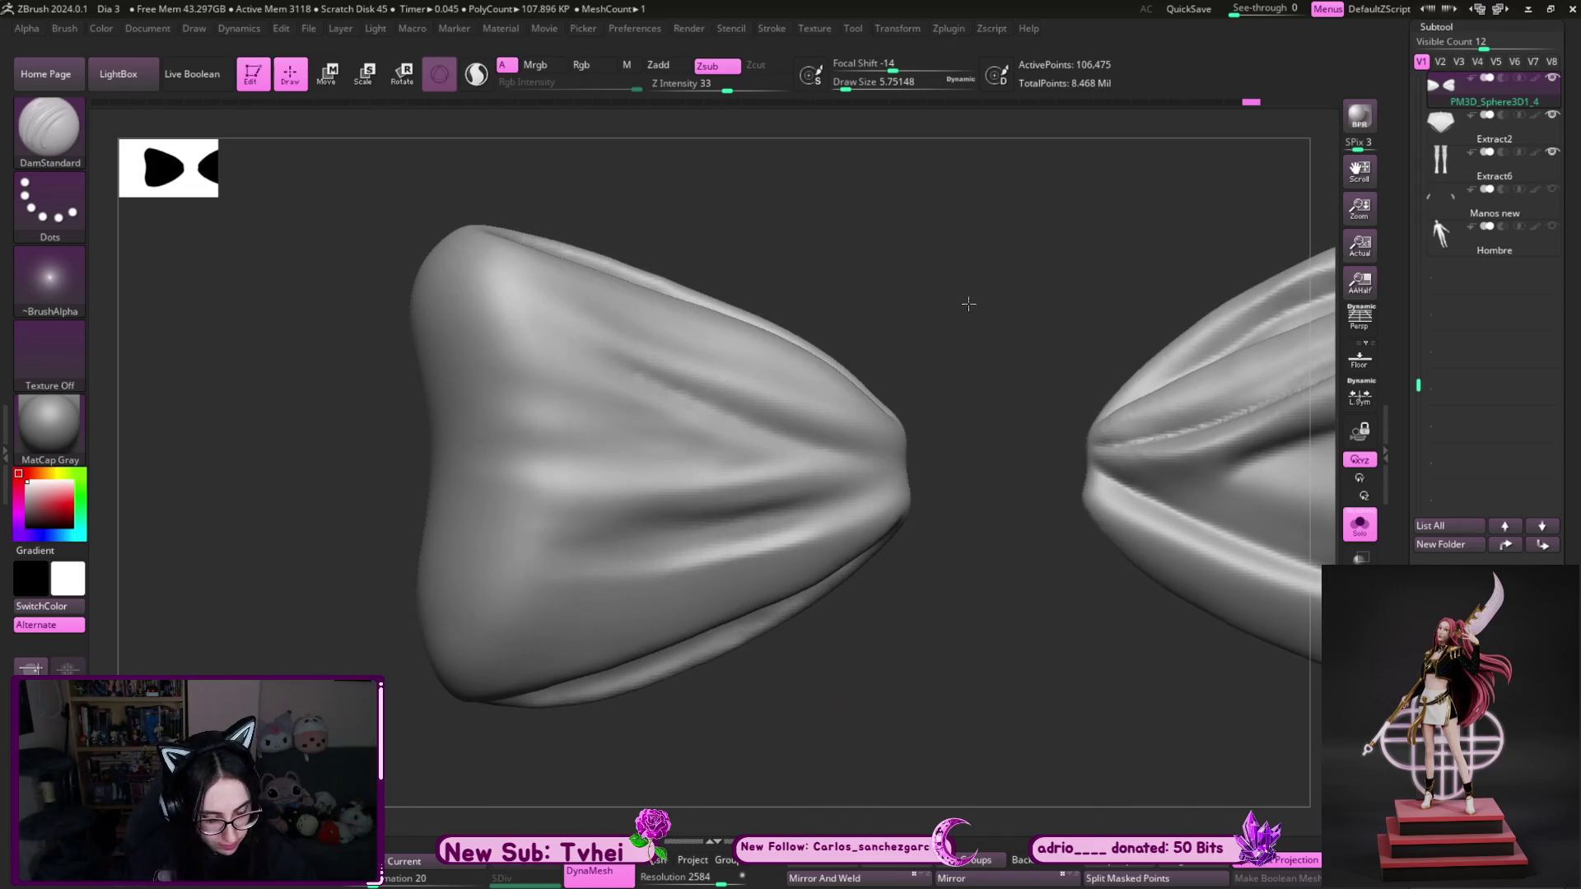
drag(616, 356, 820, 452)
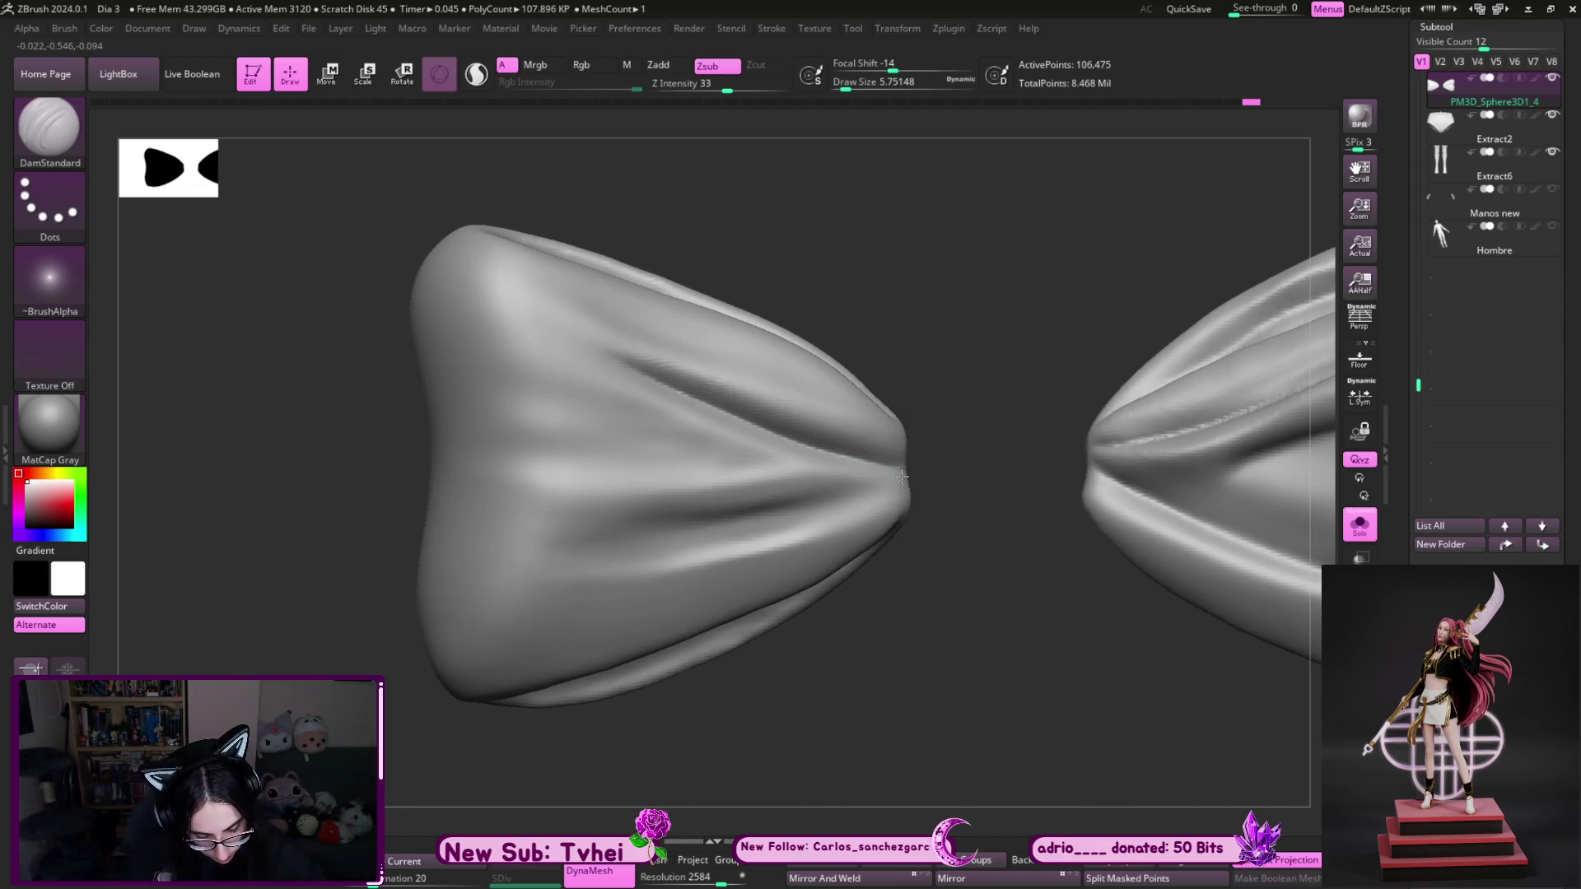
drag(904, 492, 535, 548)
mouse_move(497, 436)
mouse_down()
mouse_move(675, 461)
mouse_move(481, 411)
mouse_up()
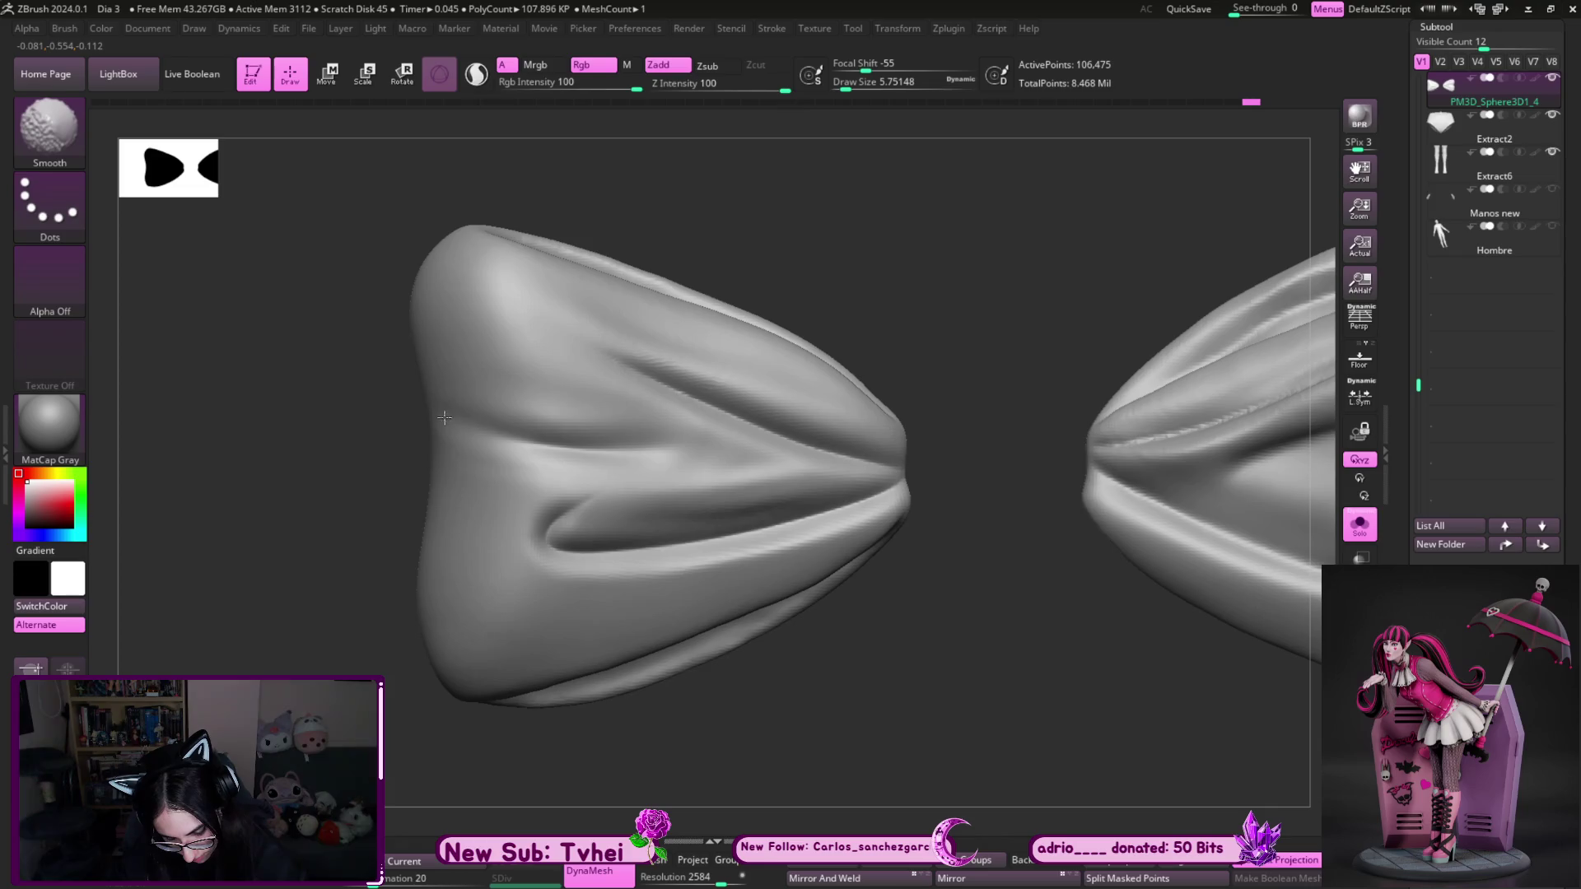
drag(769, 244, 607, 381)
drag(453, 381, 658, 438)
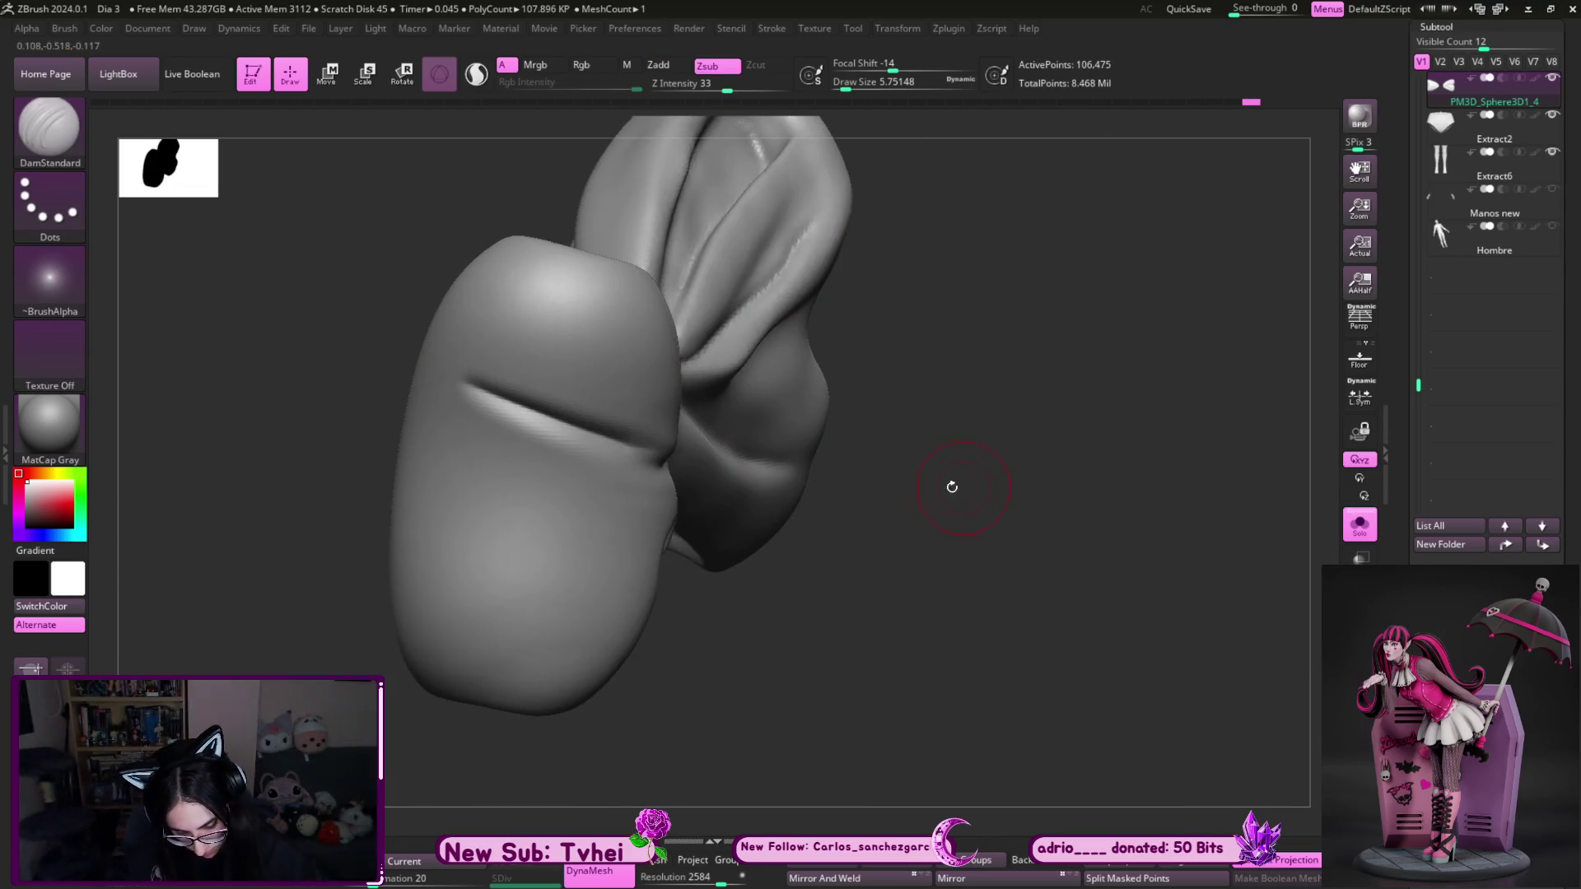
mouse_move(971, 536)
mouse_down()
mouse_move(522, 412)
mouse_move(683, 482)
mouse_up()
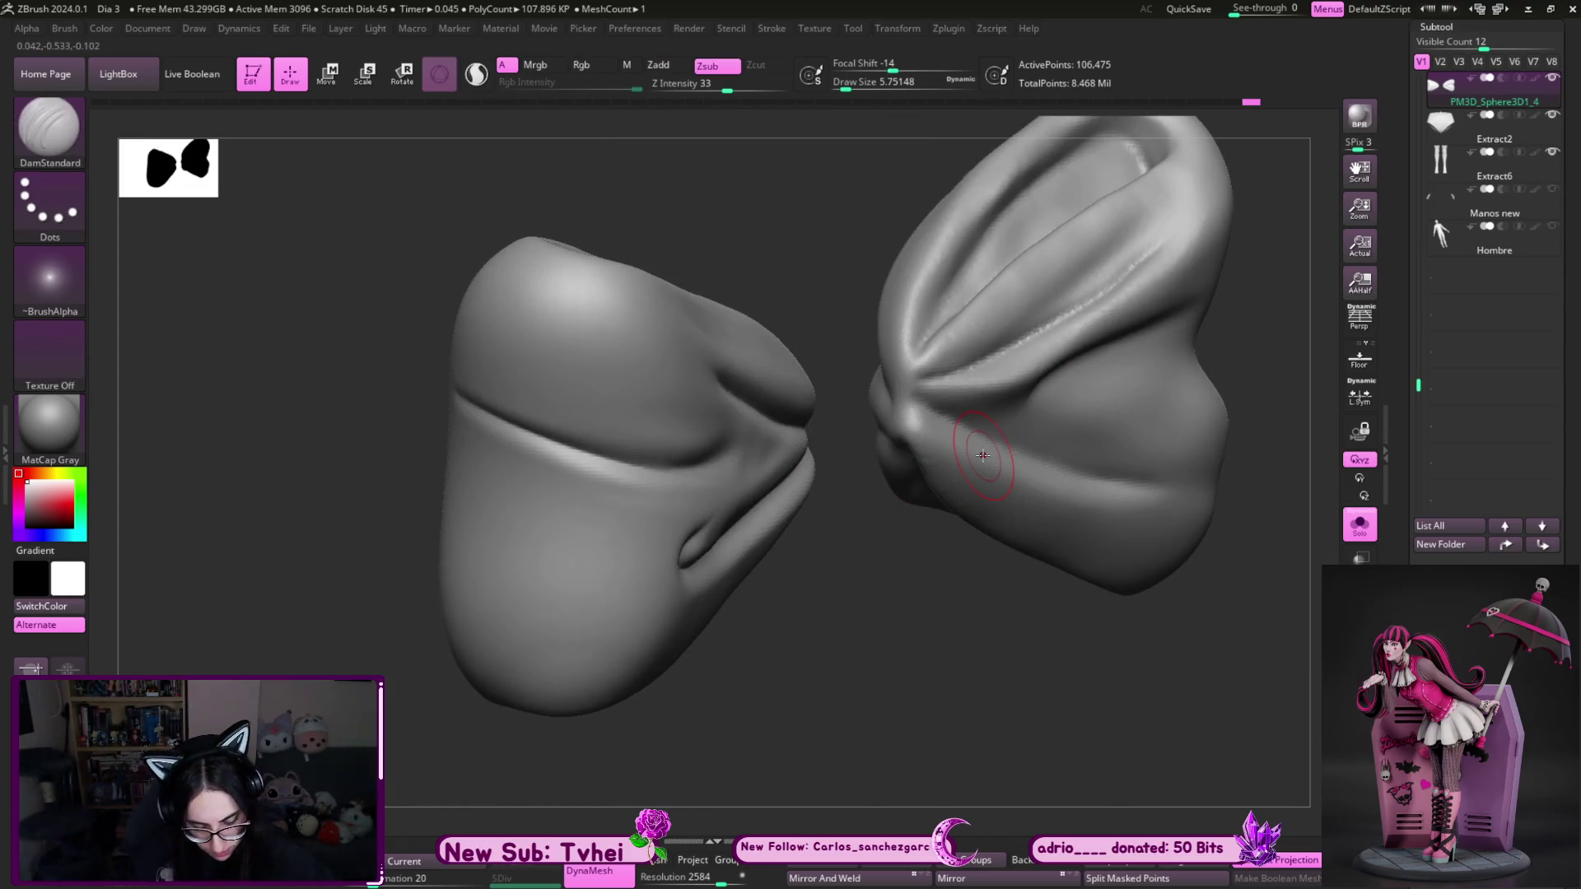
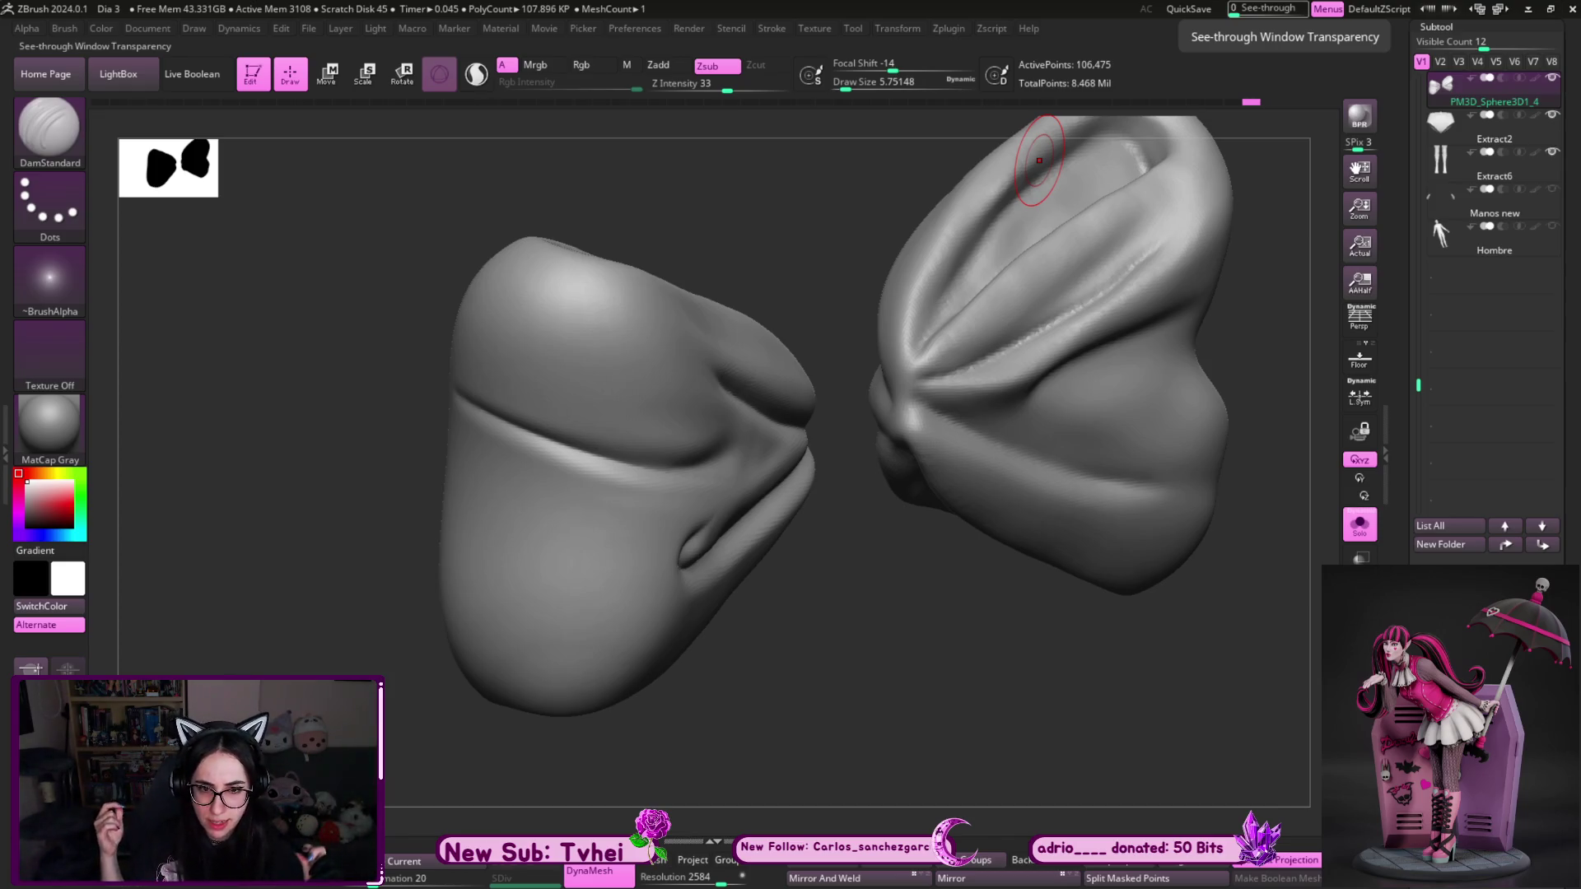
- Undo the last right-wing stroke and carve two DamStandard creases across the left bow wing
key(ctrl+z)
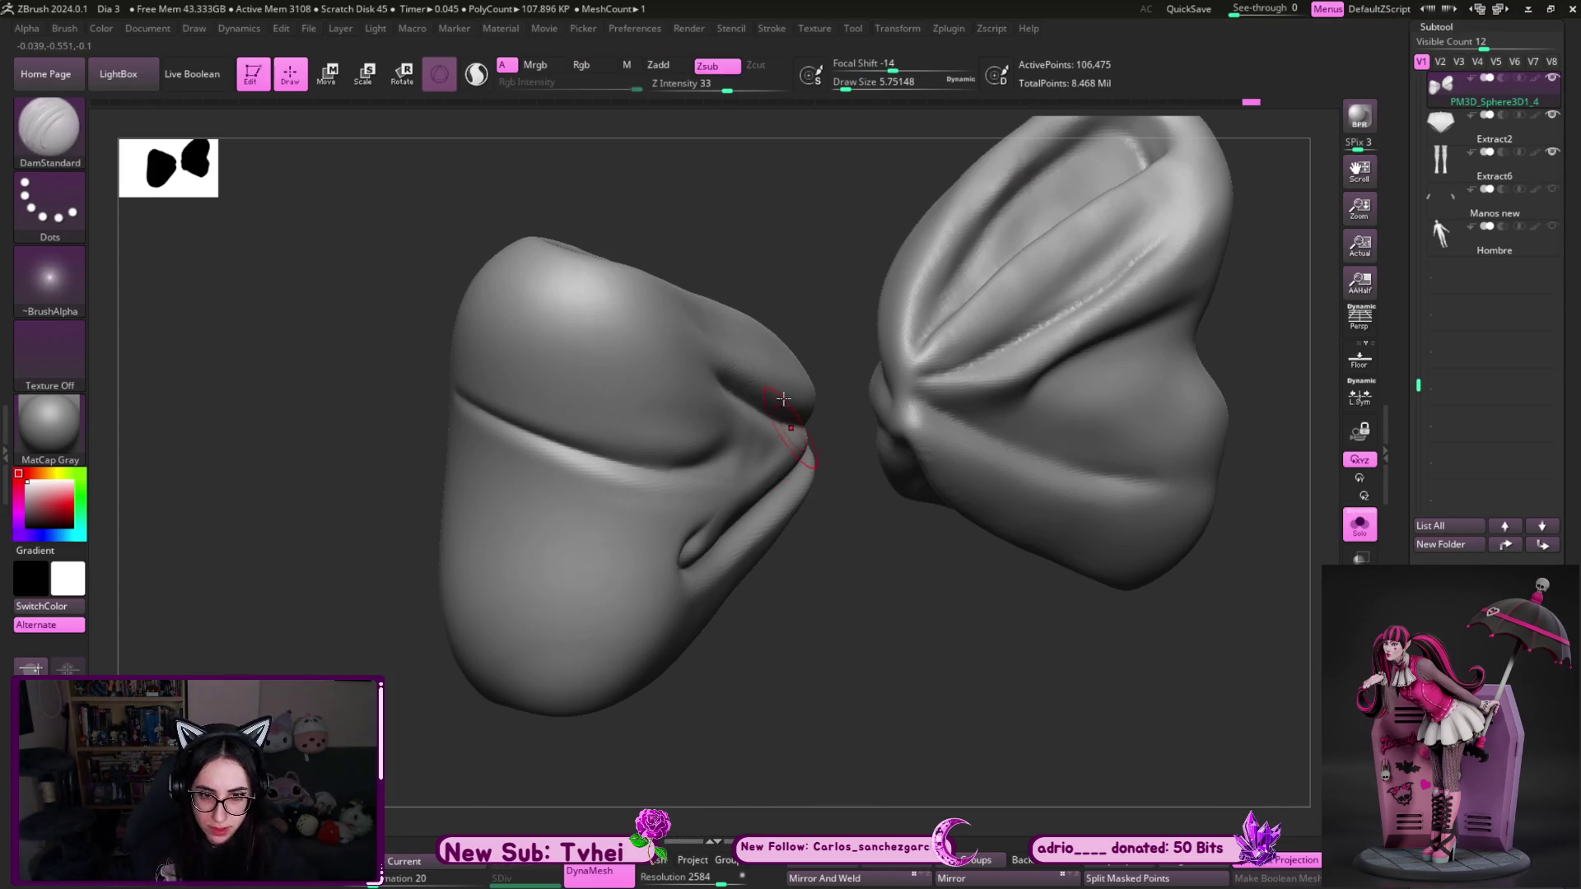
shift+drag(774, 239, 744, 215)
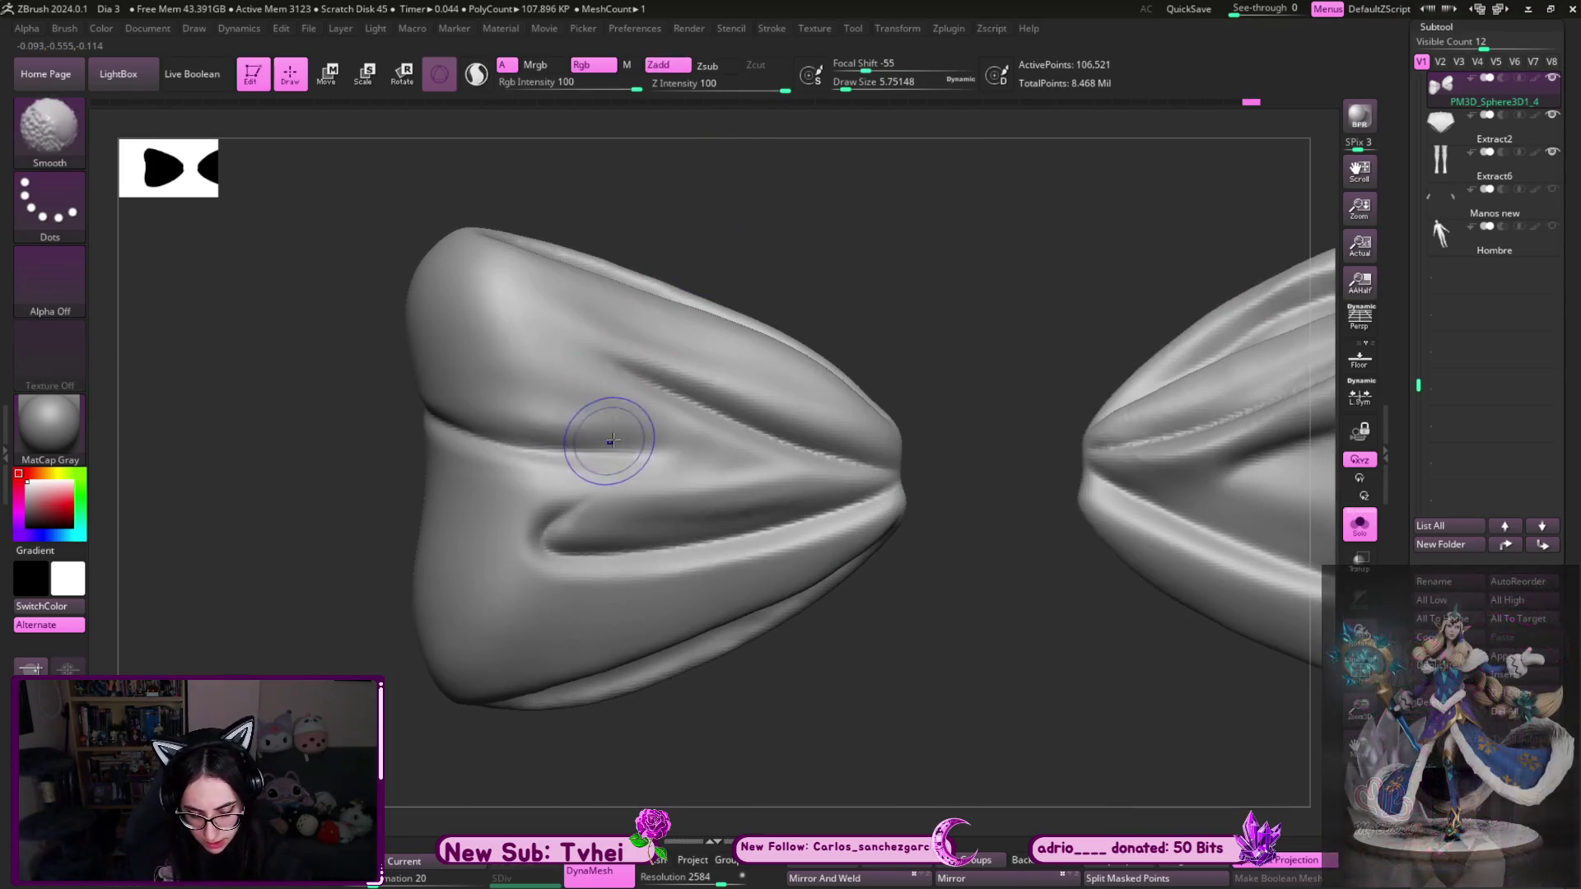
mouse_move(836, 258)
mouse_down()
mouse_move(449, 414)
mouse_move(960, 430)
mouse_move(593, 494)
mouse_up()
drag(953, 581, 617, 505)
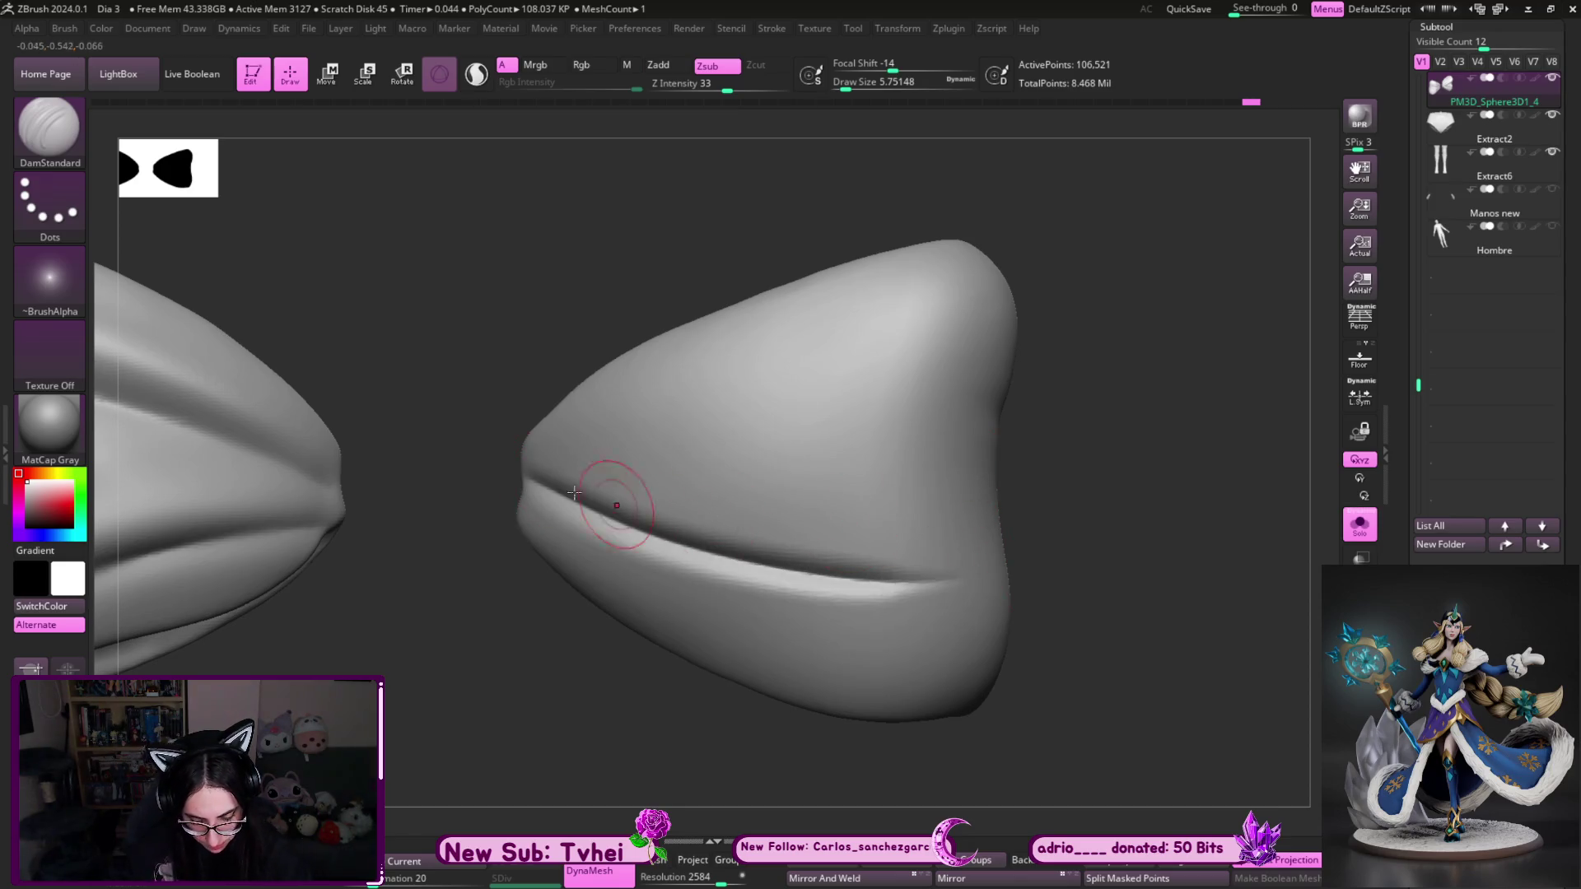
drag(531, 476, 897, 372)
- Build ClayBuildup ridges and creases across the left wing, including a long middle groove
key(b)
key(c)
key(b)
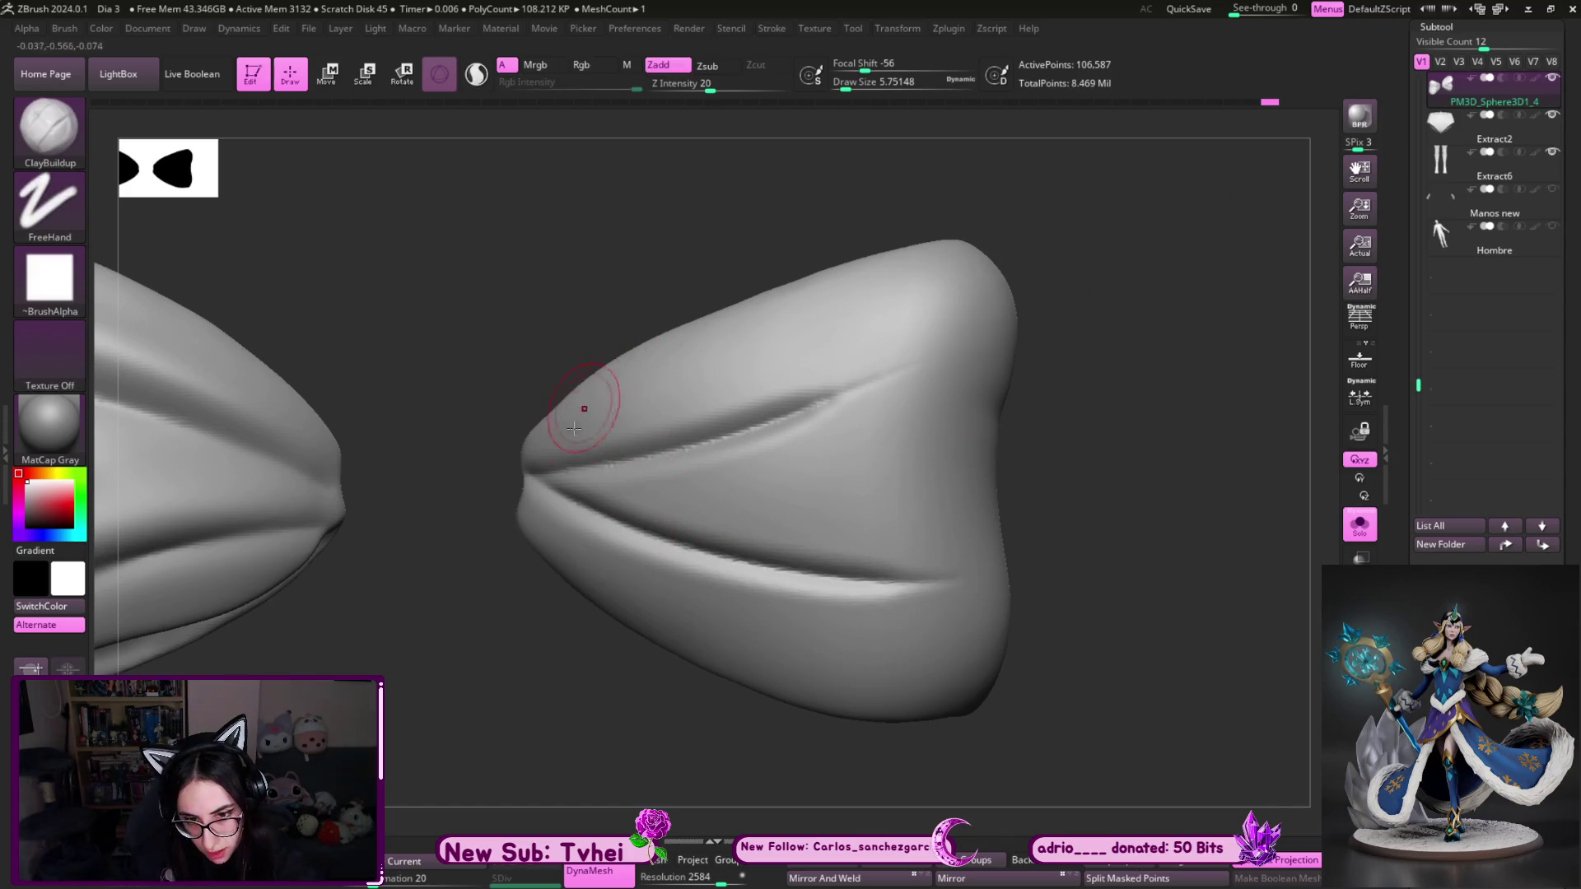
mouse_move(582, 519)
mouse_down()
mouse_move(569, 512)
mouse_move(741, 568)
mouse_move(625, 535)
mouse_move(901, 592)
mouse_up()
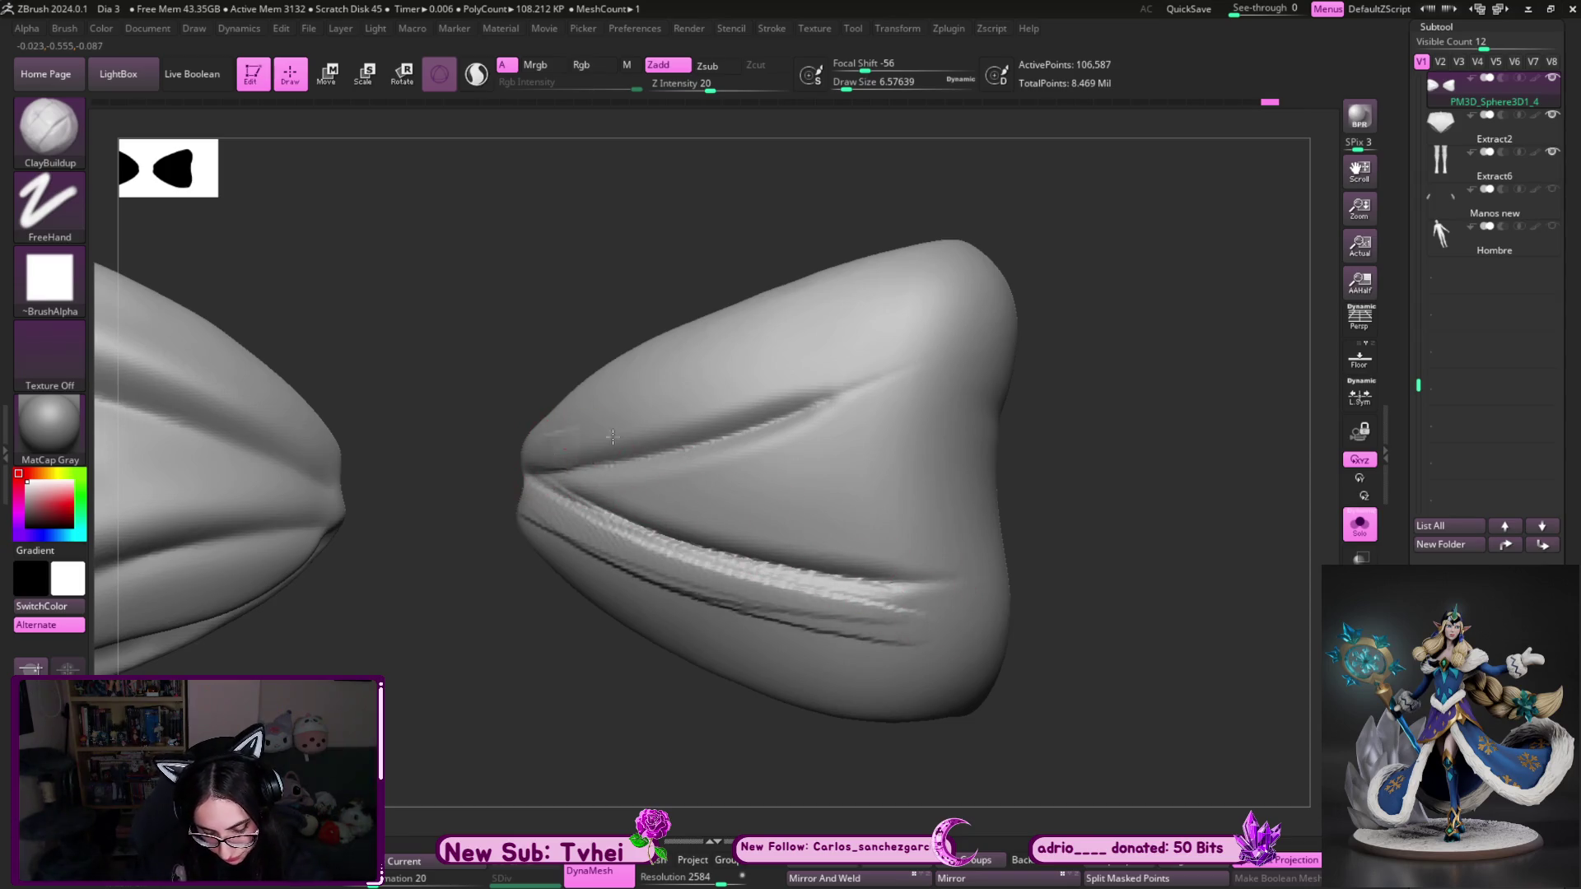
drag(613, 436, 864, 354)
drag(609, 498, 906, 403)
mouse_move(988, 471)
mouse_down()
mouse_move(666, 481)
mouse_move(1004, 412)
mouse_up()
drag(651, 494, 1008, 379)
mouse_move(721, 531)
mouse_down()
mouse_move(996, 449)
mouse_move(872, 412)
mouse_move(938, 447)
mouse_up()
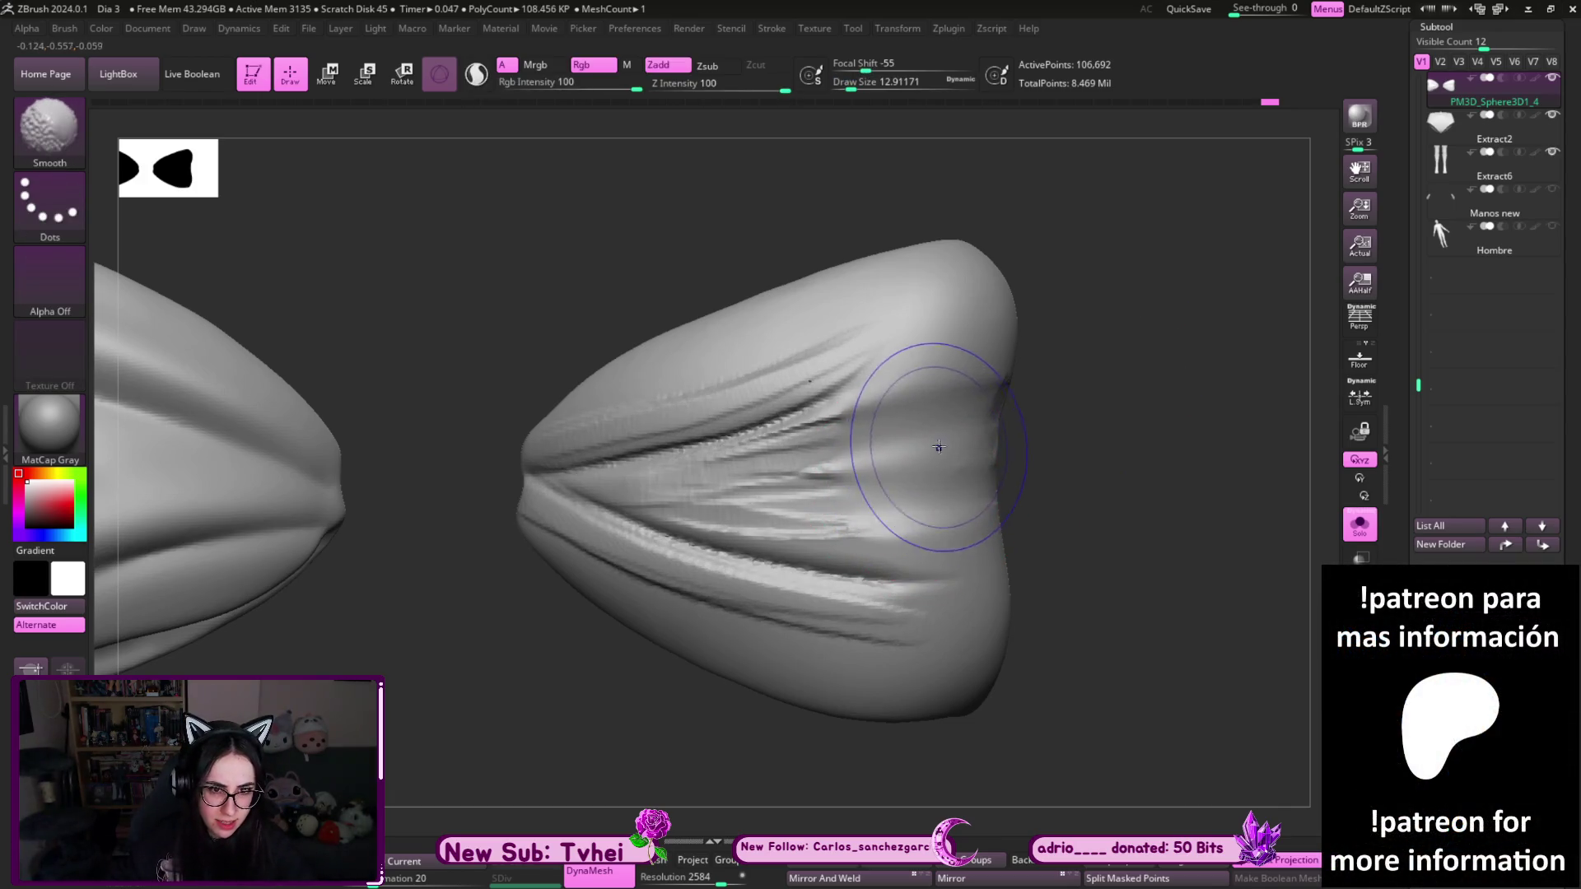
- Shrink the brush to about 6.6 and smooth the wing's lower, middle and upper creases
key(s)
click(947, 443)
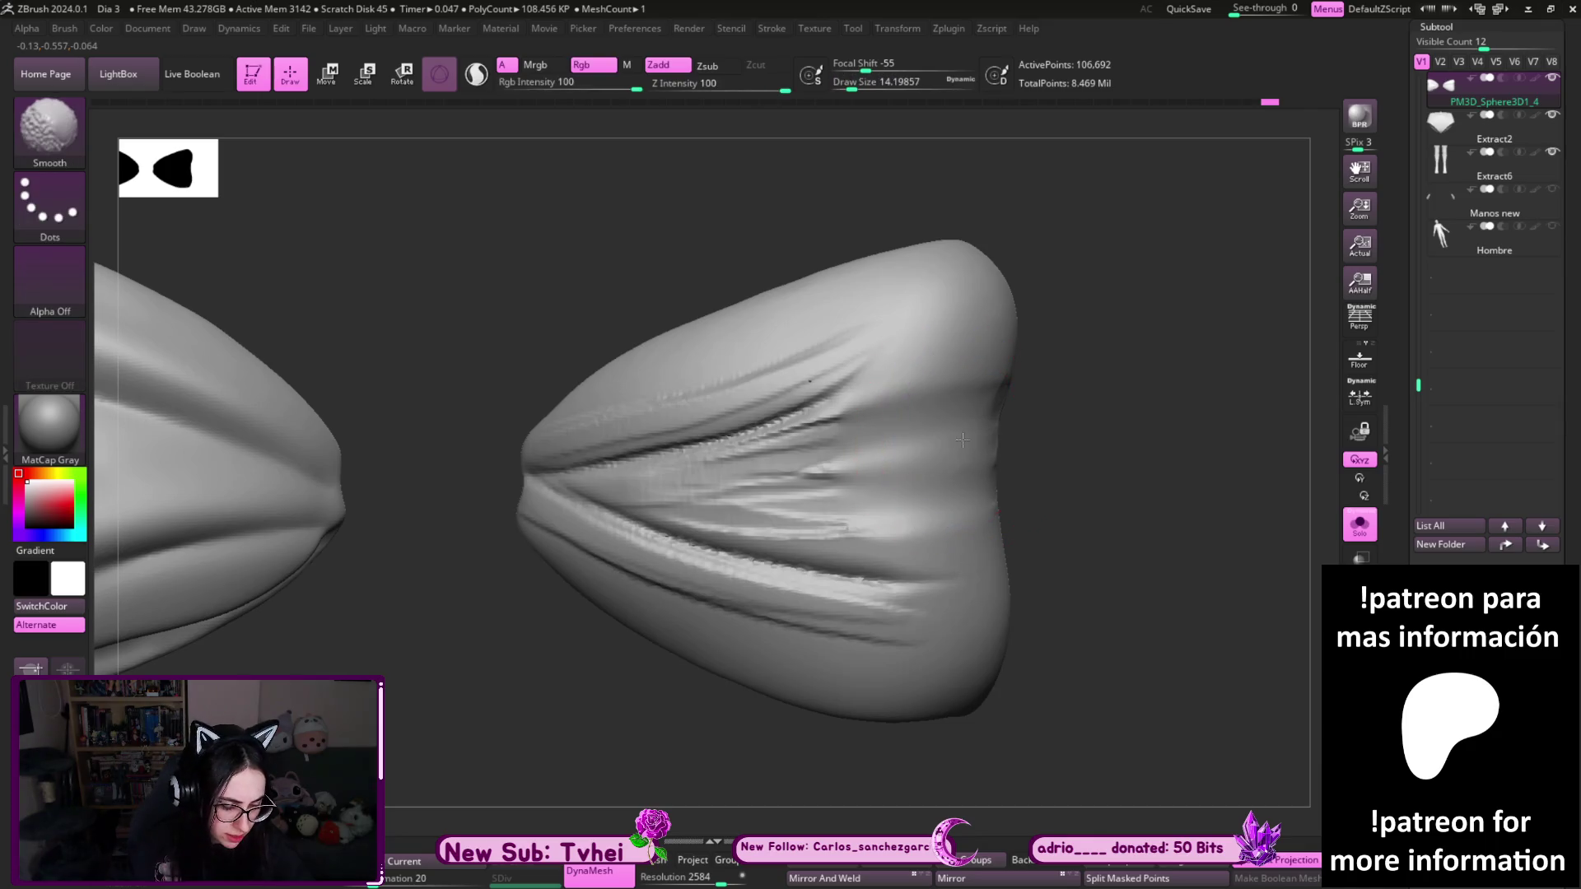
key(s)
click(873, 483)
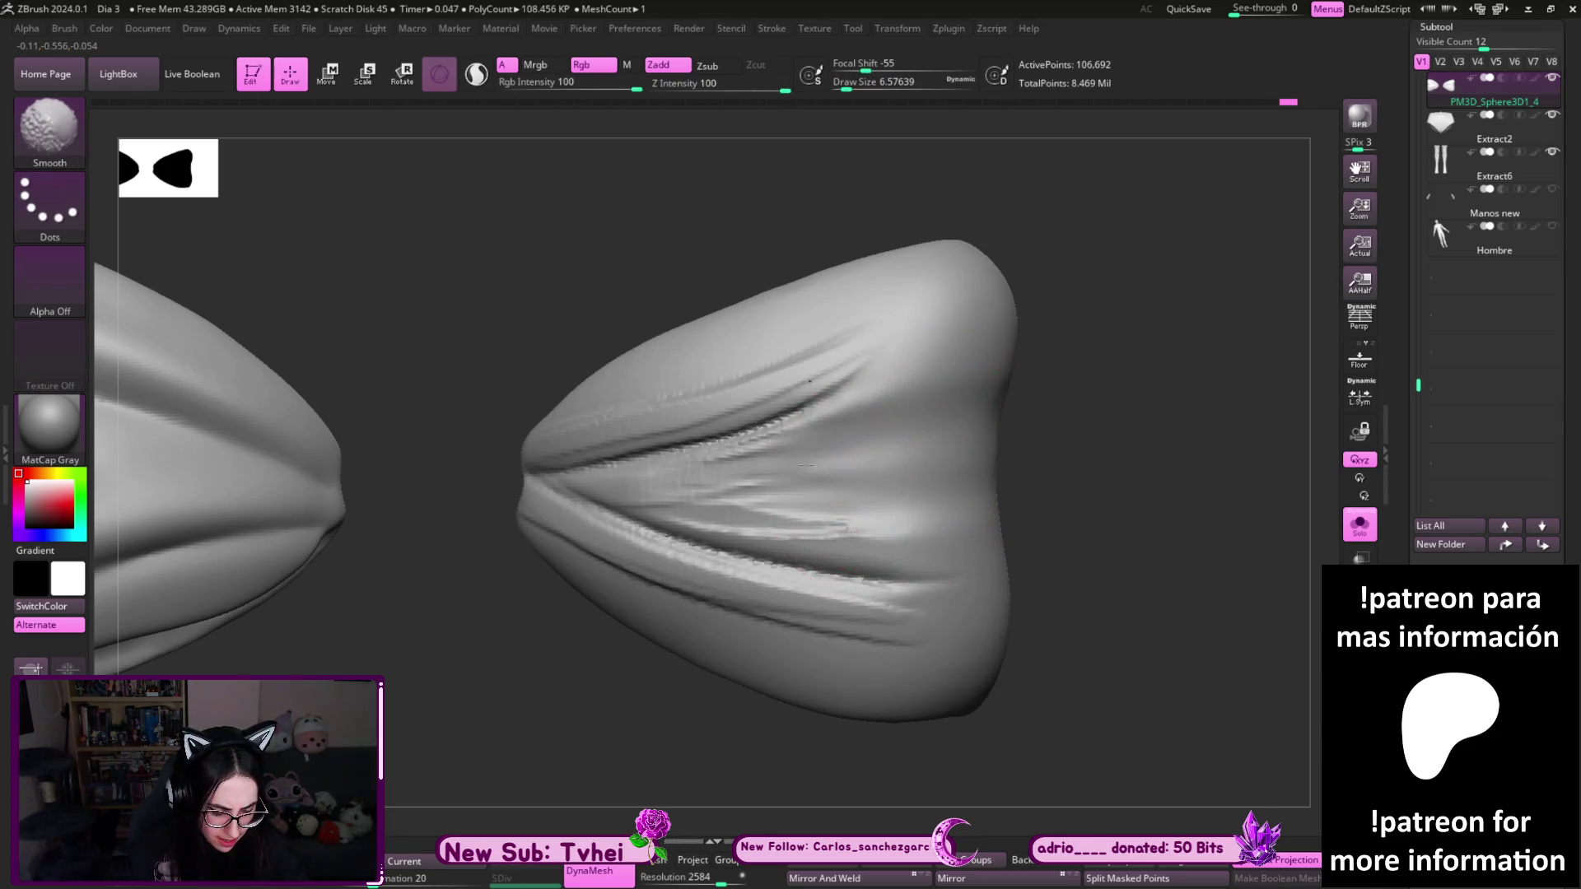
key(shift)
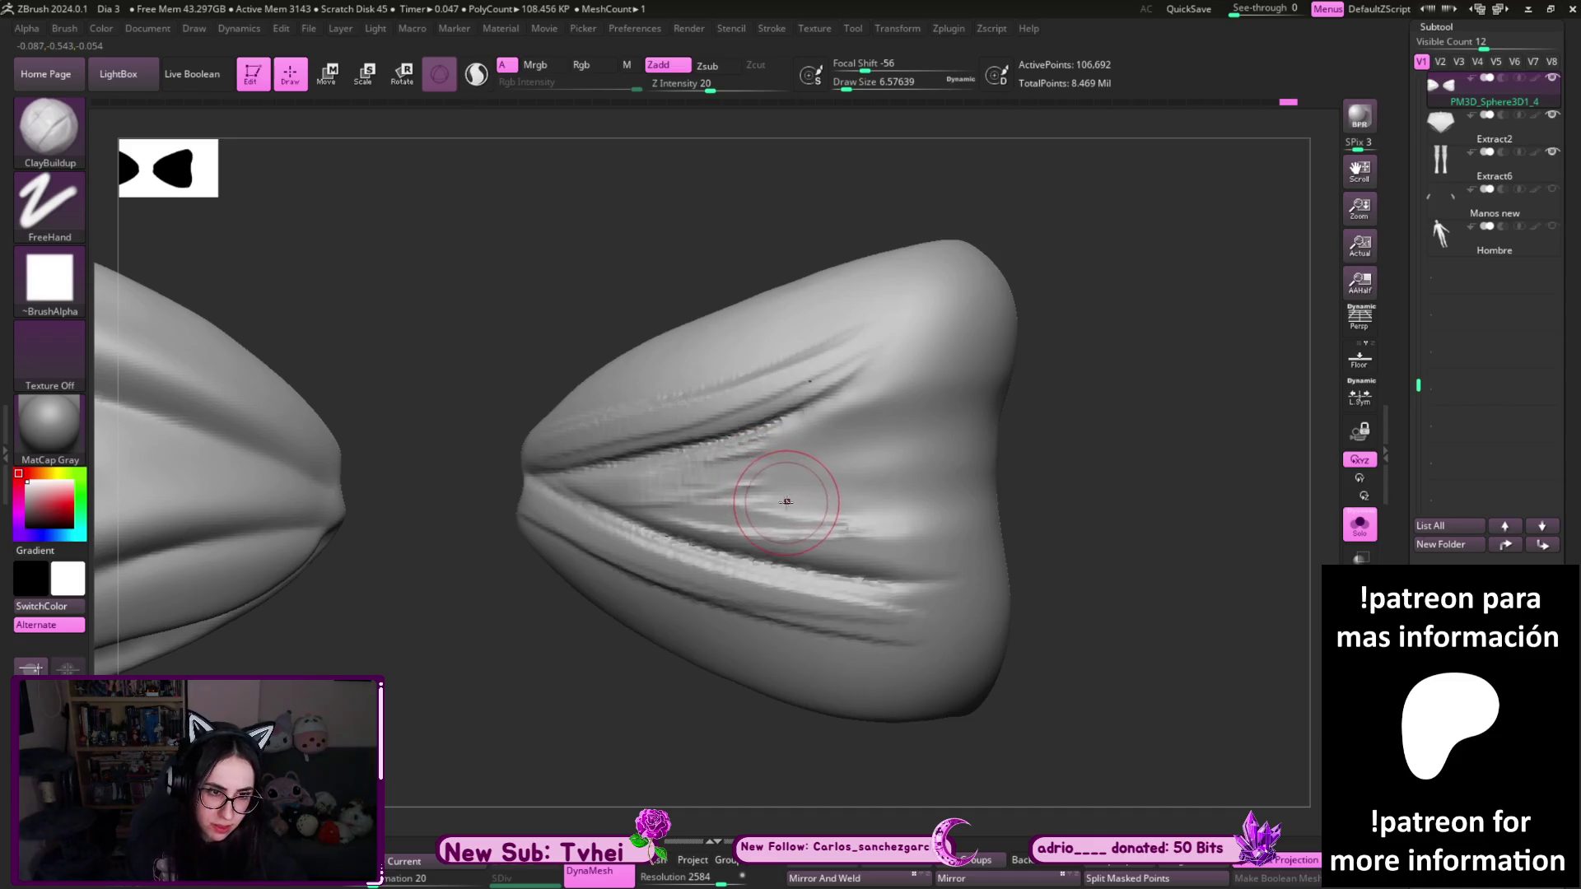
key(shift)
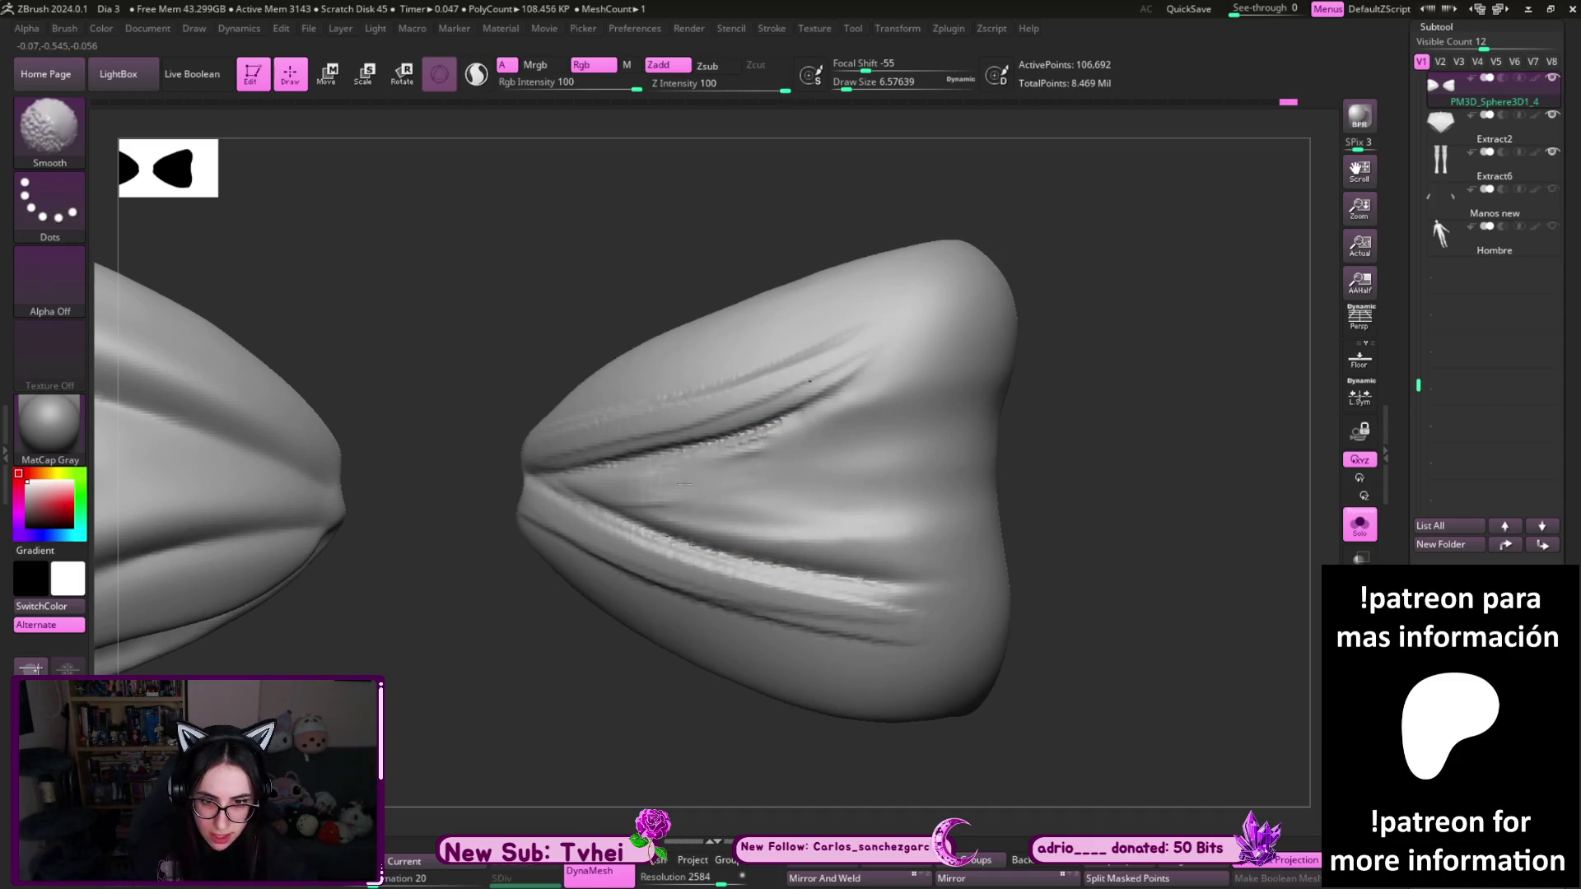
alt+drag(1136, 363, 945, 346)
mouse_move(470, 568)
shift+mouse_down()
mouse_move(441, 559)
mouse_move(725, 655)
mouse_move(580, 629)
mouse_move(747, 644)
shift+mouse_up()
shift+drag(606, 639, 494, 508)
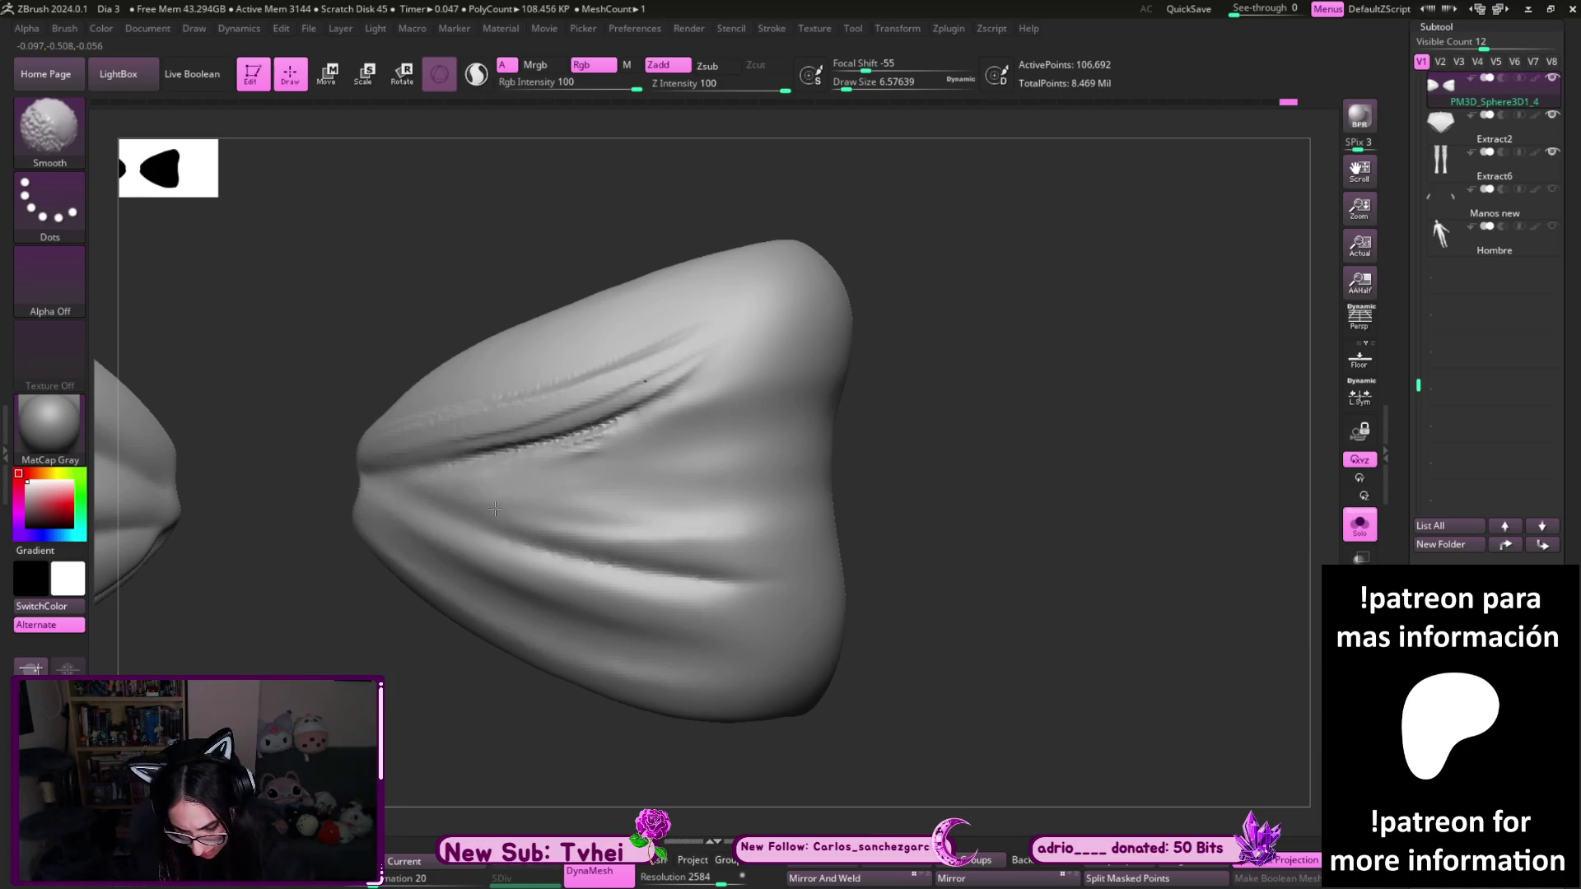
shift+drag(729, 455, 713, 360)
- Carve a sharp crease along the left wing's lower fold, then soften it slightly
mouse_move(922, 371)
mouse_down()
mouse_move(969, 431)
mouse_move(1016, 554)
mouse_move(980, 455)
mouse_up()
mouse_move(917, 282)
mouse_down()
mouse_move(988, 272)
mouse_move(1221, 338)
mouse_move(751, 504)
mouse_up()
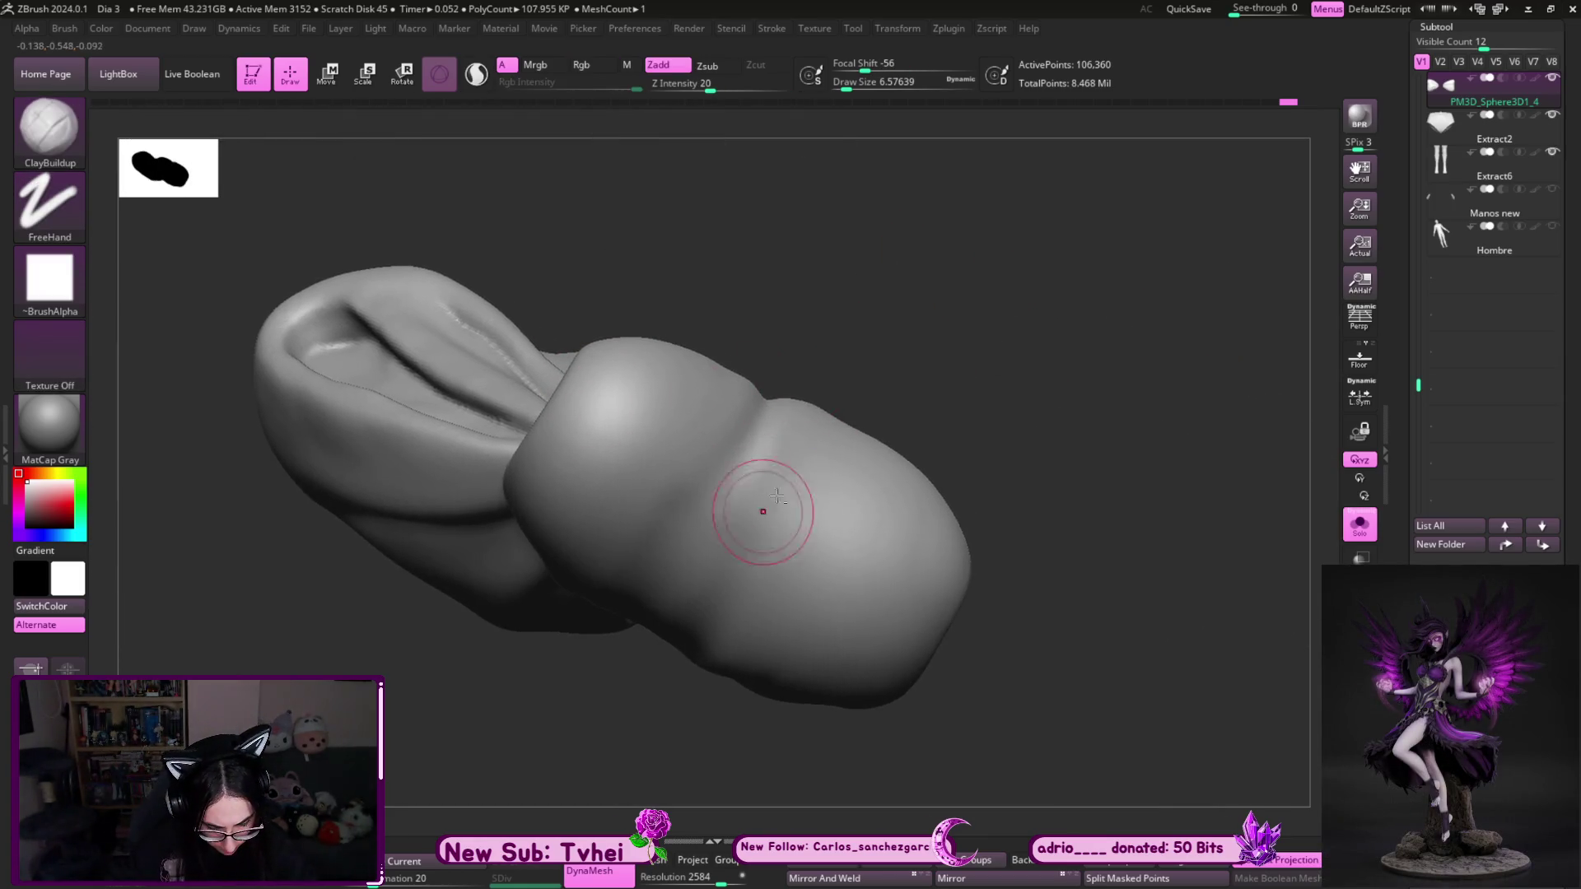
mouse_move(882, 546)
mouse_down()
mouse_move(819, 512)
mouse_move(687, 778)
mouse_up()
mouse_move(934, 758)
mouse_down()
mouse_move(1025, 776)
mouse_move(934, 550)
mouse_up()
mouse_move(1125, 632)
alt+mouse_down()
mouse_move(1122, 535)
mouse_move(931, 532)
mouse_move(856, 554)
mouse_move(882, 503)
alt+mouse_up()
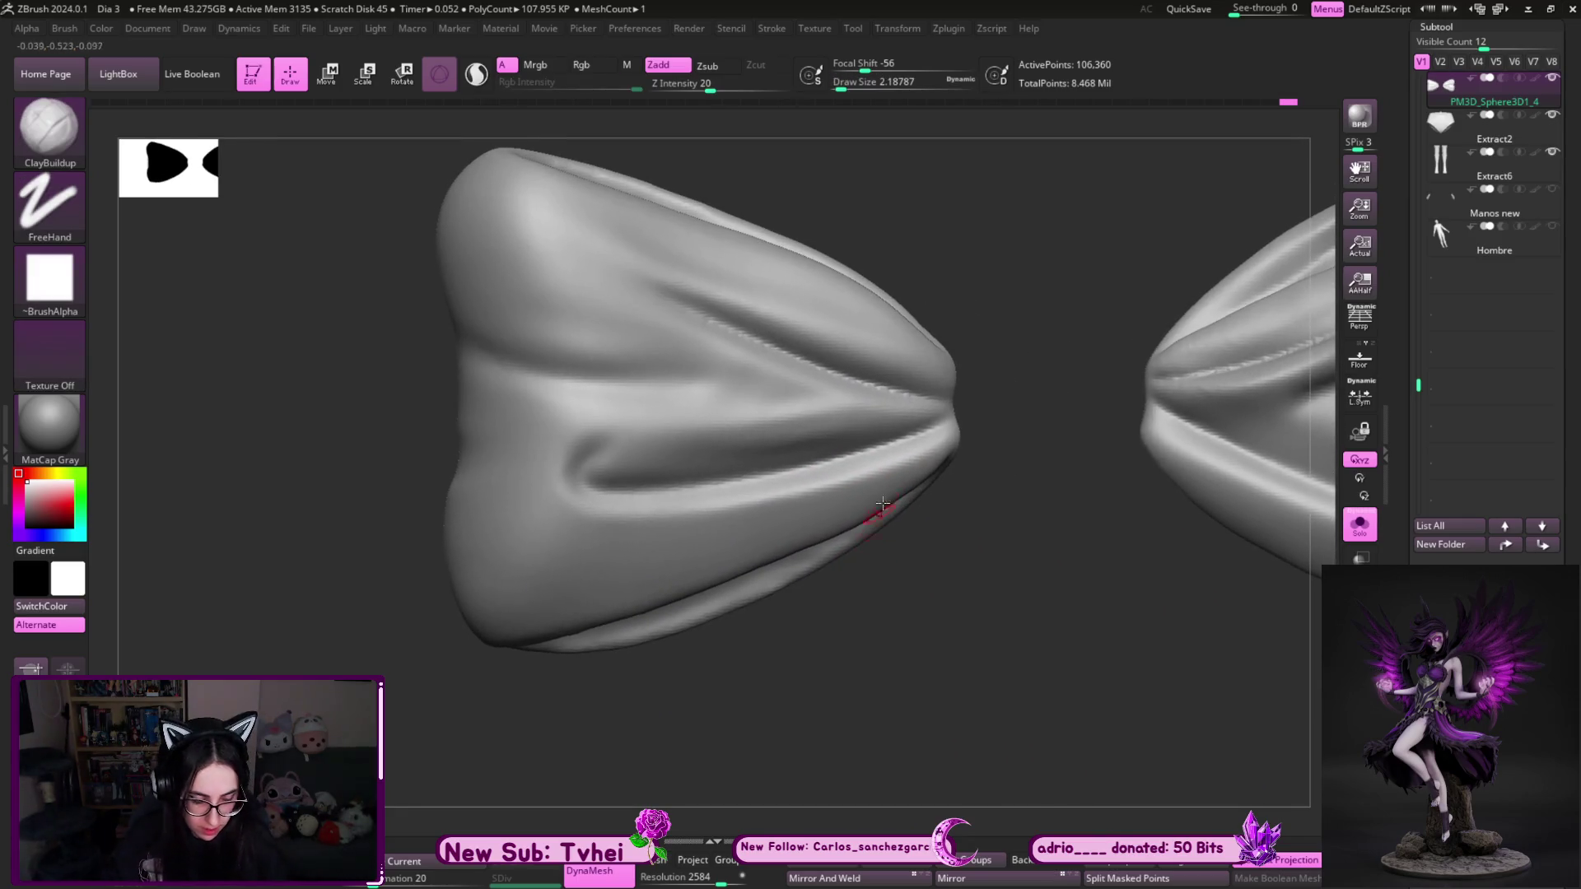
drag(944, 441, 496, 603)
key(ctrl+z)
mouse_move(947, 435)
mouse_down()
mouse_move(852, 484)
mouse_move(518, 588)
mouse_up()
mouse_move(613, 579)
shift+mouse_down()
mouse_move(588, 568)
mouse_move(939, 443)
shift+mouse_up()
- Turn Solo off and zoom out to view the whole bust
alt+drag(970, 734, 829, 635)
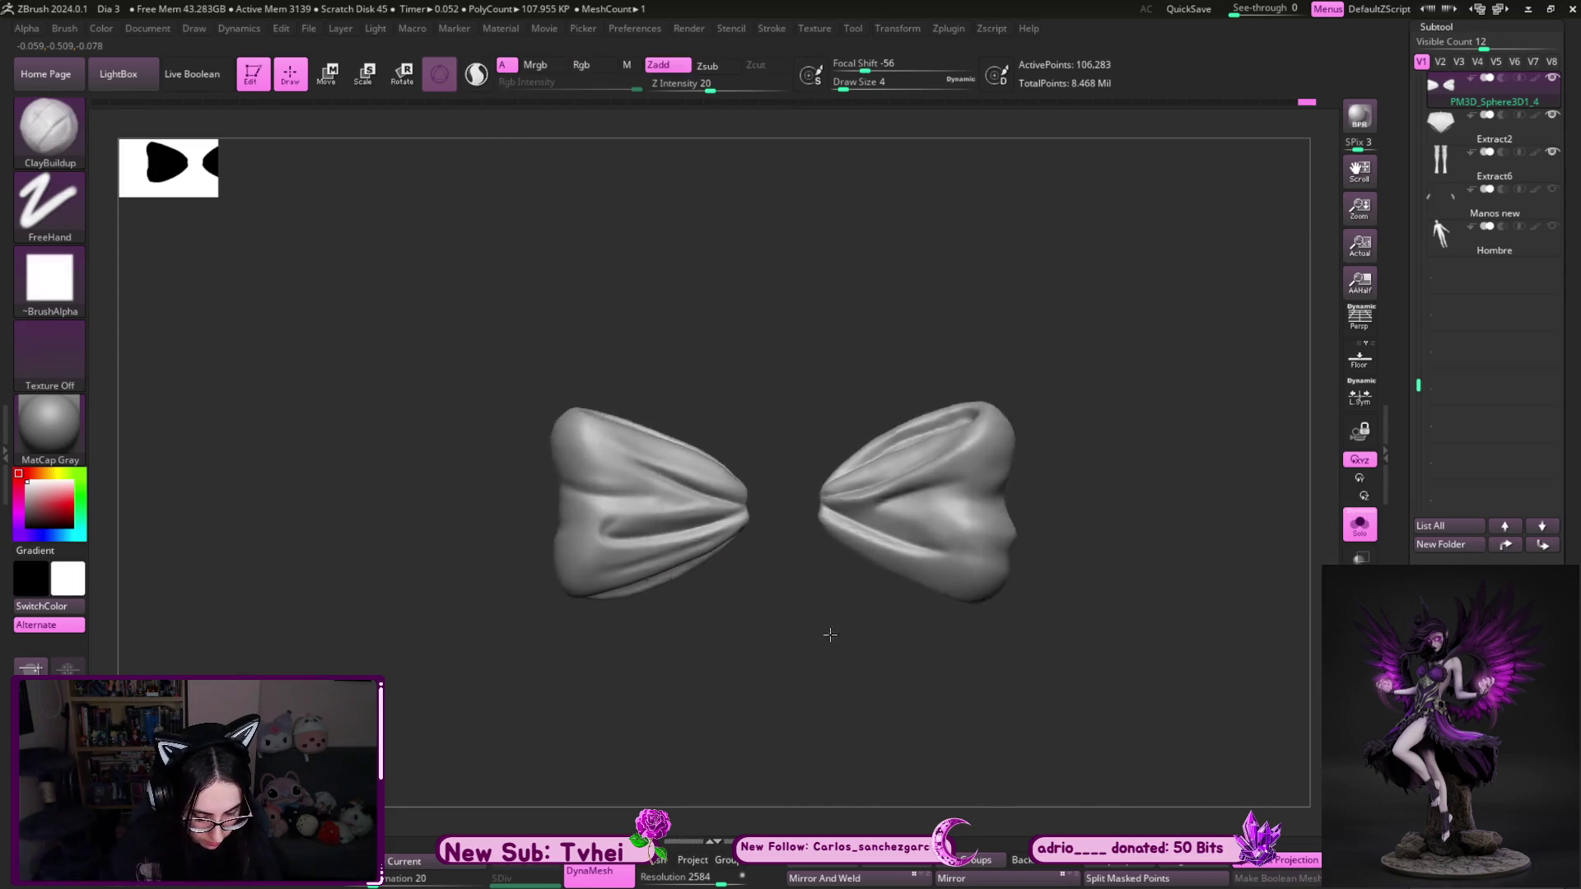
key(ctrl+shift+s)
mouse_move(1059, 470)
ctrl+right_down()
mouse_move(1051, 346)
mouse_move(819, 381)
mouse_move(1050, 582)
ctrl+right_up()
- Switch to the MoveInfiniteDepth brush at a draw size of about 14.2
key(b)
key(m)
key(i)
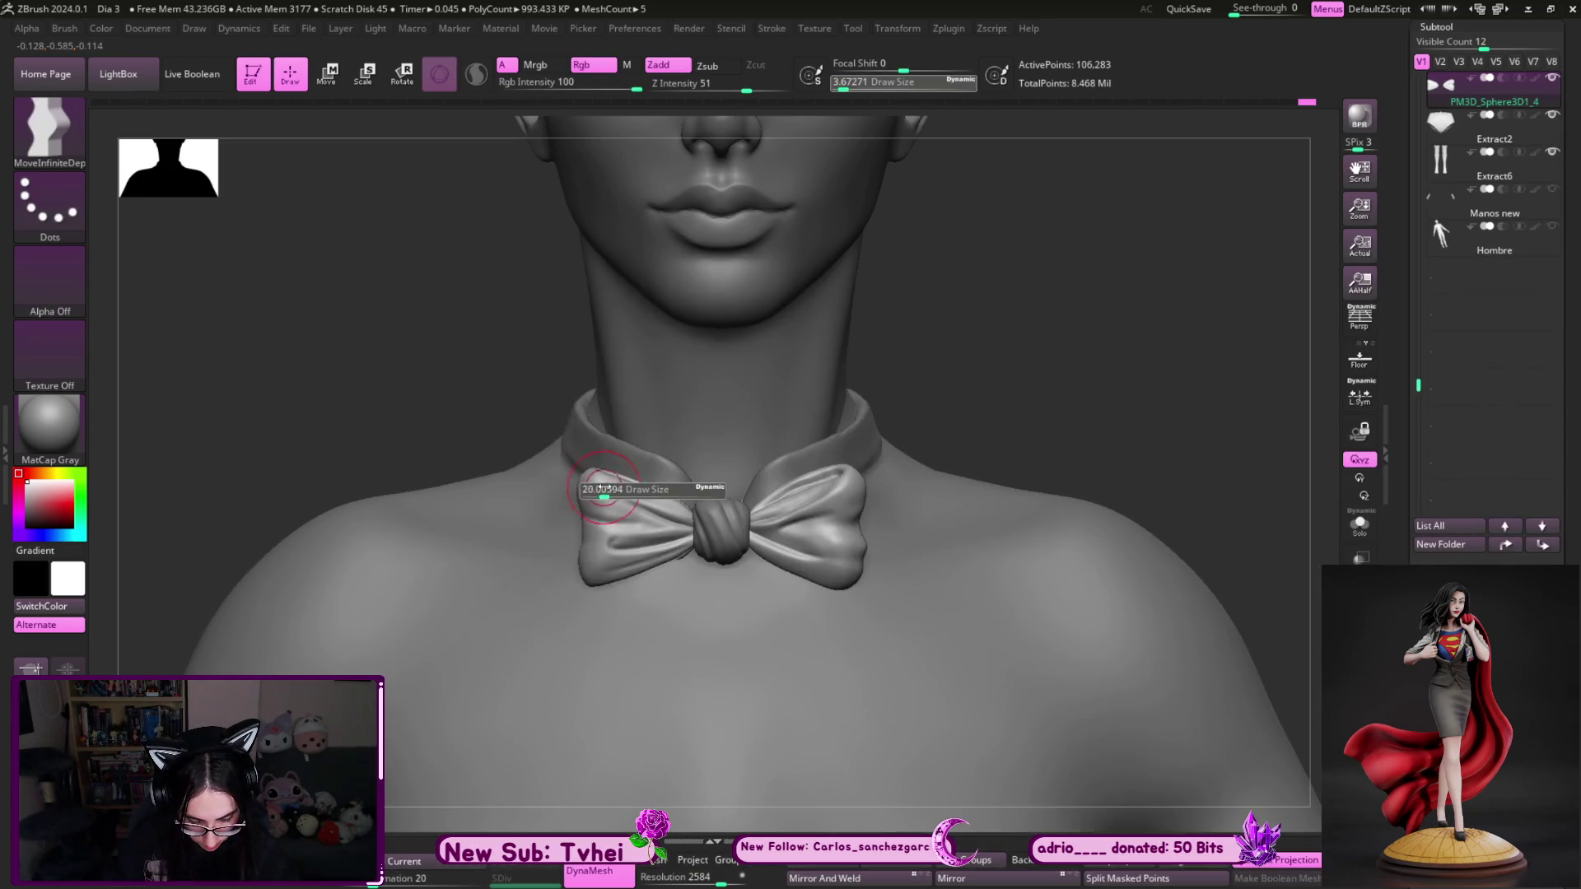
key(bracketleft)
key(bracketleft)
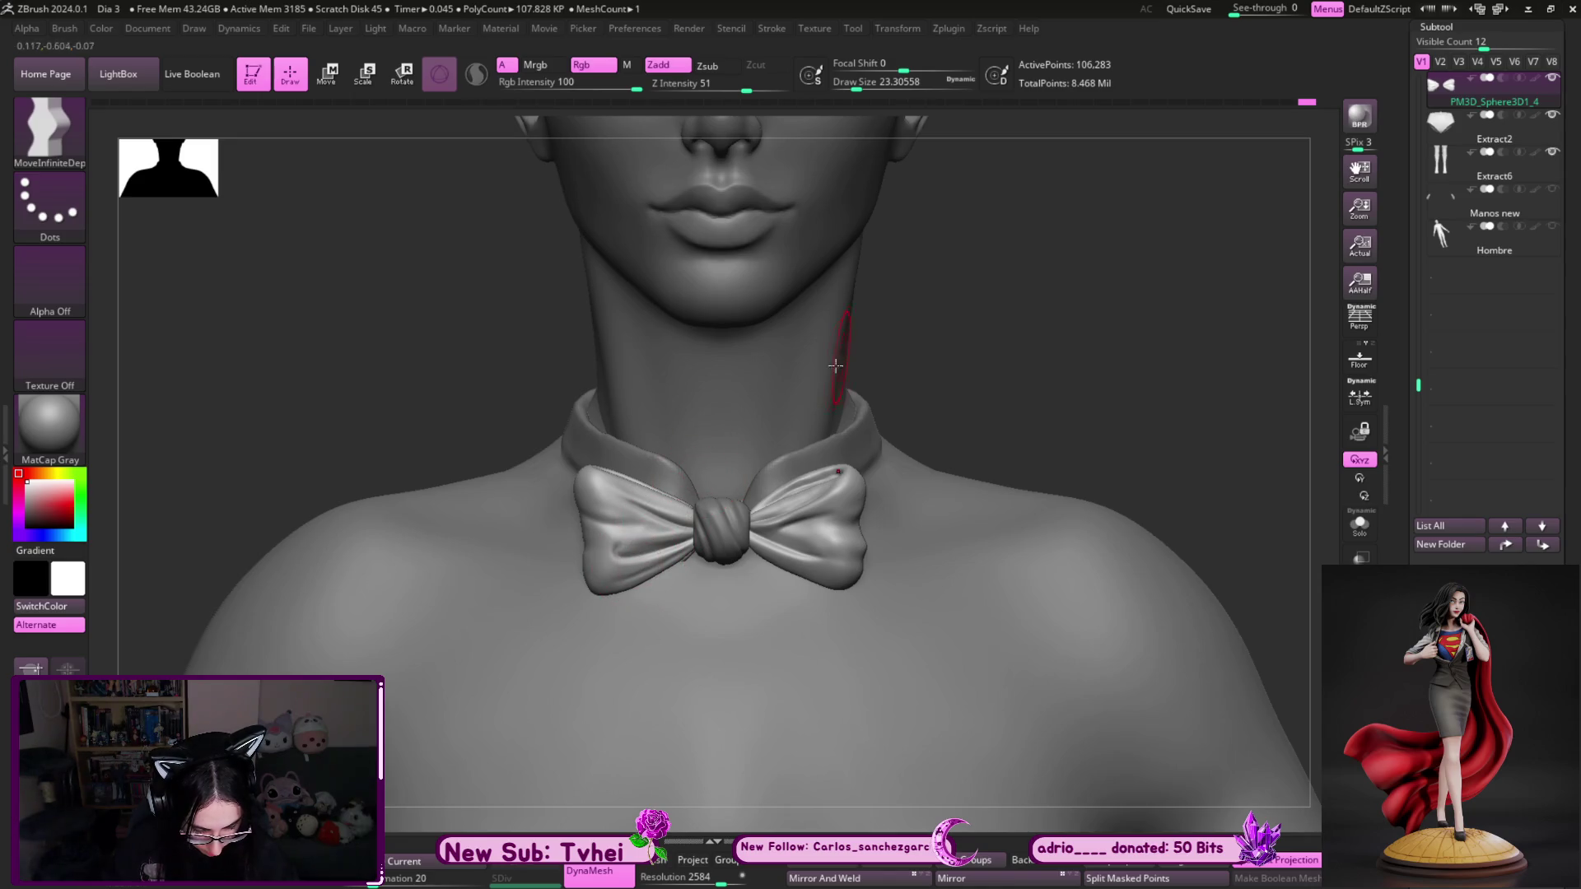
key(bracketleft)
key(bracketleft)
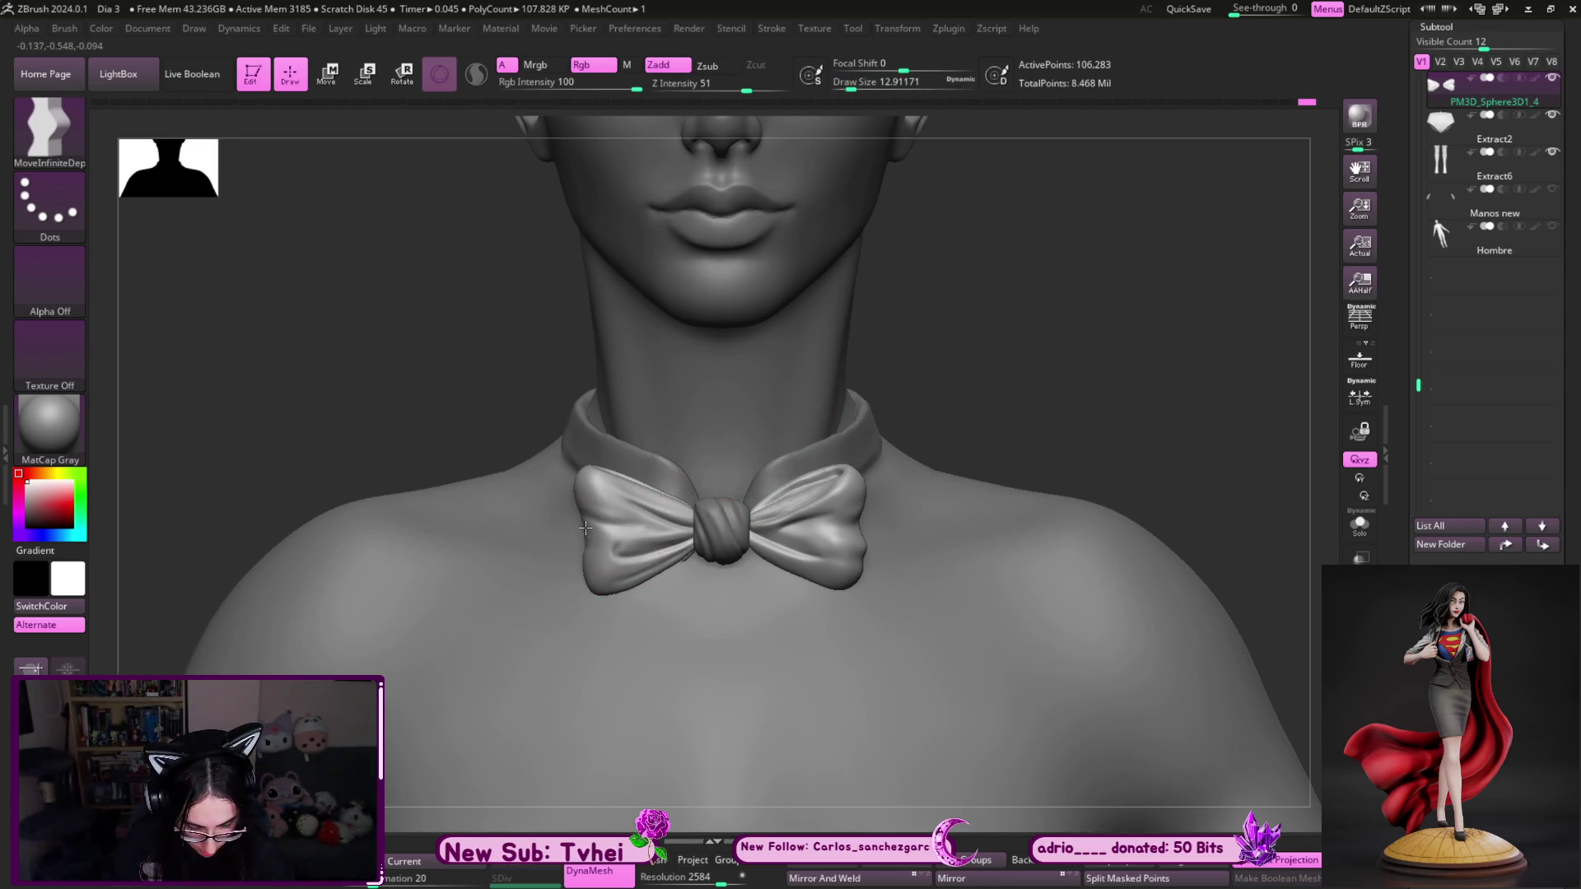
key(bracketright)
- Use the Move brush at about 18.5, smooth the wing beside the knot, and turn to a side profile
key(b)
key(m)
key(v)
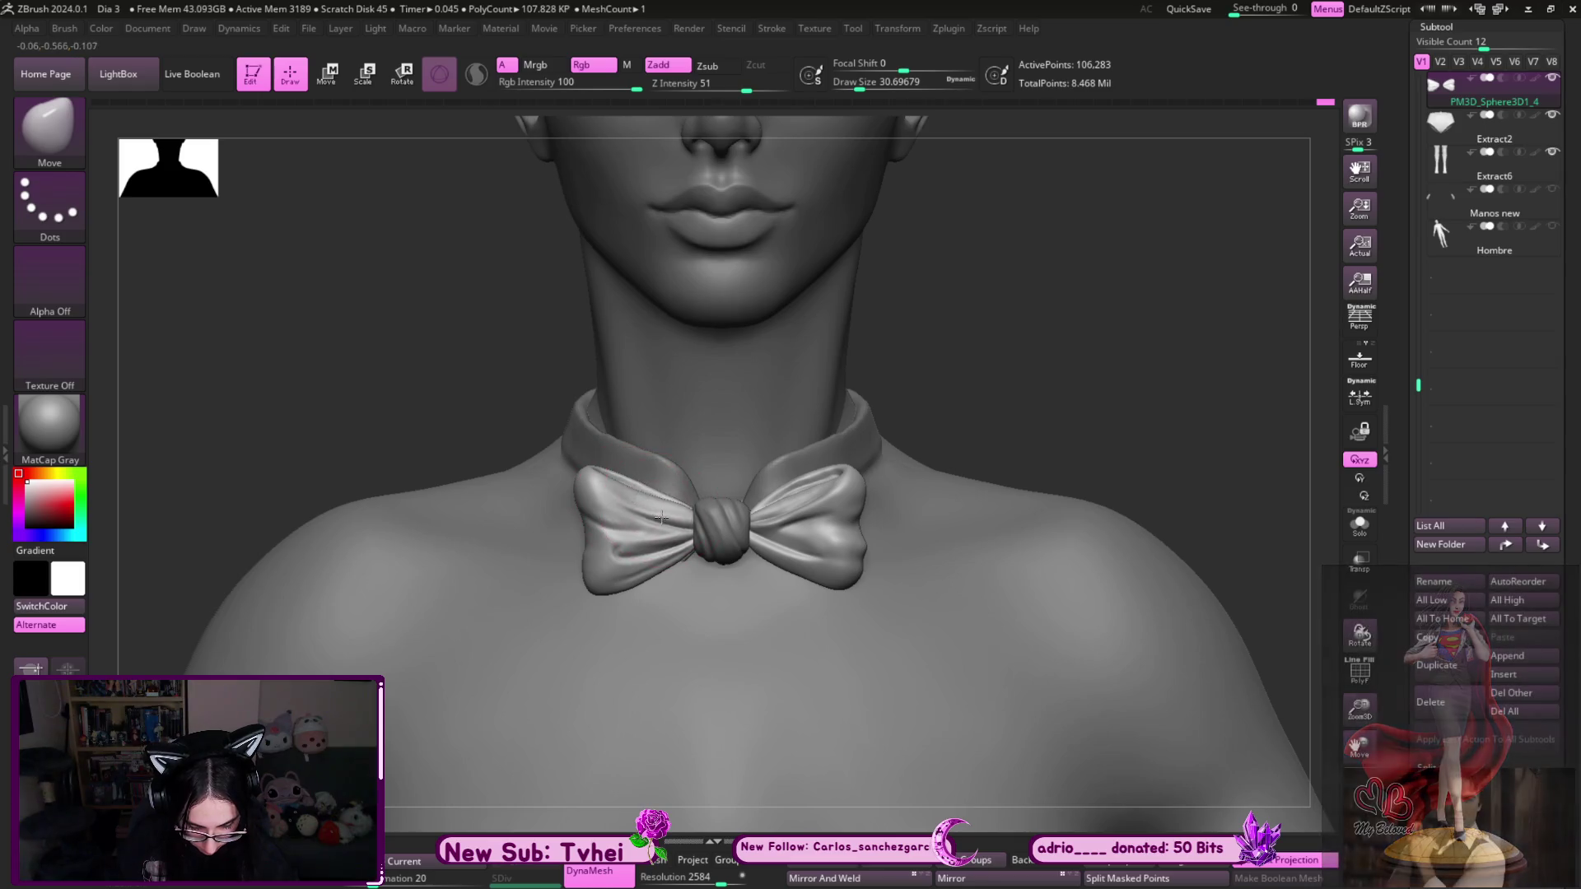
key(bracketleft)
key(bracketright)
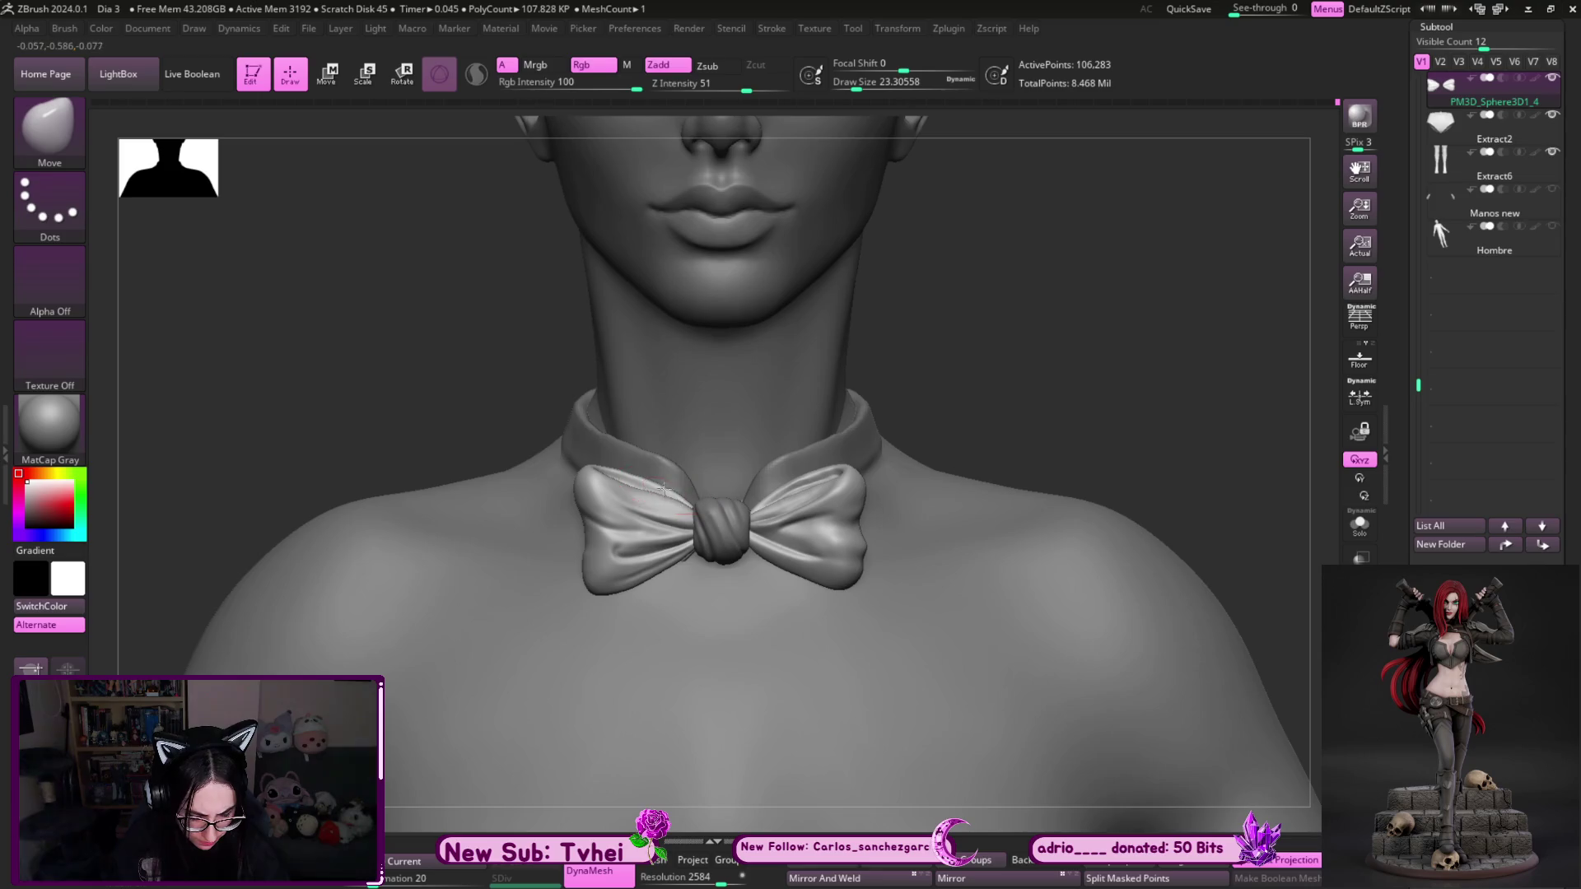
key(bracketleft)
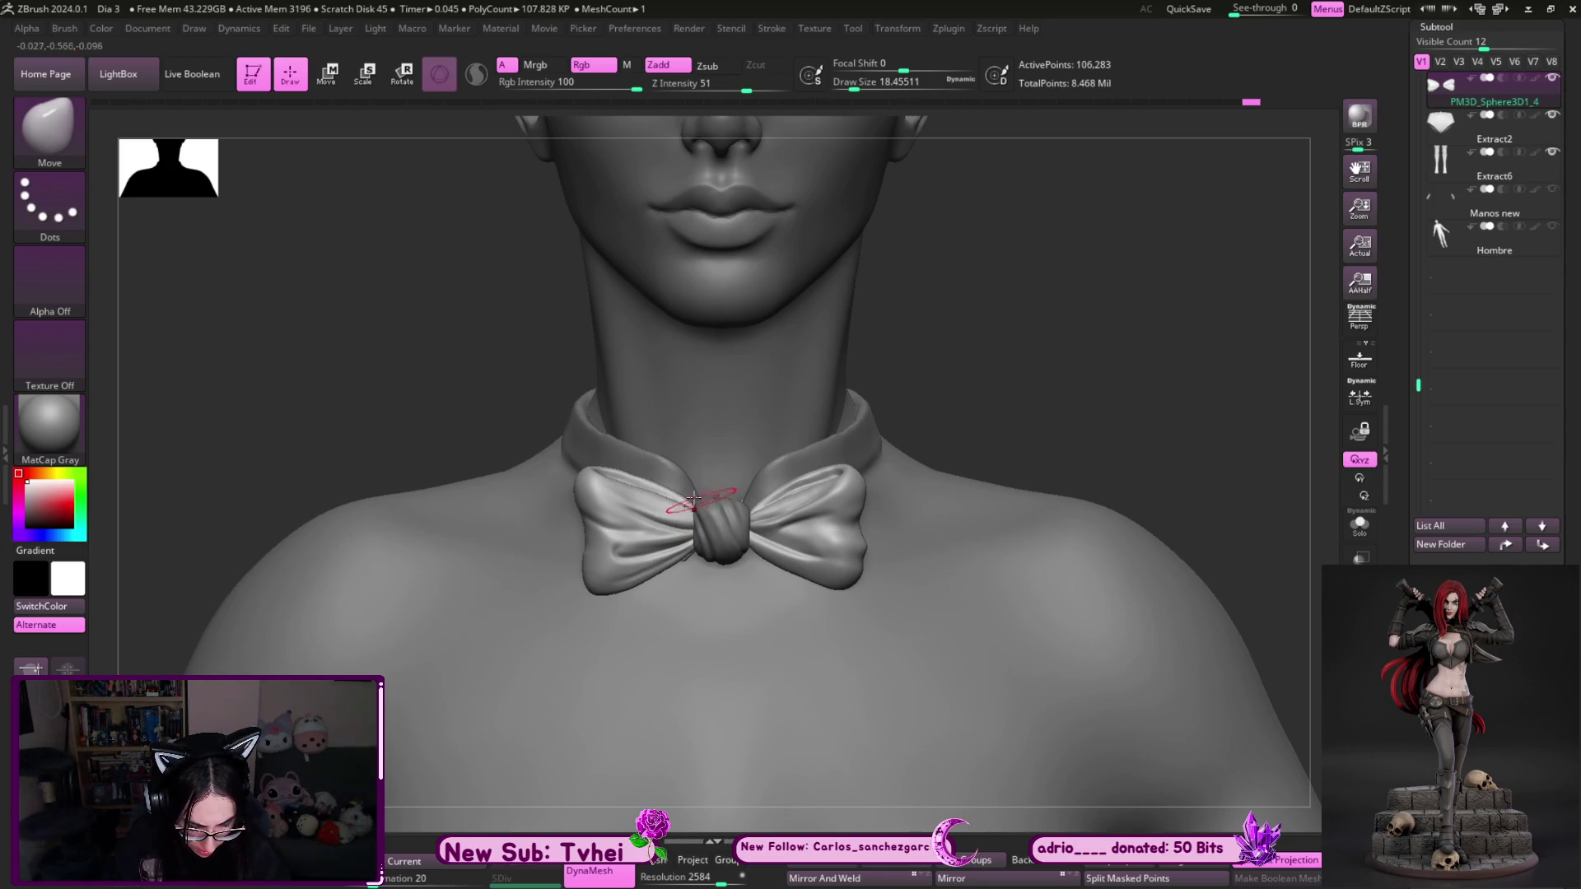
key(shift)
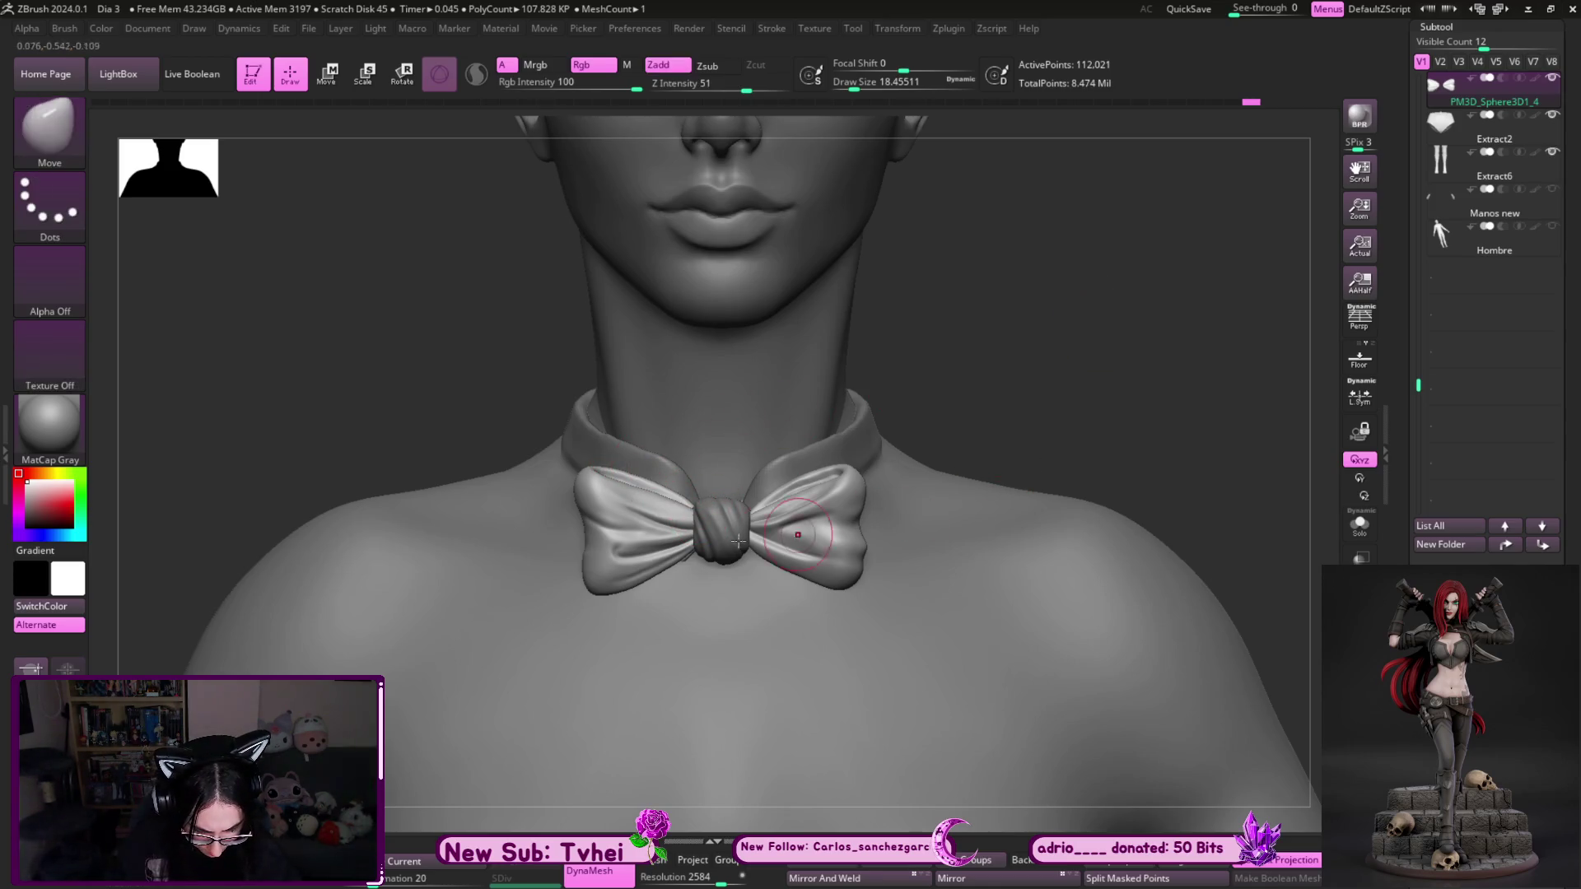
shift+drag(590, 580, 591, 563)
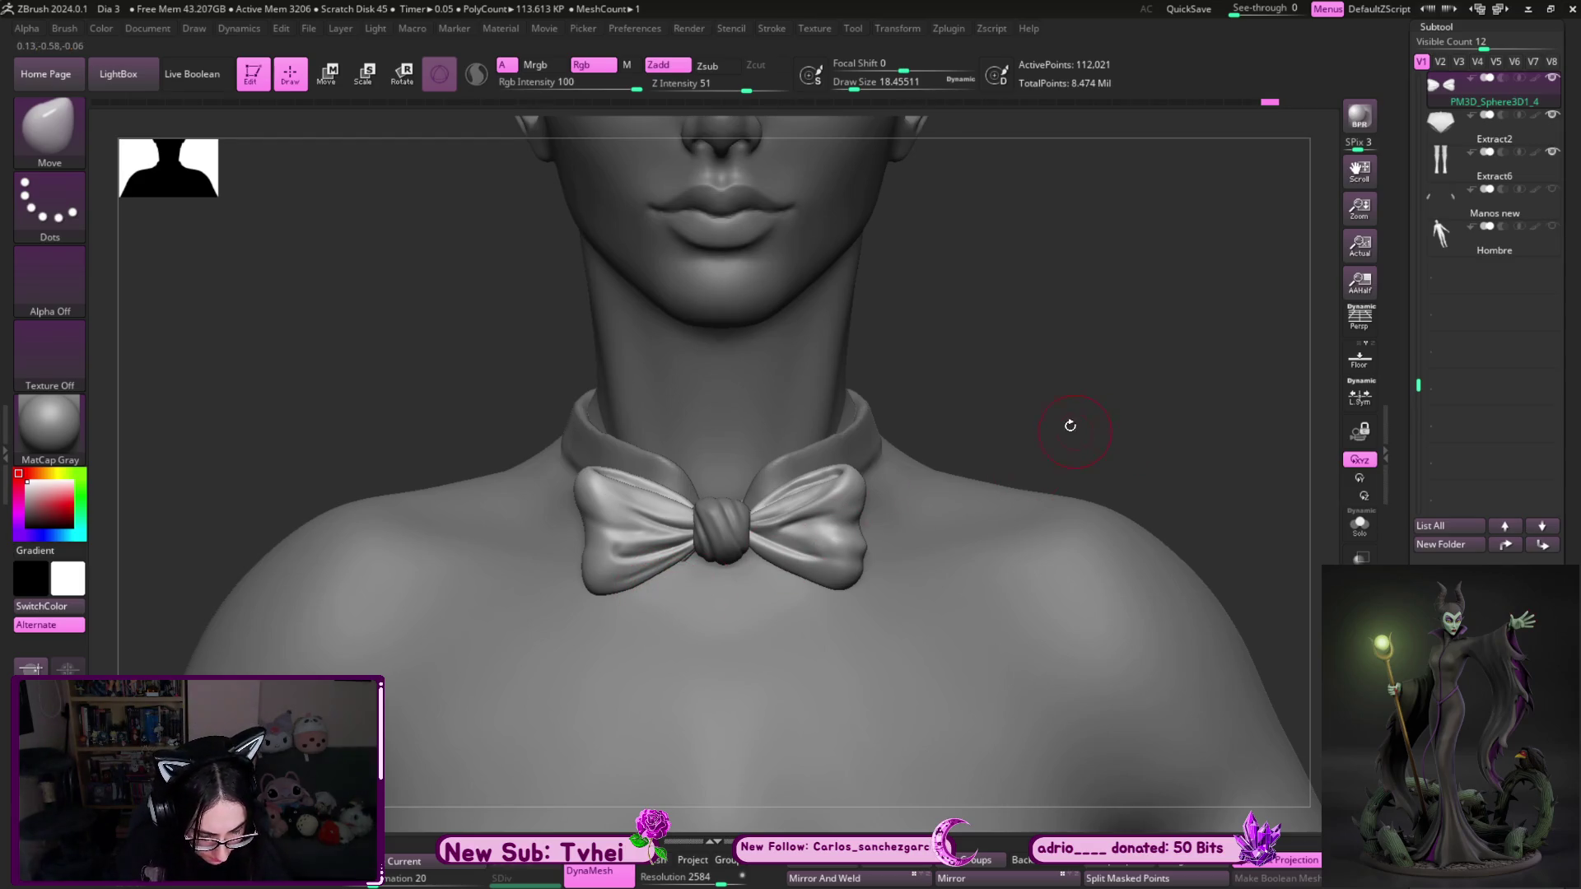
mouse_move(1070, 417)
mouse_down()
mouse_move(847, 349)
mouse_move(938, 458)
mouse_move(913, 475)
mouse_move(949, 473)
mouse_move(903, 494)
mouse_move(977, 437)
mouse_up()
scroll(1422, 312, up, 3)
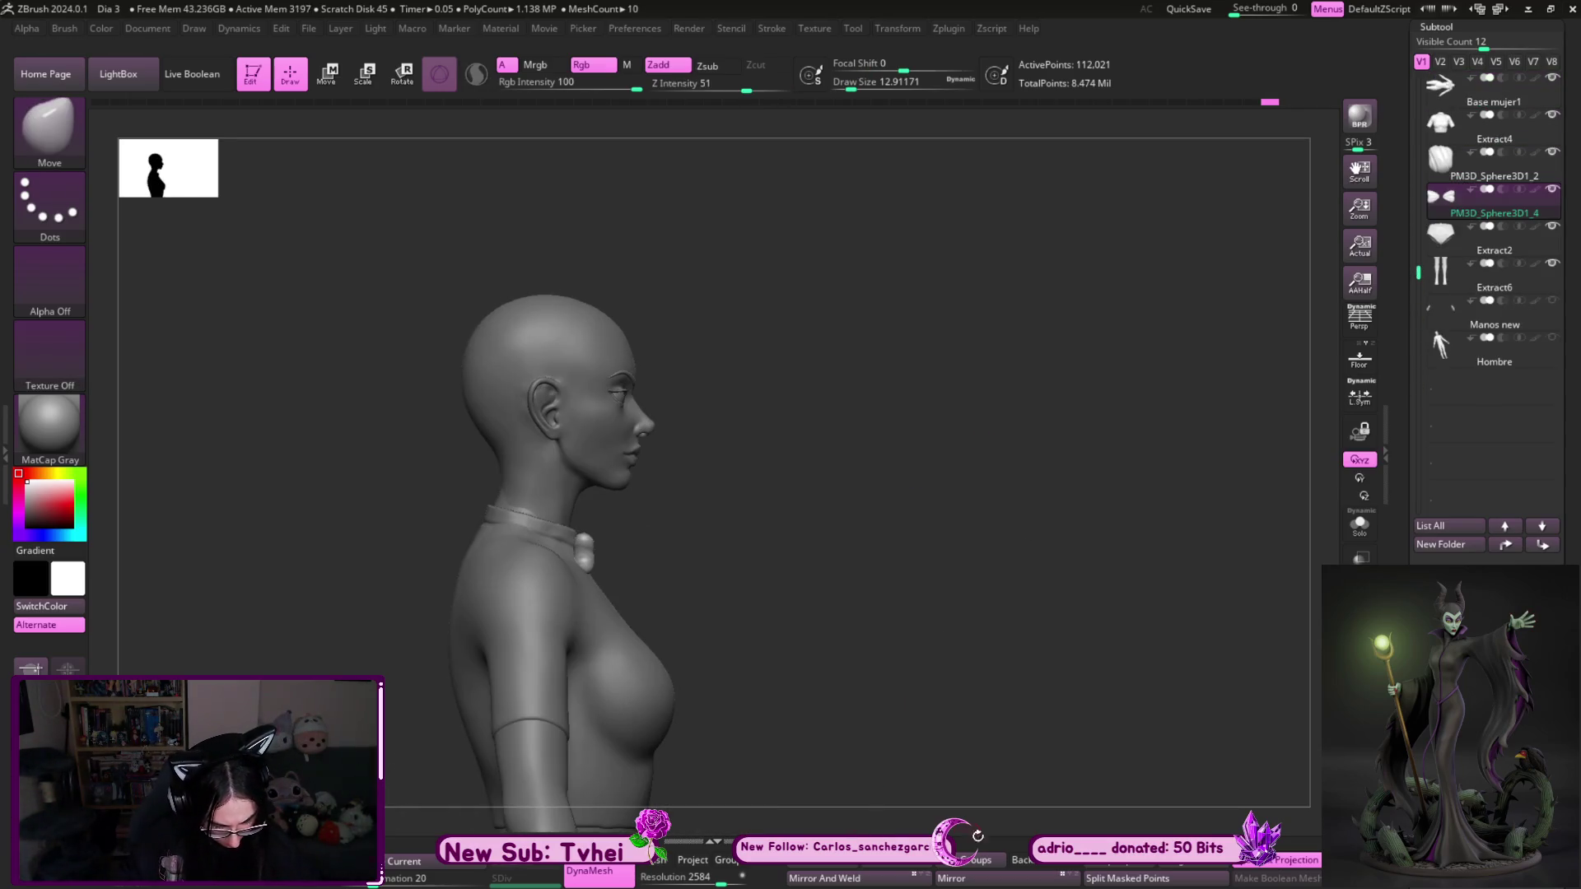
- Select PM3D_Sphere3D1_2 and Merge Down the bow wings into the knot piece
shift+drag(1055, 652, 991, 625)
shift+drag(1065, 568, 1152, 511)
key(alt+Up)
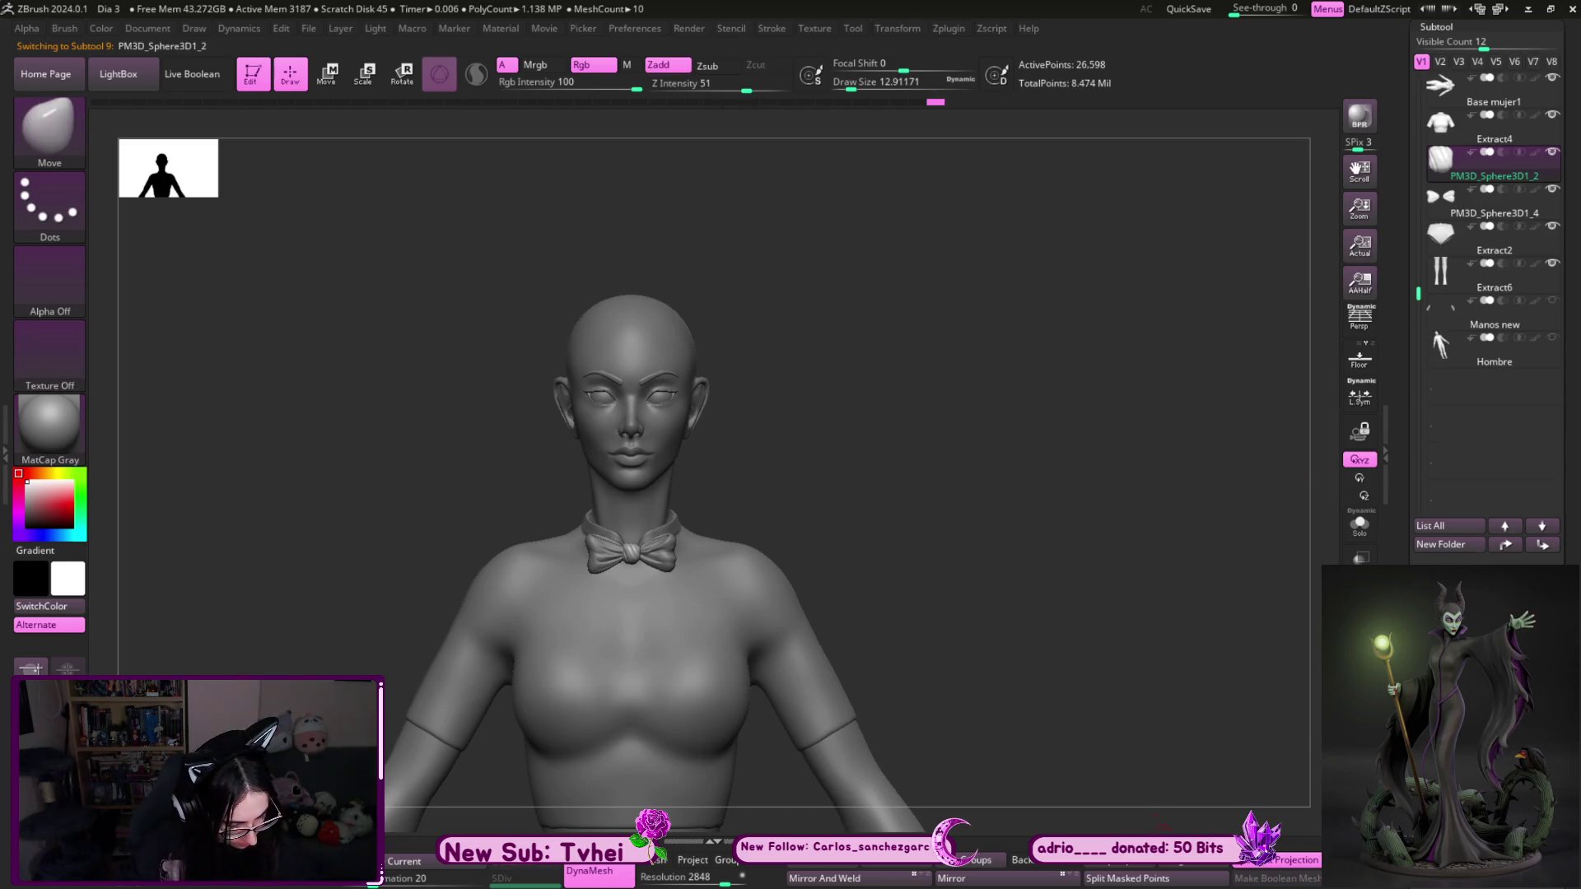
click(1163, 830)
click(1163, 830)
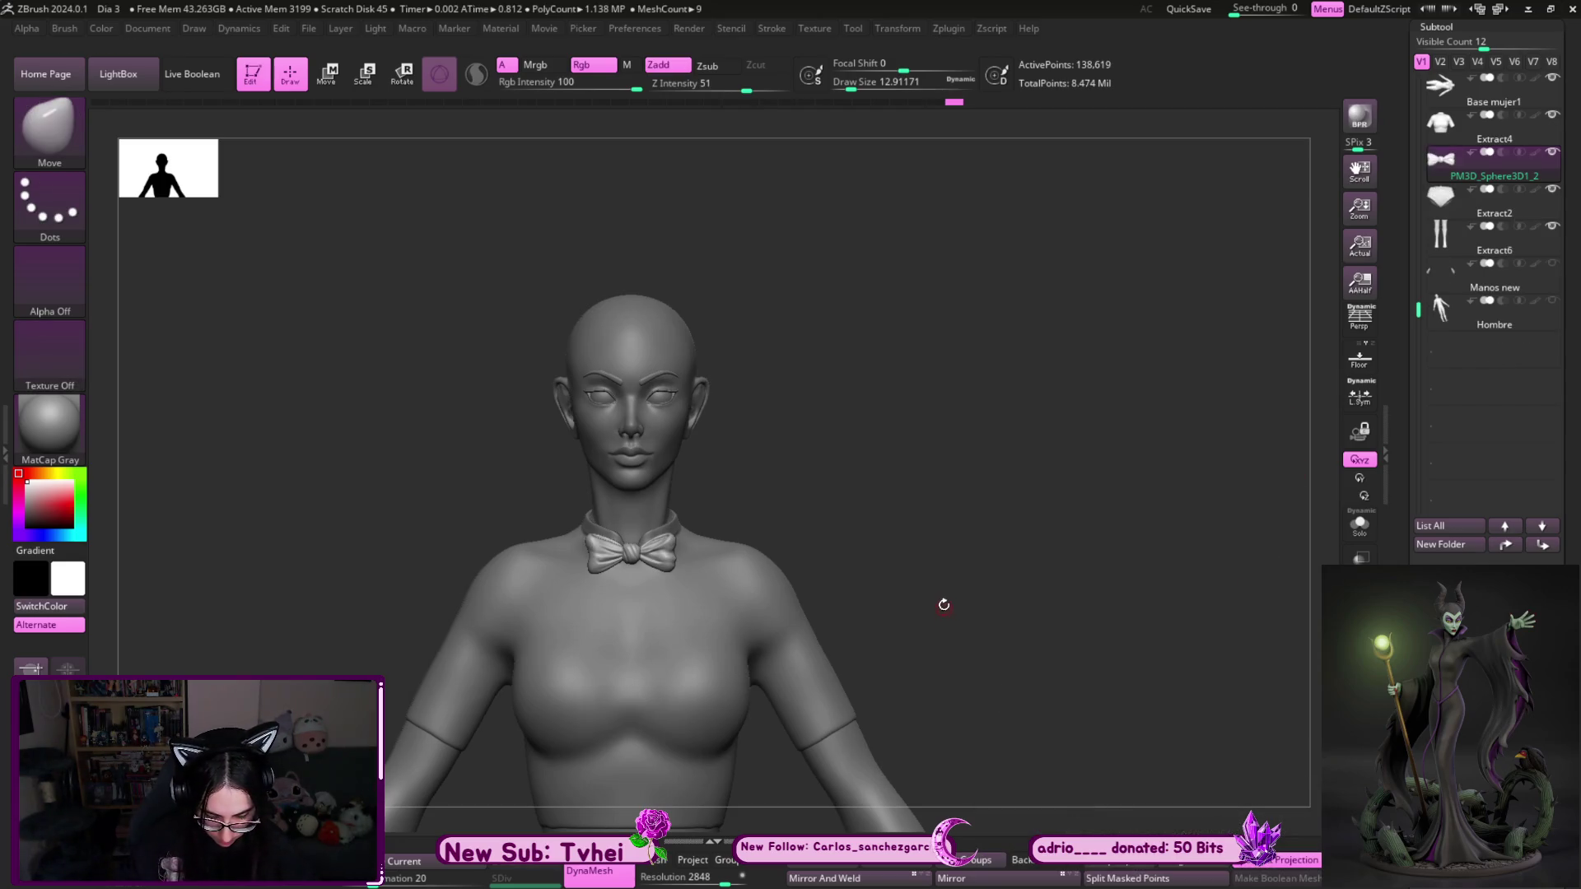
- With Transpose, rotate the bow tie against the neck, raise it, and push it slightly forward
shift+drag(943, 604, 1019, 575)
key(w)
drag(628, 491, 658, 496)
shift+drag(905, 535, 782, 543)
drag(575, 433, 585, 399)
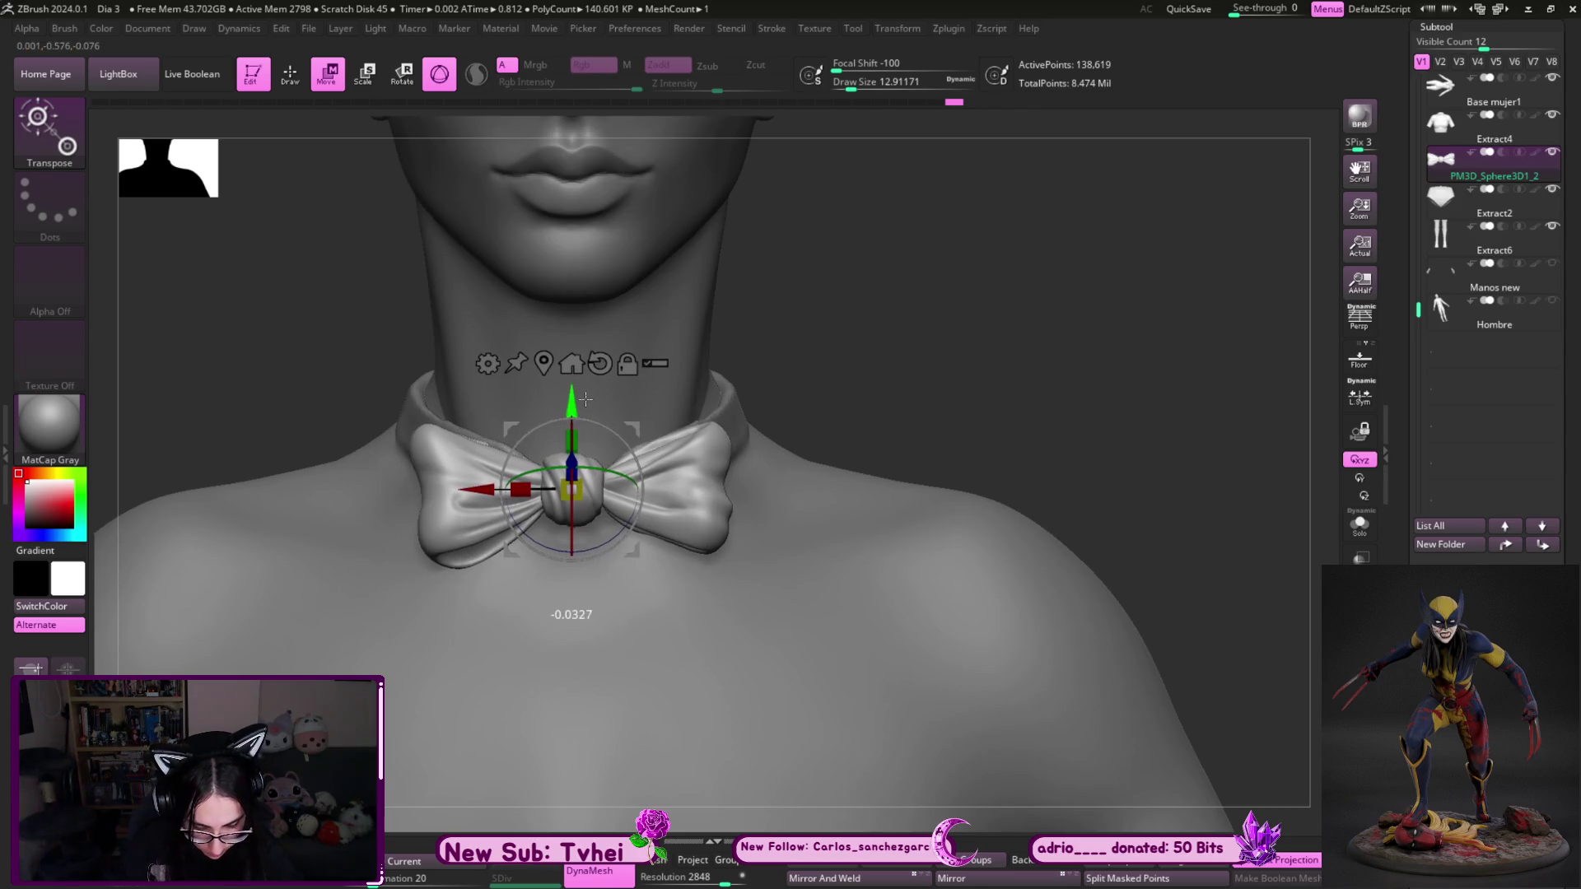
drag(590, 383, 587, 408)
shift+drag(847, 357, 942, 338)
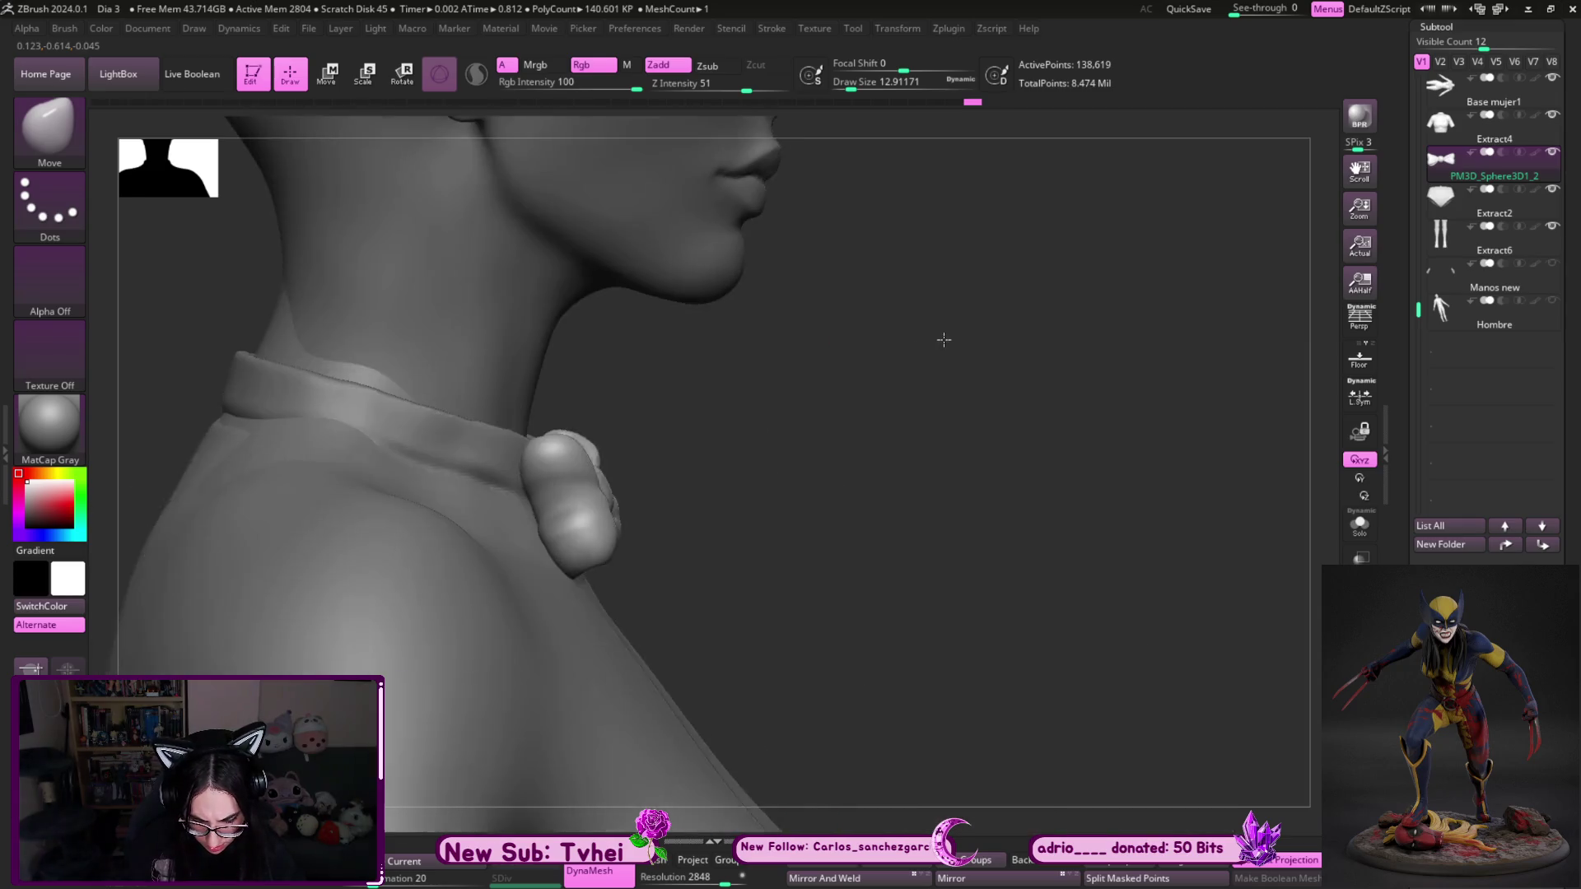
drag(659, 476, 669, 471)
- Try a deformer on the bow tie, then return to the plain move transform
click(496, 371)
click(623, 467)
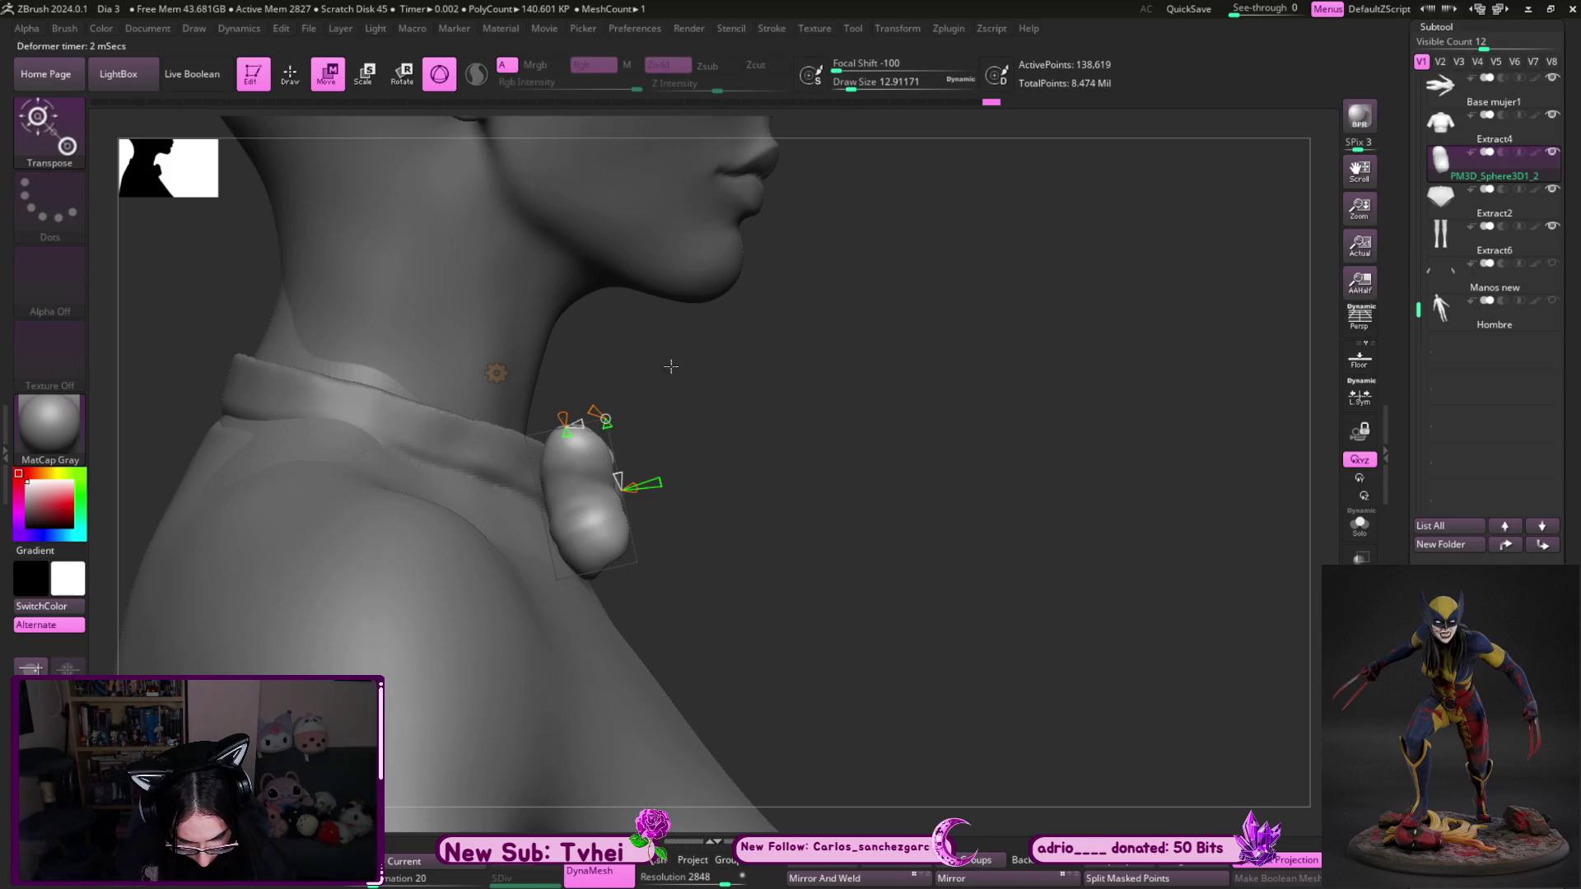
click(495, 373)
click(688, 463)
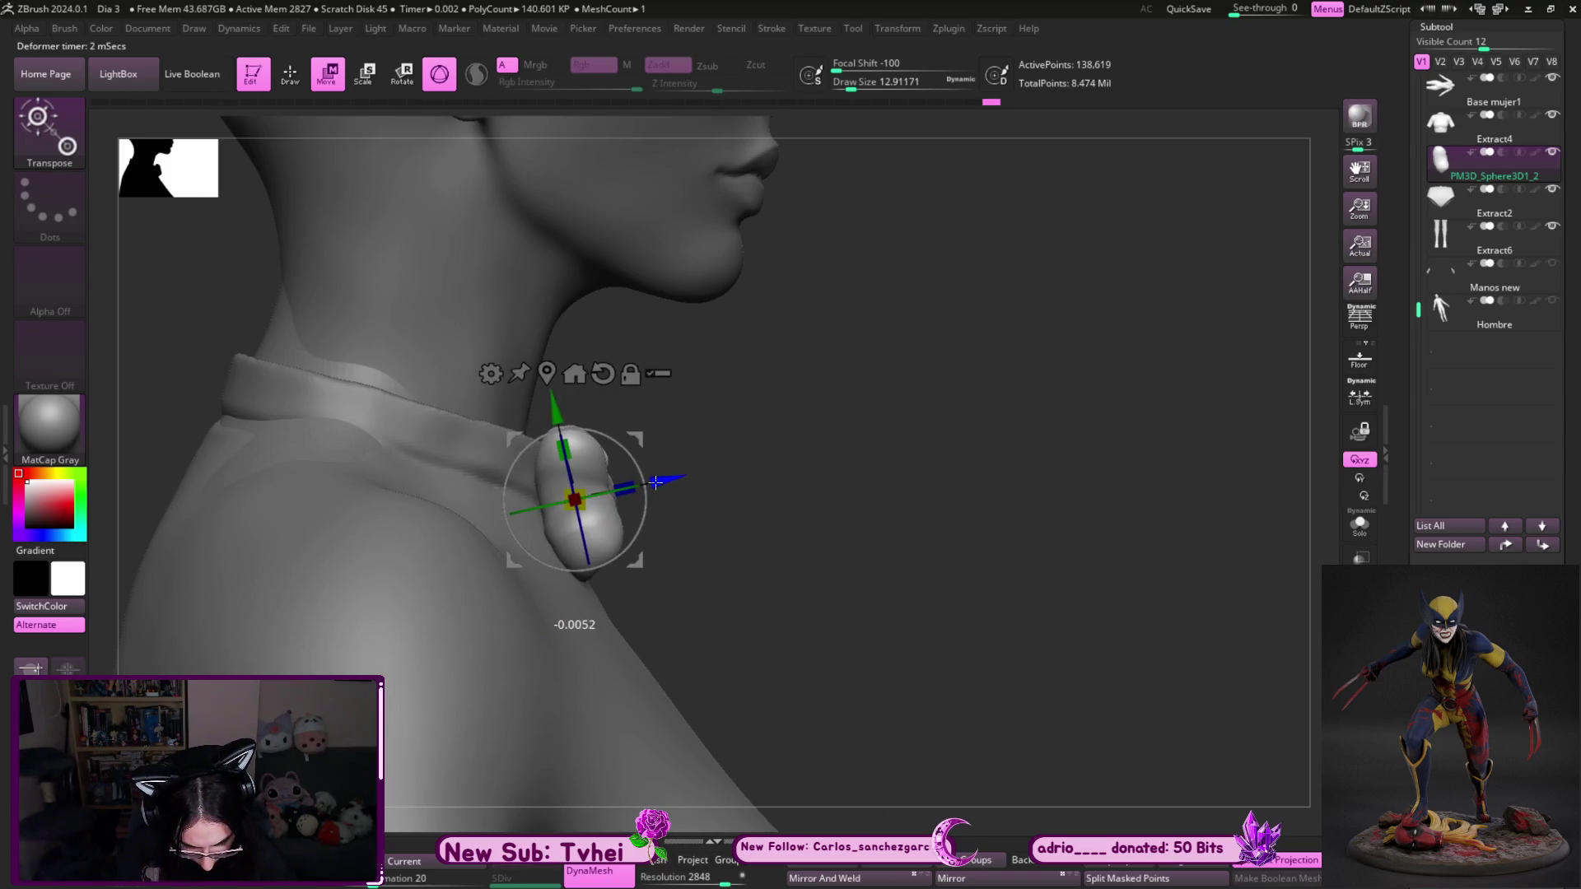
mouse_move(687, 463)
mouse_down()
mouse_move(914, 357)
mouse_move(878, 356)
mouse_move(944, 417)
mouse_move(854, 481)
mouse_up()
- Reshape the right bow wing's lower lobe with the MoveInfiniteDepth brush
key(q)
key(b)
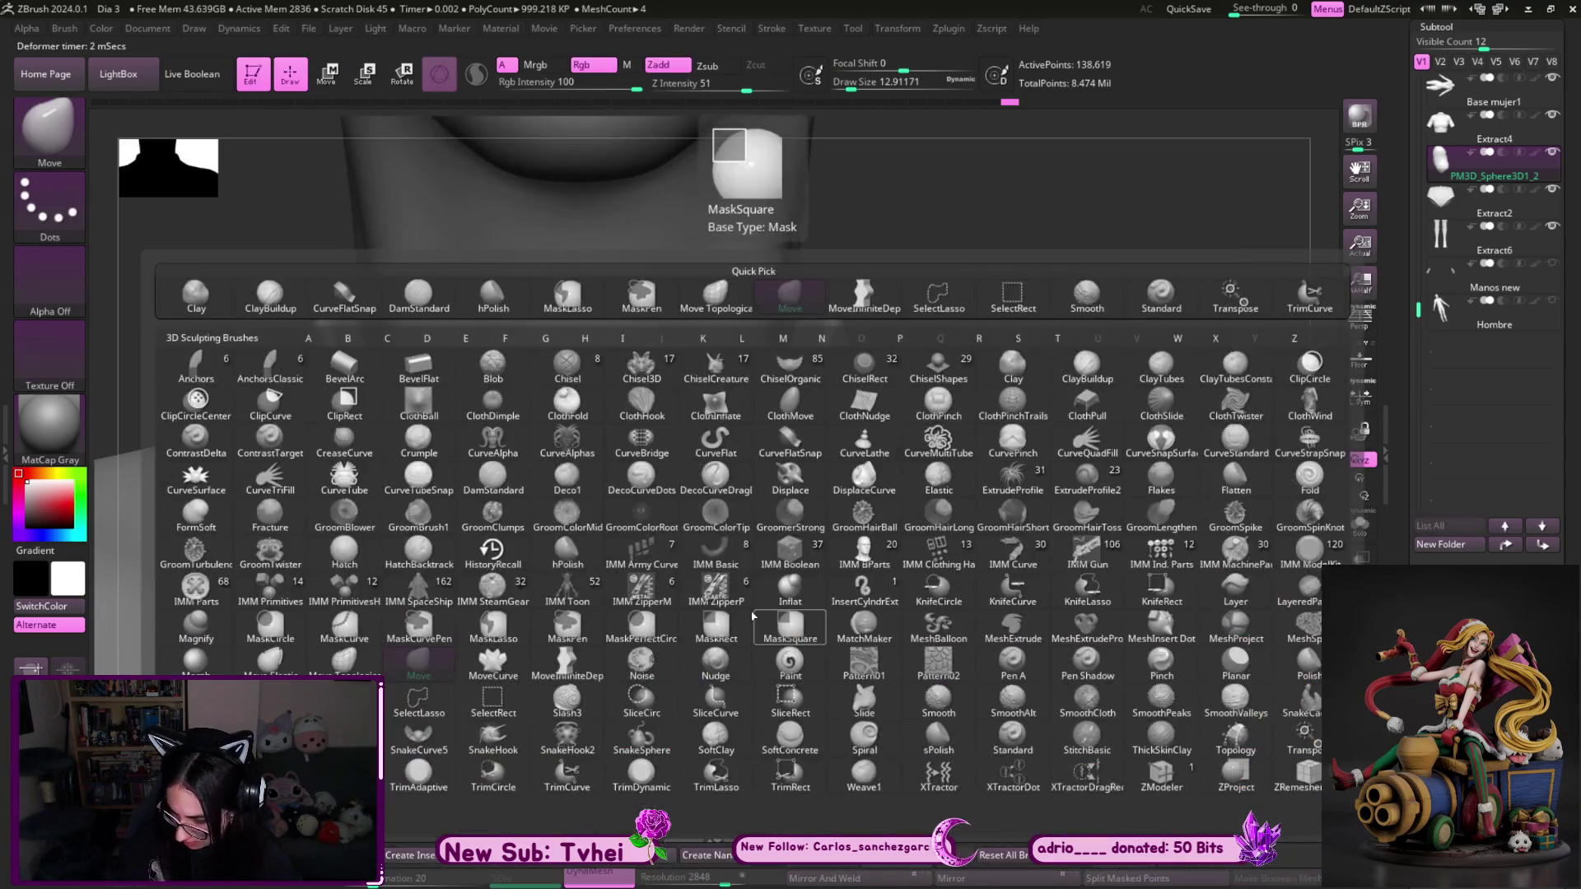
key(m)
key(i)
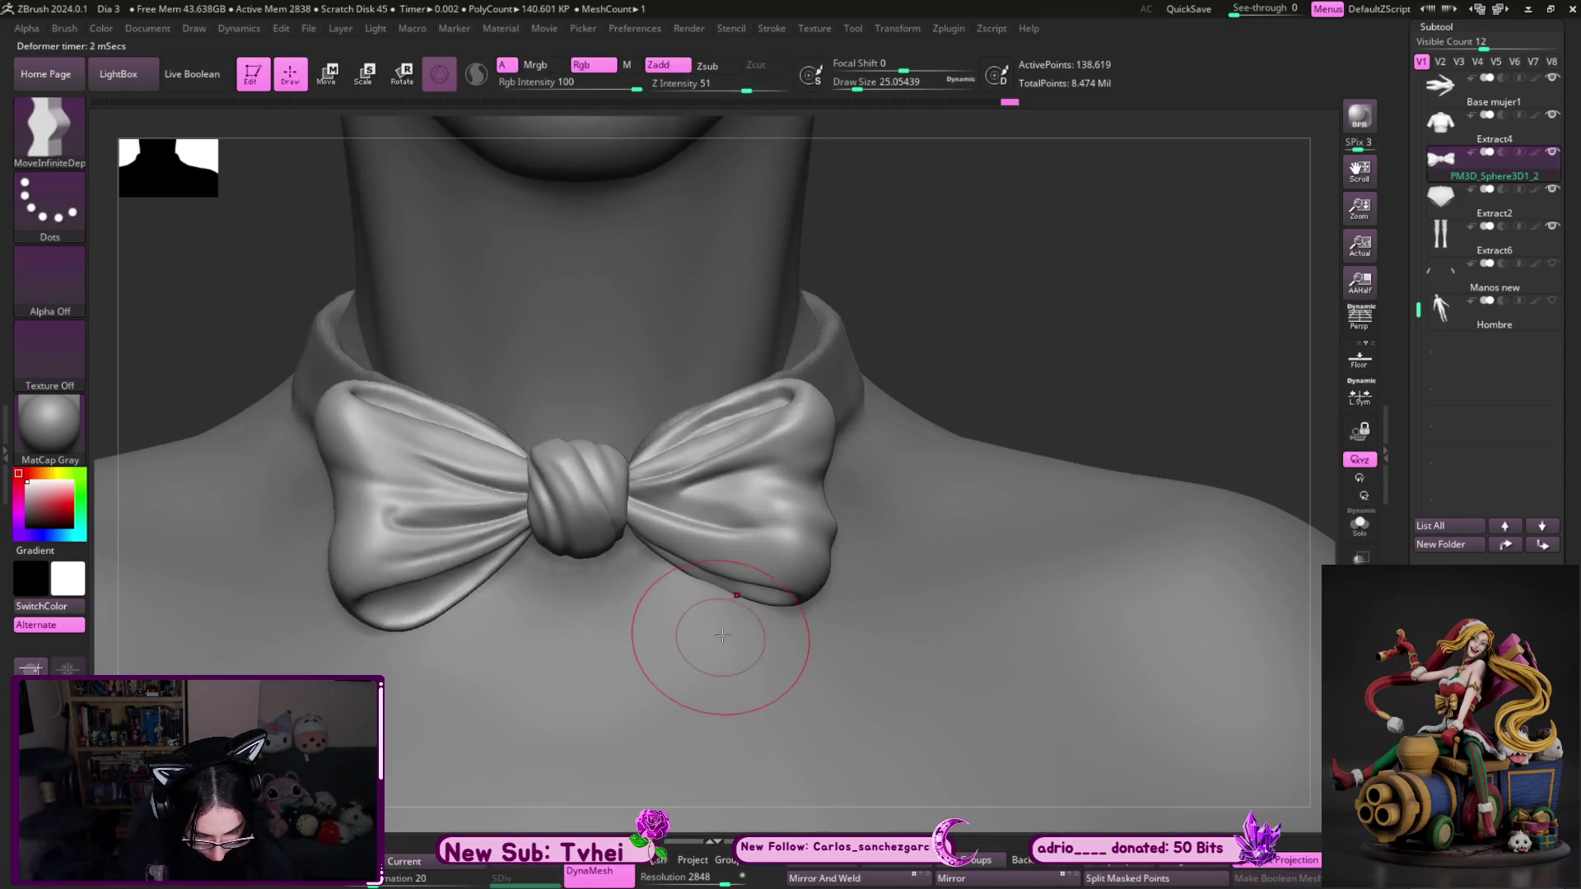
key(bracketright)
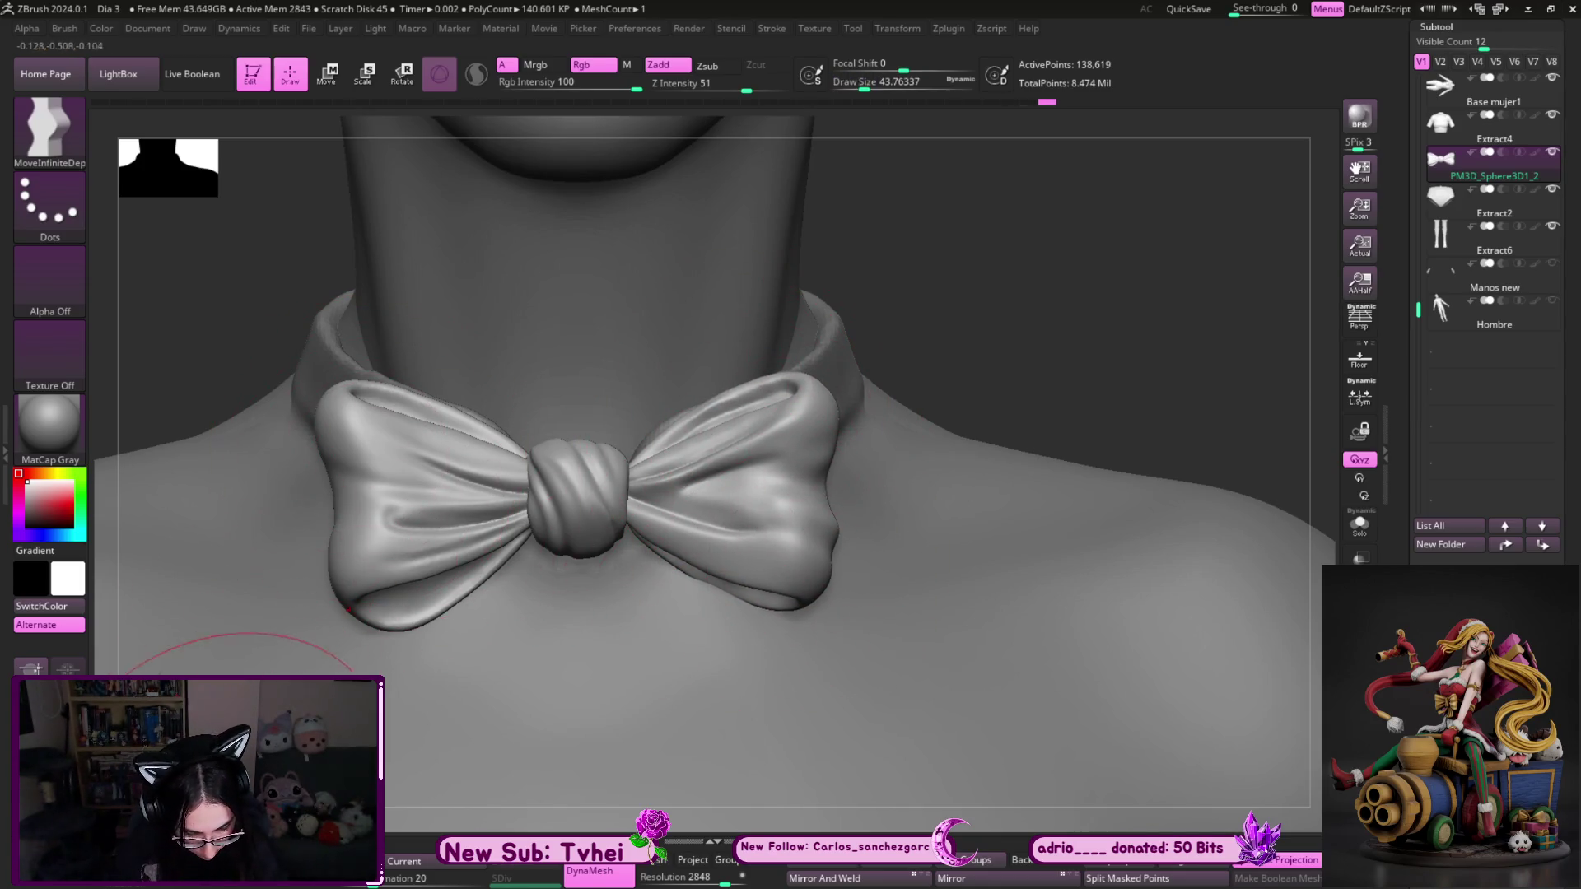
key(bracketleft)
key(bracketleft)
key(bracketleft)
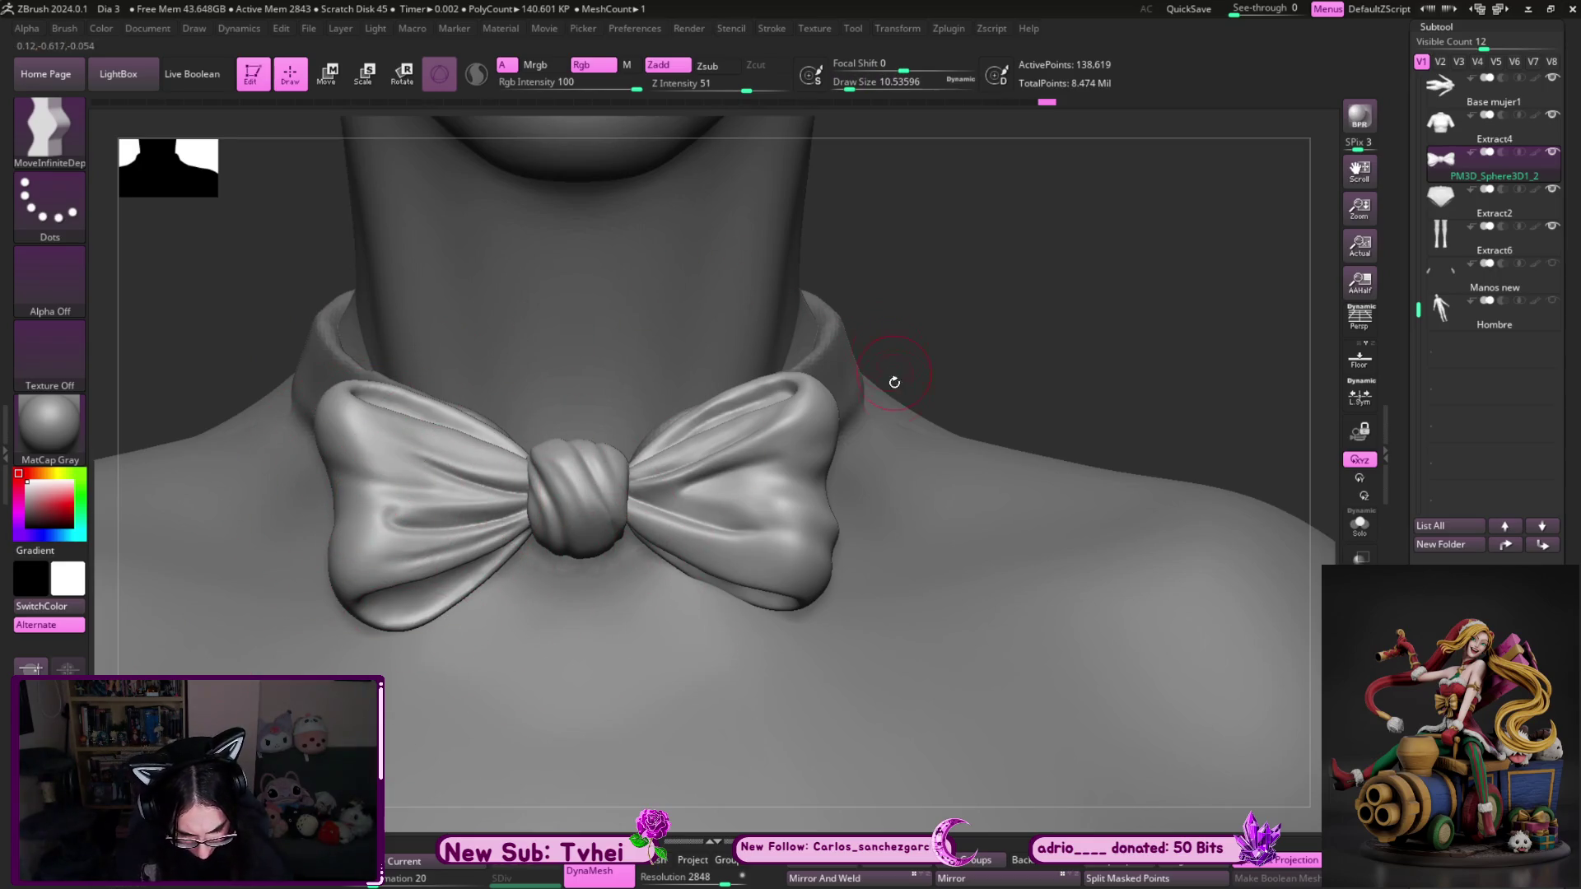
mouse_move(976, 375)
mouse_down()
mouse_move(1041, 254)
mouse_move(1020, 283)
mouse_up()
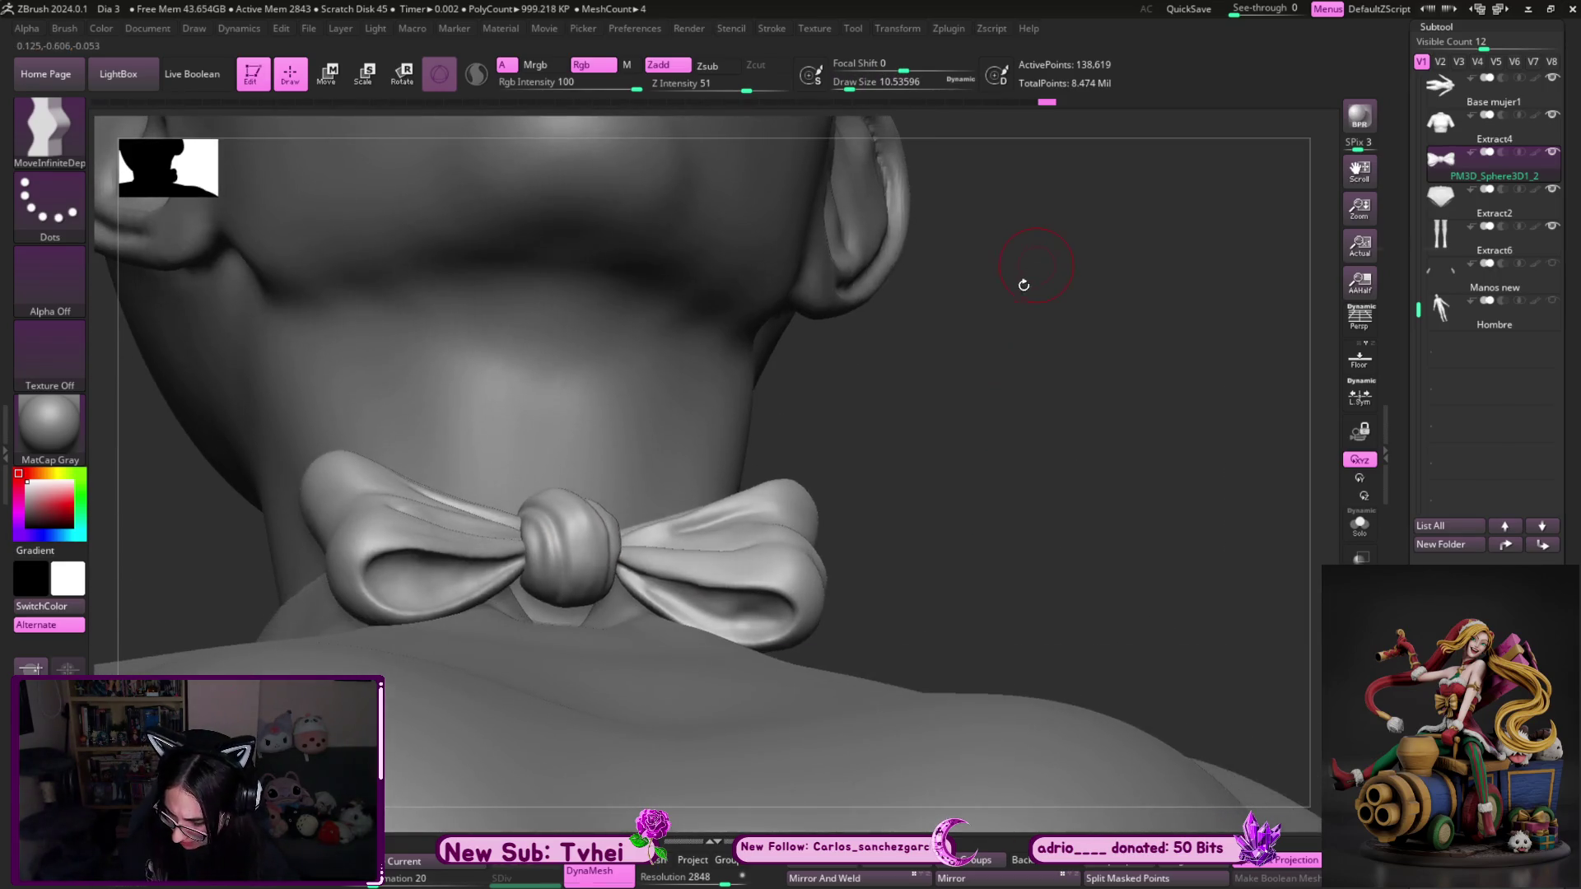
key(s)
drag(684, 643, 741, 642)
drag(766, 577, 725, 625)
- At brush size about 74, pull the left bow wing's lower lobe into shape
shift+drag(926, 541, 955, 494)
key(s)
drag(741, 629, 766, 630)
drag(387, 716, 395, 696)
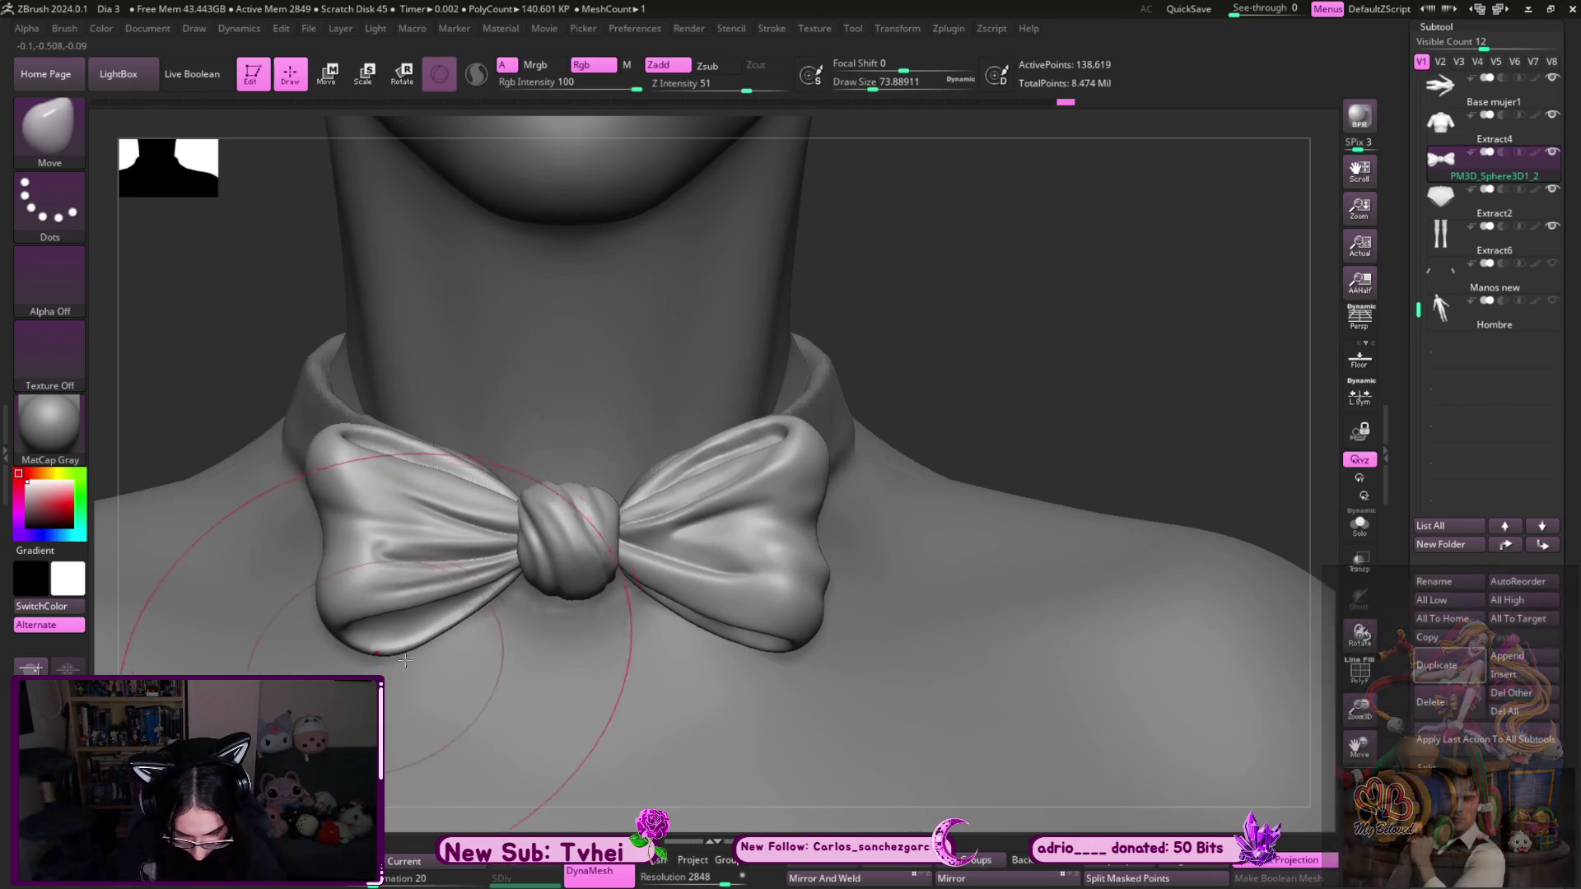
mouse_move(786, 611)
ctrl+right_down()
mouse_move(952, 353)
mouse_move(913, 428)
ctrl+right_up()
key(s)
drag(856, 461, 815, 461)
- Select the collar subtool Extract4 for editing
mouse_move(826, 366)
ctrl+right_down()
mouse_move(826, 428)
mouse_move(741, 272)
ctrl+right_up()
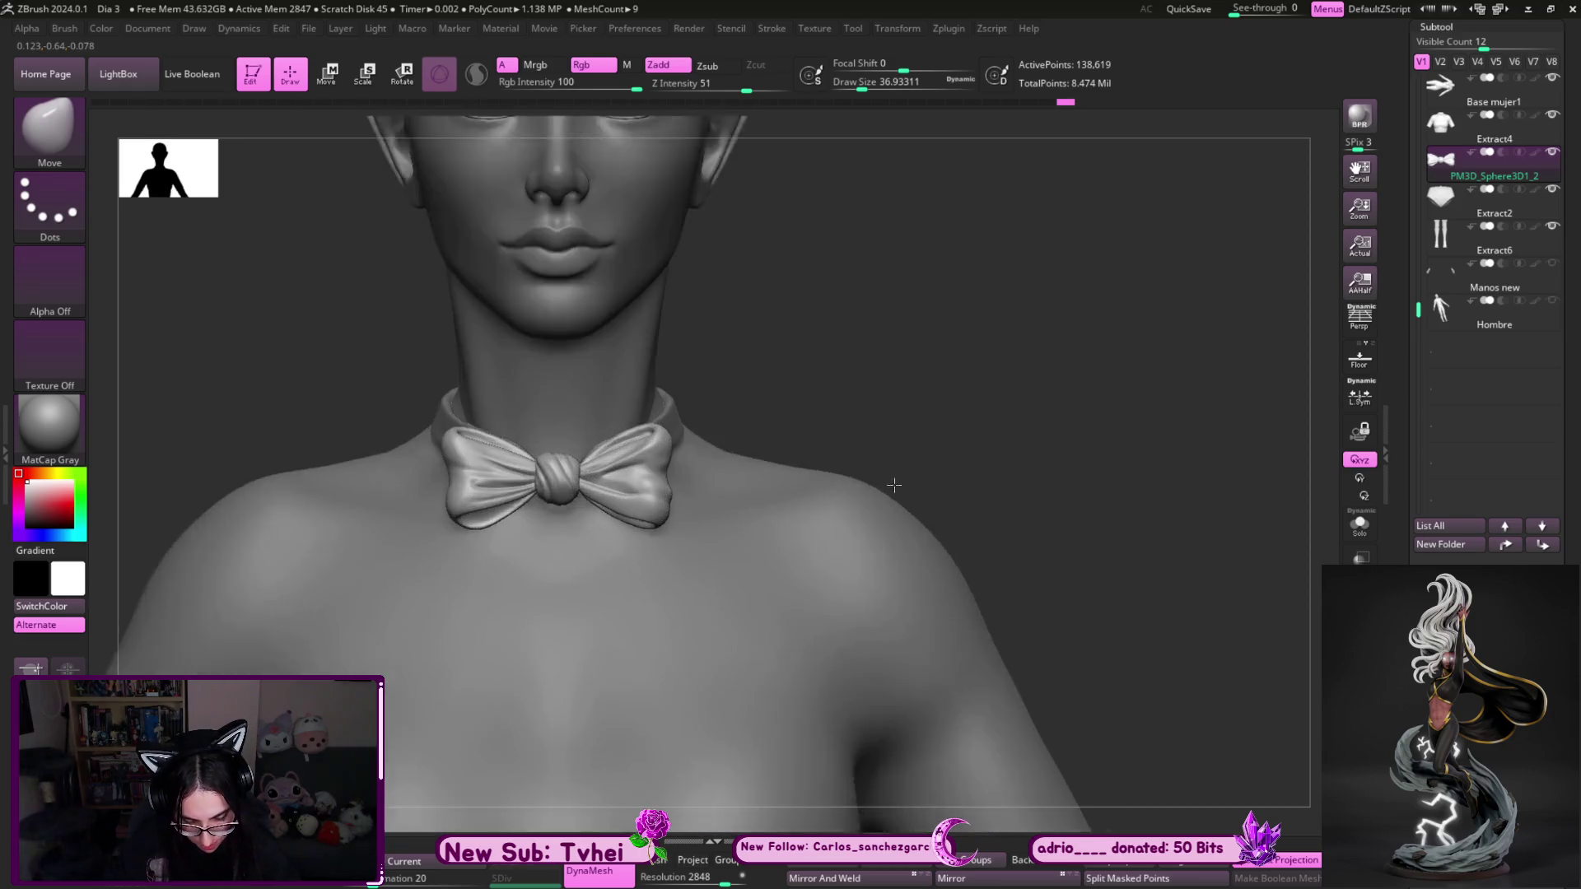
key(s)
drag(782, 461, 761, 461)
alt+click(676, 410)
mouse_move(747, 328)
mouse_down()
mouse_move(748, 451)
mouse_move(906, 395)
mouse_move(738, 457)
mouse_move(695, 494)
mouse_move(637, 465)
mouse_up()
key(s)
key(s)
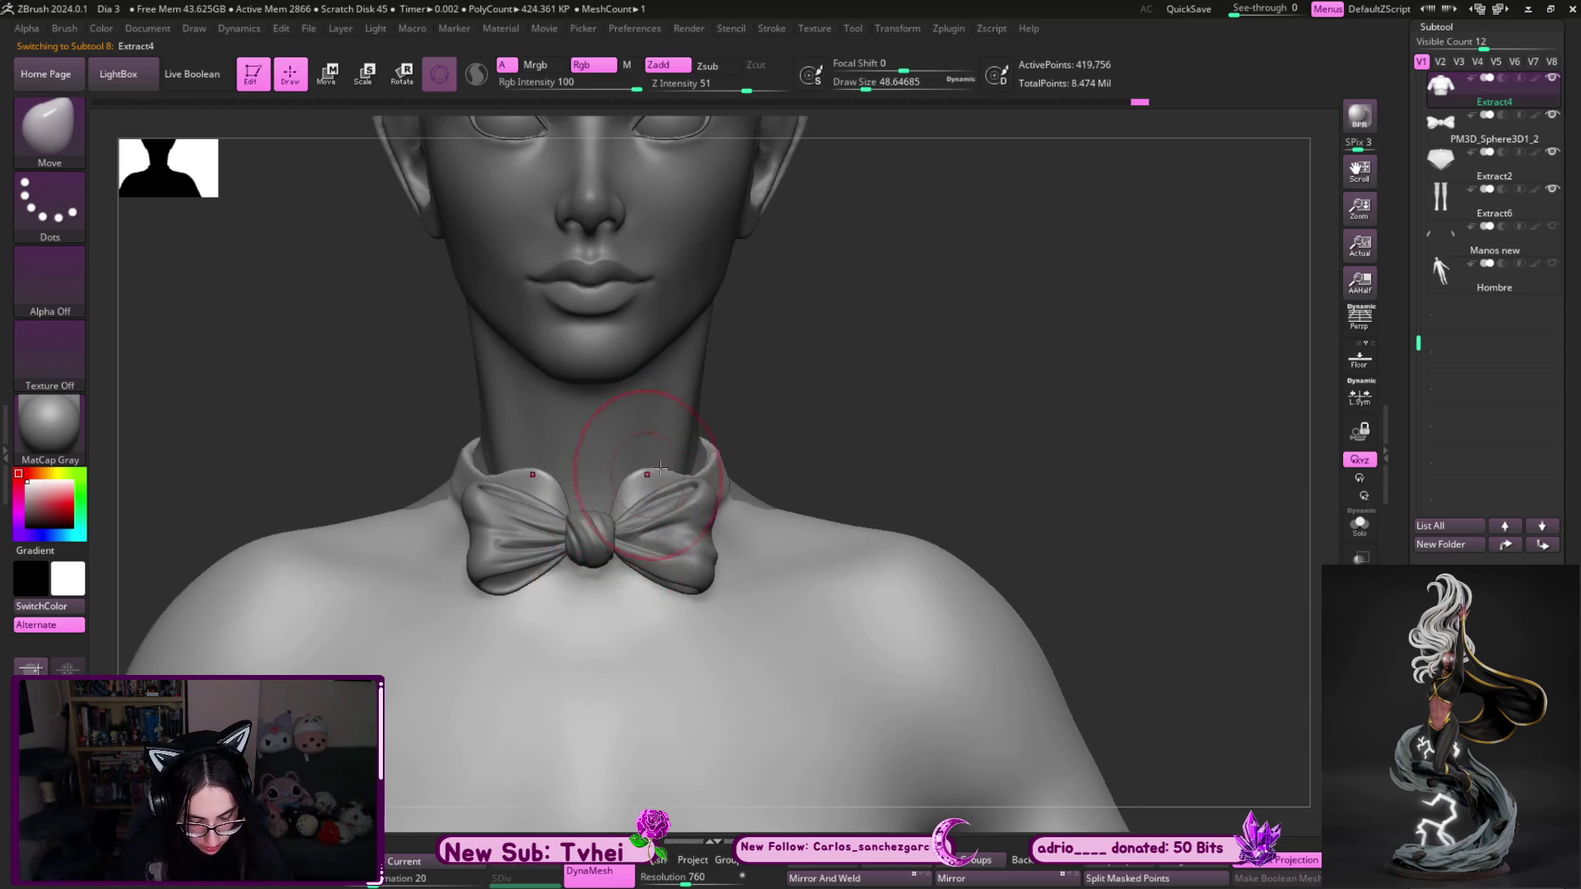
- Solo the Extract4 collar and set the brush to about 29 to inspect its inside
mouse_move(835, 401)
mouse_down()
mouse_move(796, 427)
mouse_move(797, 448)
mouse_move(745, 451)
mouse_up()
key(bracketleft)
key(bracketleft)
key(bracketleft)
key(ctrl+shift+s)
key(bracketright)
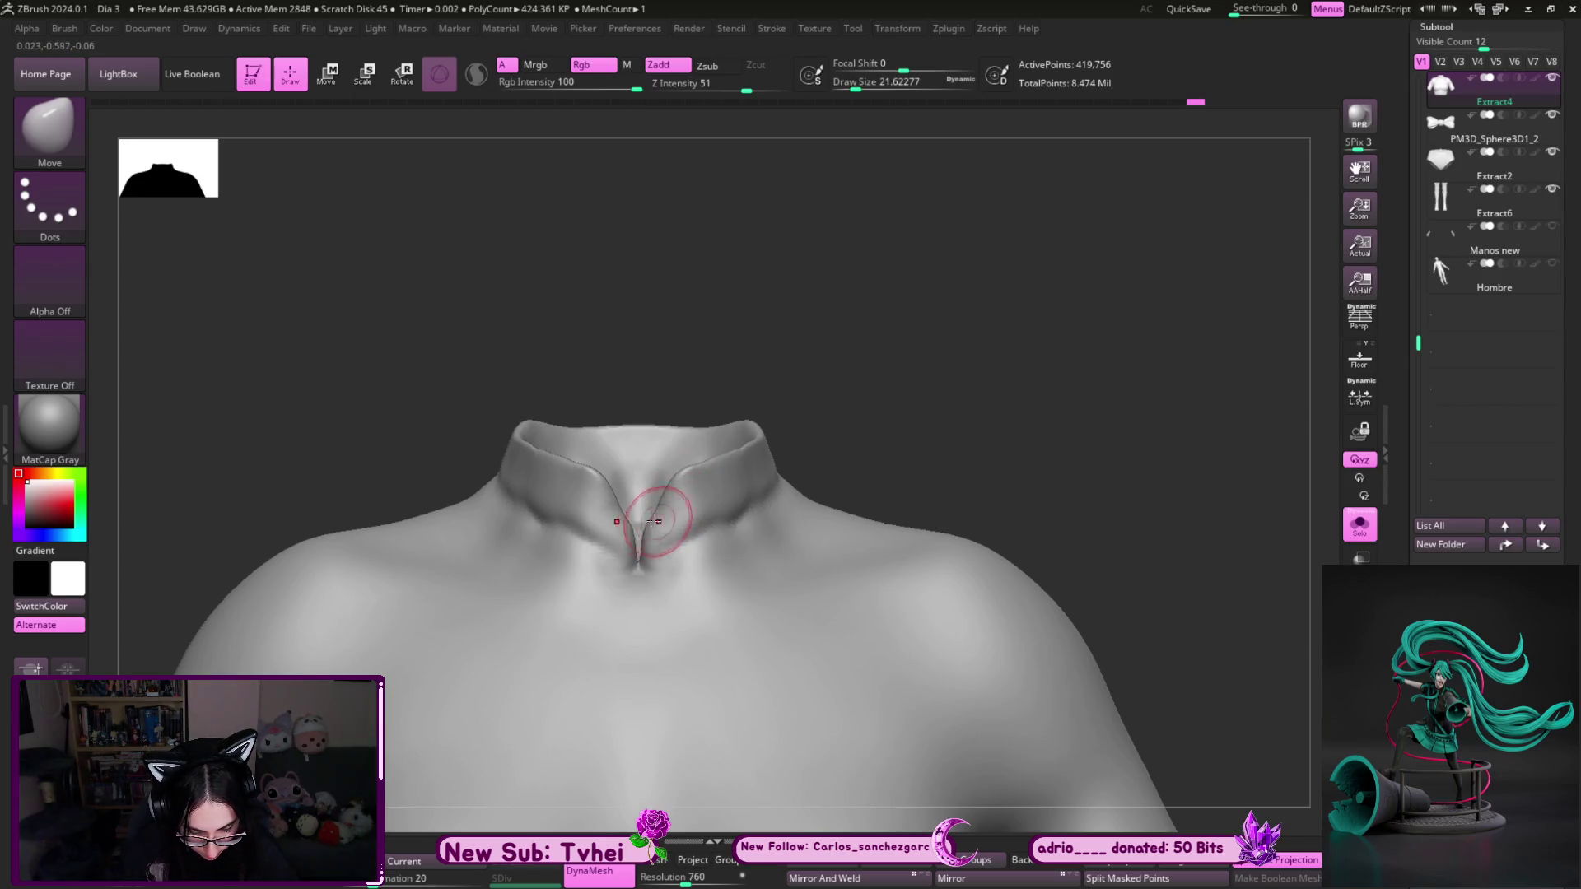
key(s)
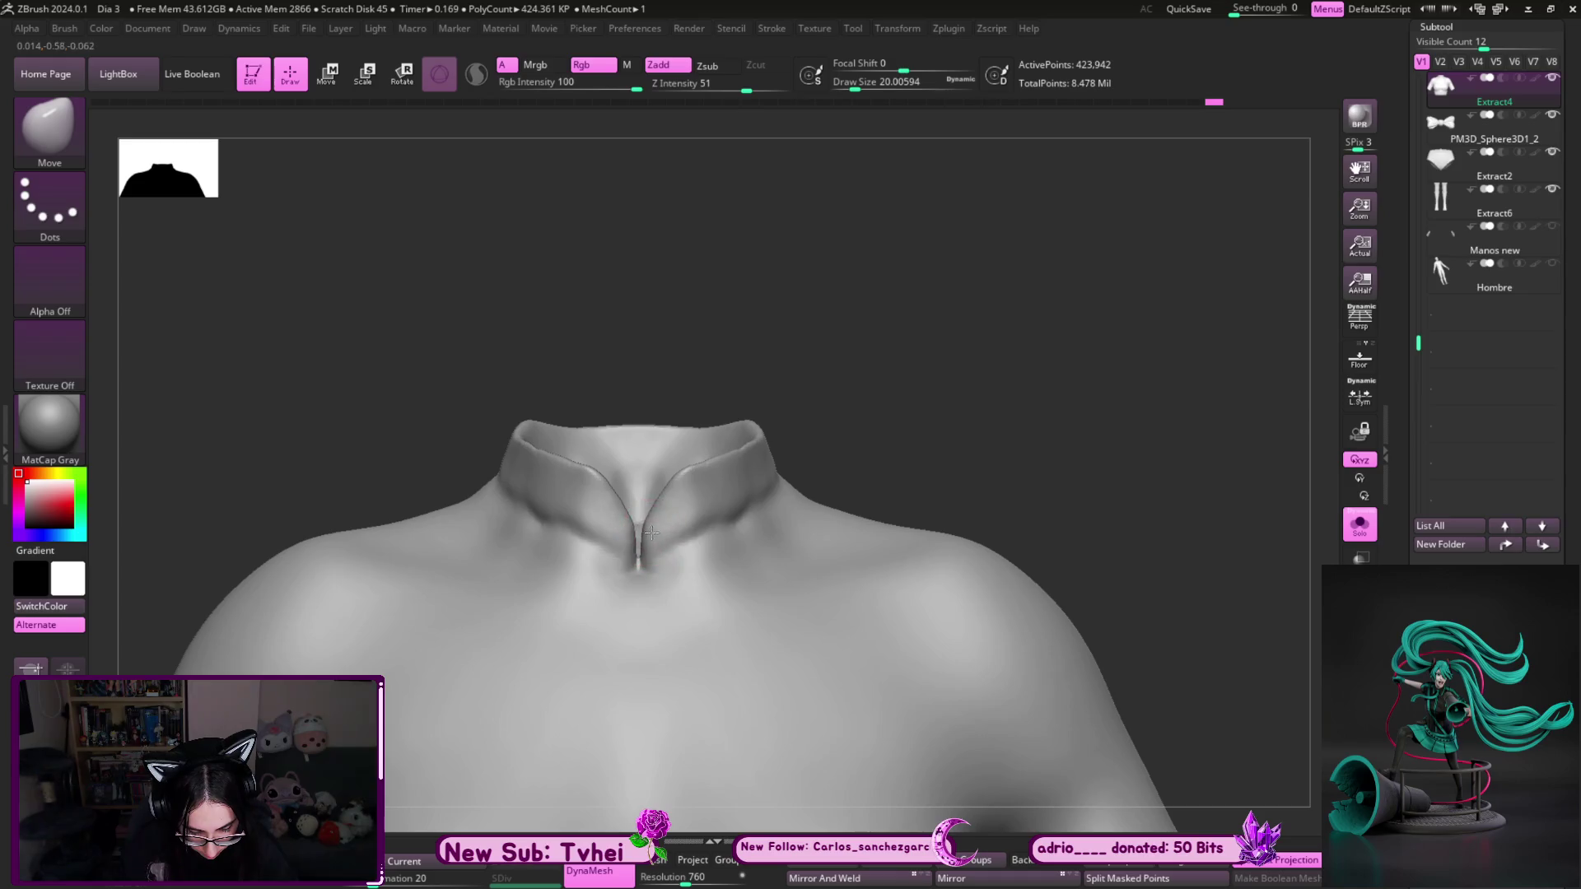
drag(660, 509, 700, 513)
key(s)
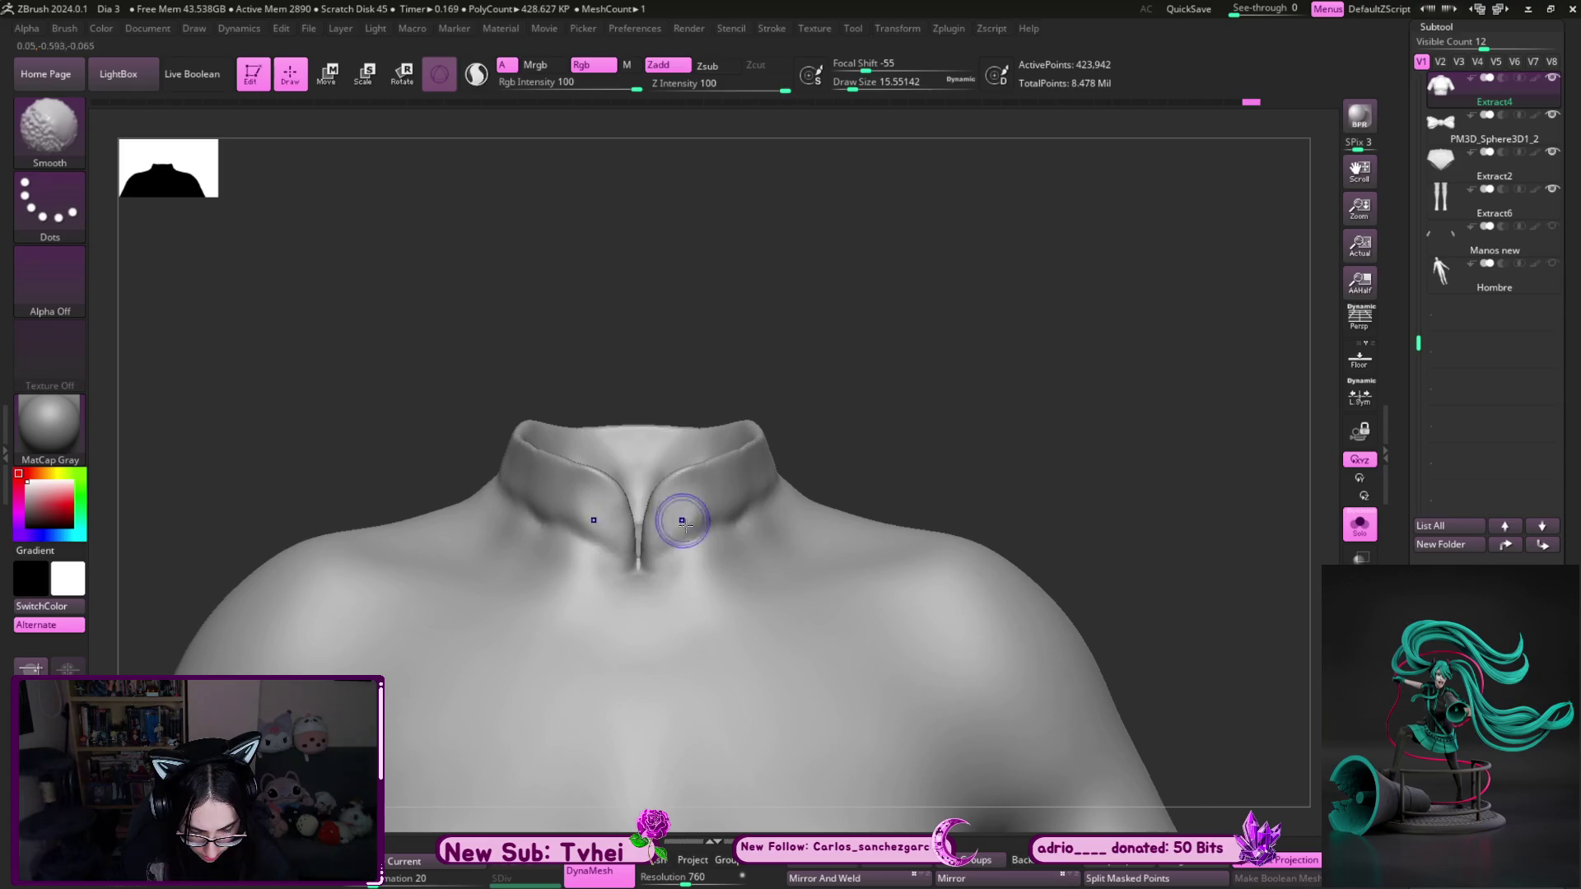
mouse_move(975, 406)
mouse_down()
mouse_move(942, 426)
mouse_move(905, 510)
mouse_move(741, 560)
mouse_move(728, 519)
mouse_move(759, 483)
mouse_up()
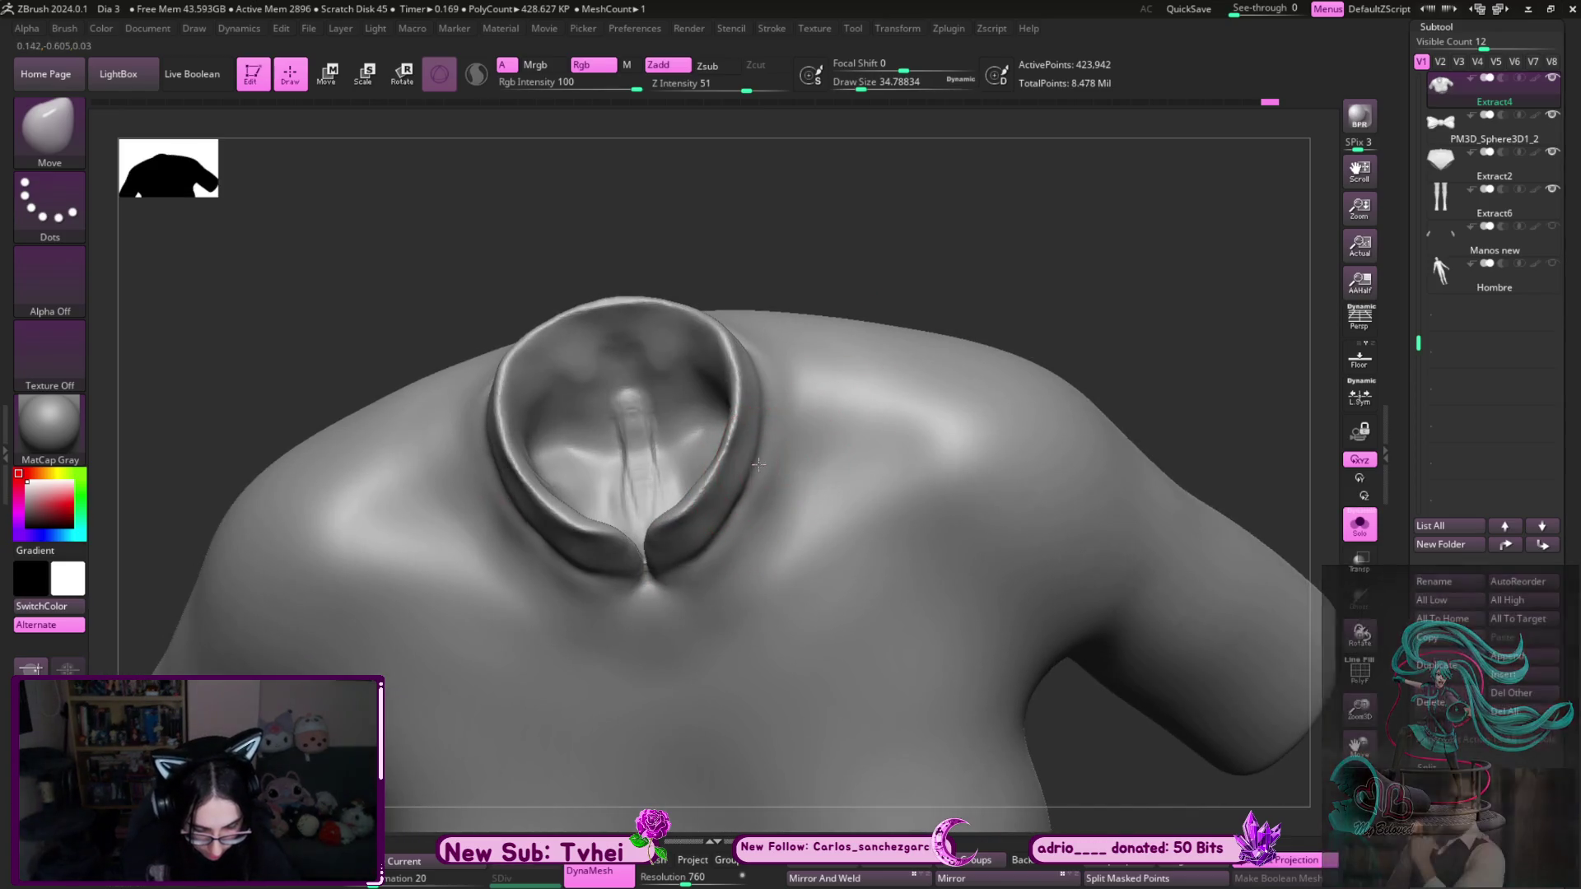
- Polish the collar's front opening with the hPolish brush
key(b)
key(h)
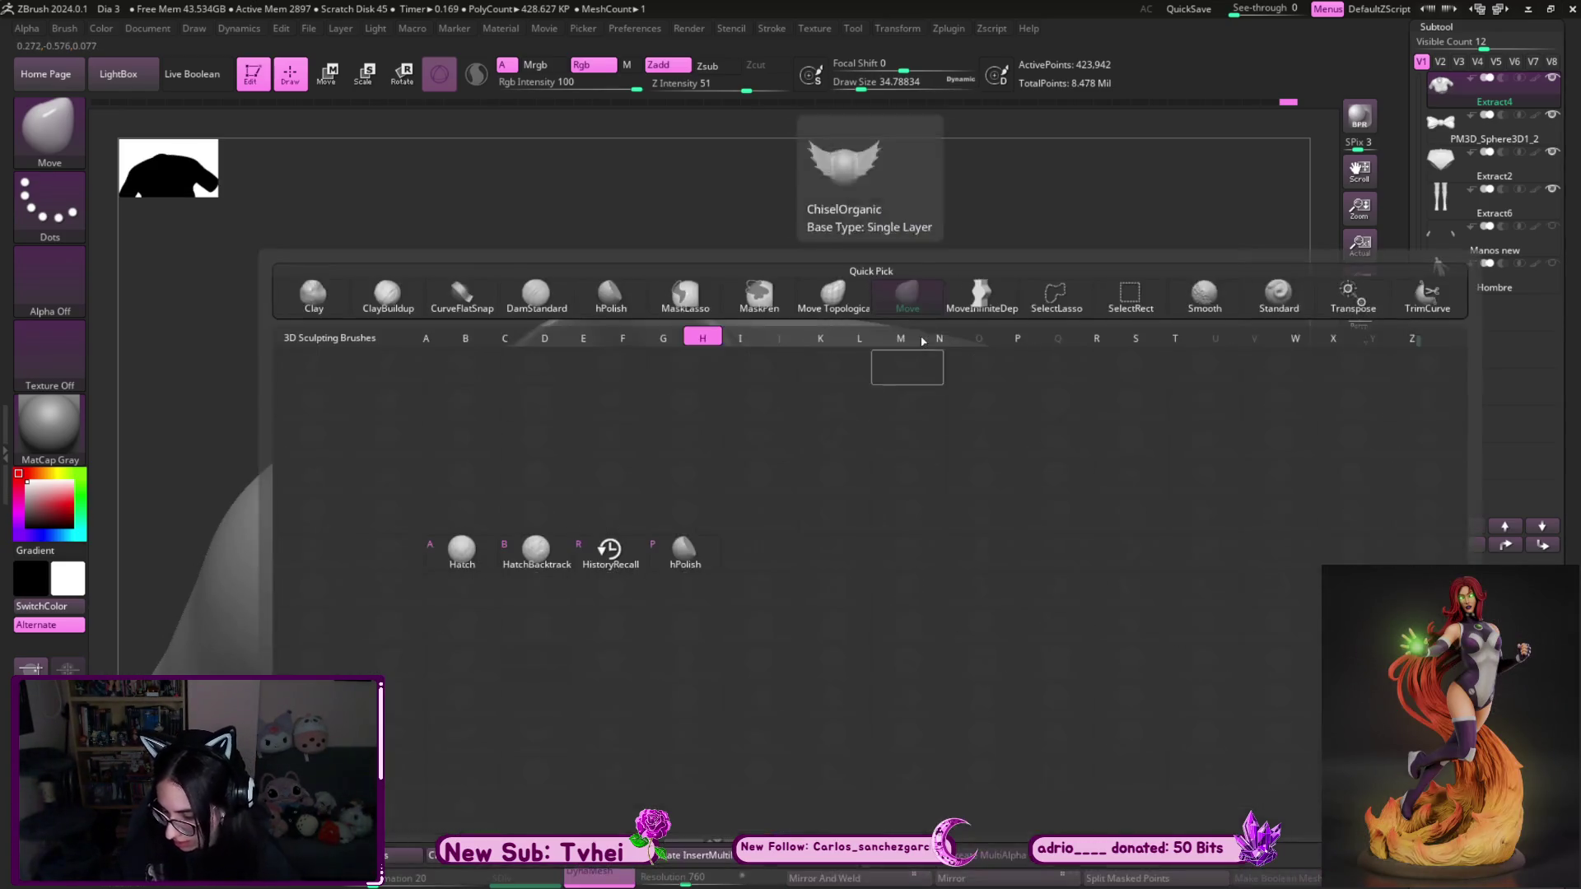
key(p)
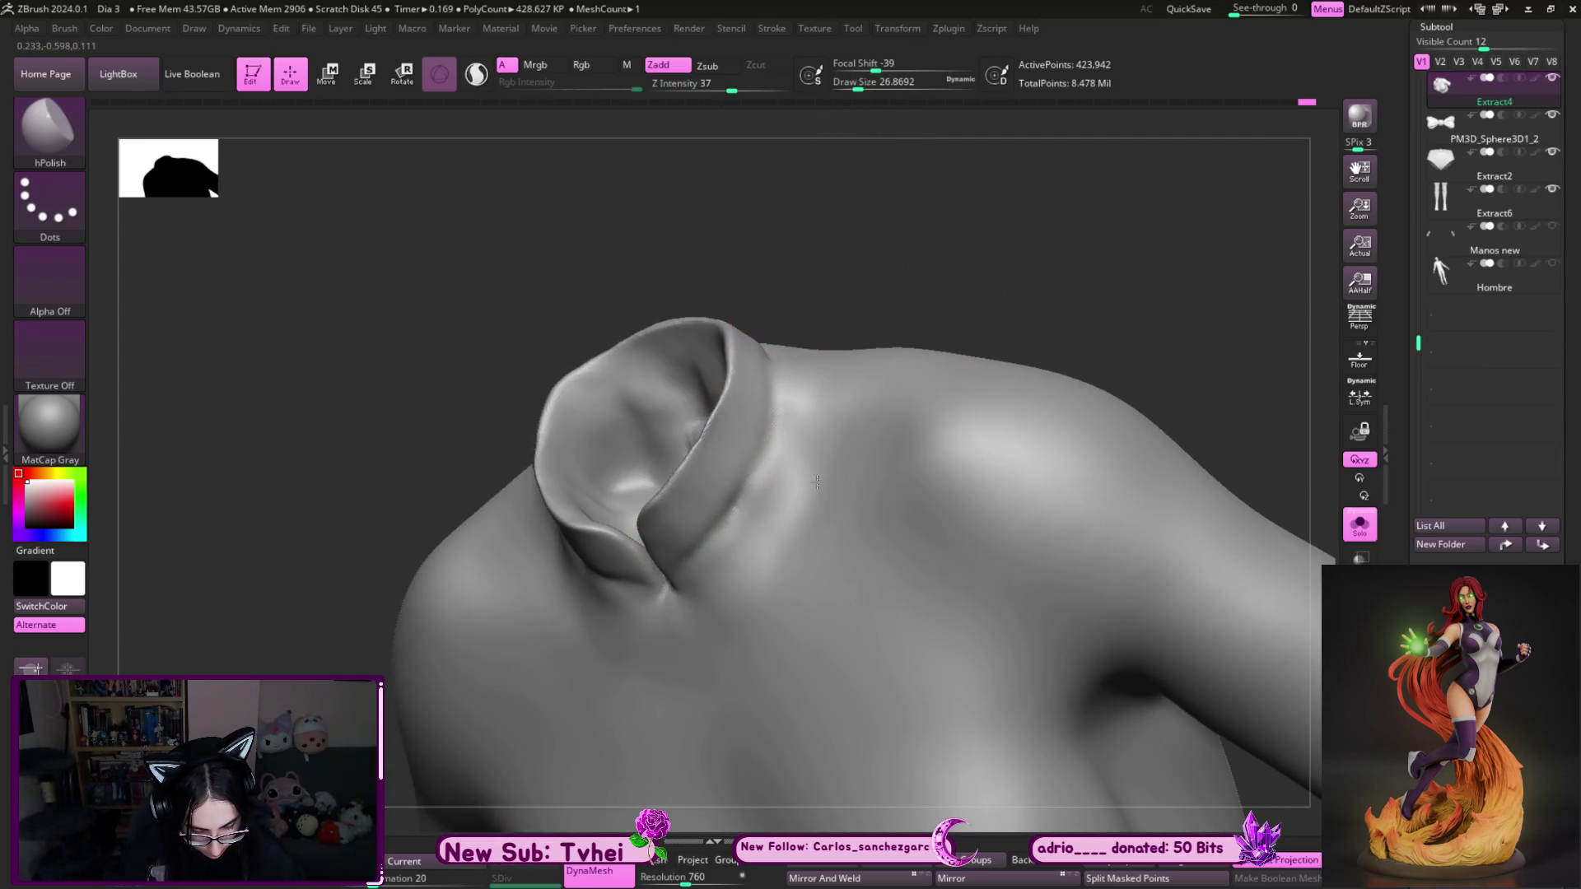
shift+right_drag(926, 394, 1002, 313)
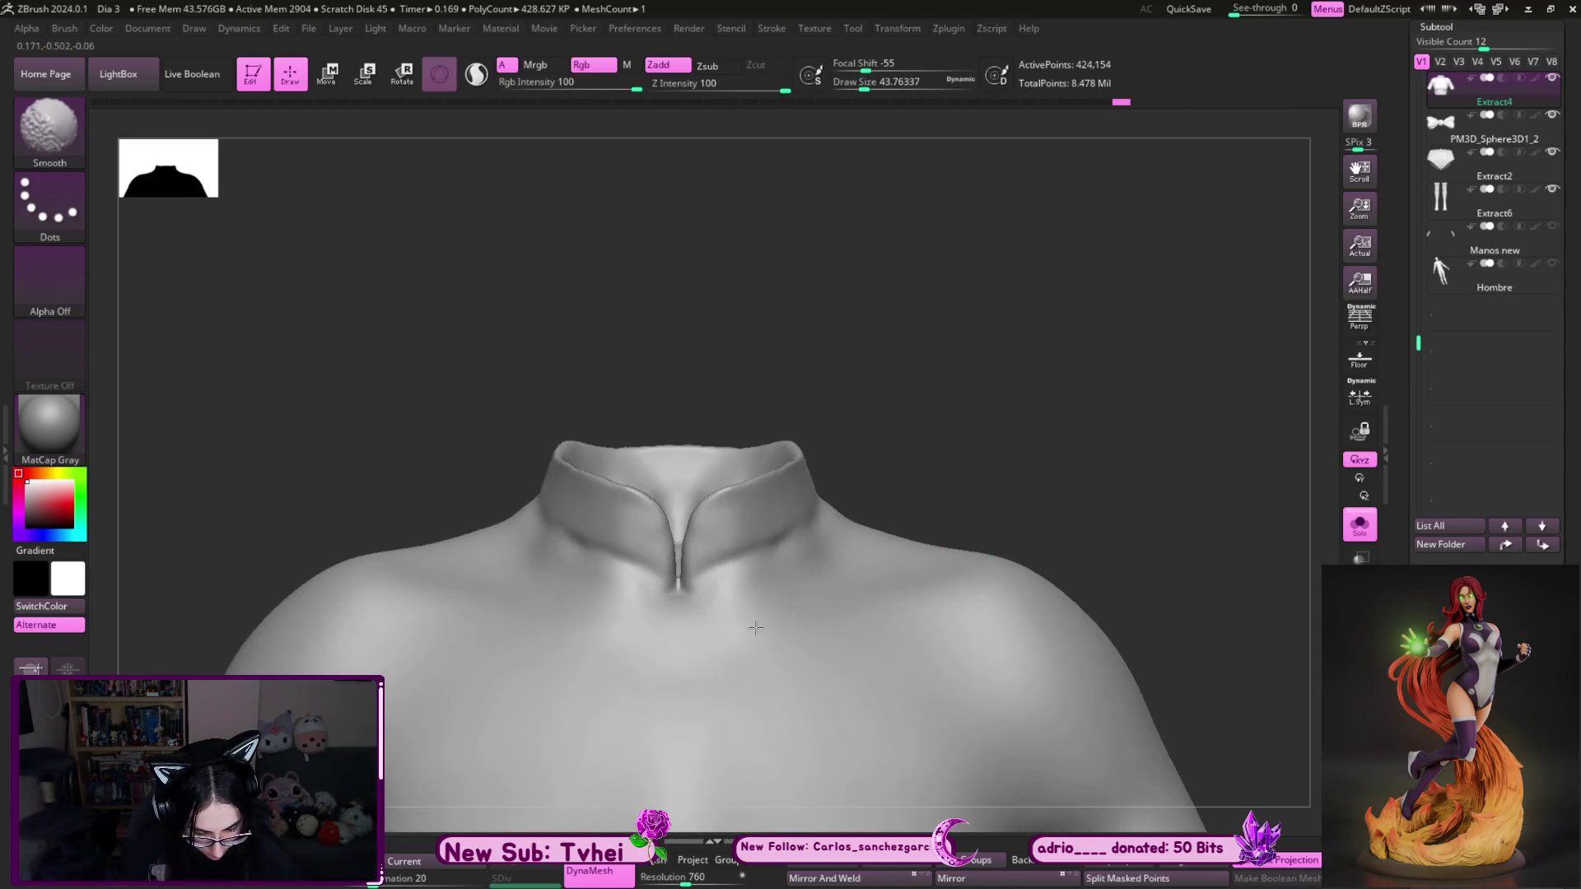
mouse_move(952, 546)
right_down()
mouse_move(963, 441)
mouse_move(1102, 399)
mouse_move(851, 307)
right_up()
- Pull the collar's top edge upward with MoveInfiniteDepth, then set the brush size to about 25
key(b)
click(654, 529)
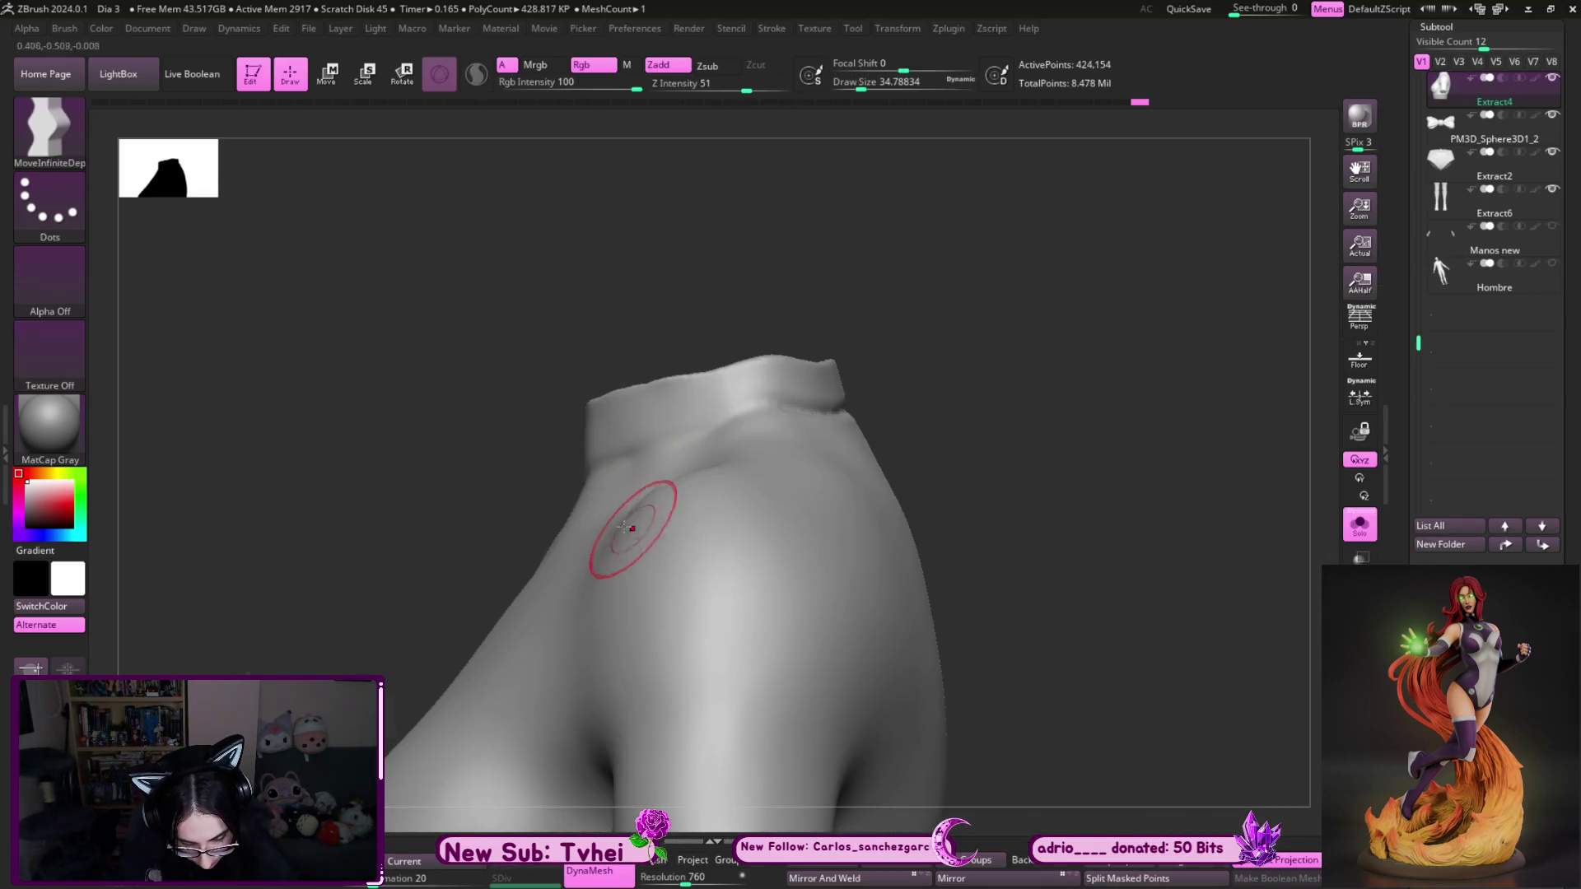
key(s)
drag(815, 437, 860, 437)
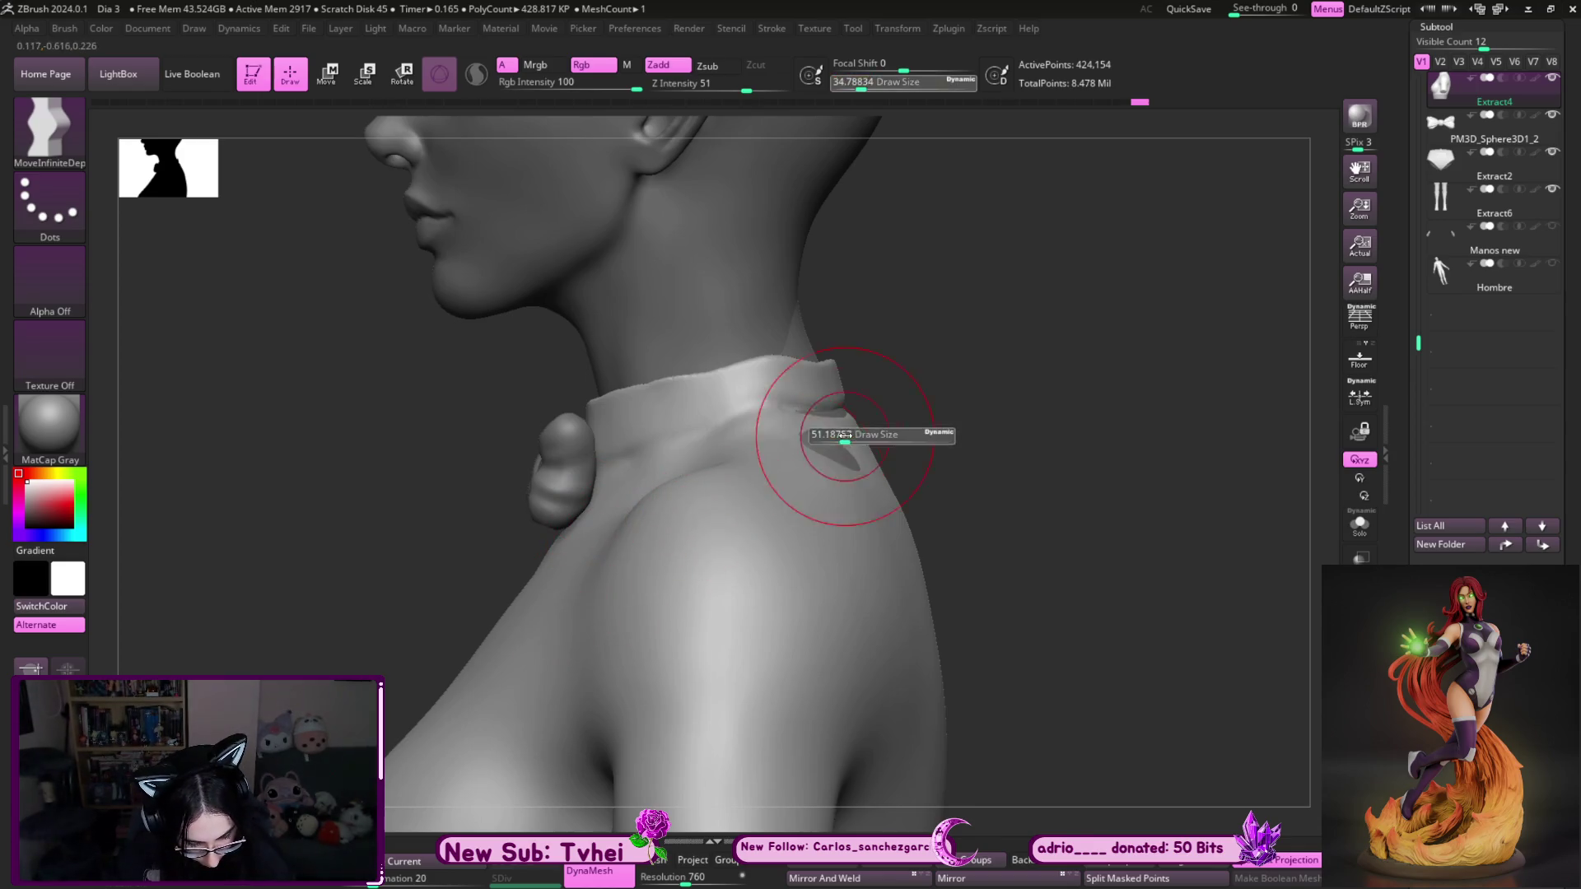
drag(834, 357, 823, 340)
key(s)
click(815, 346)
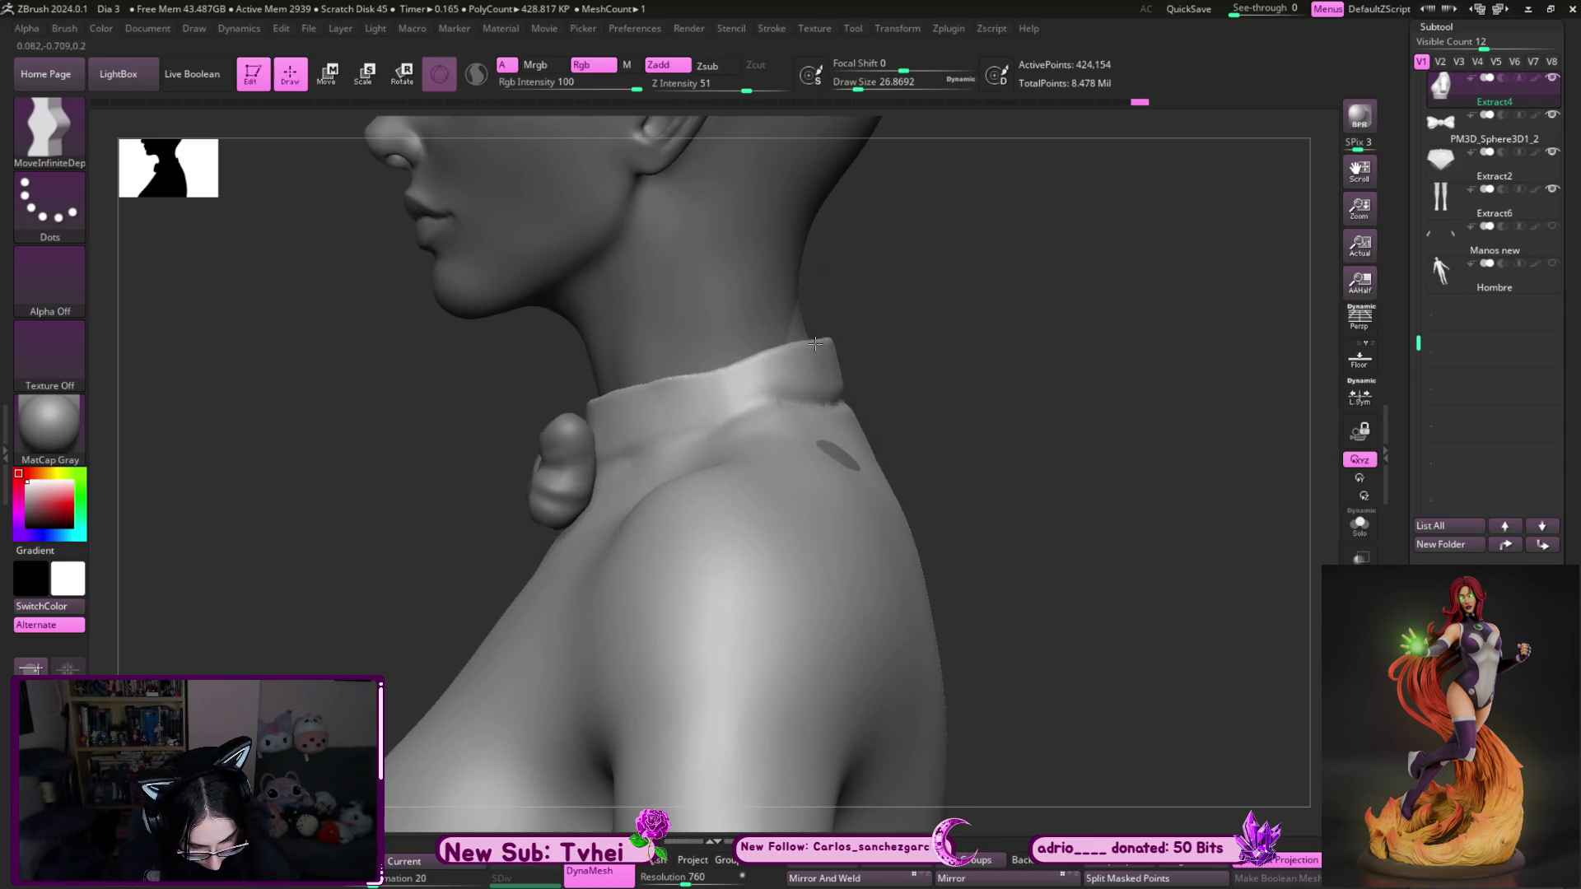
key(bracketright)
drag(724, 374, 758, 418)
key(s)
click(837, 392)
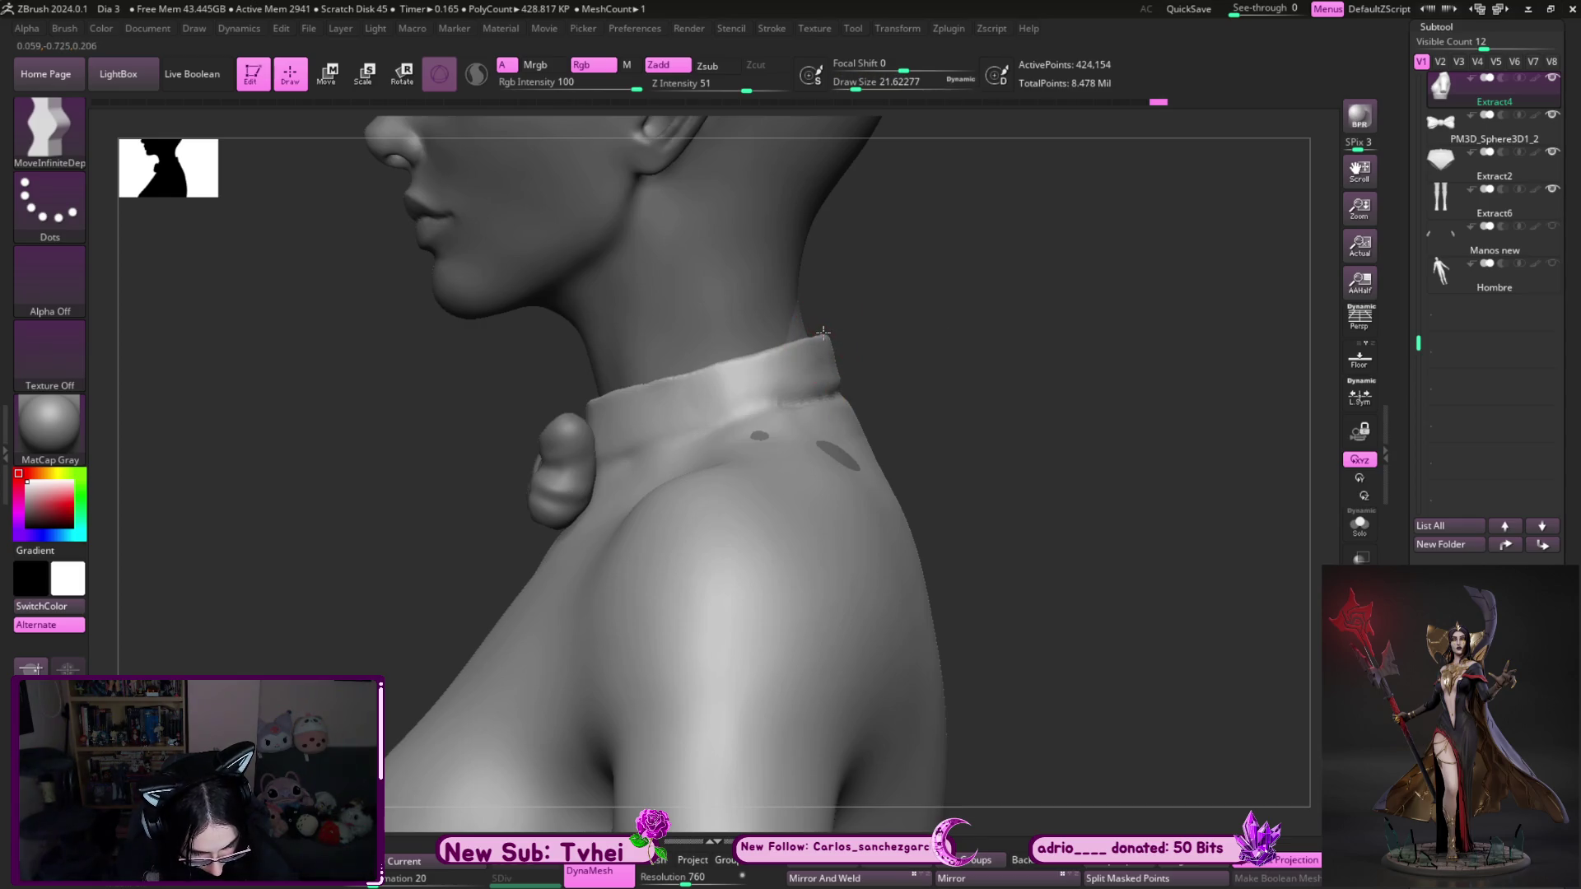
- Polish the collar around the back of the shoulders with hPolish
key(b)
key(h)
key(p)
drag(824, 340, 882, 377)
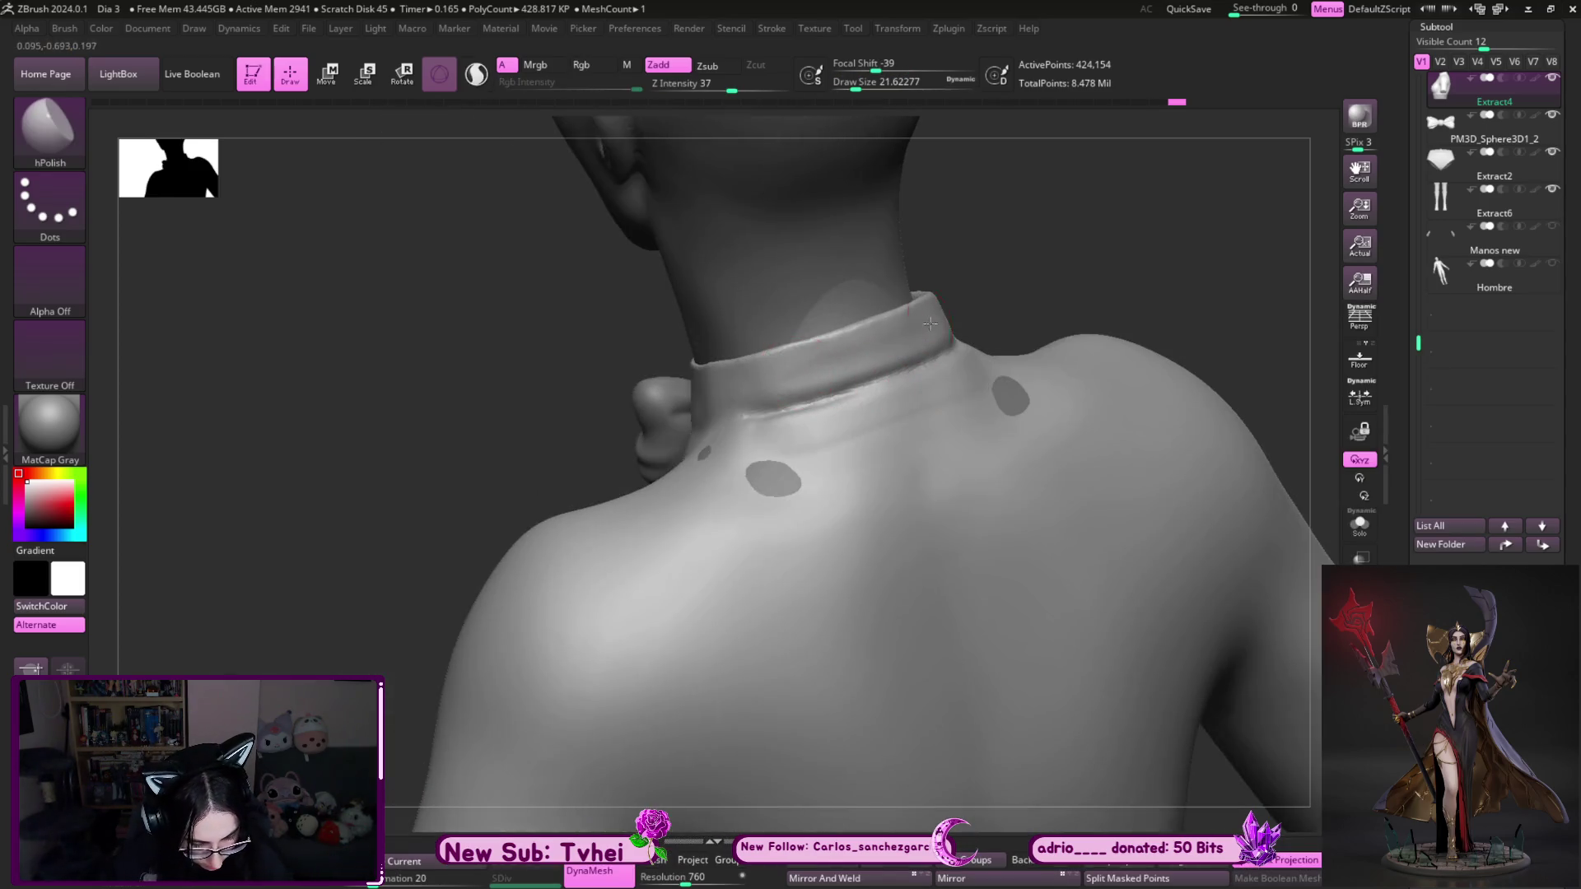
right_drag(880, 347, 1052, 277)
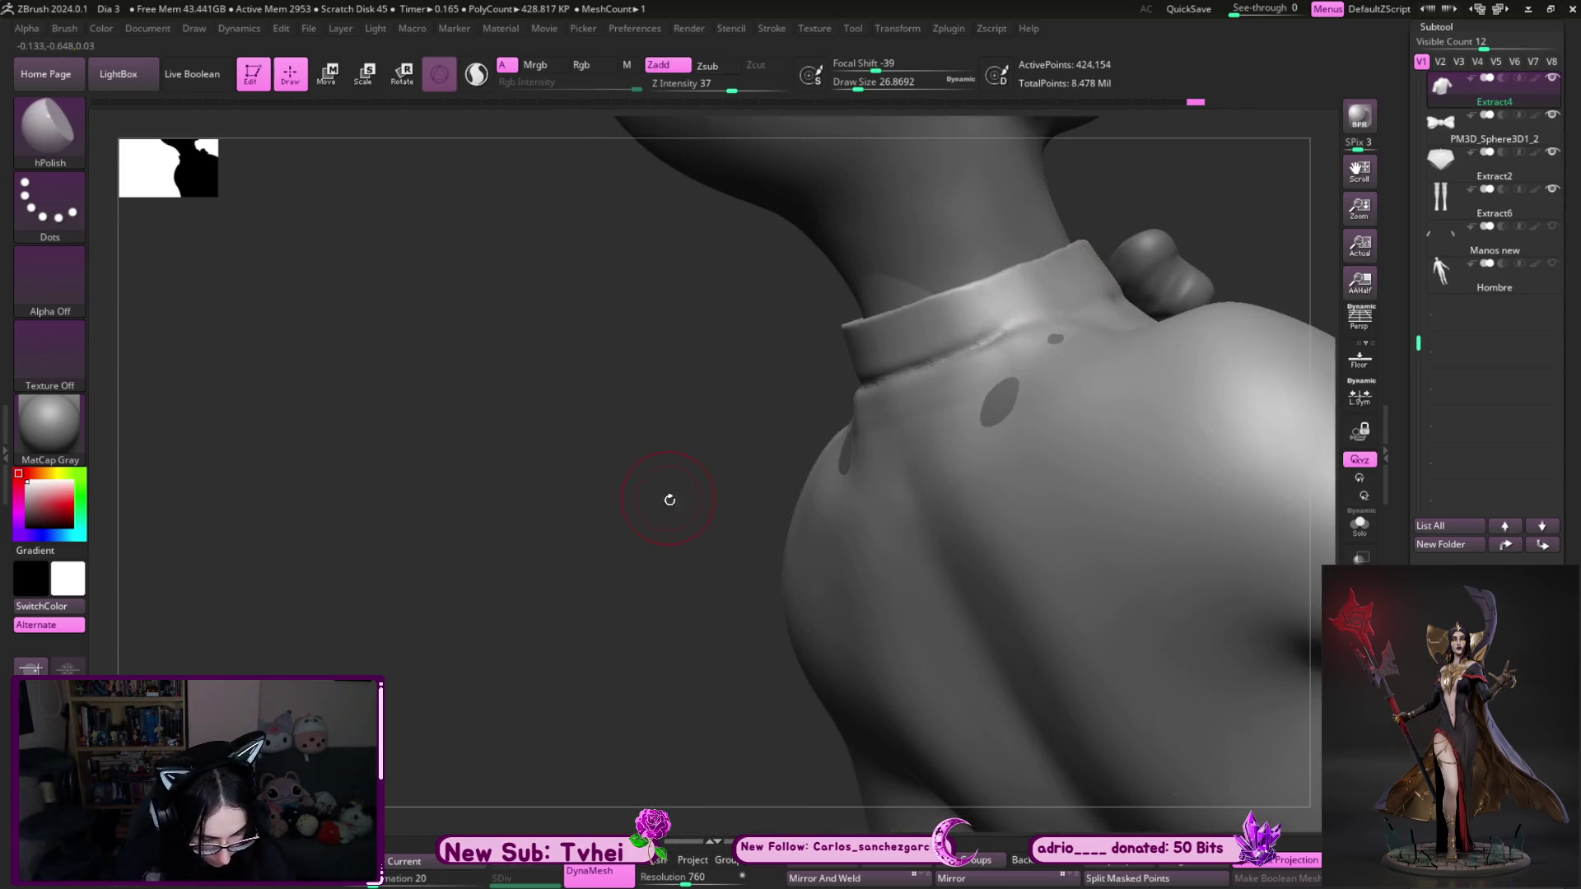
right_drag(669, 499, 444, 565)
- Adjust the collar with the Move brush, sizing it from about 90 down to 49
key(b)
key(m)
key(v)
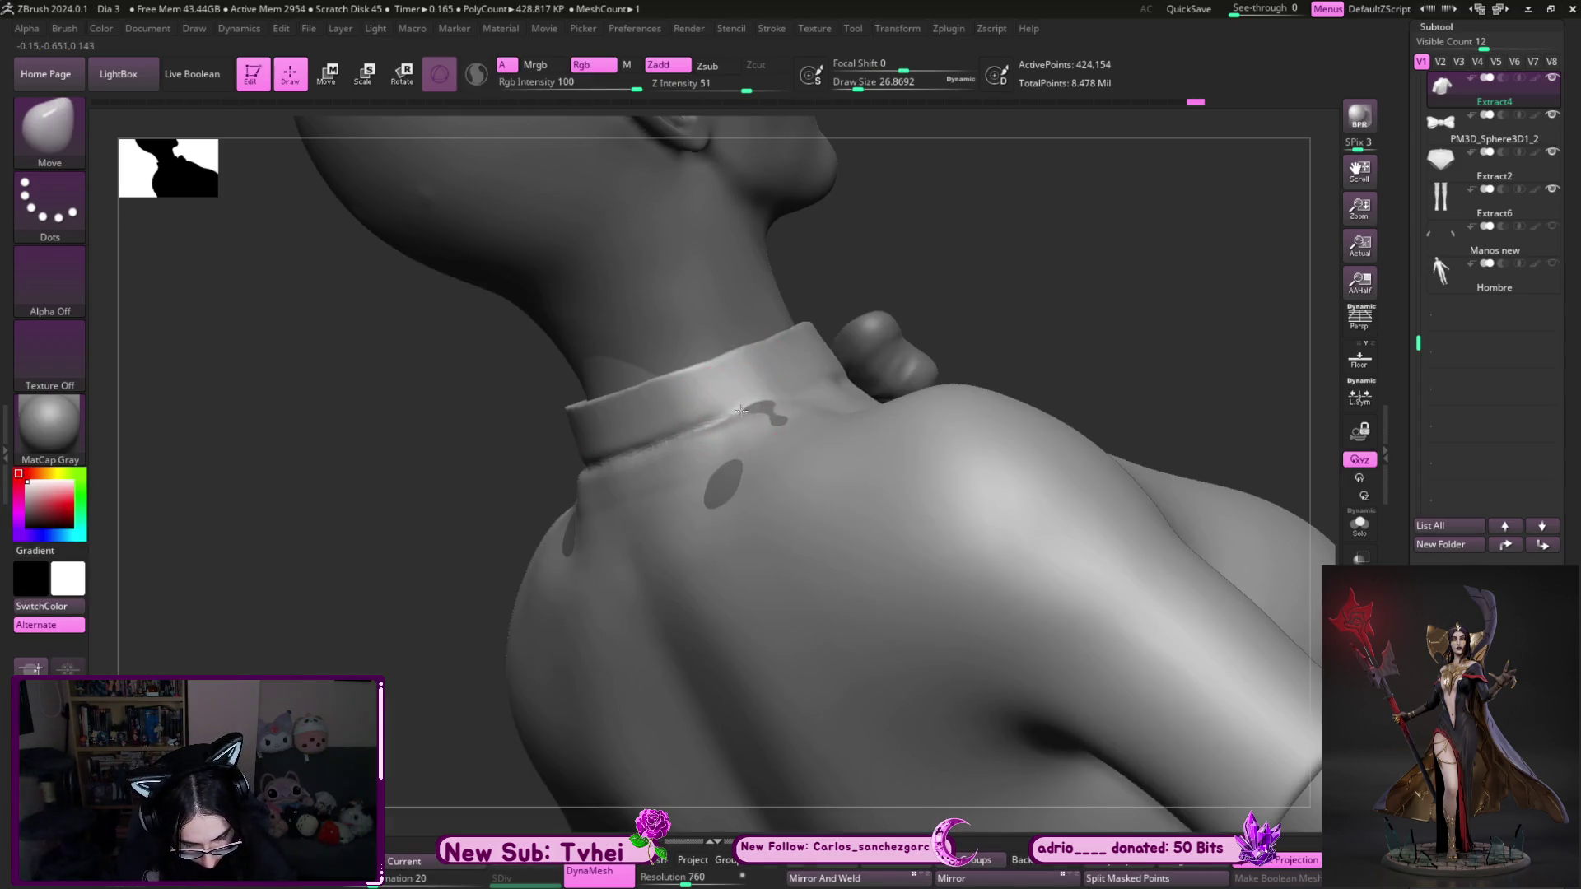
mouse_move(775, 398)
right_down()
mouse_move(832, 354)
mouse_move(724, 366)
right_up()
key(bracketright)
key(bracketright)
key(bracketright)
key(bracketleft)
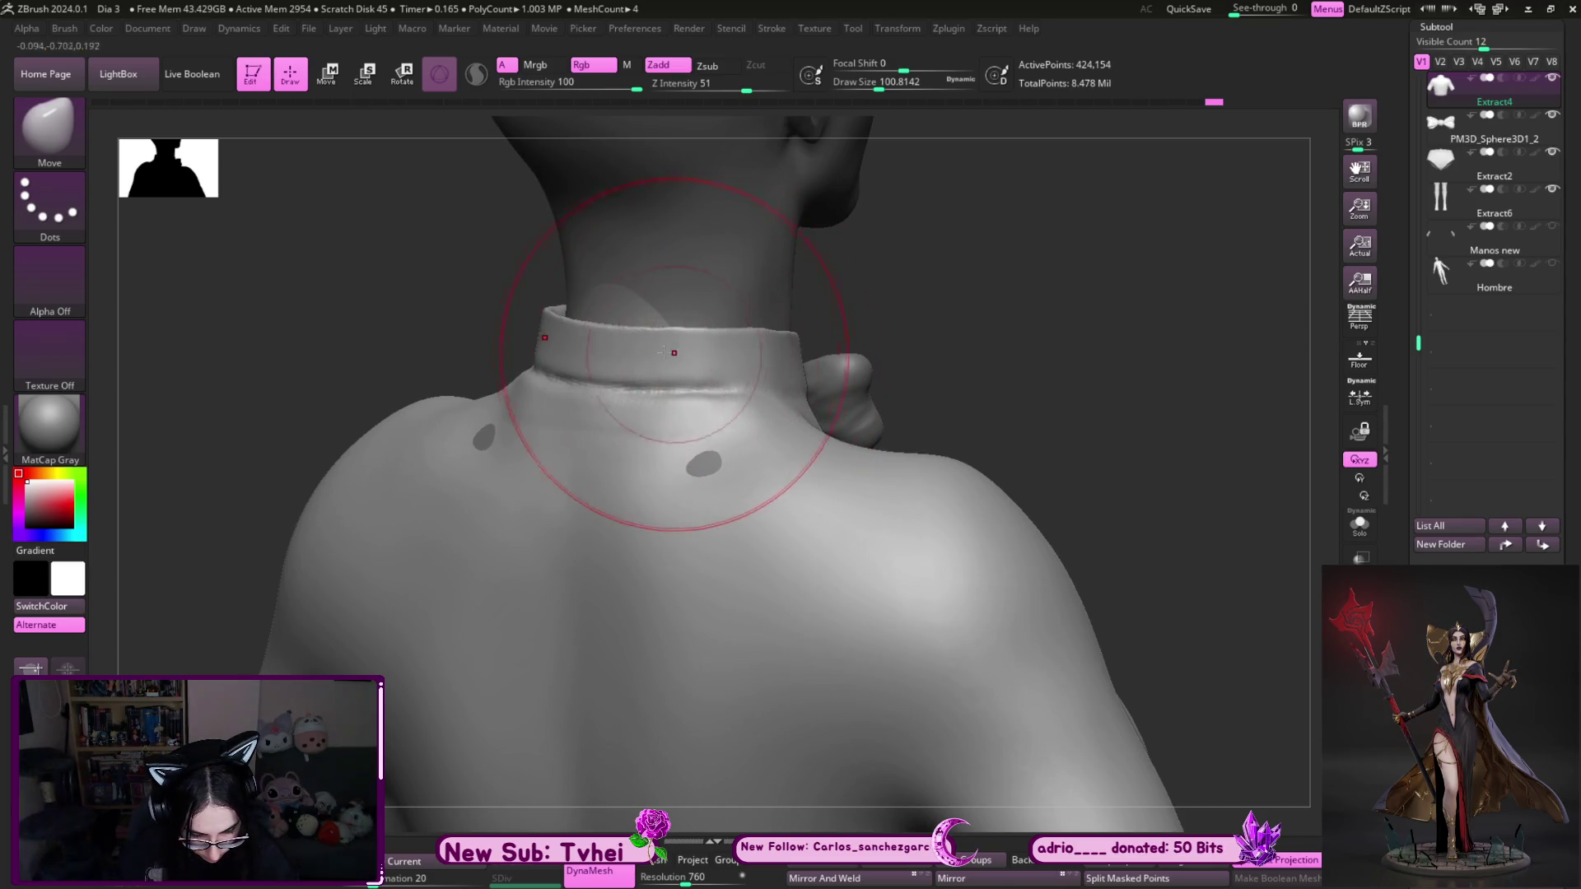
right_drag(622, 331, 653, 313)
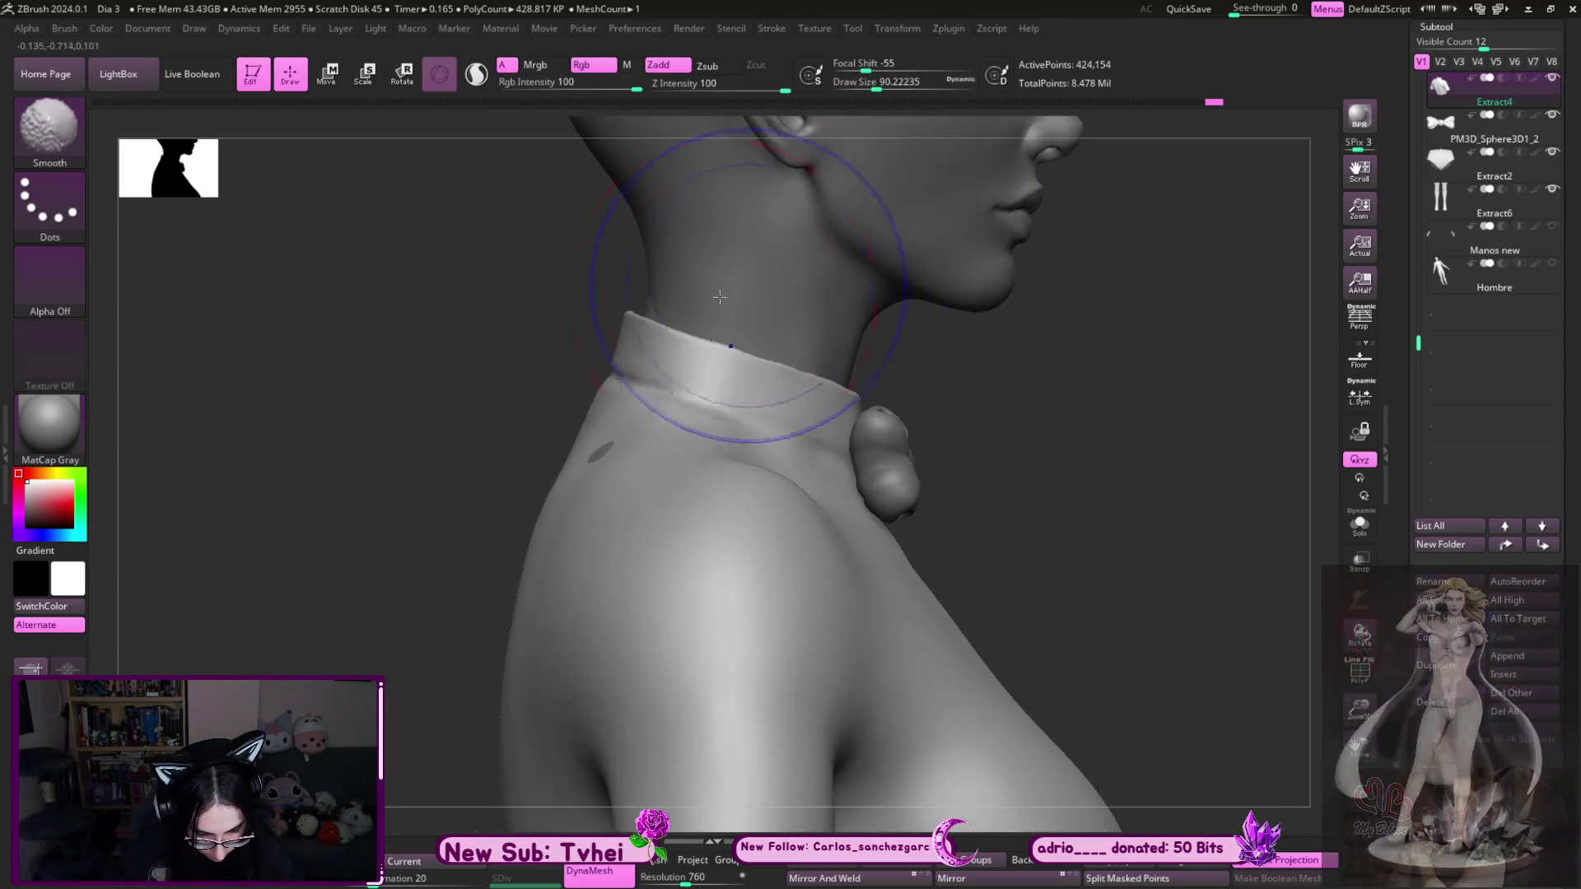
key(bracketleft)
key(bracketleft)
key(bracketleft)
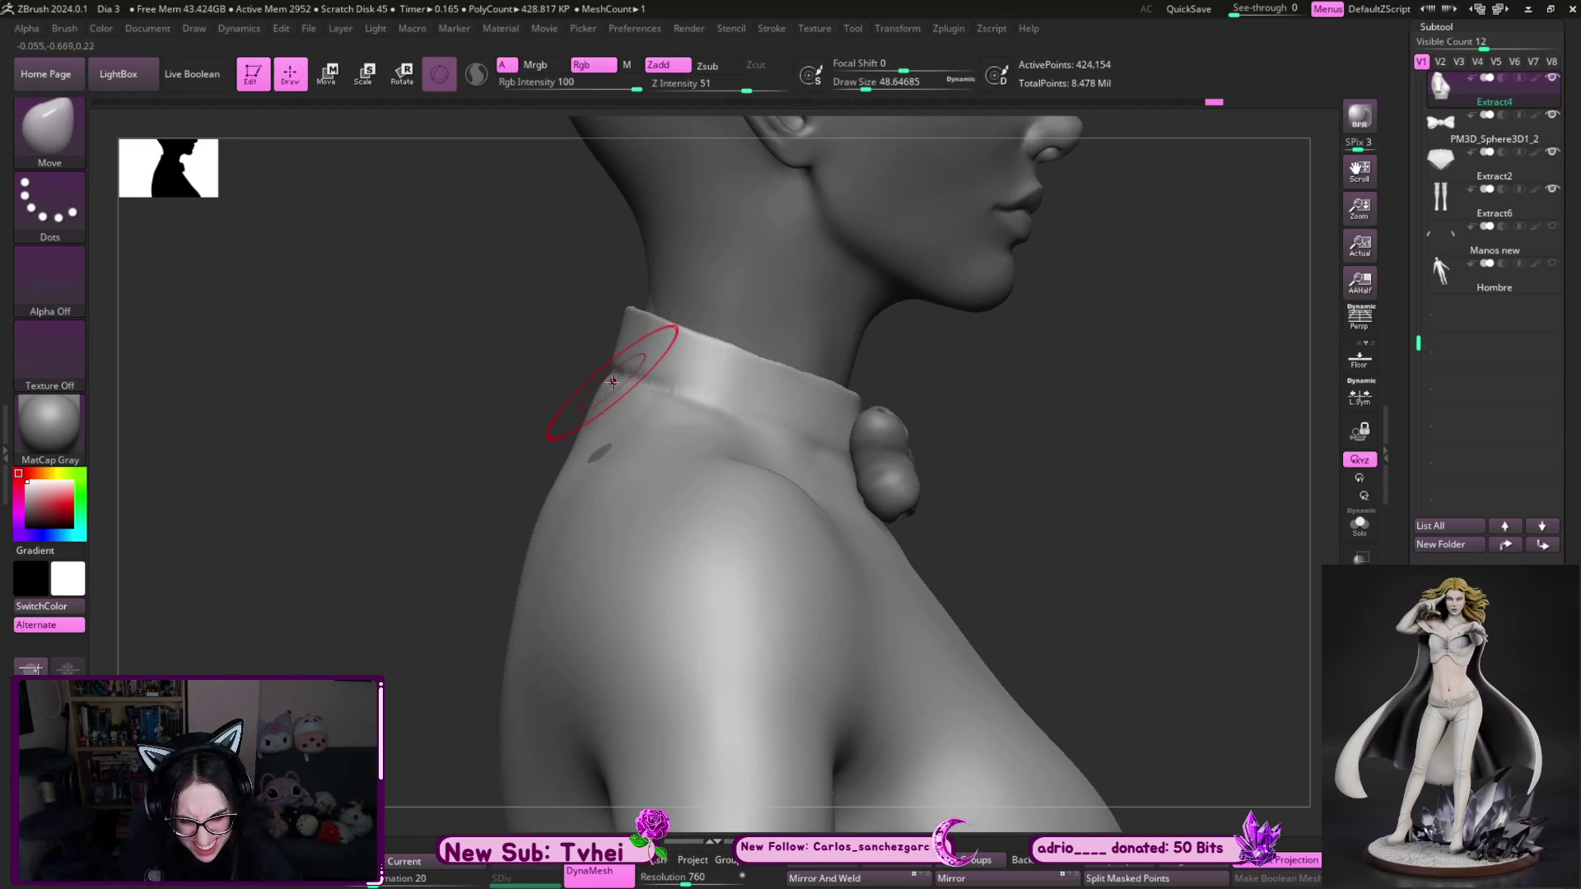
key(bracketright)
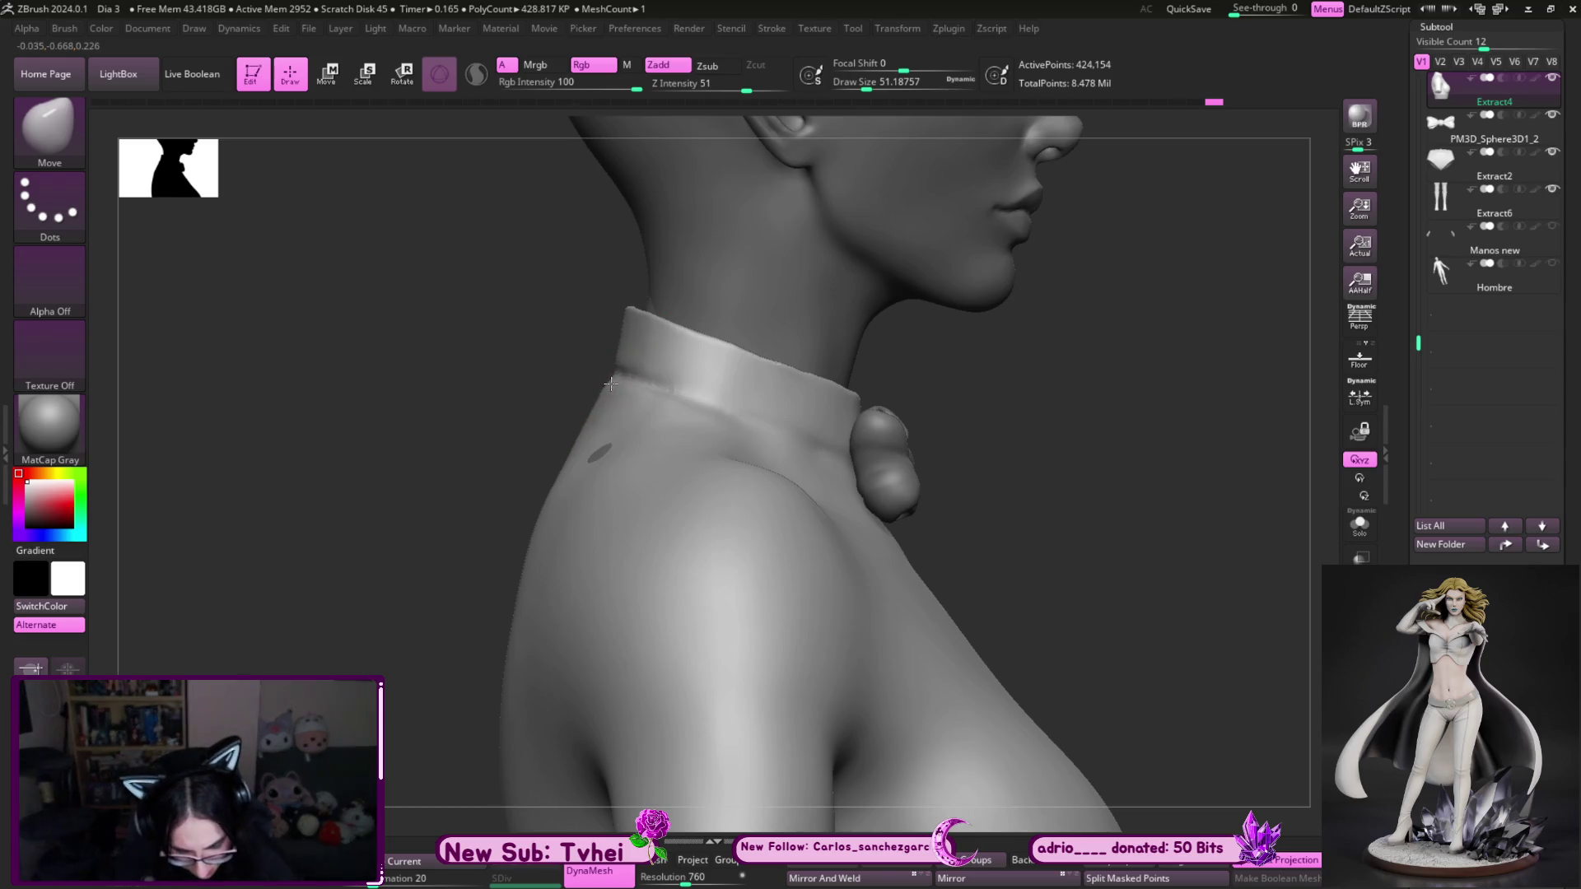
- Refine the collar with MoveInfiniteDepth at size 41, then pick a crease-carving brush
key(b)
key(m)
key(i)
key(bracketleft)
key(bracketleft)
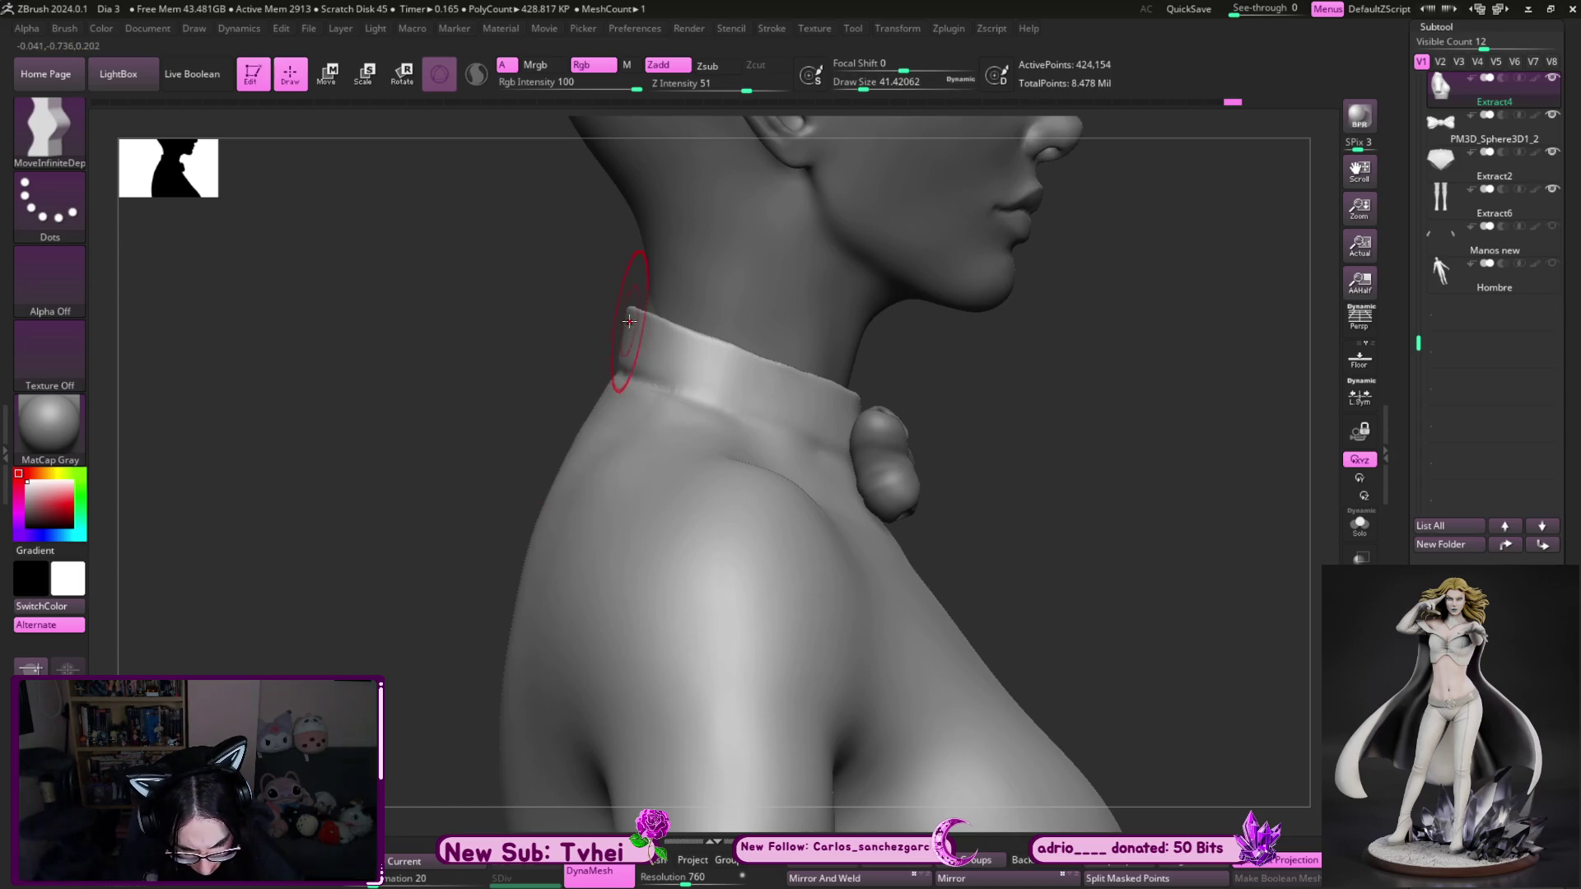
key(b)
key(d)
key(s)
key(s)
click(656, 379)
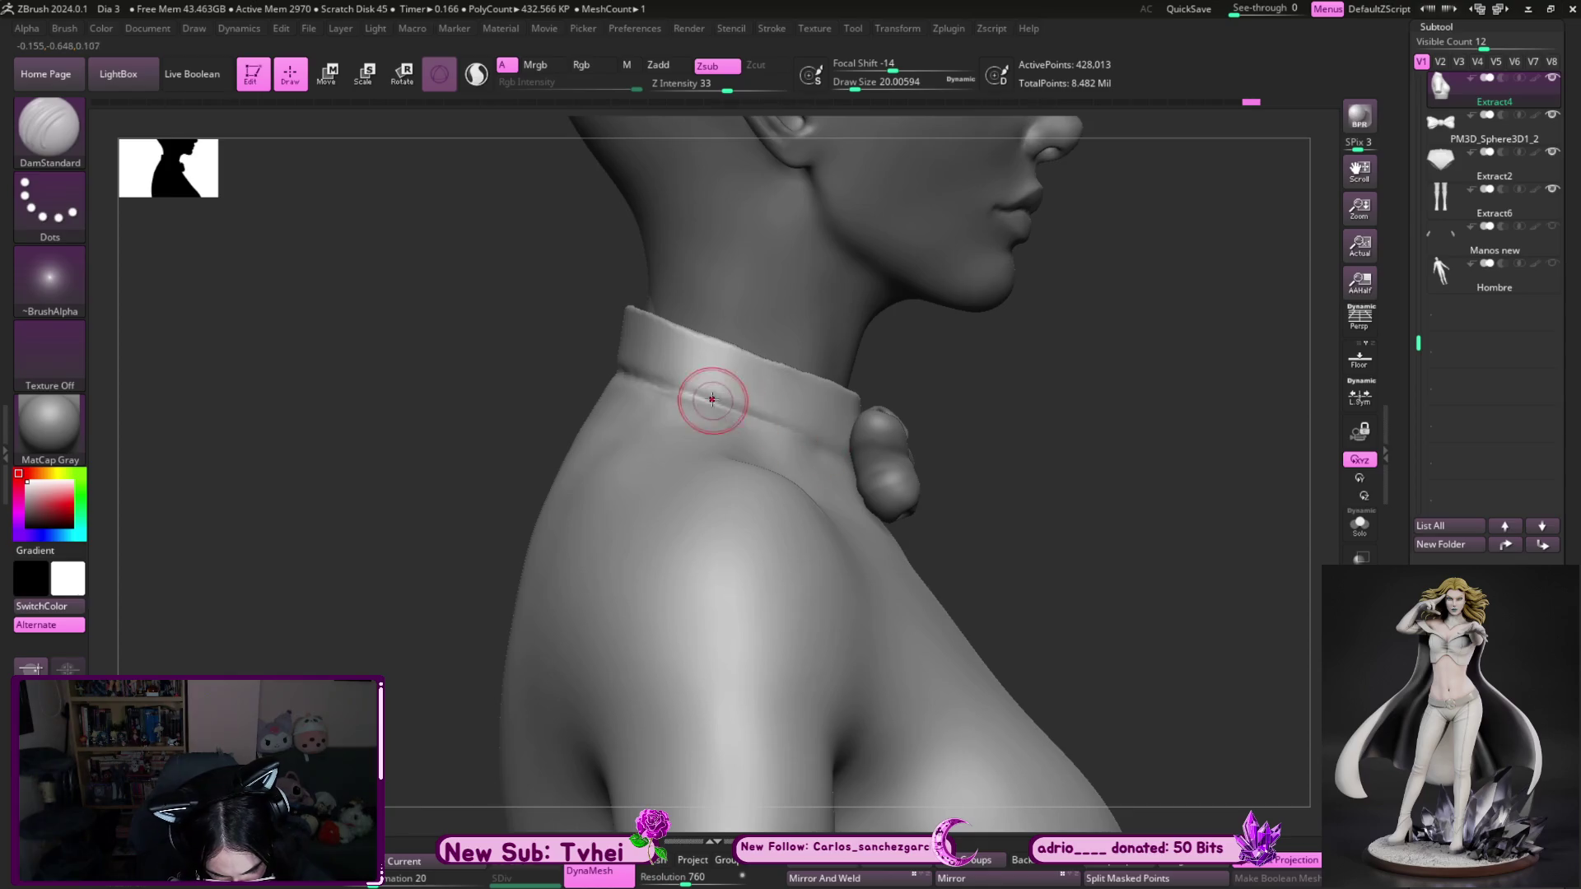
right_drag(961, 469, 824, 447)
key(shift+ctrl+s)
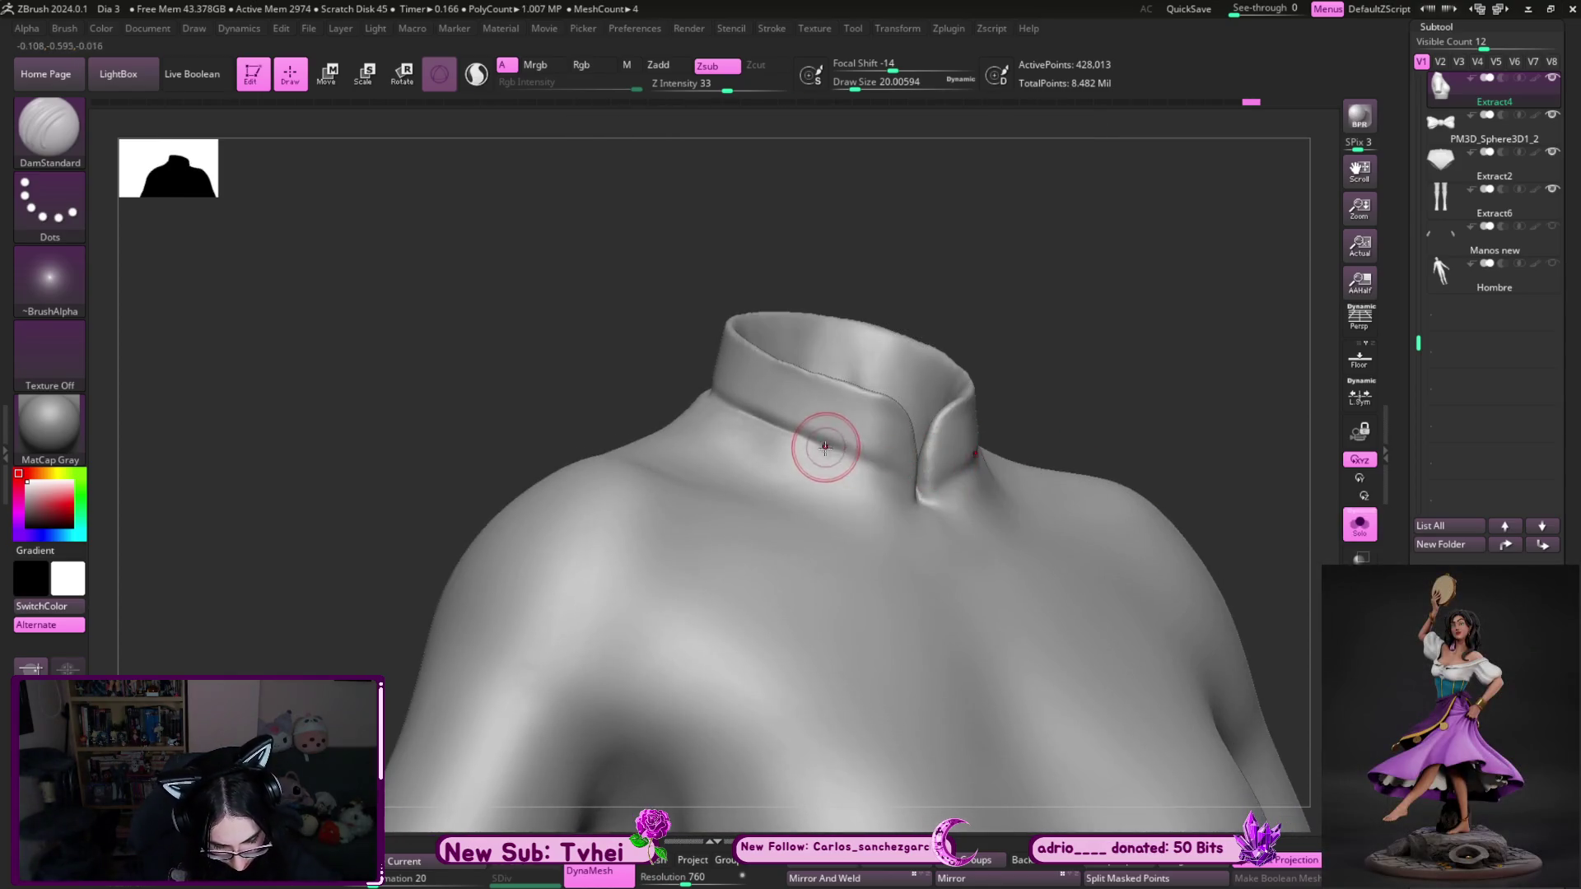
shift+drag(865, 462, 885, 461)
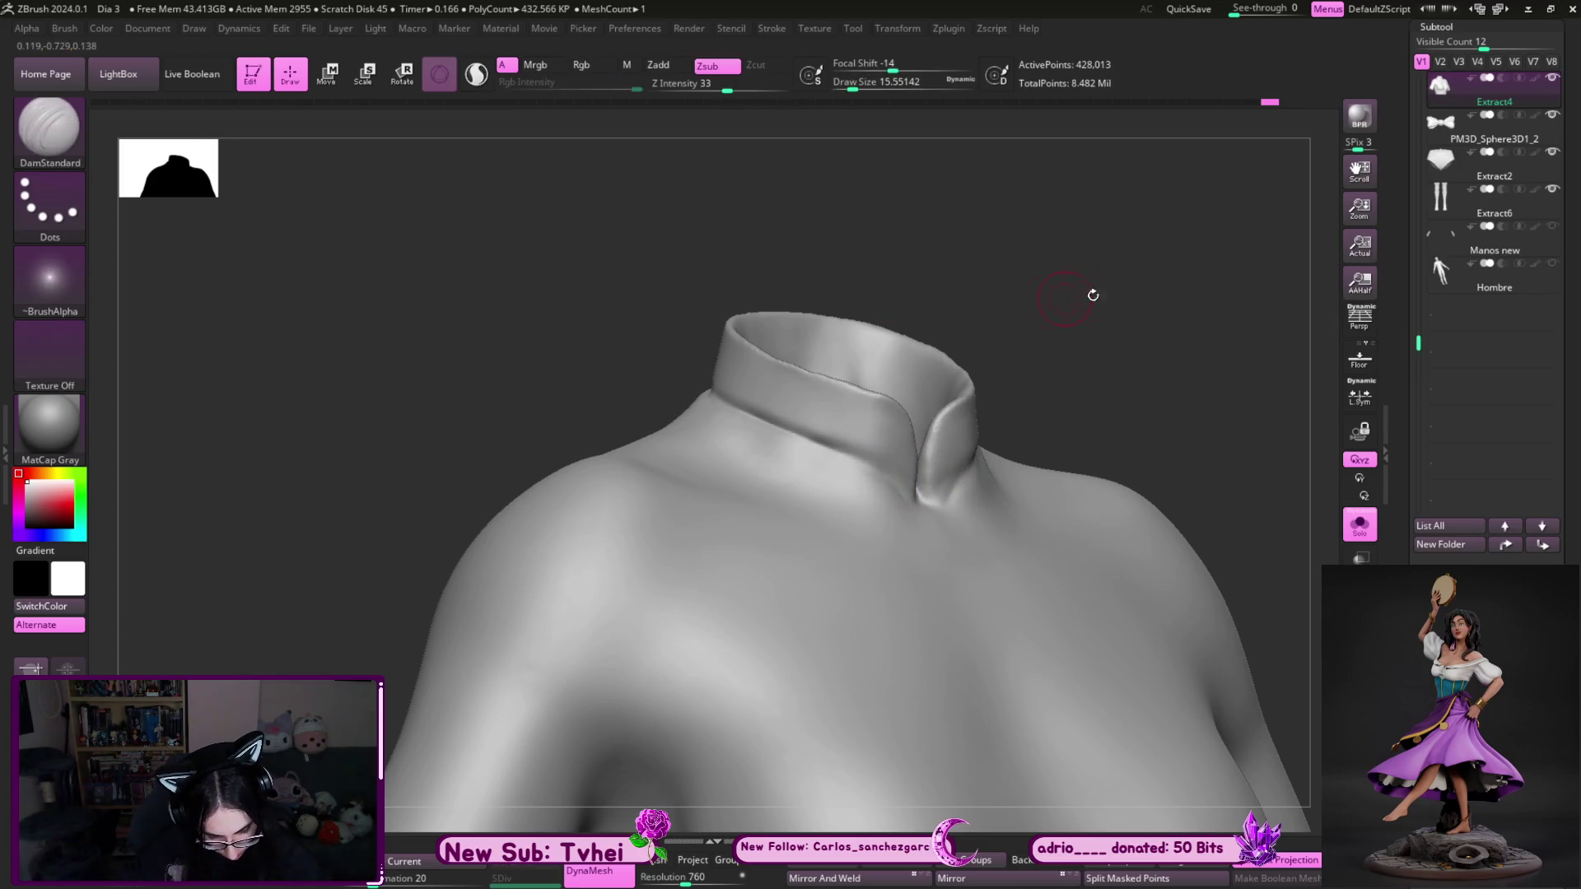
key(shift+ctrl+s)
key(s)
key(shift+ctrl+s)
key(s)
drag(776, 458, 764, 454)
key(b)
key(c)
key(b)
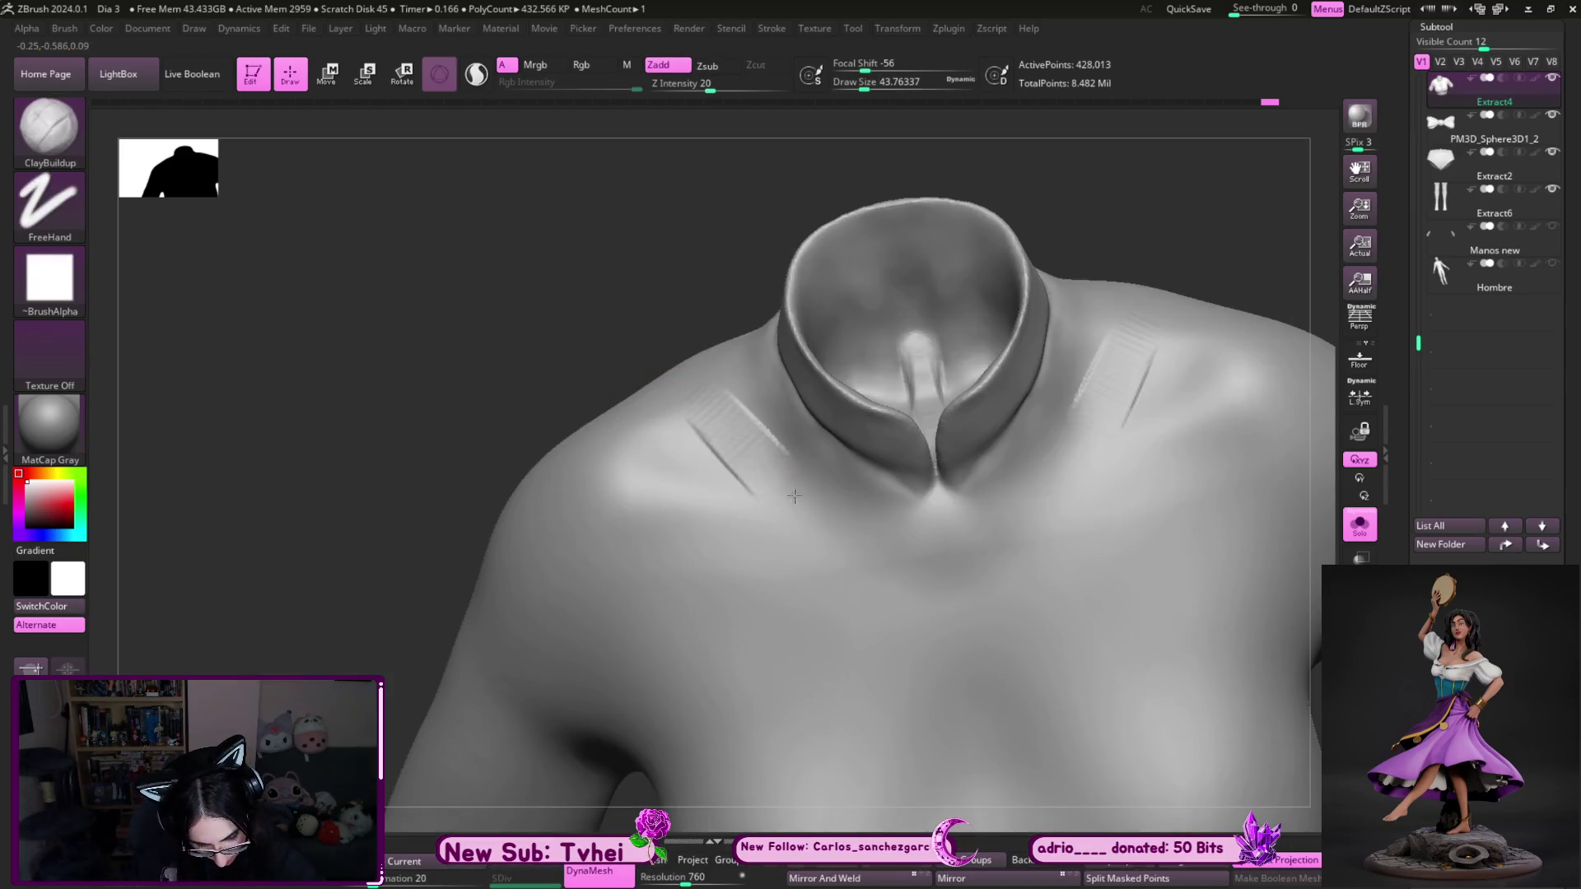
drag(696, 407, 807, 478)
drag(610, 395, 782, 527)
drag(625, 429, 823, 551)
drag(626, 411, 794, 494)
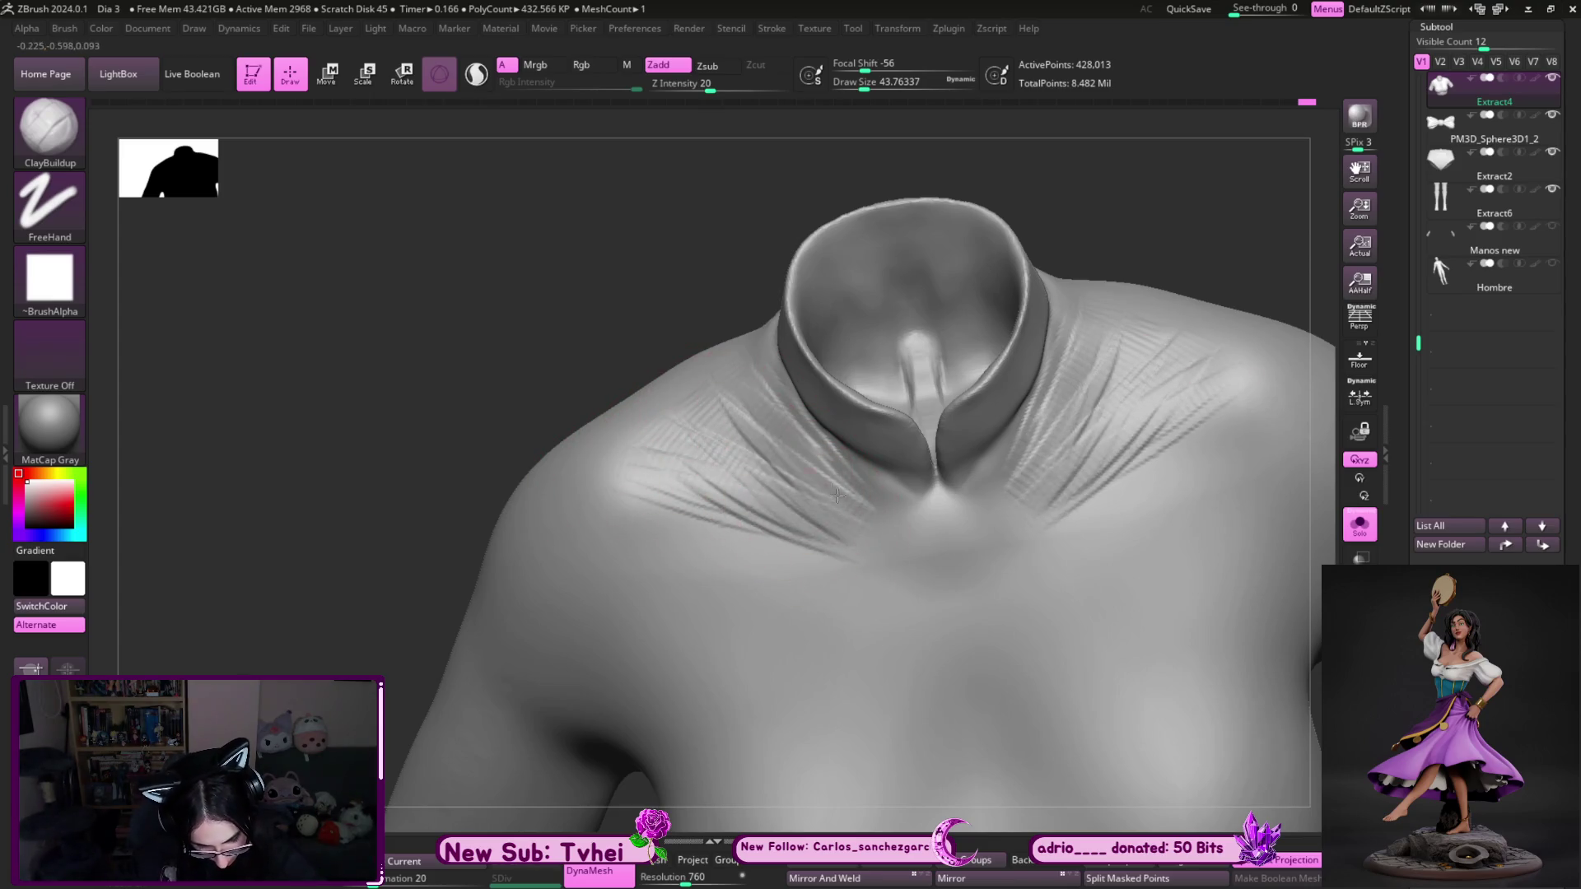
shift+drag(725, 445, 804, 525)
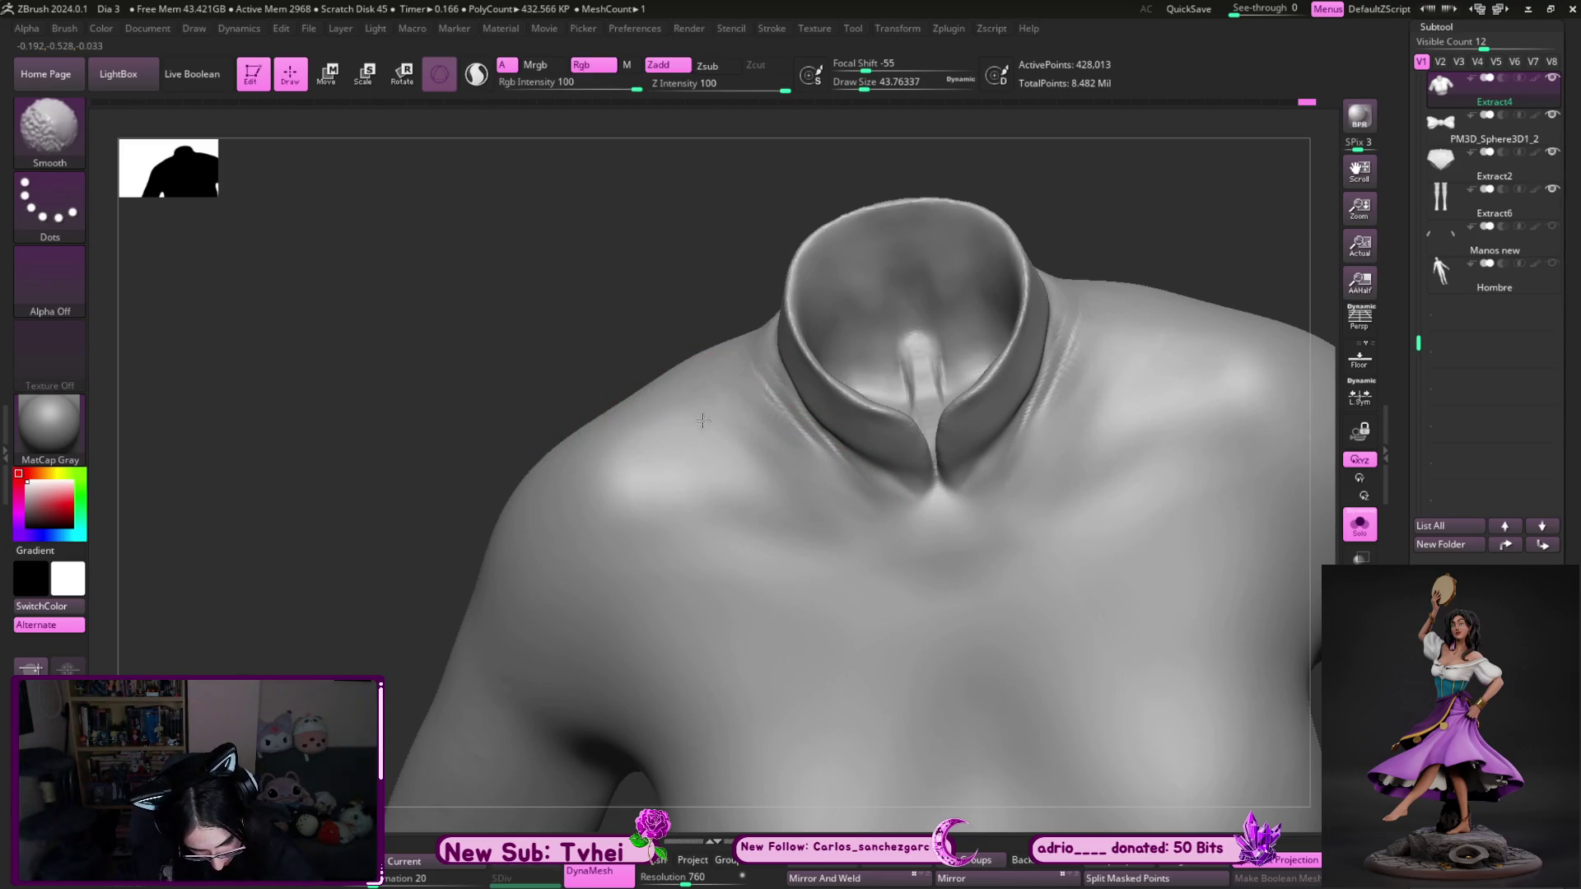
key(b)
key(m)
key(v)
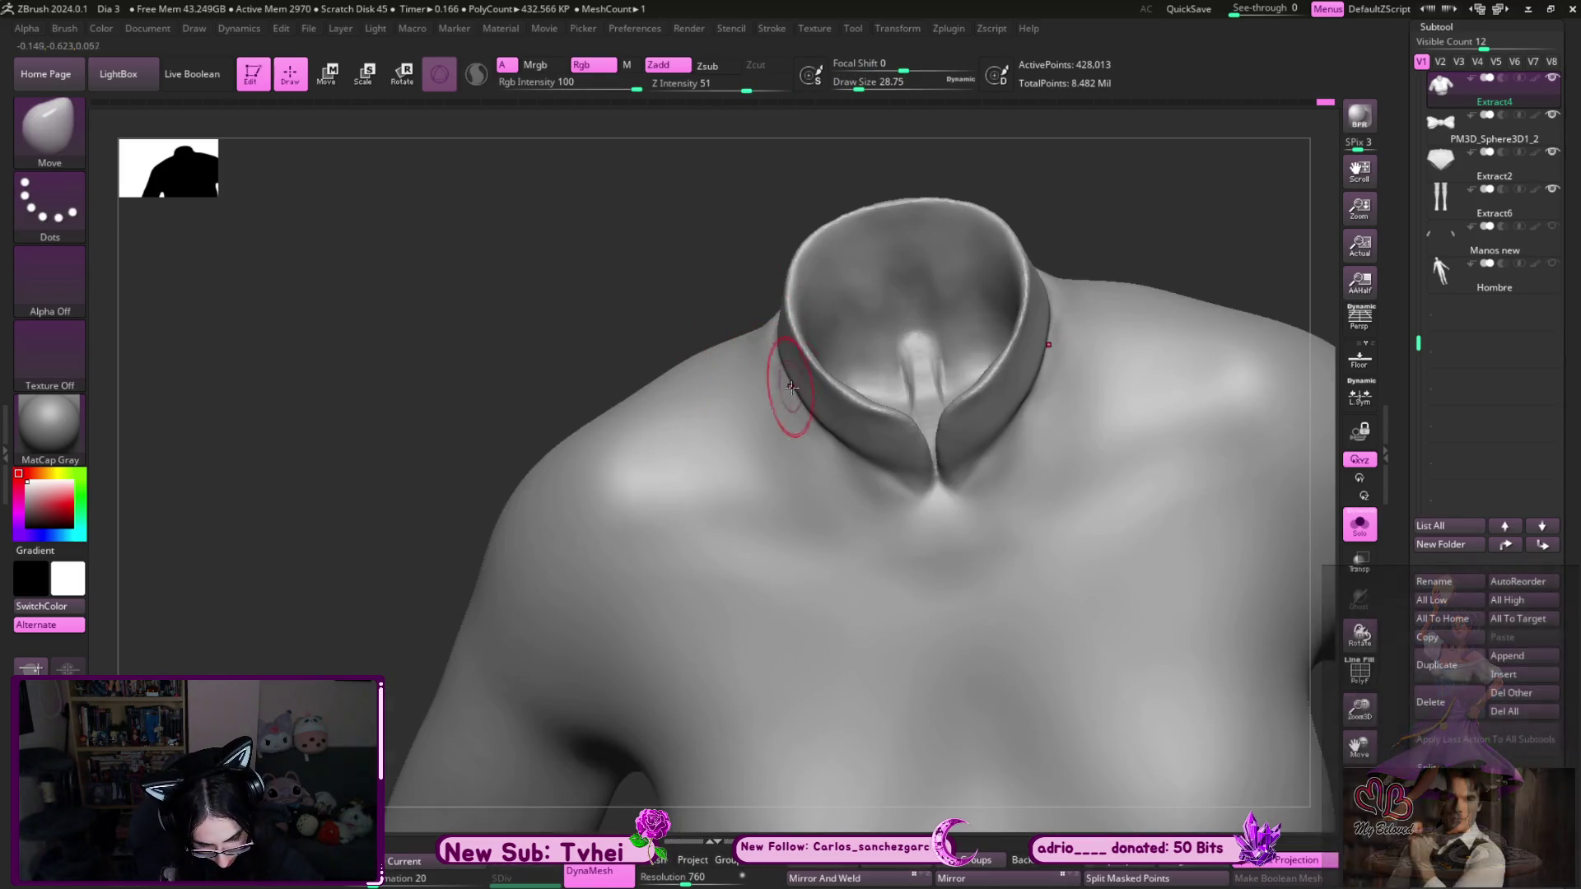
drag(1193, 230, 1059, 346)
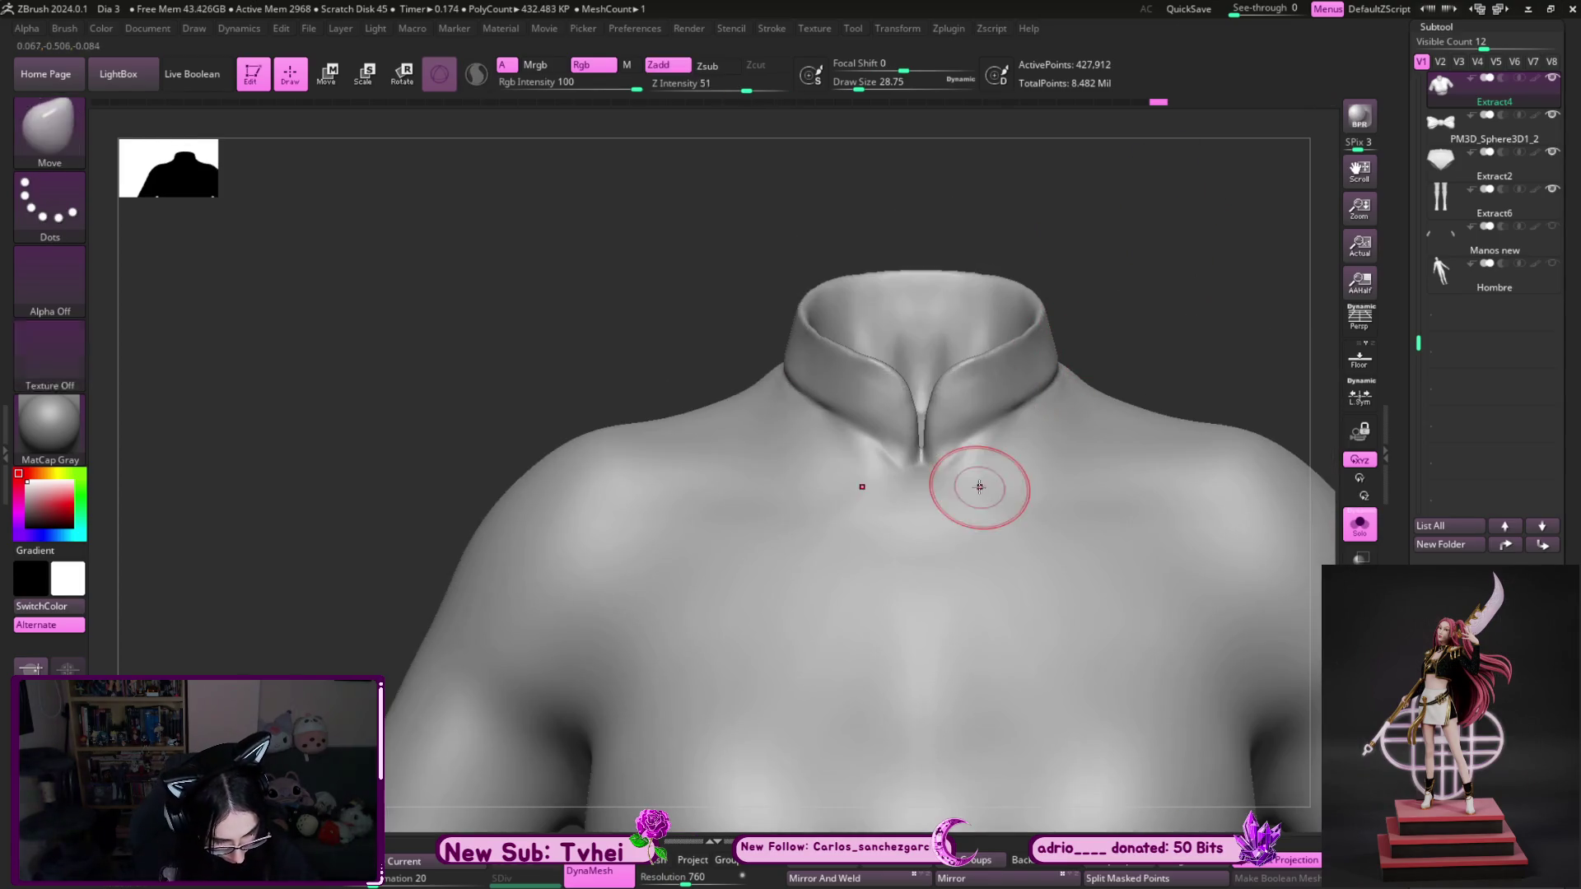
mouse_move(943, 512)
alt+mouse_down()
mouse_move(1182, 324)
mouse_move(1156, 296)
mouse_move(905, 362)
alt+mouse_up()
key(b)
key(d)
key(s)
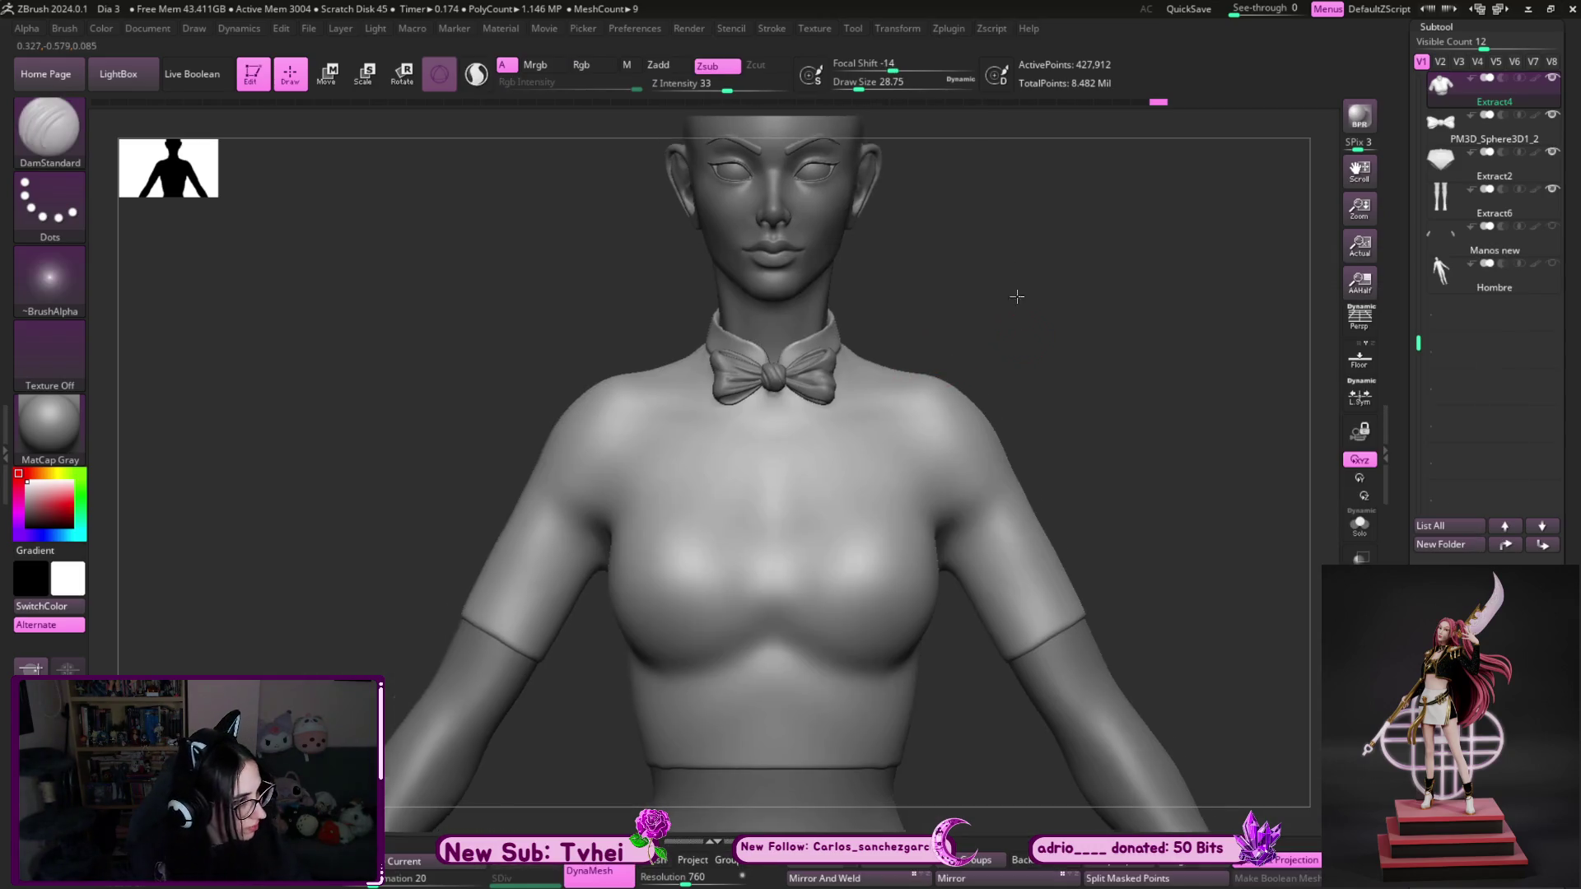
- Mask a narrow vertical strip down the shirt front, from below the bow tie to the hem
alt+drag(1016, 297, 999, 304)
key(s)
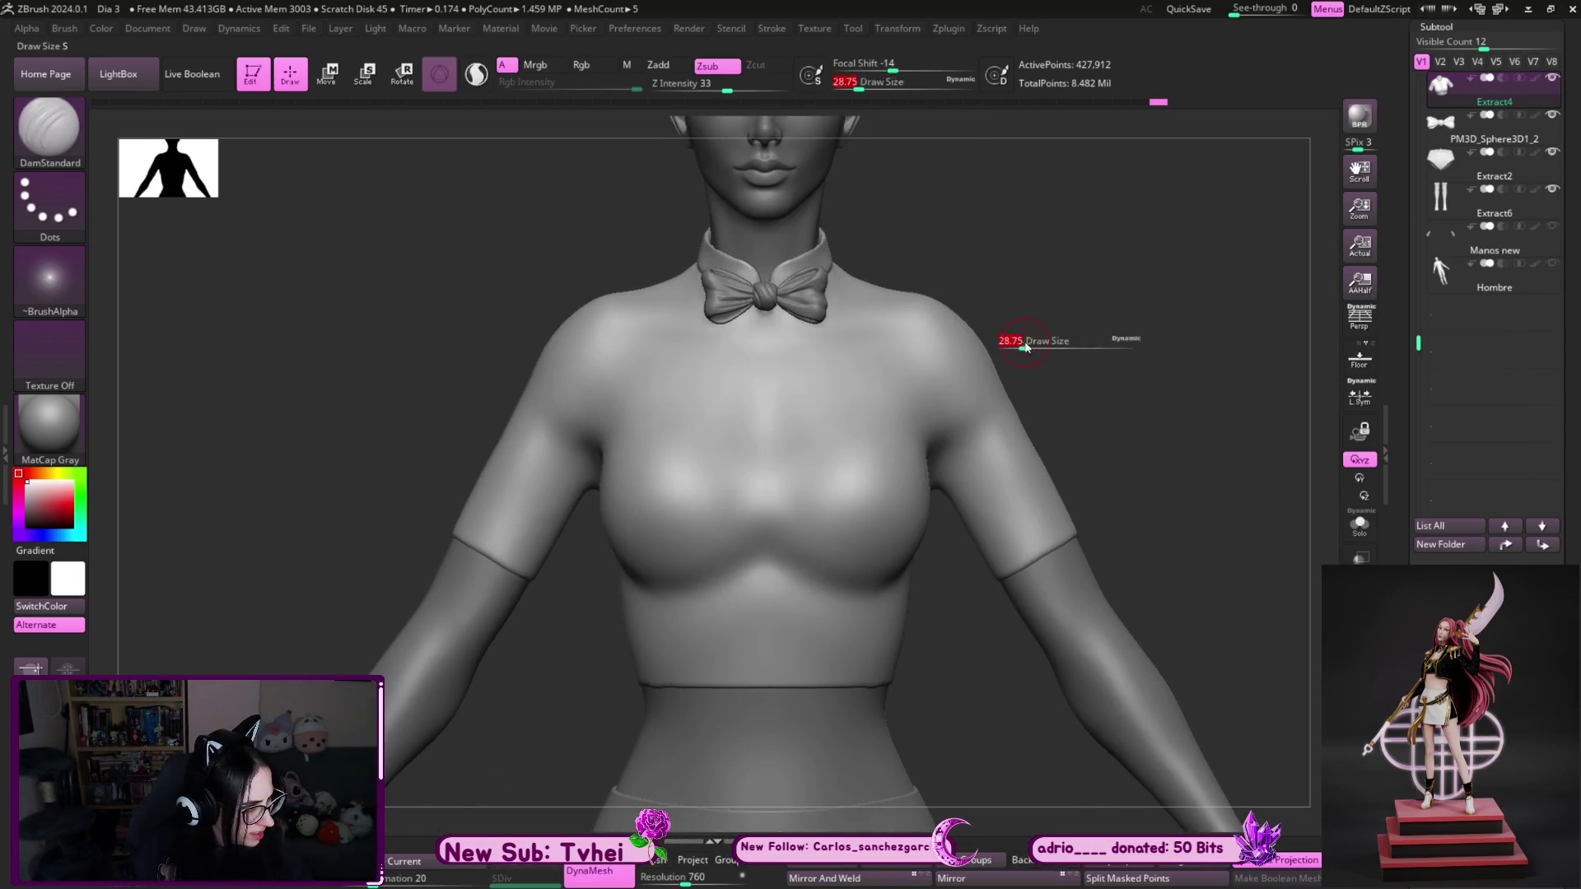
click(1009, 340)
mouse_move(1013, 354)
shift+mouse_down()
mouse_move(1076, 328)
mouse_move(1028, 339)
shift+mouse_up()
drag(745, 475, 784, 475)
drag(1009, 273, 892, 310)
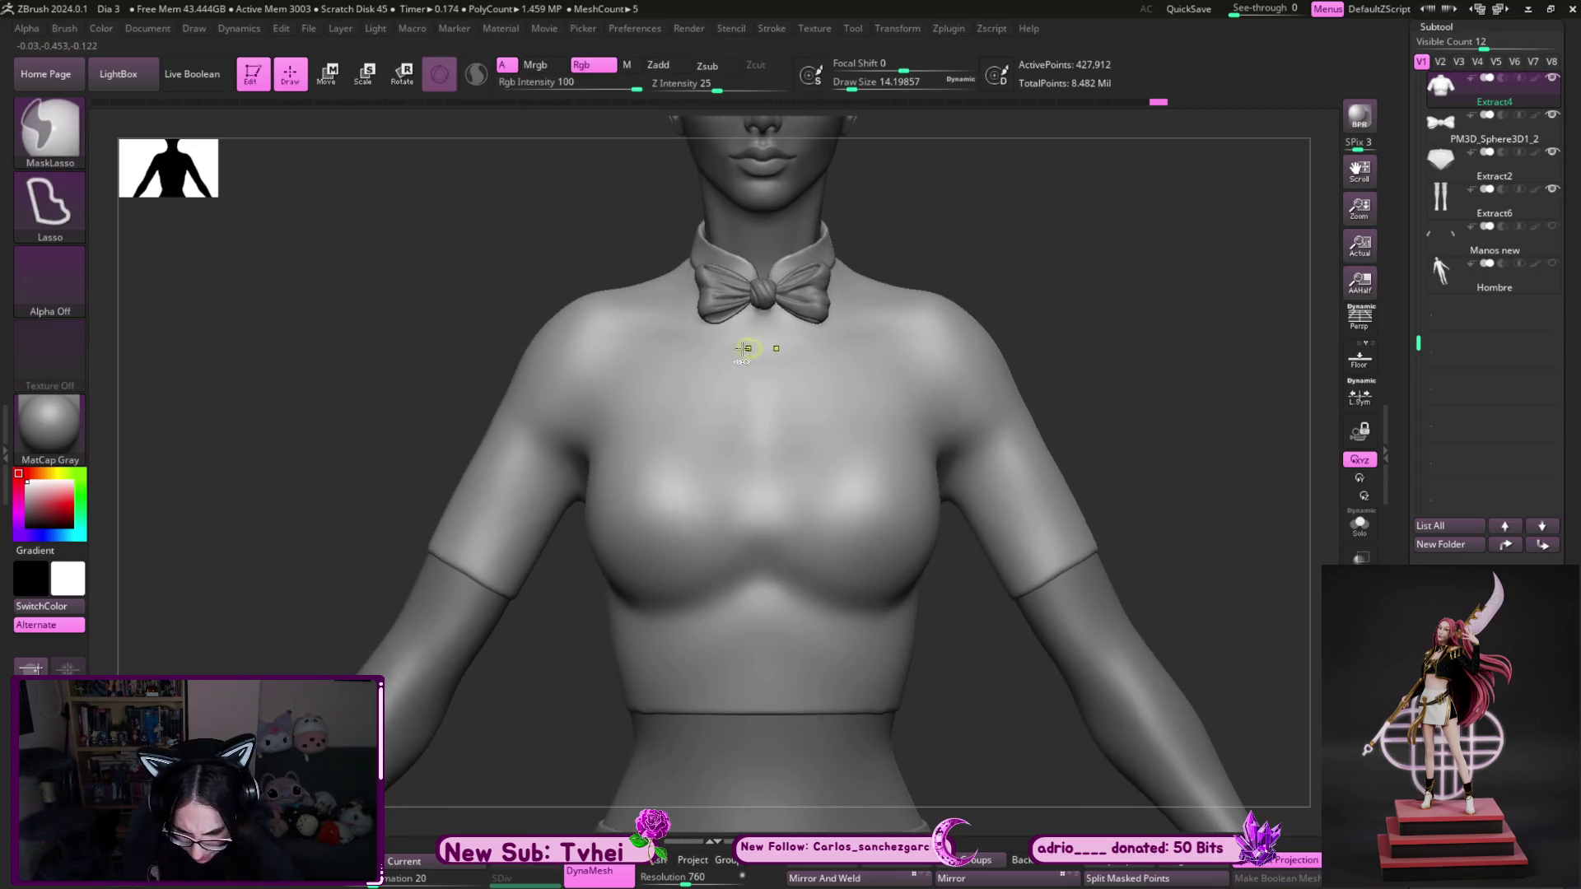
mouse_move(750, 325)
mouse_down()
mouse_move(752, 568)
mouse_move(813, 608)
mouse_up()
mouse_move(741, 397)
mouse_down()
mouse_move(760, 507)
mouse_move(780, 432)
mouse_move(777, 727)
mouse_up()
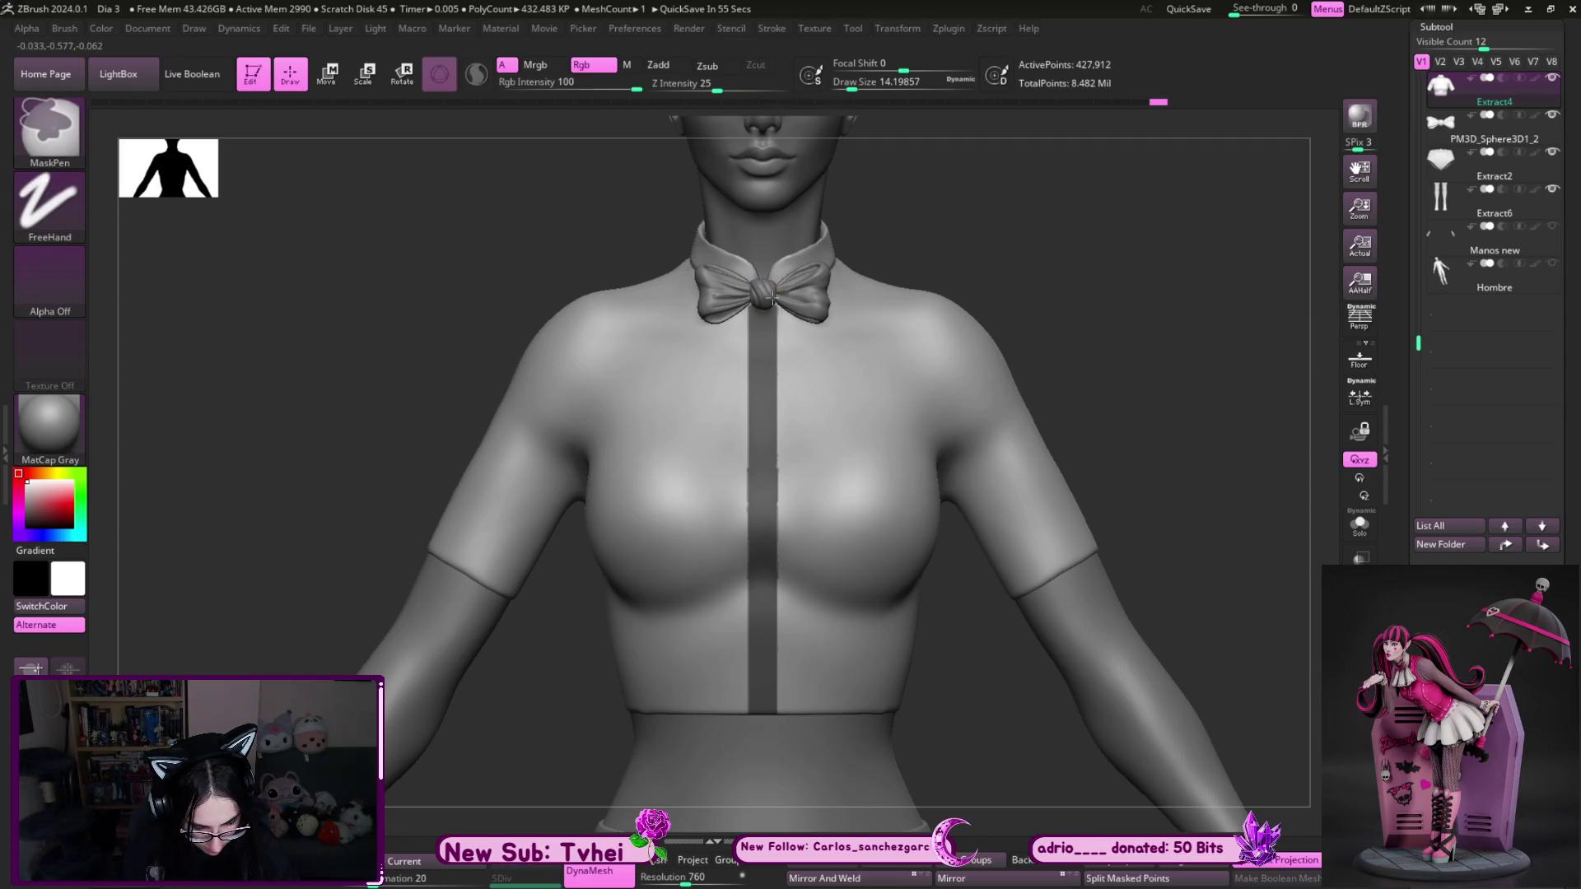
mouse_move(920, 225)
ctrl+mouse_down()
mouse_move(983, 350)
mouse_move(766, 459)
mouse_move(784, 423)
ctrl+mouse_up()
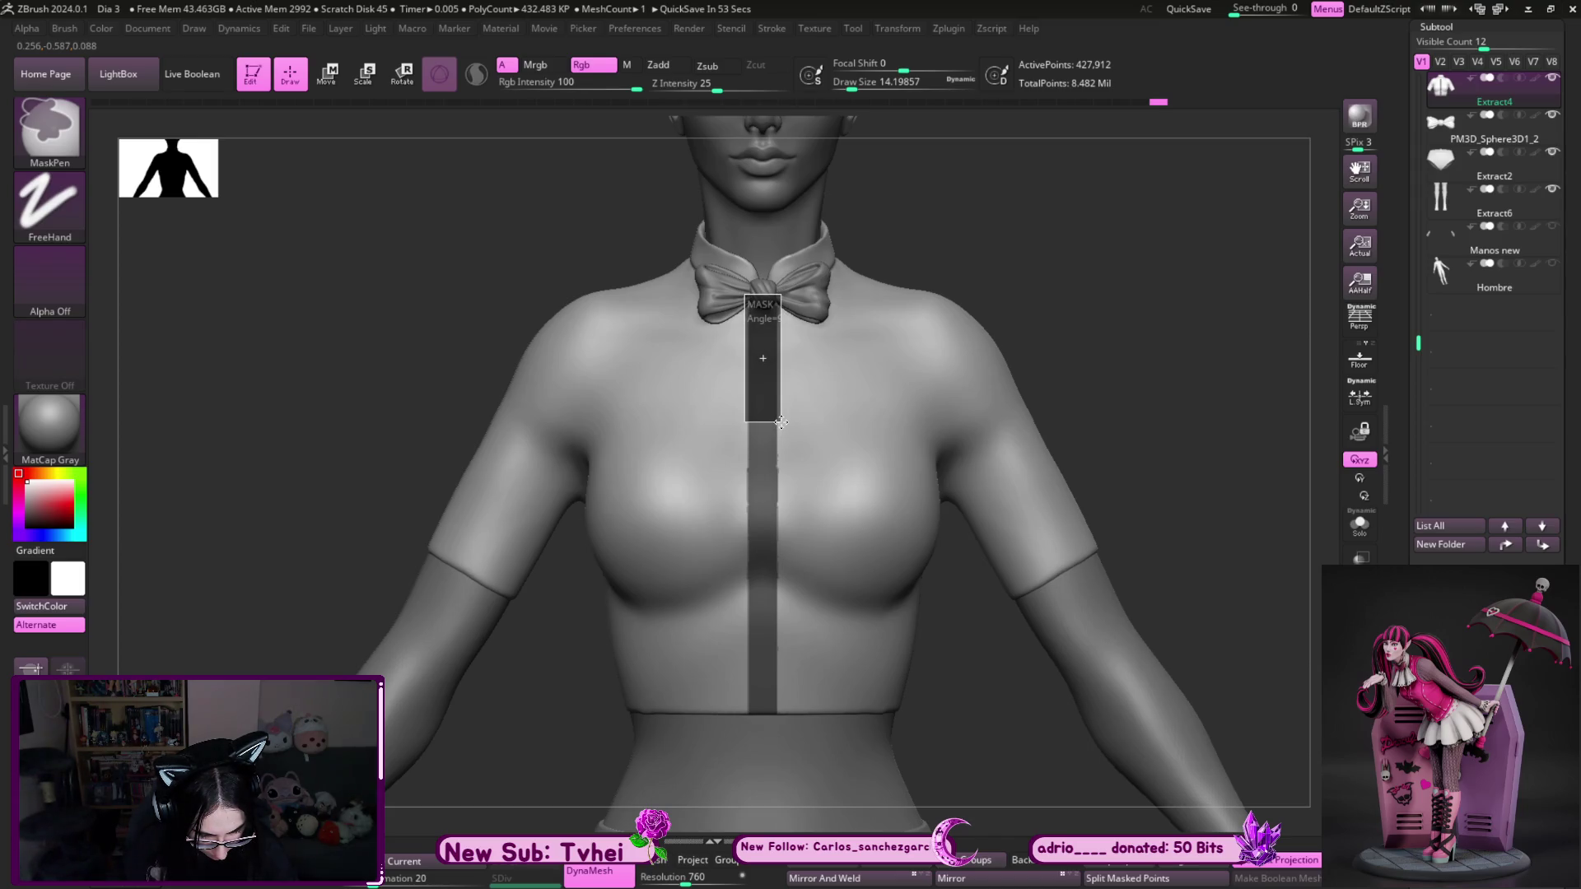
ctrl+drag(778, 430, 780, 732)
- Isolate the shirt in Solo view and erase the stray end of the mask band with MaskPen
key(ctrl+shift+s)
mouse_move(1119, 458)
mouse_down()
mouse_move(1129, 535)
mouse_move(1023, 744)
mouse_move(822, 284)
mouse_move(783, 140)
mouse_move(970, 522)
mouse_up()
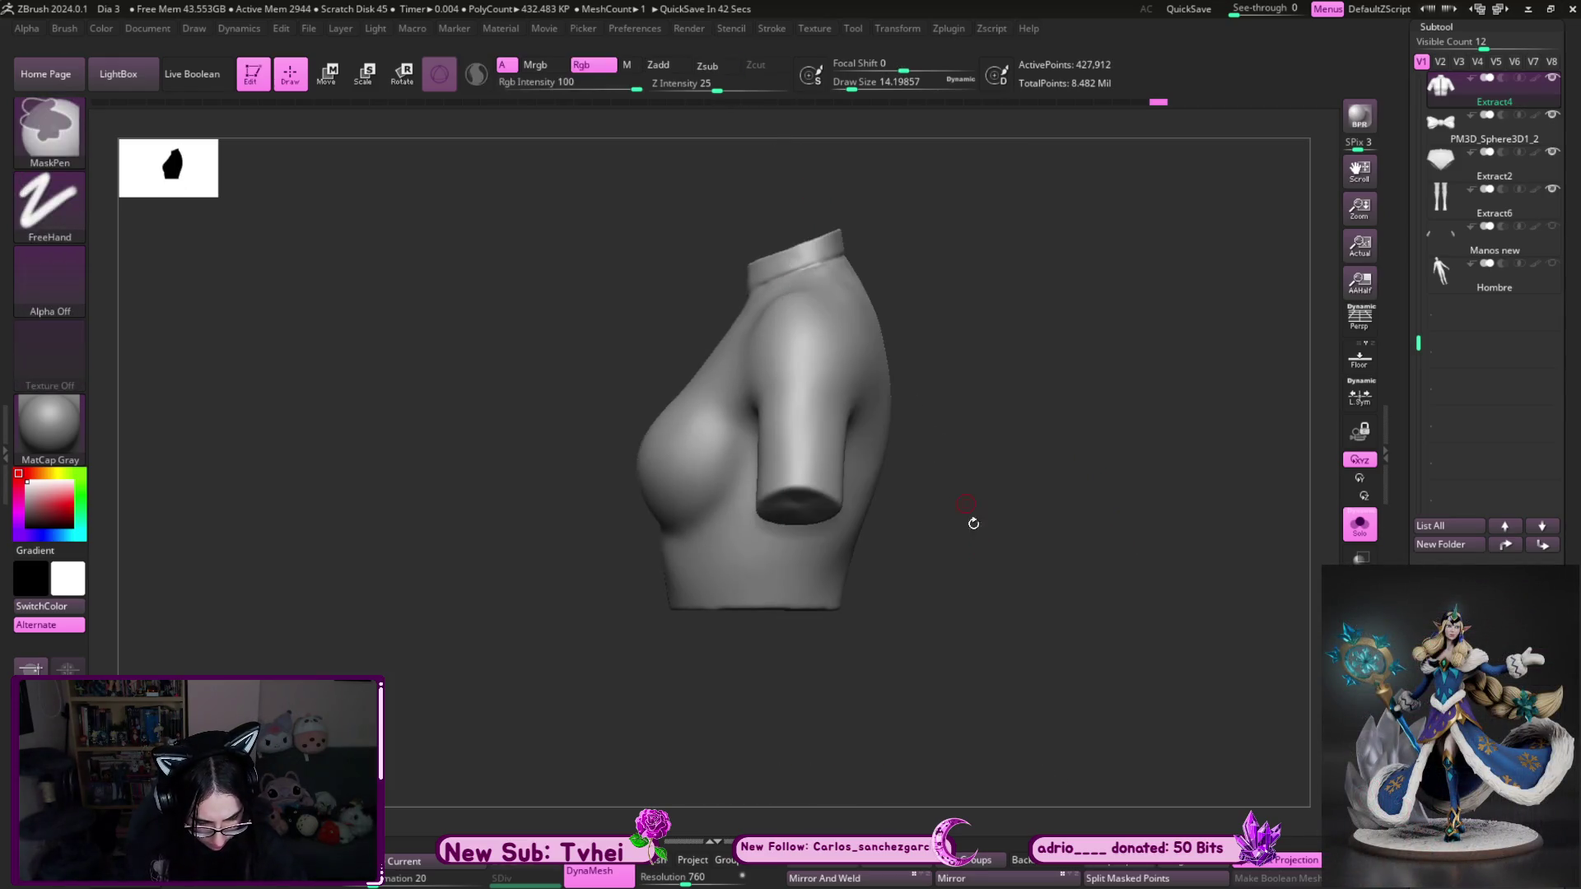
ctrl+shift+drag(1076, 740, 780, 145)
mouse_move(934, 349)
mouse_down()
mouse_move(1013, 342)
mouse_move(1040, 321)
mouse_move(996, 354)
mouse_up()
key(ctrl)
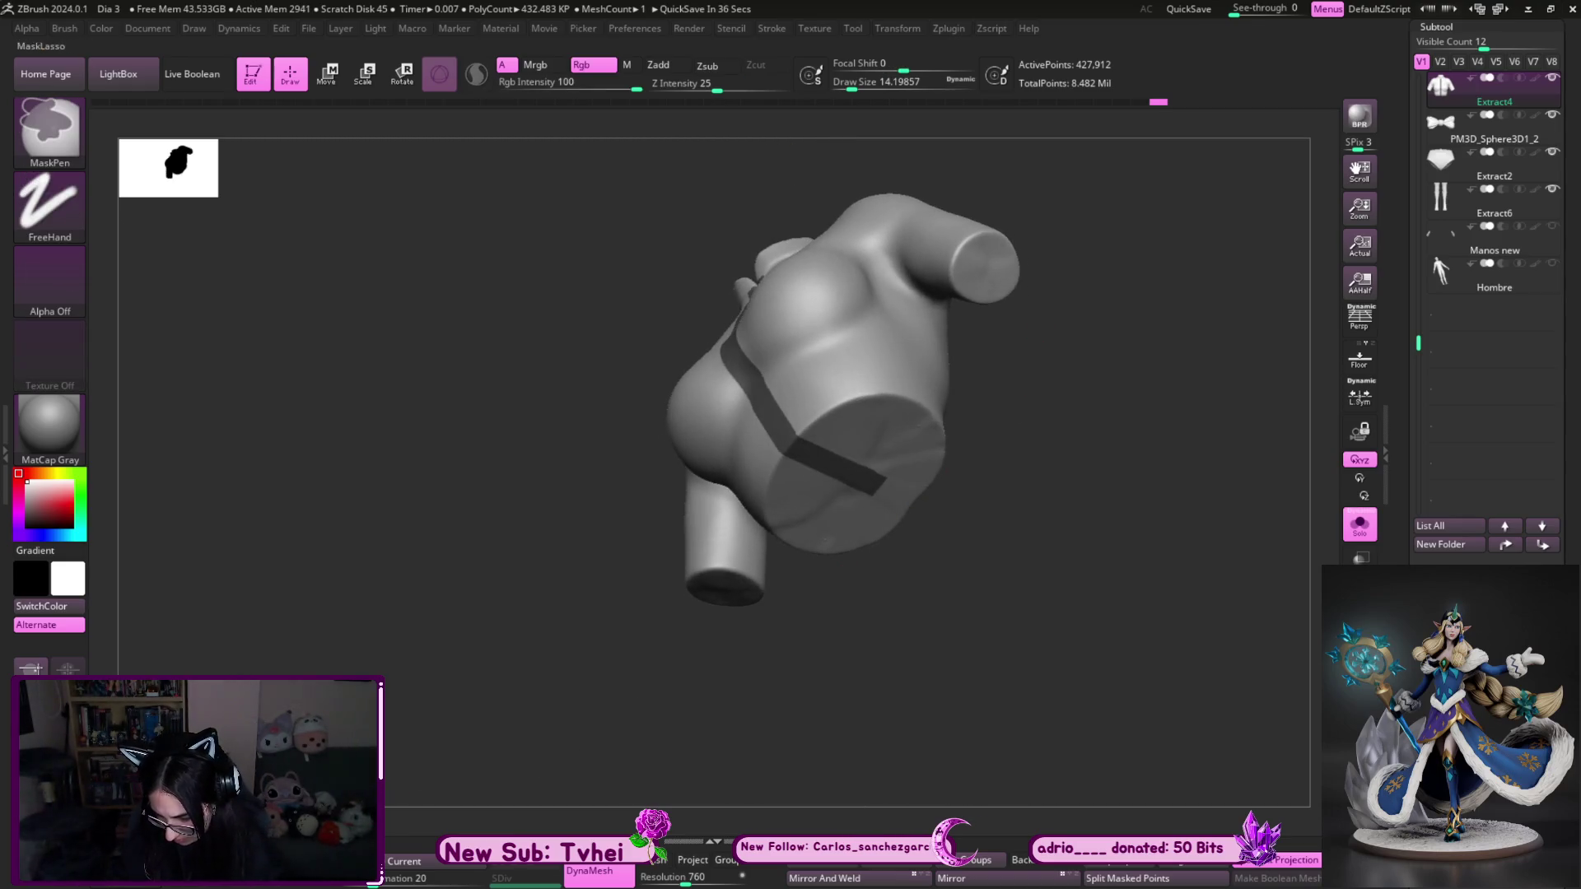
key(s)
drag(823, 487, 848, 487)
ctrl+alt+click(877, 491)
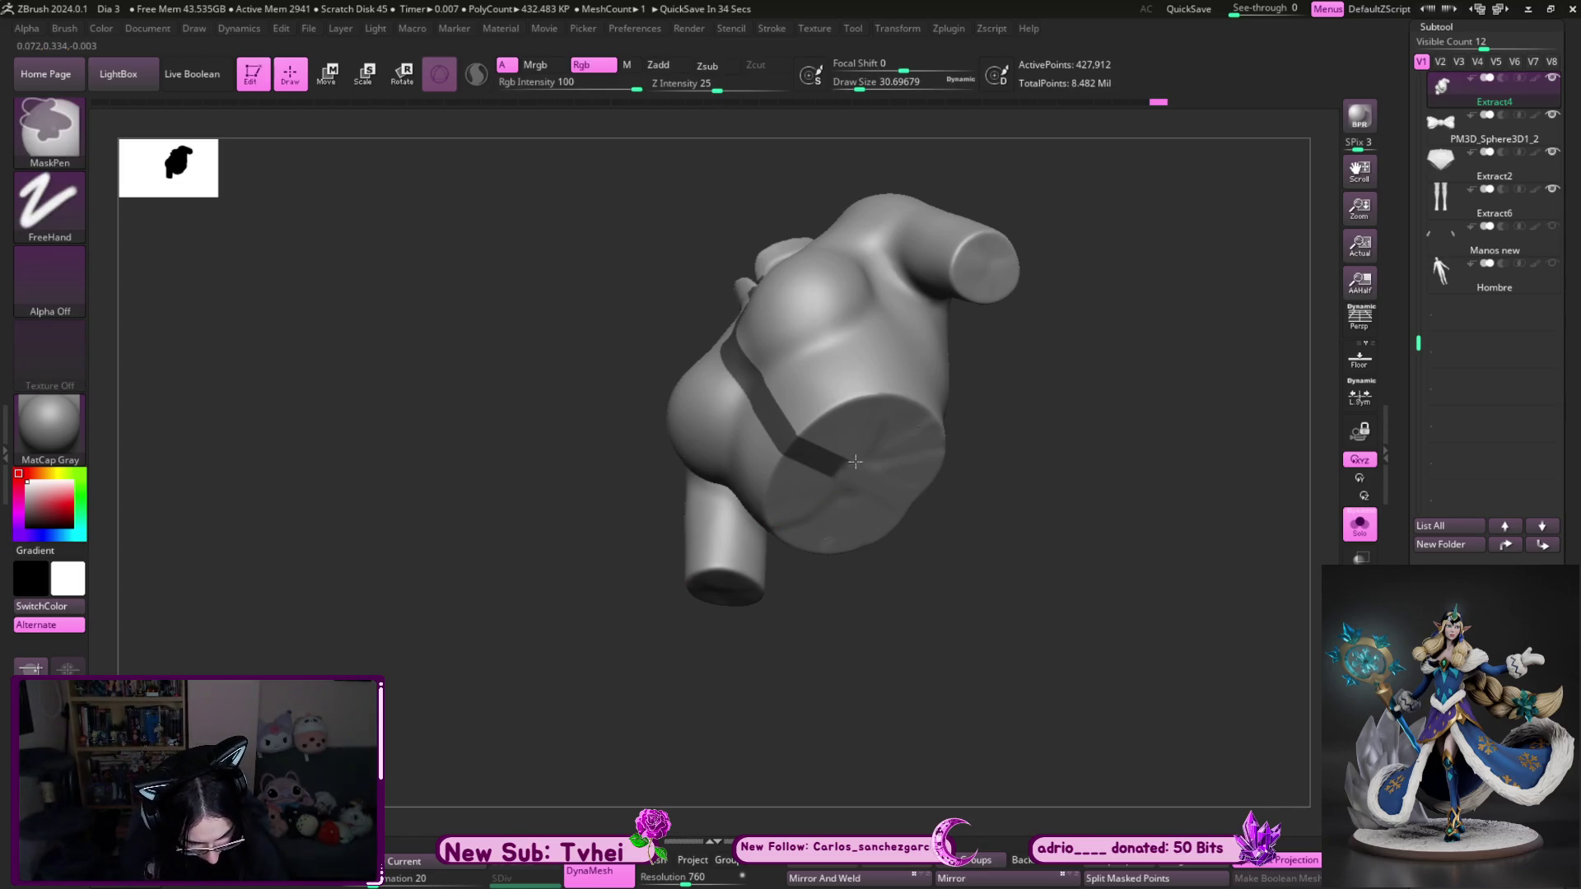
mouse_move(1013, 461)
mouse_down()
mouse_move(1051, 458)
mouse_move(875, 399)
mouse_move(1065, 459)
mouse_move(1051, 695)
mouse_up()
- Check the collar and full shirt front, then preview the Extract of the masked strip
key(f)
mouse_move(1145, 648)
mouse_down()
mouse_move(1144, 370)
mouse_move(1168, 607)
mouse_up()
key(s)
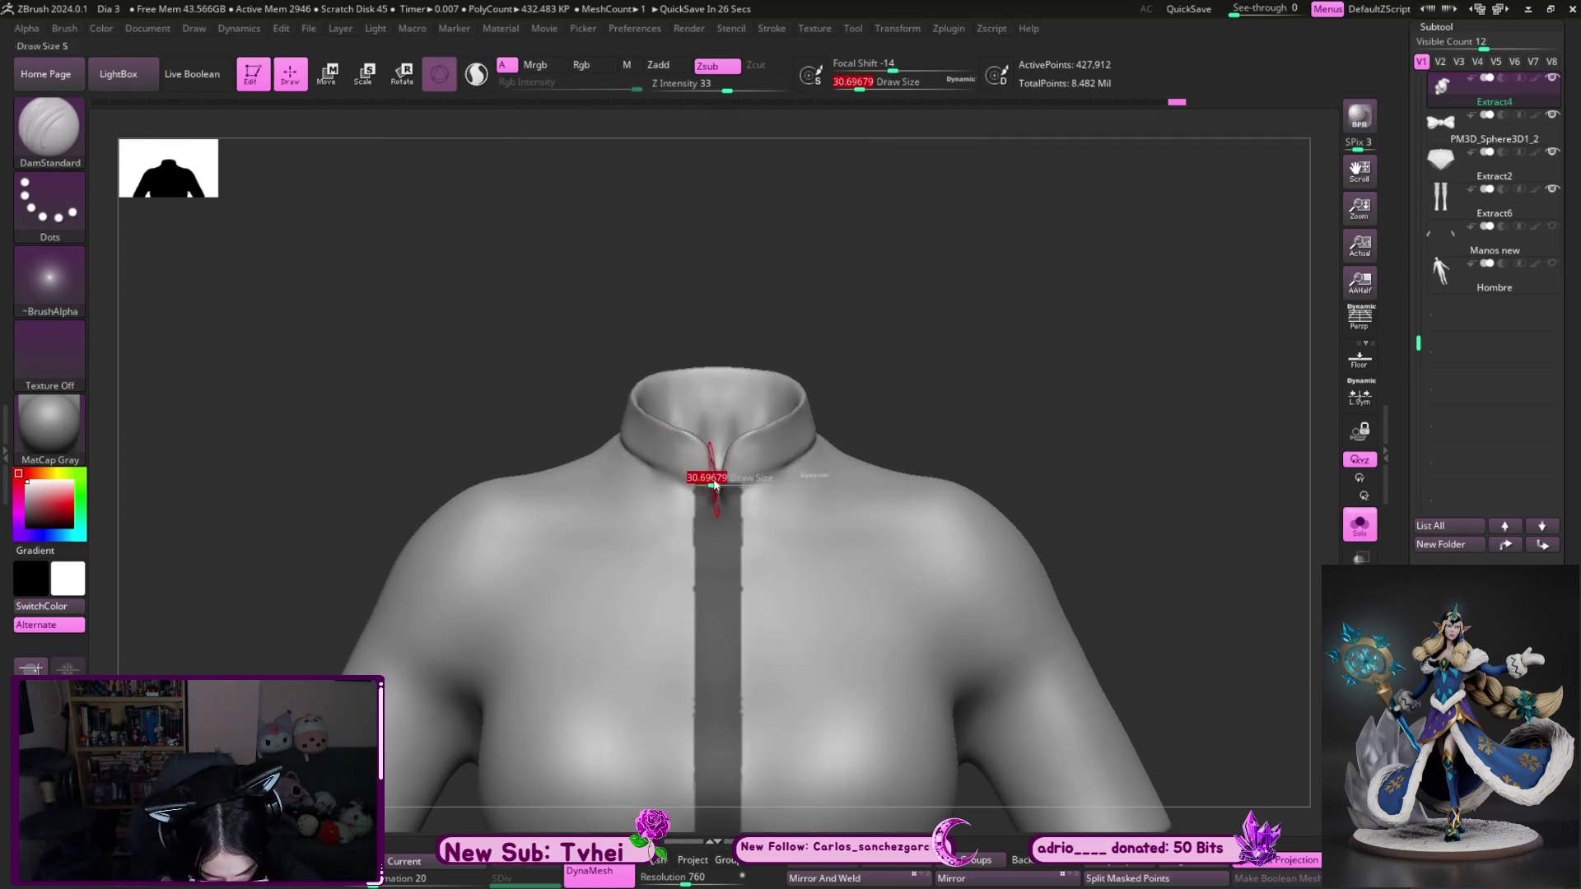
key(ctrl)
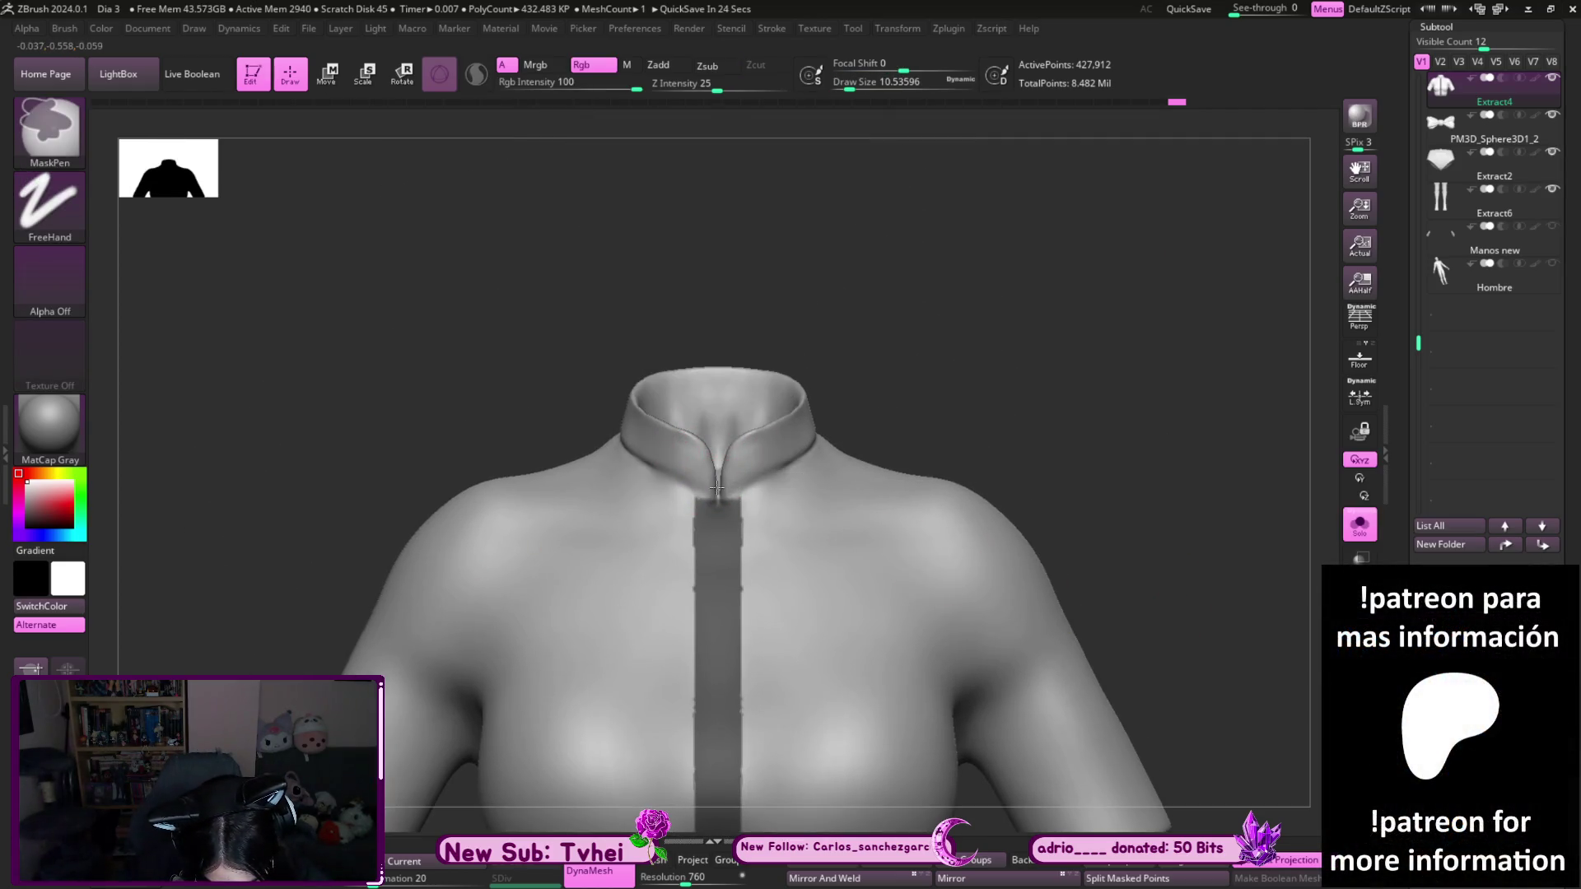
mouse_move(924, 335)
mouse_down()
mouse_move(928, 554)
mouse_move(903, 522)
mouse_up()
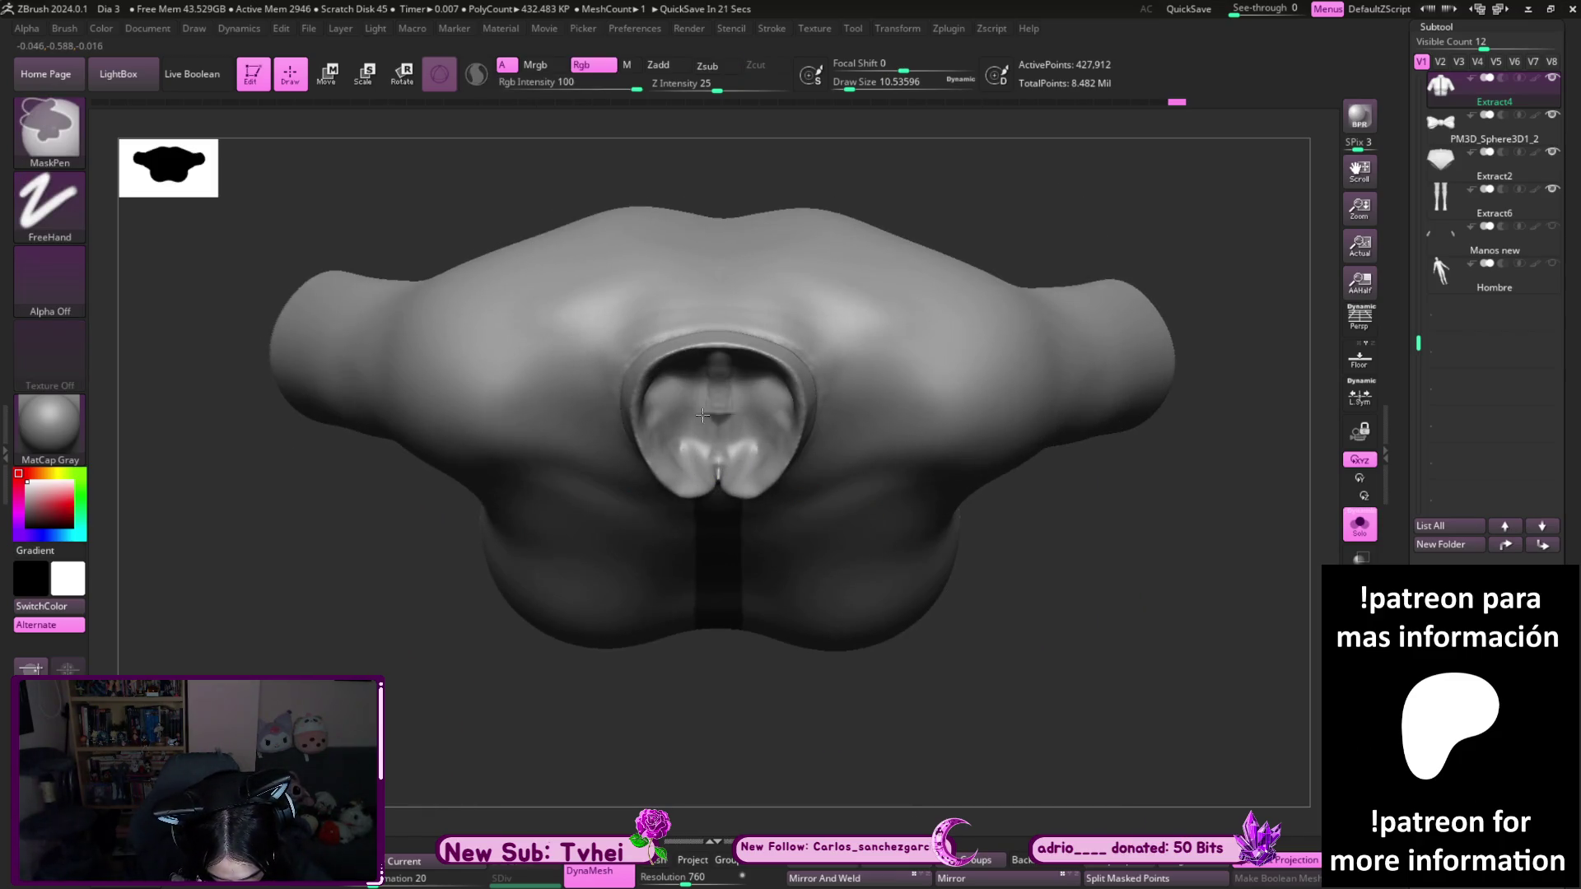
drag(1062, 566, 1062, 427)
mouse_move(1031, 578)
mouse_down()
mouse_move(1122, 572)
mouse_move(1169, 535)
mouse_move(1161, 486)
mouse_up()
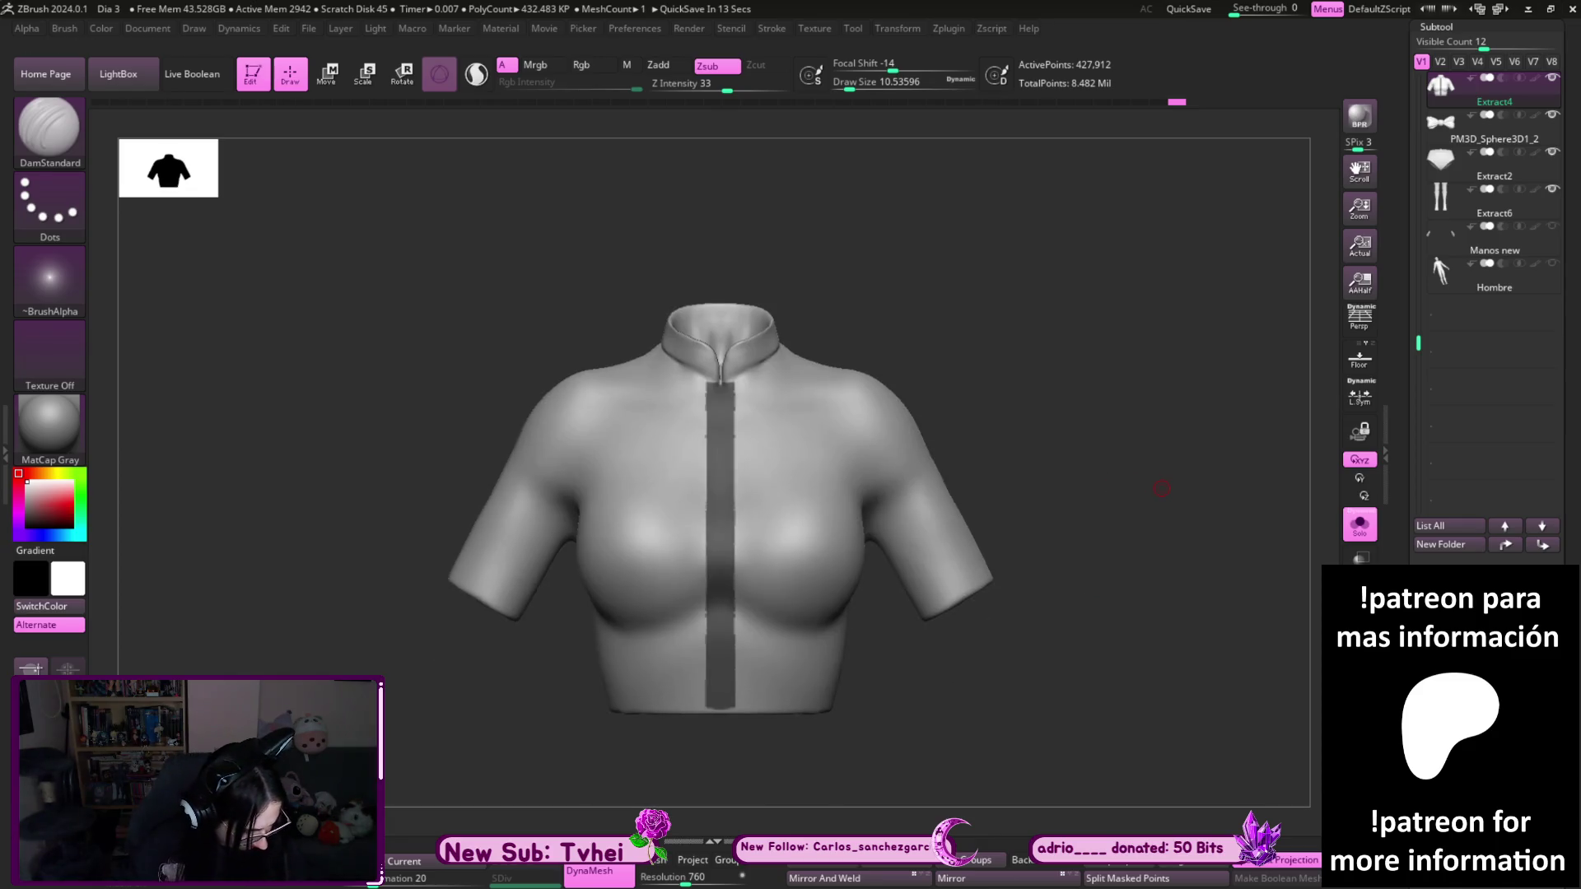
drag(1203, 748, 1319, 757)
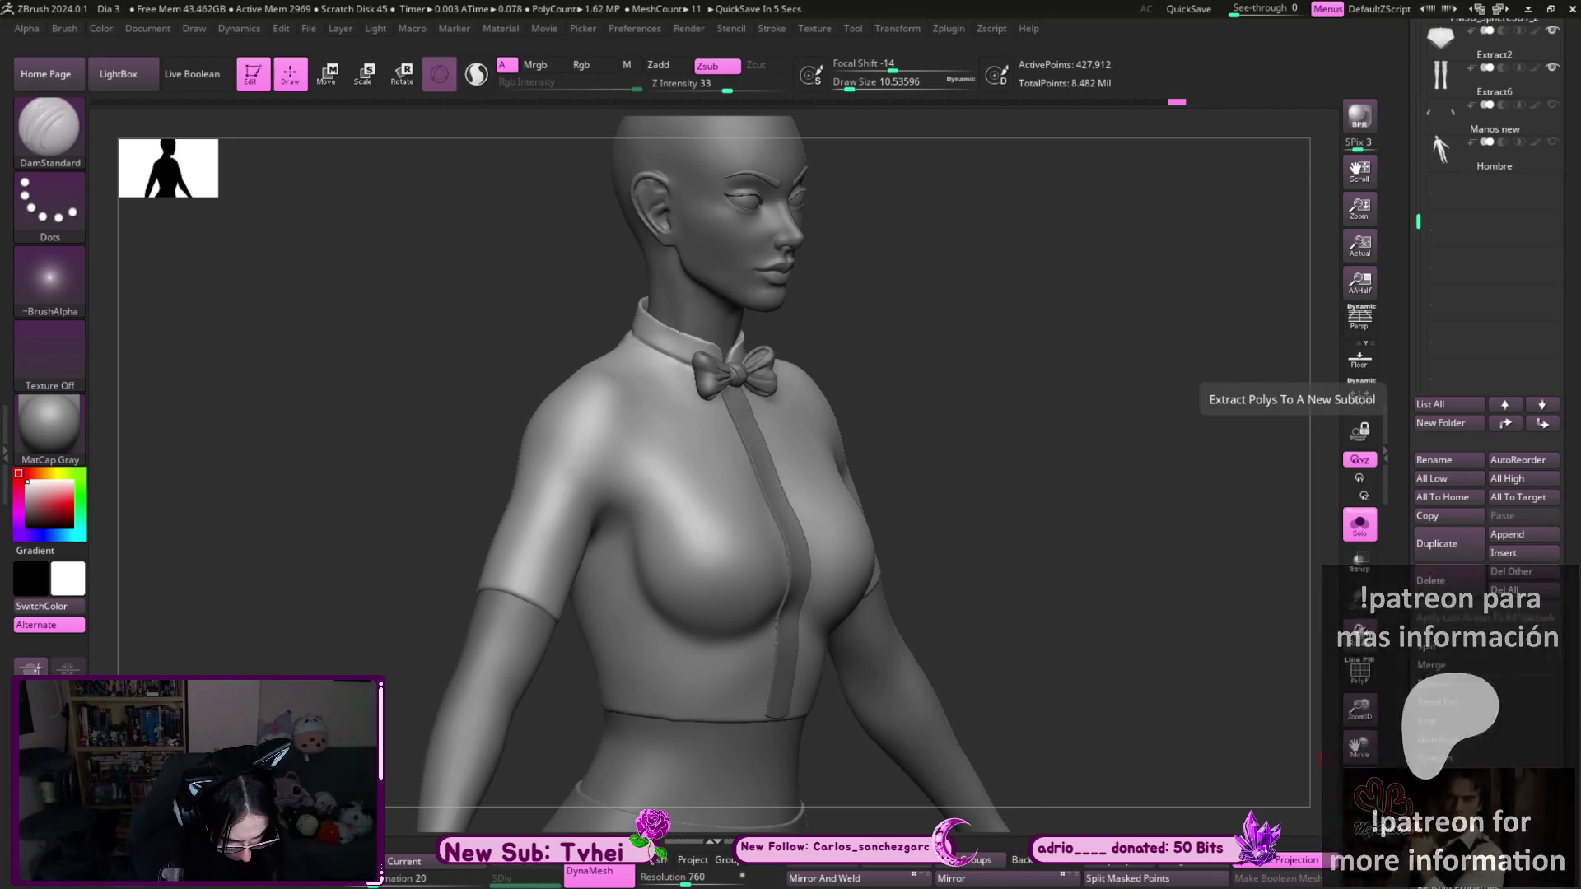
- Accept the extracted strip and reshape its upper and lower ends with the Move Topological brush
click(1360, 403)
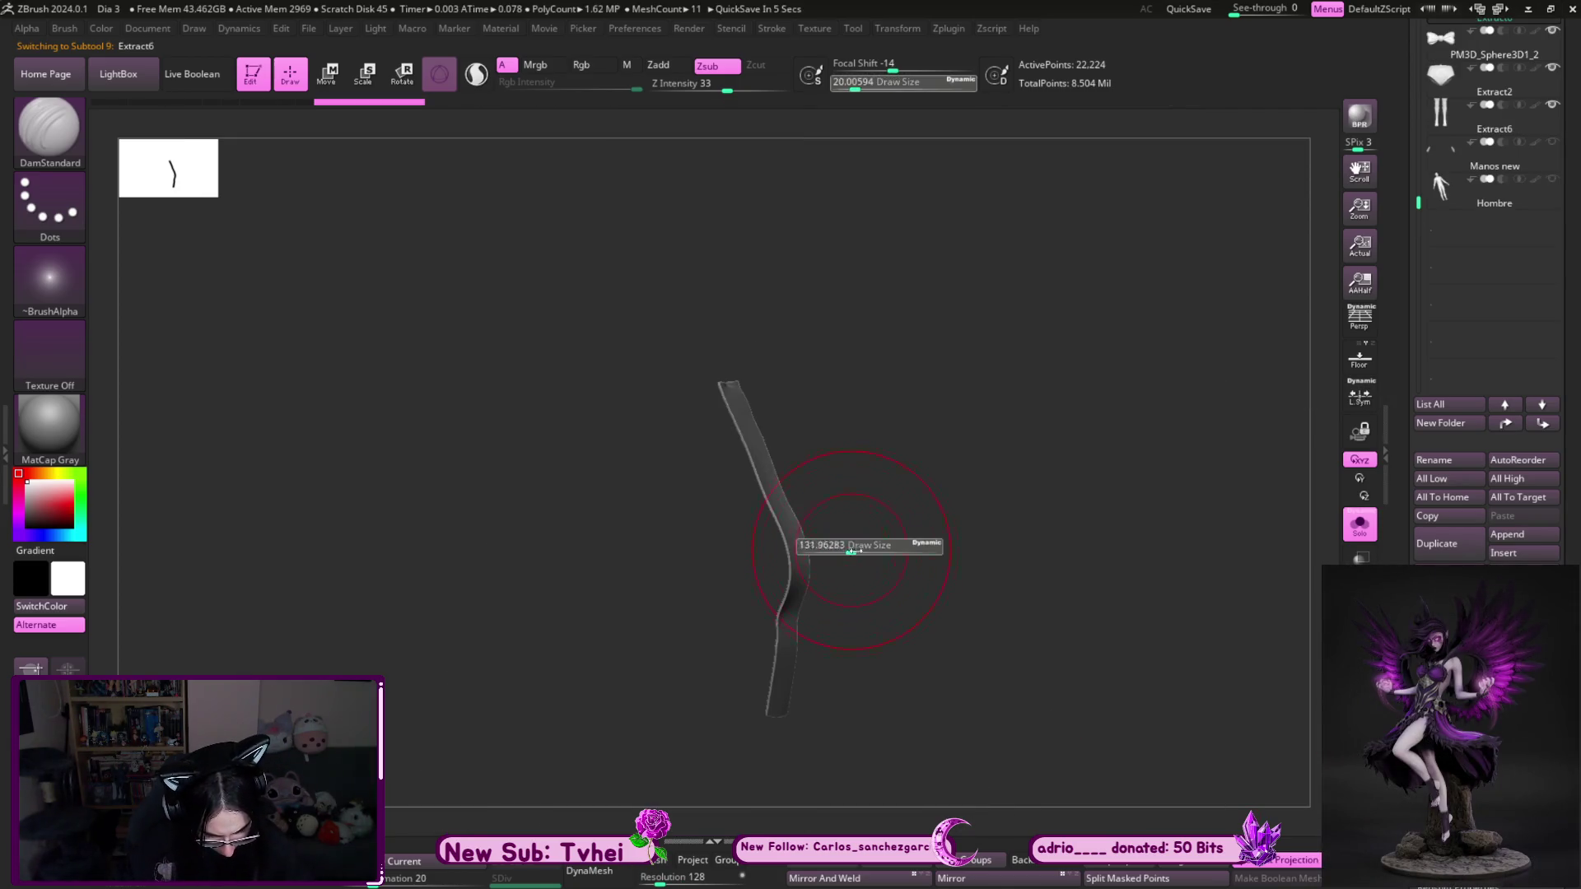
shift+drag(794, 548, 784, 554)
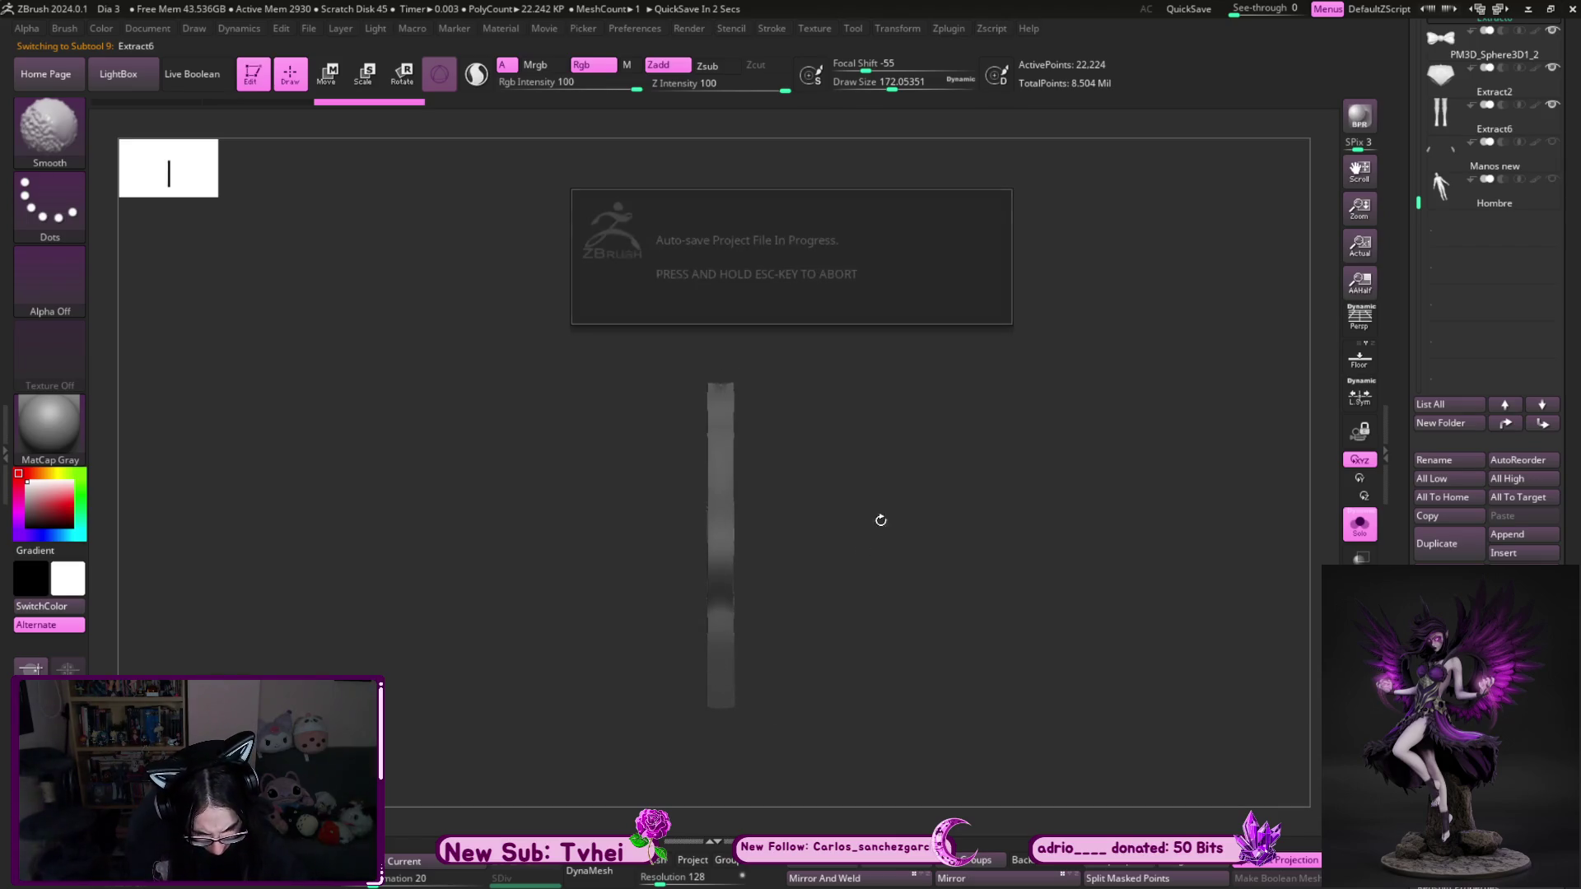
mouse_move(871, 634)
shift+mouse_down()
mouse_move(865, 728)
mouse_move(872, 516)
mouse_move(944, 583)
mouse_move(878, 580)
shift+mouse_up()
key(b)
key(m)
key(t)
mouse_move(738, 402)
mouse_down()
mouse_move(790, 312)
mouse_move(922, 165)
mouse_up()
drag(740, 671, 770, 745)
key(s)
drag(917, 677, 881, 674)
- DynaMesh the strip at resolution 3656 and switch to the hPolish brush
drag(706, 875, 735, 875)
click(589, 871)
key(b)
key(h)
key(p)
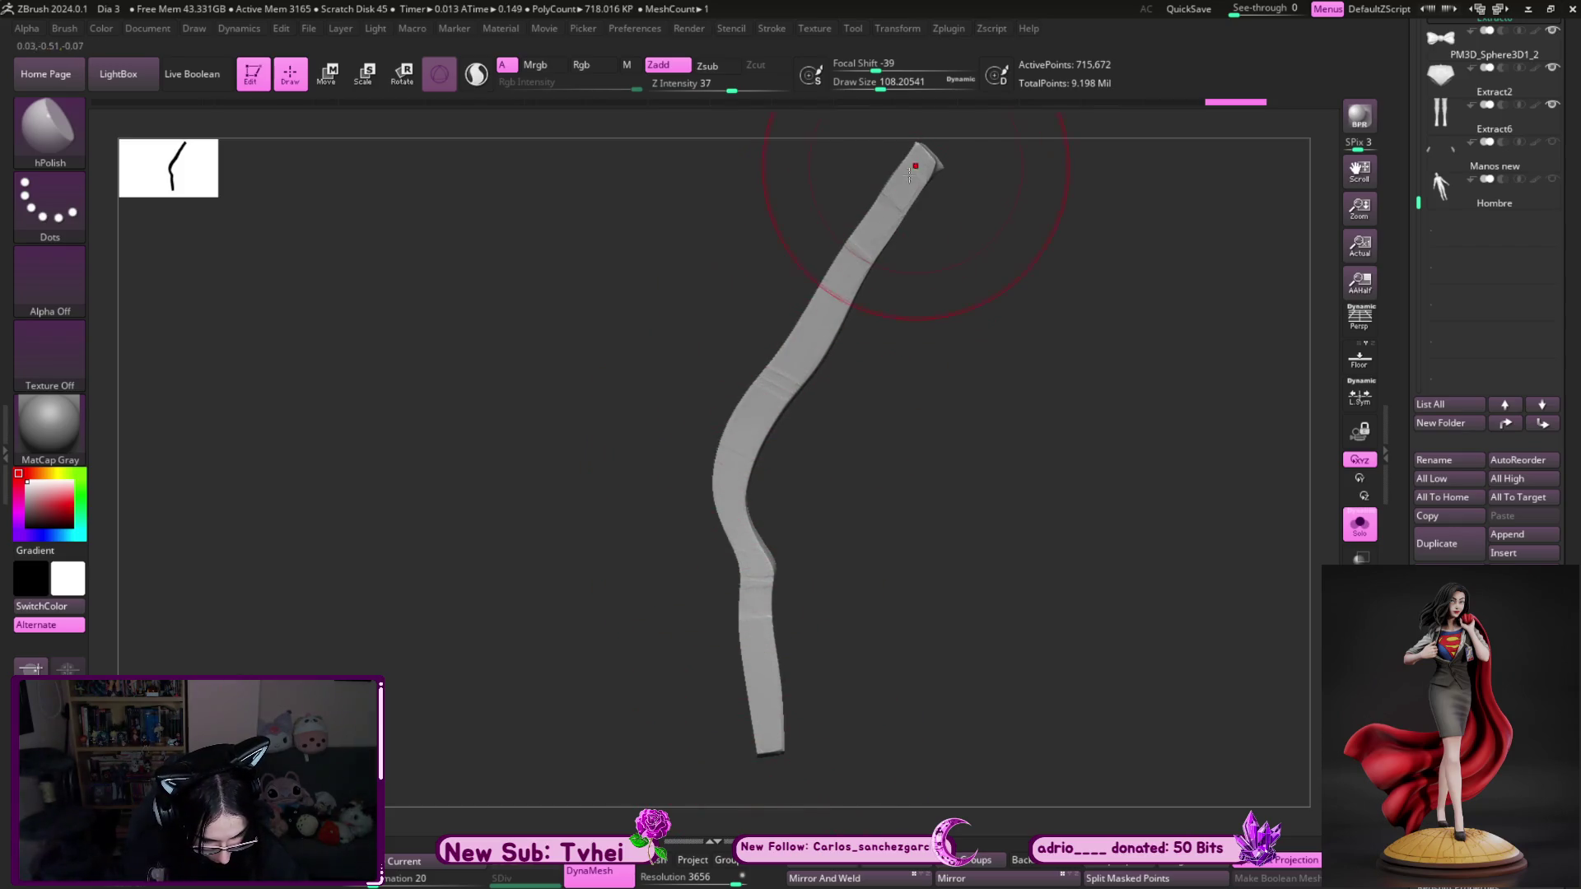
mouse_move(823, 605)
mouse_down()
mouse_move(942, 670)
mouse_move(977, 670)
mouse_up()
key(ctrl)
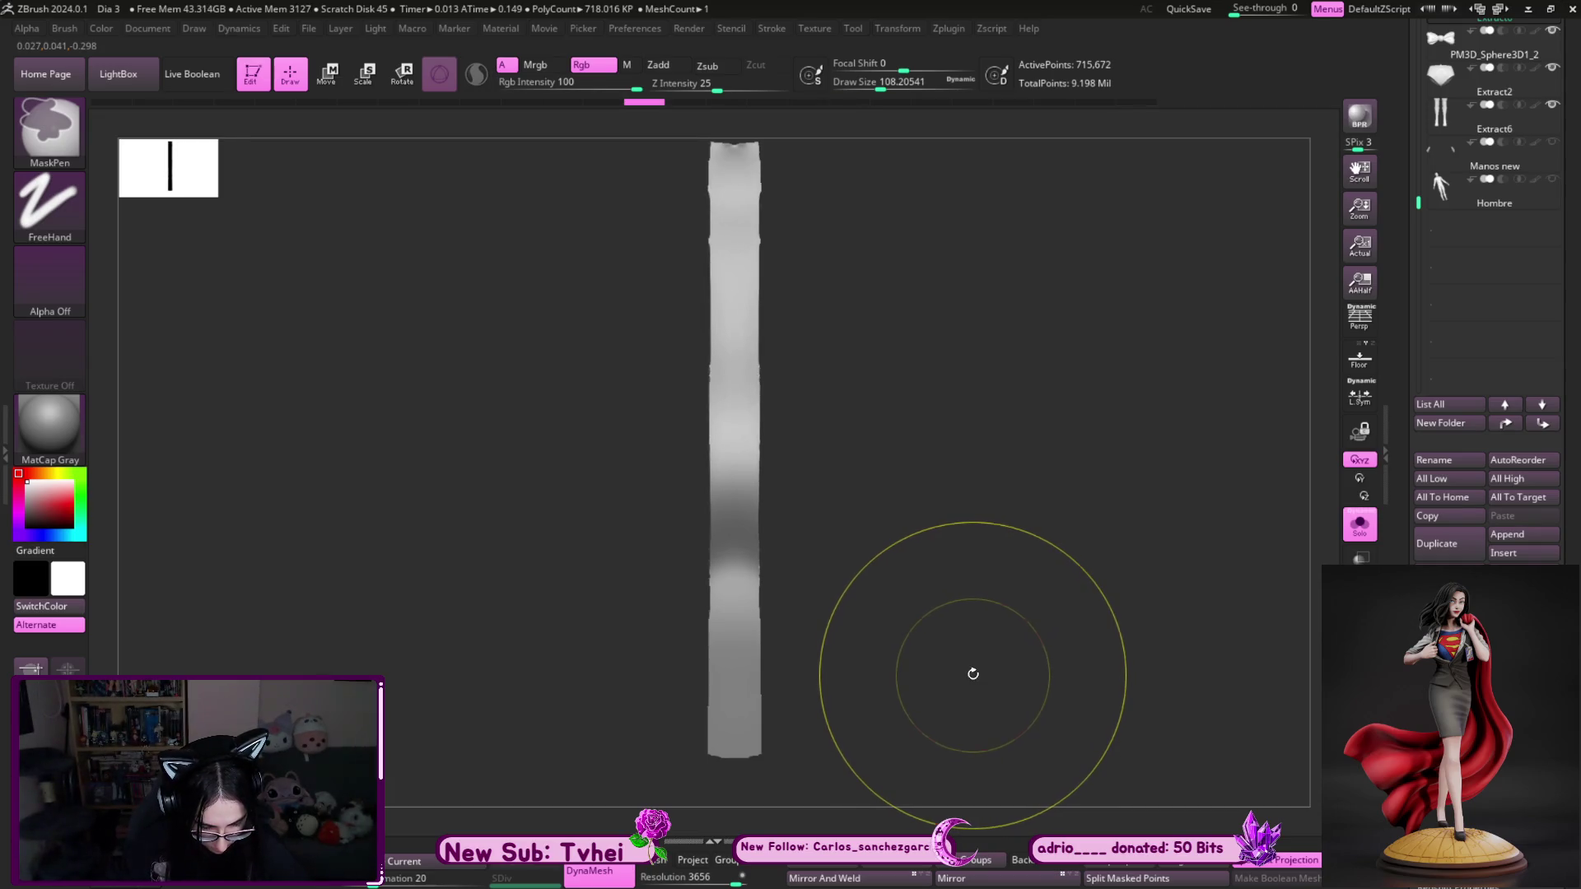
drag(991, 628, 930, 636)
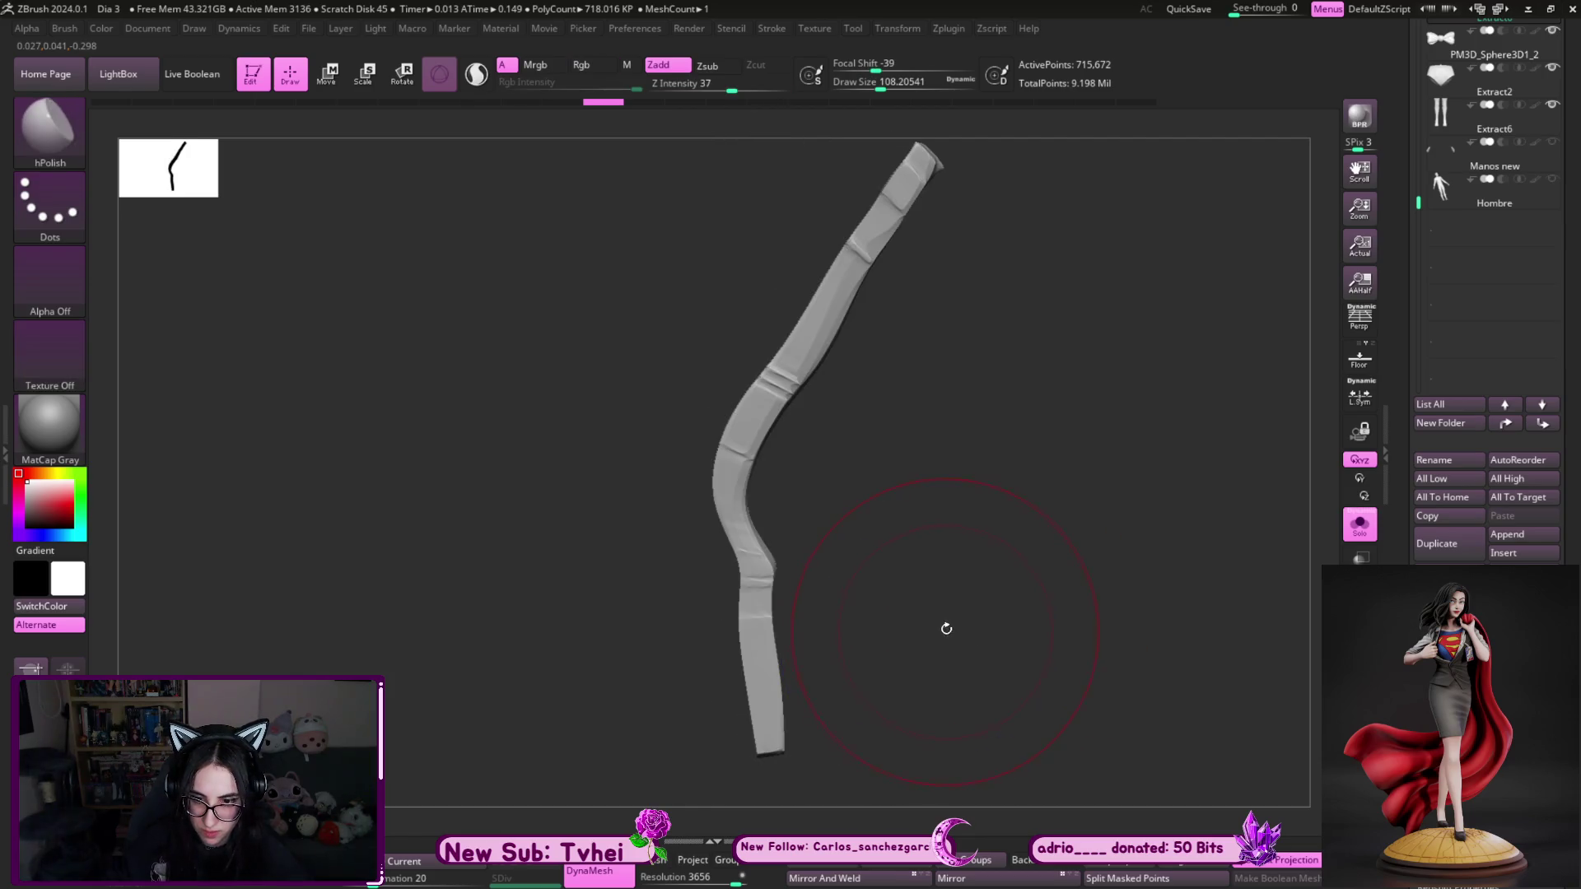
drag(973, 583, 954, 601)
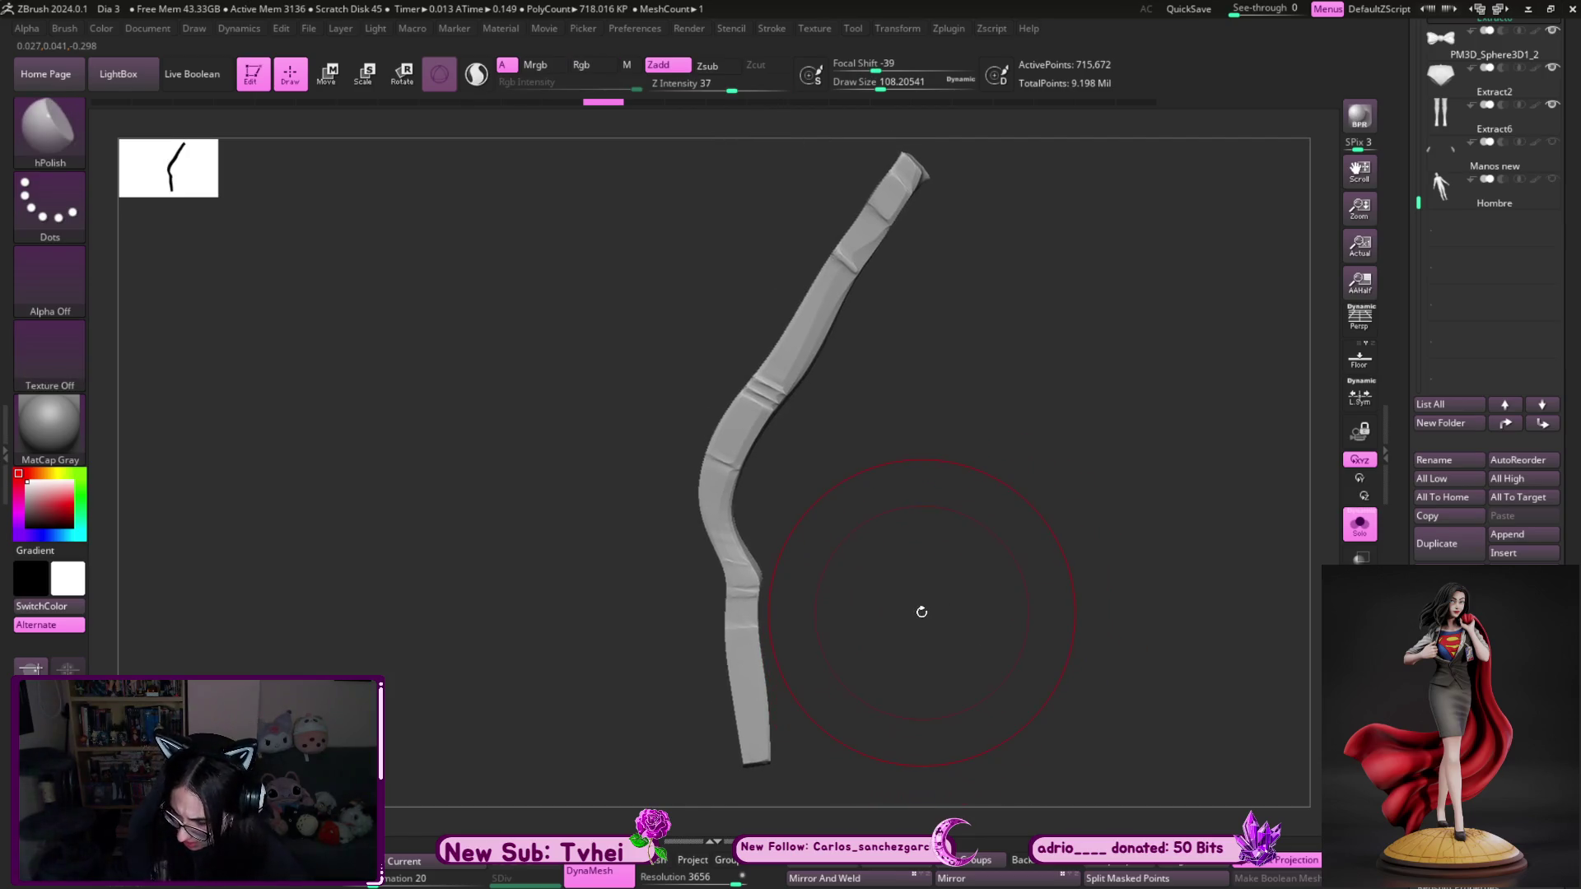
- Flatten the ridges and bend along the strip's middle and lower part with TrimAdaptive
key(b)
key(t)
key(a)
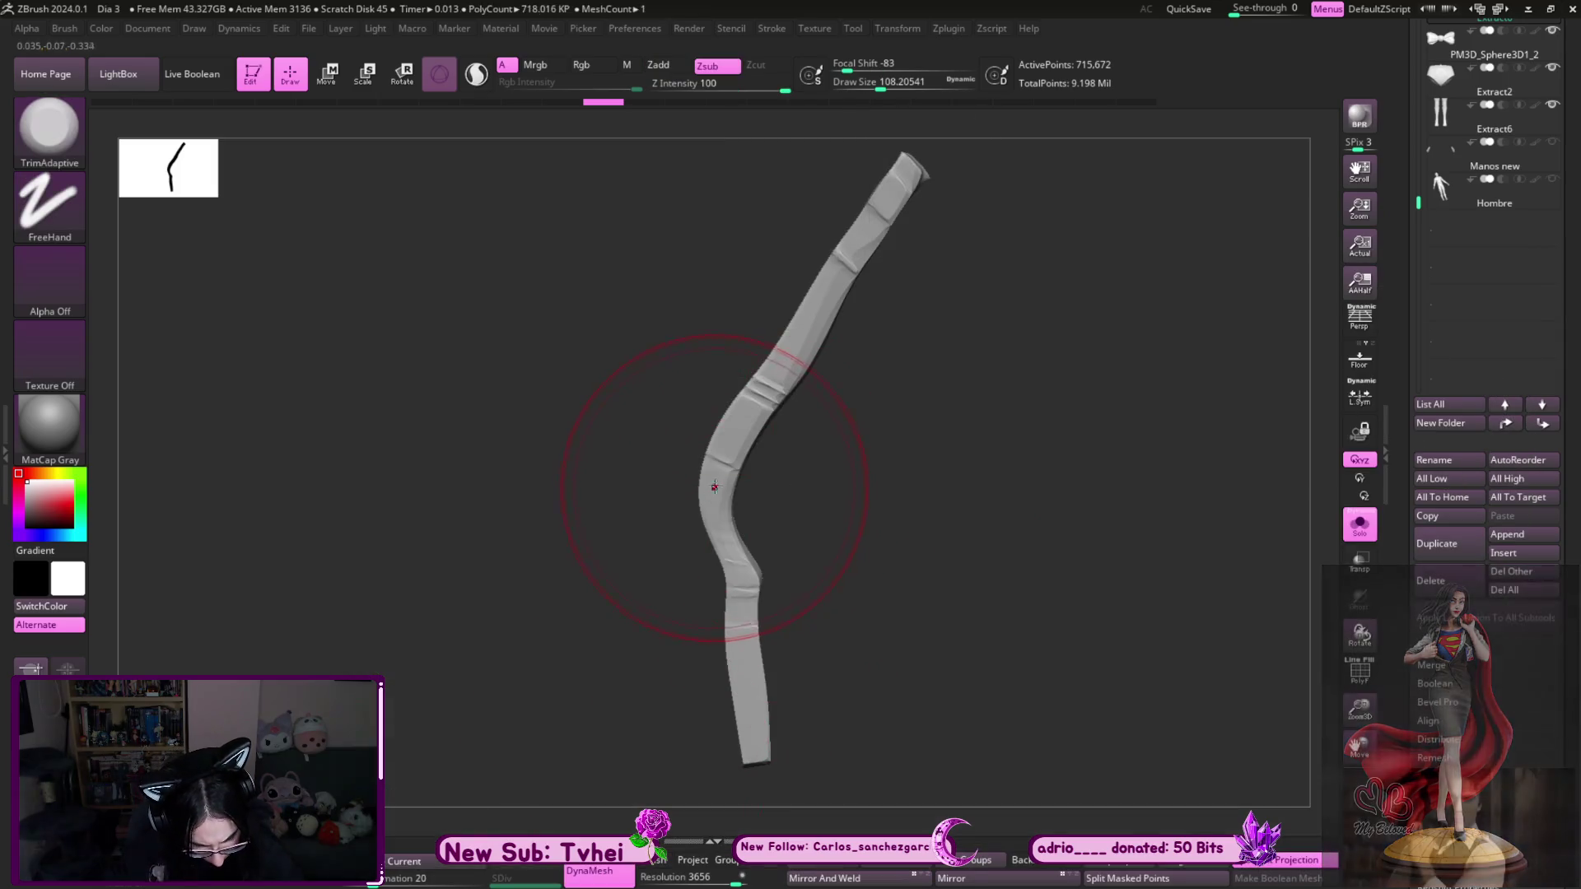
drag(725, 485, 795, 340)
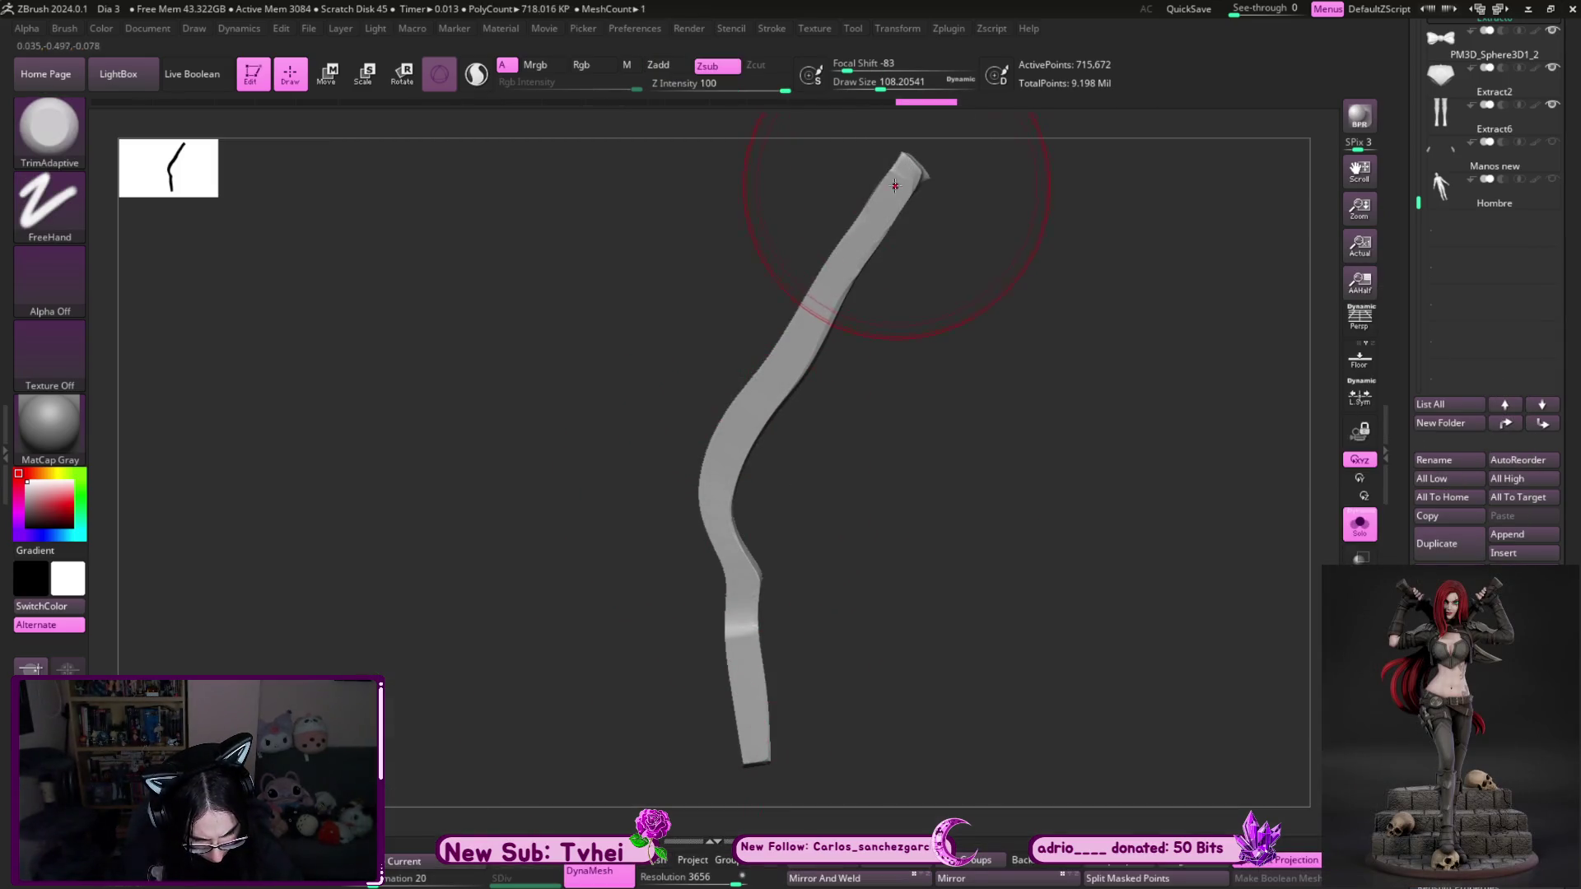
mouse_move(739, 568)
mouse_down()
mouse_move(756, 761)
mouse_move(881, 654)
mouse_move(1059, 554)
mouse_move(946, 529)
mouse_up()
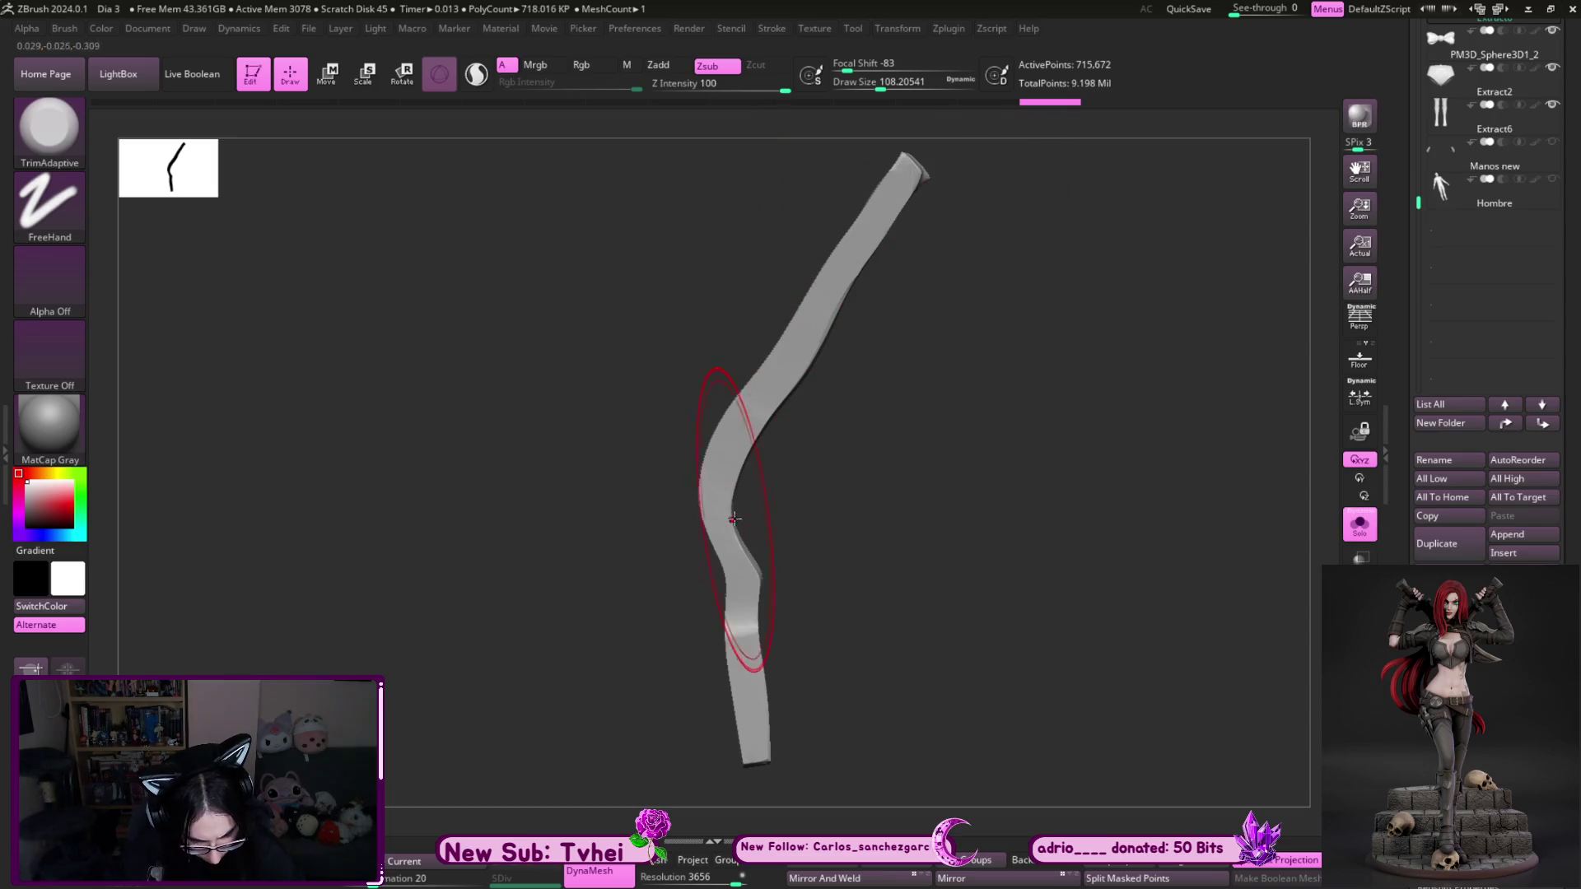
mouse_move(804, 589)
mouse_down()
mouse_move(889, 607)
mouse_move(742, 655)
mouse_up()
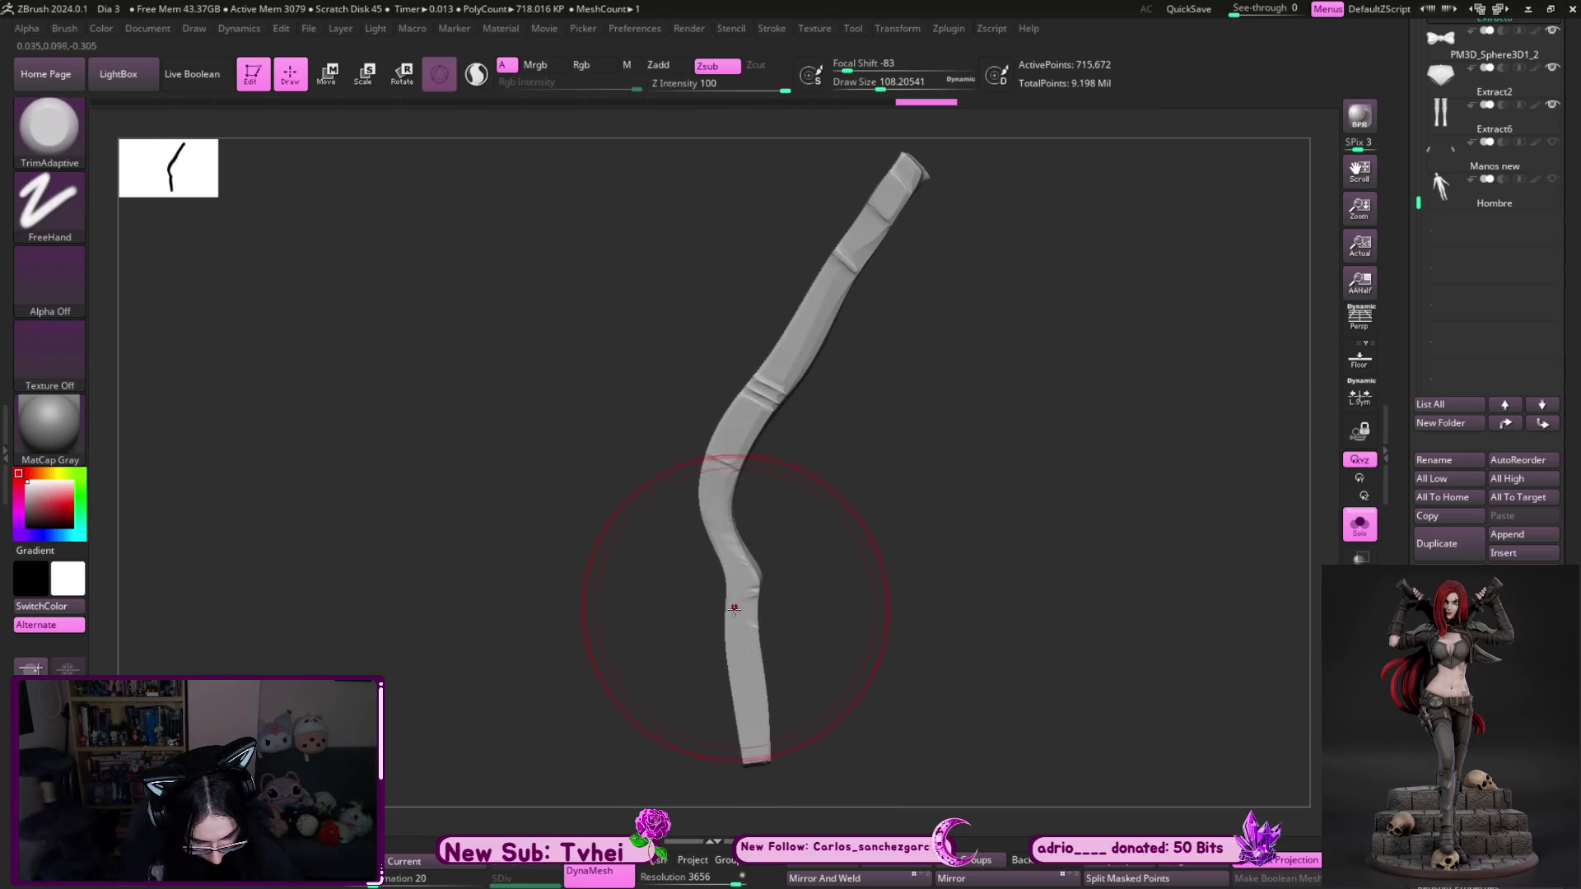
key(ctrl)
key(alt)
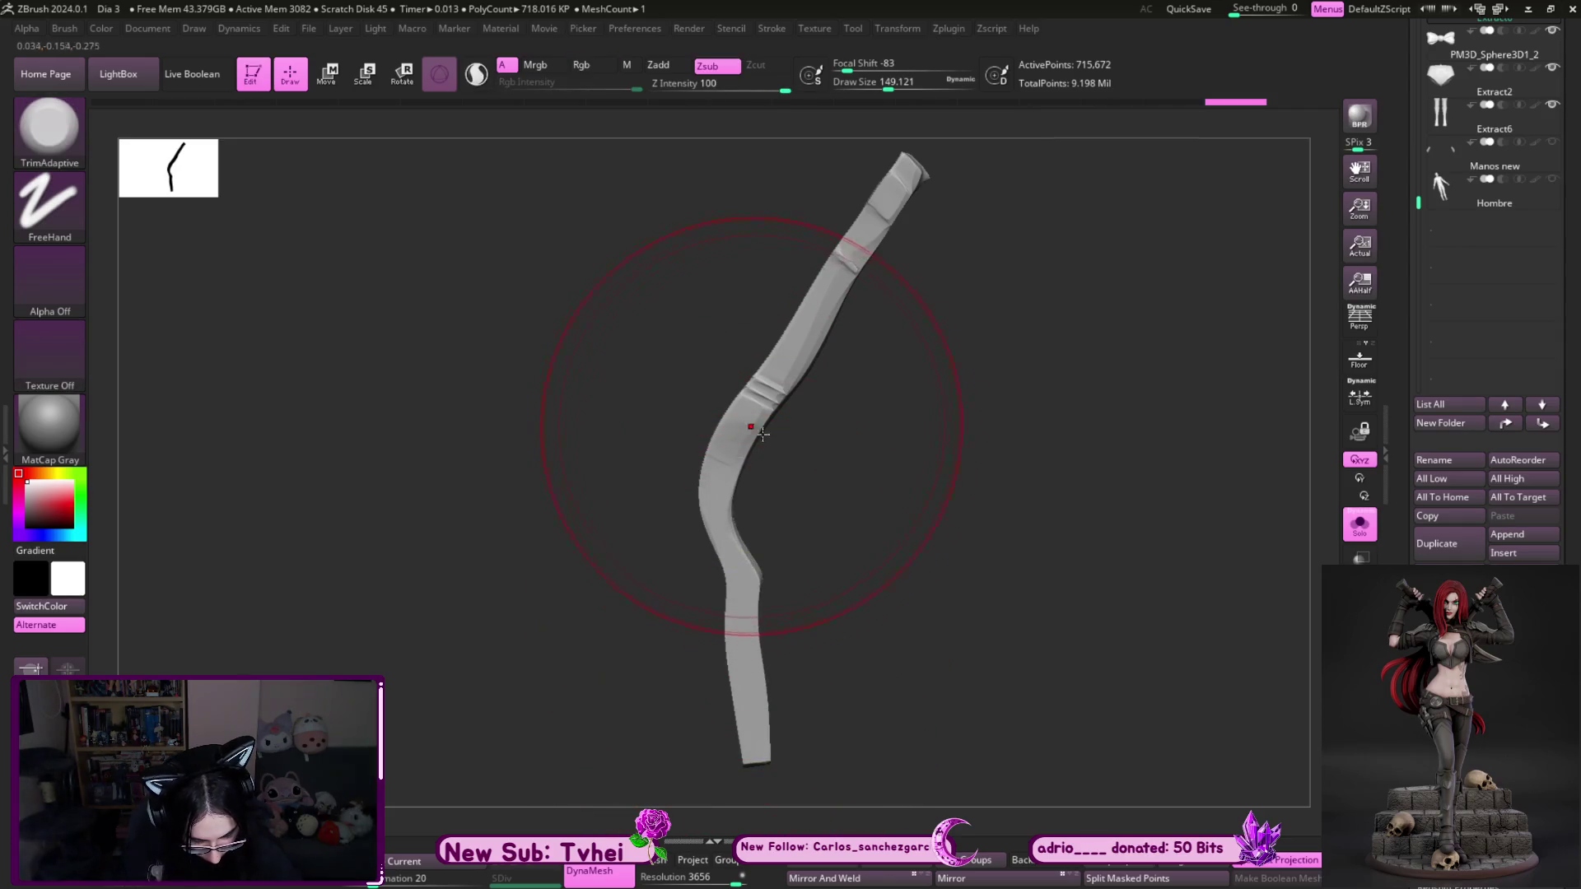
key(ctrl+z)
key(ctrl+shift+z)
drag(734, 431, 756, 399)
key(ctrl+z)
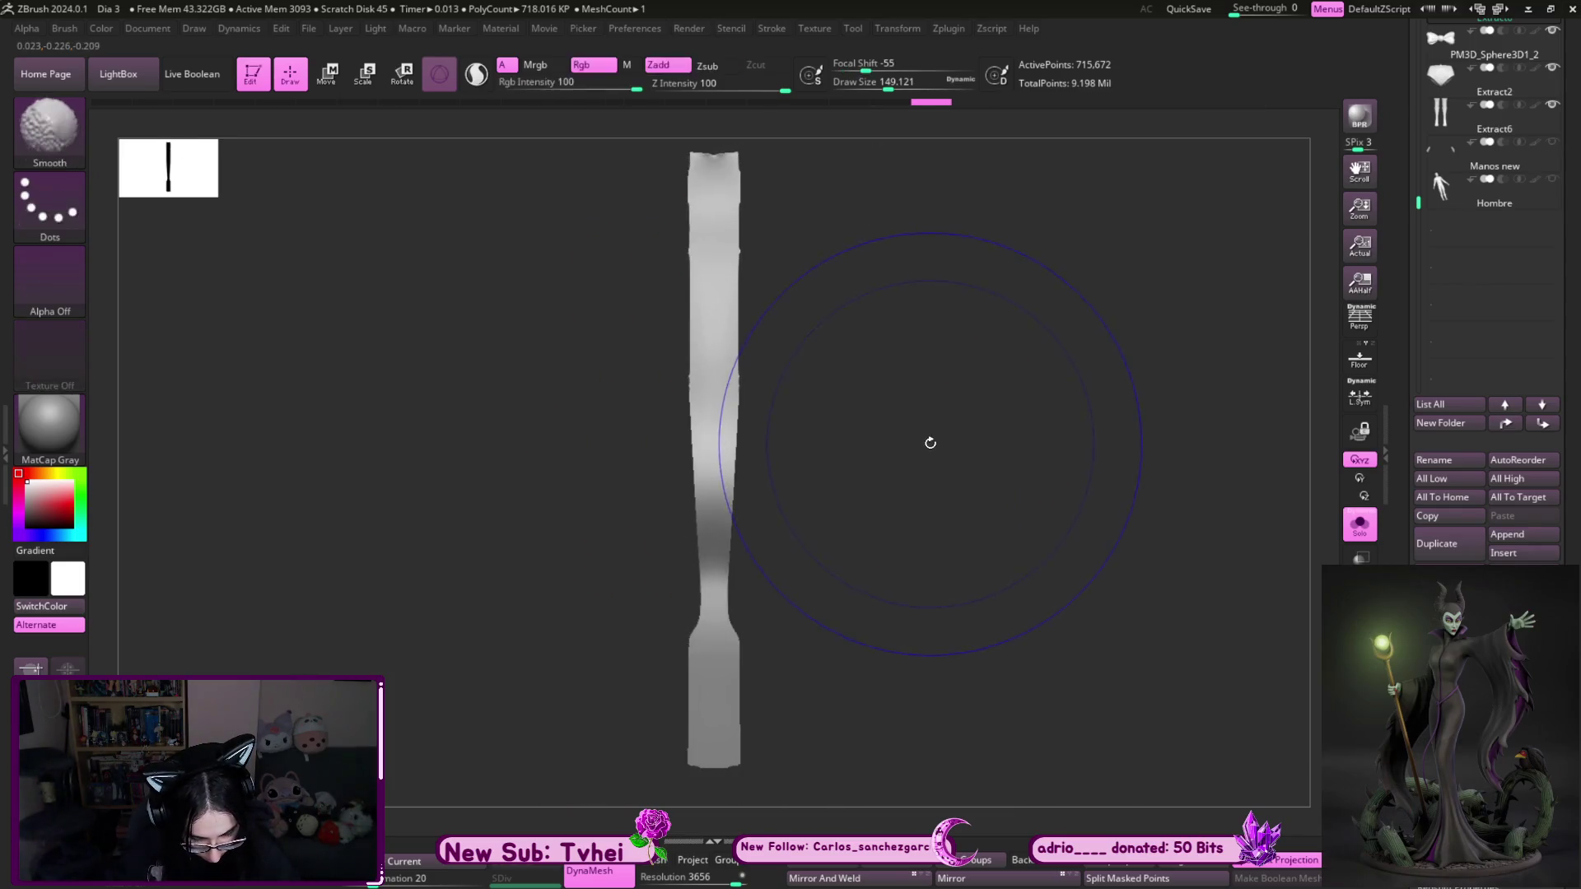
key(ctrl+shift+z)
- Cut the strip along a vertical TrimCurve line and Mirror And Weld it symmetrical
key(b)
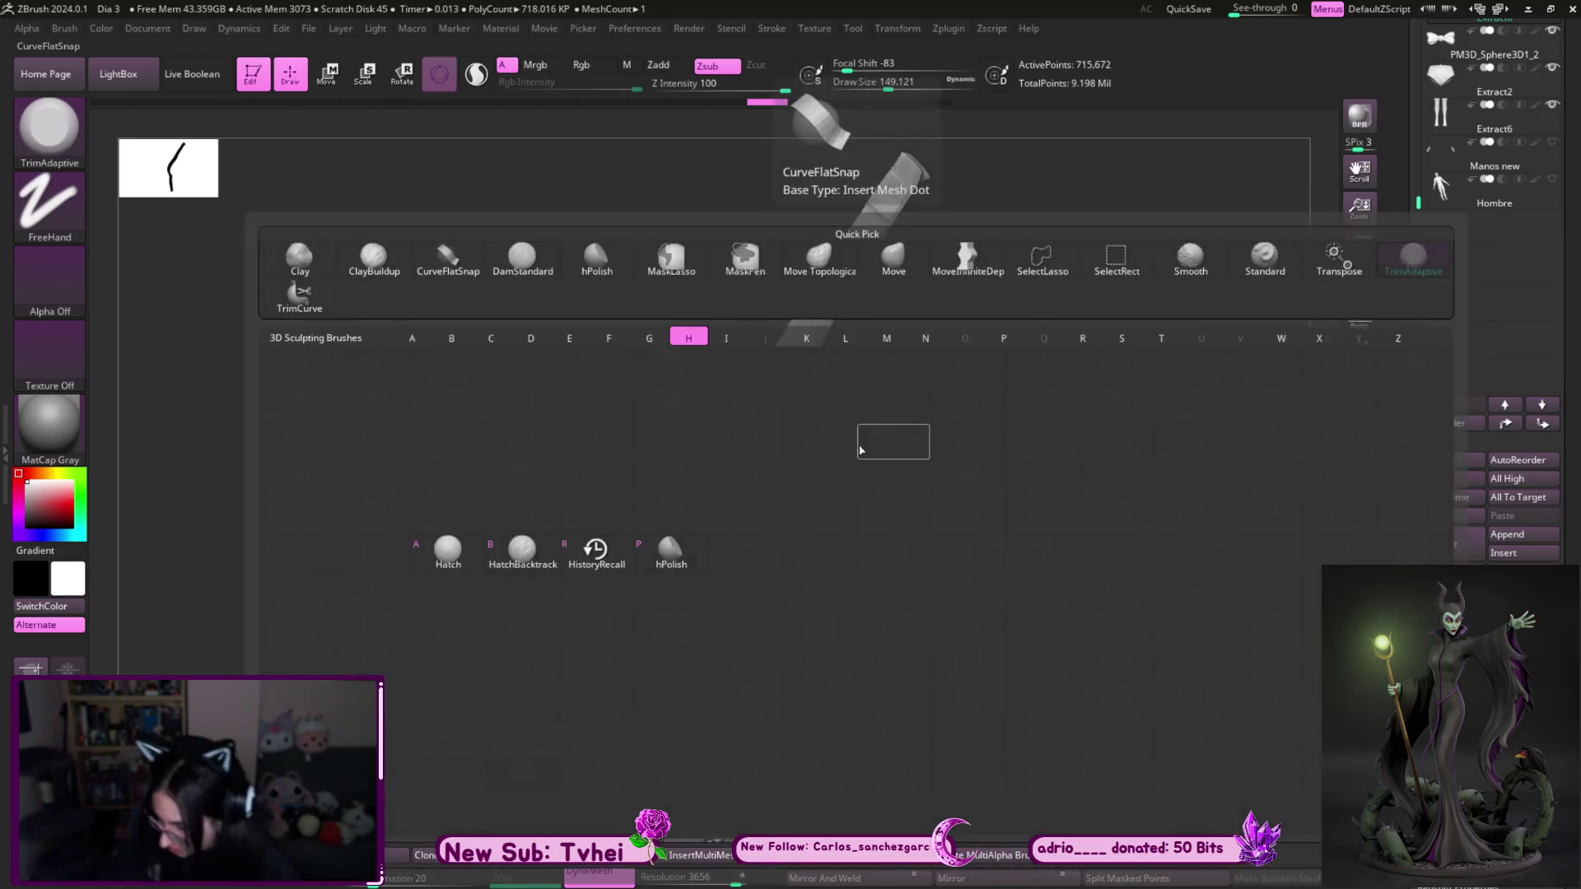
key(h)
key(p)
shift+drag(865, 448, 977, 430)
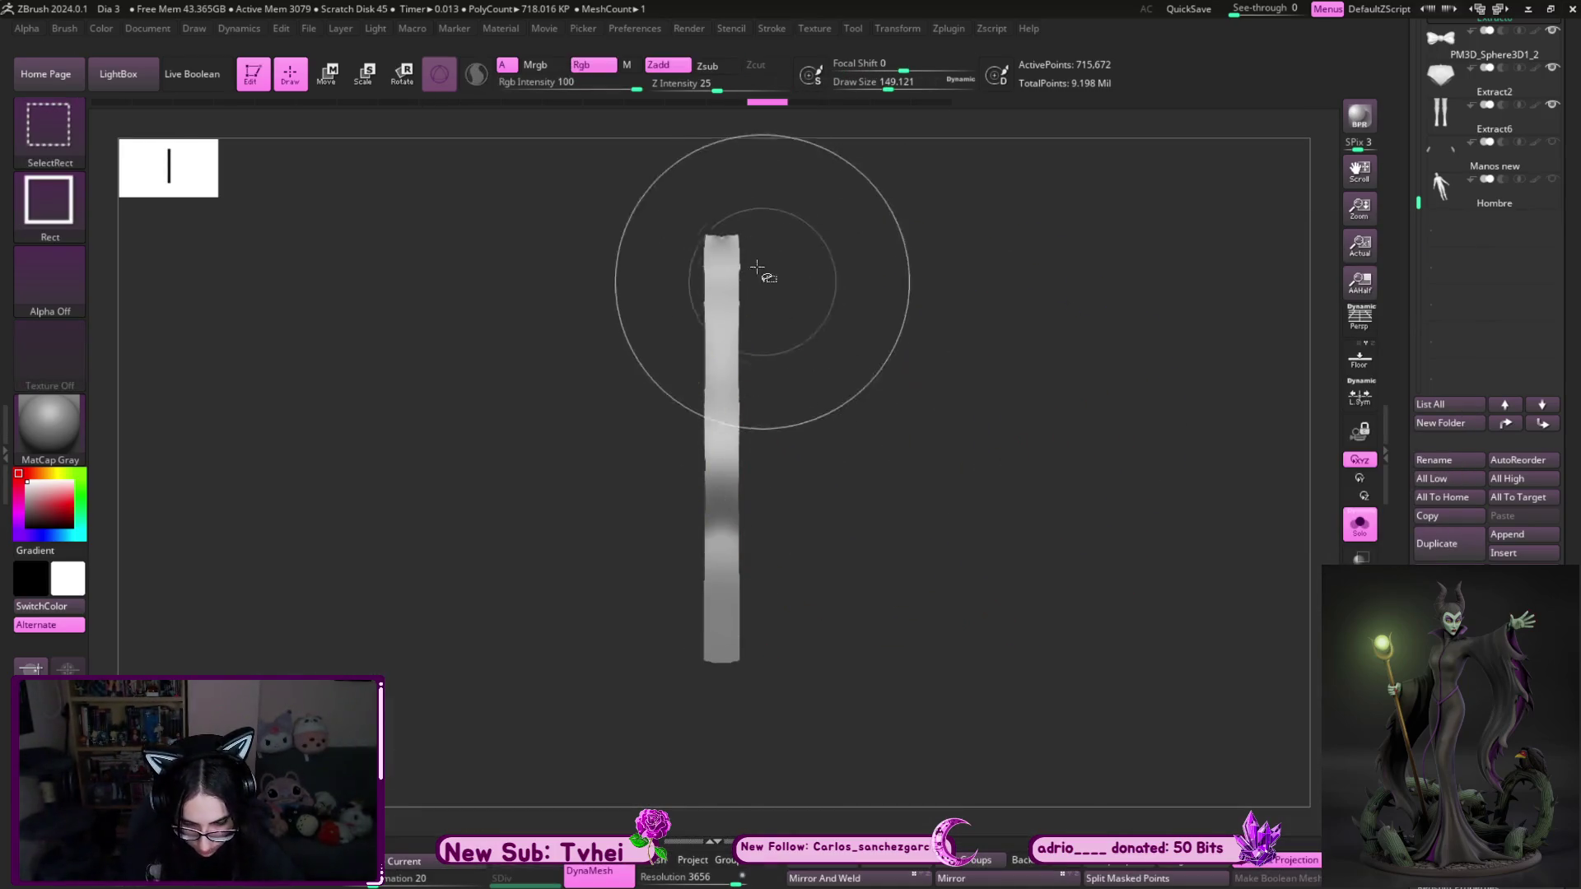
key(ctrl+shift)
mouse_move(767, 185)
ctrl+shift+mouse_down()
mouse_move(762, 731)
mouse_move(739, 722)
ctrl+shift+mouse_up()
click(893, 878)
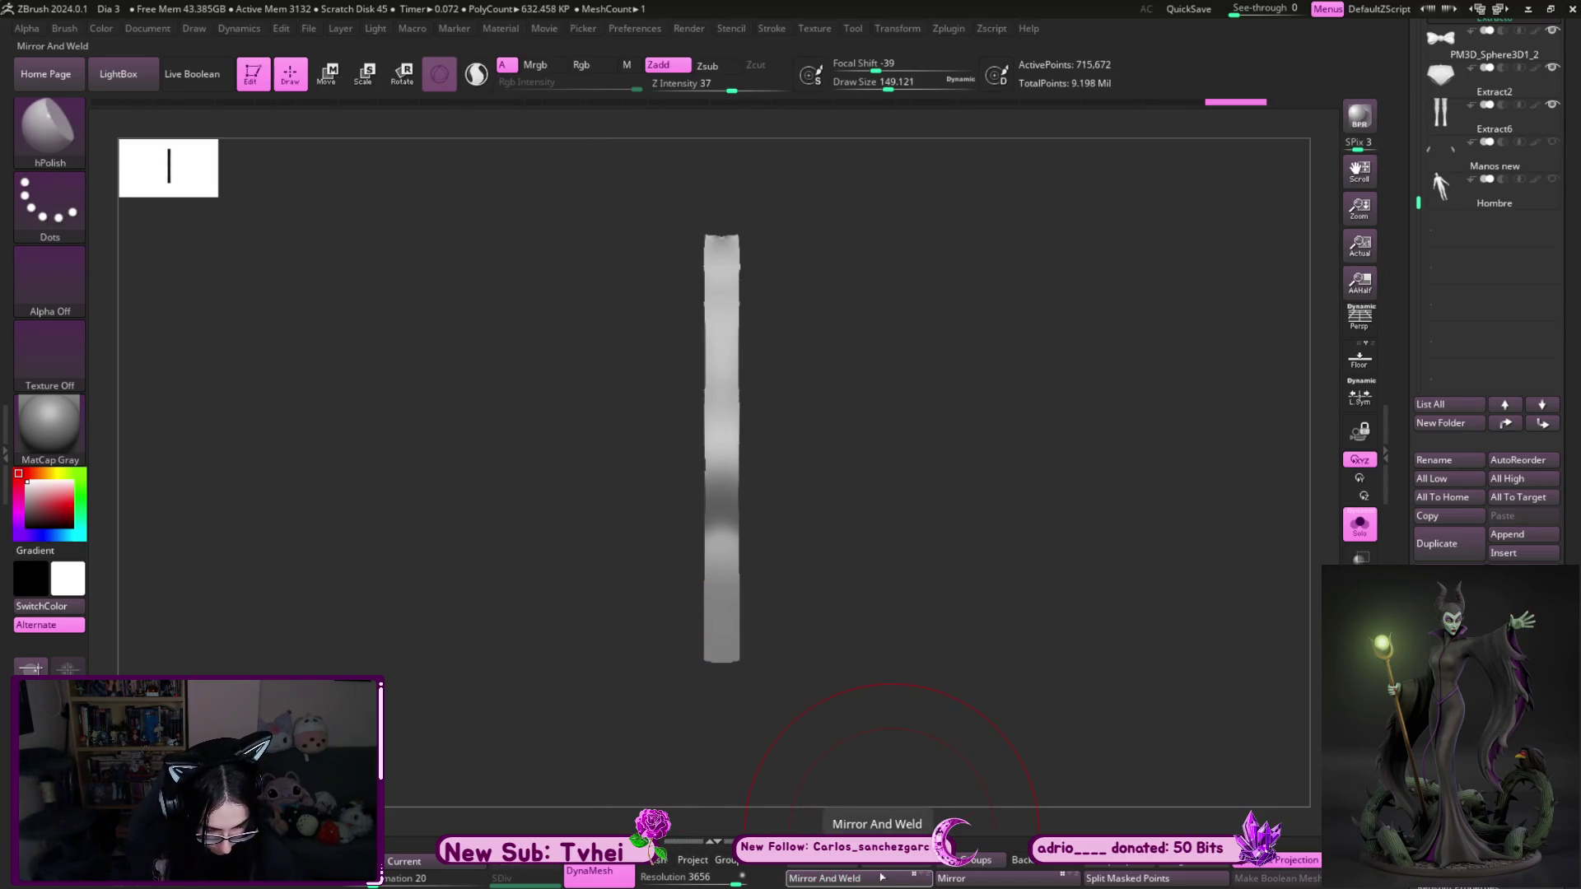
key(ctrl+shift+s)
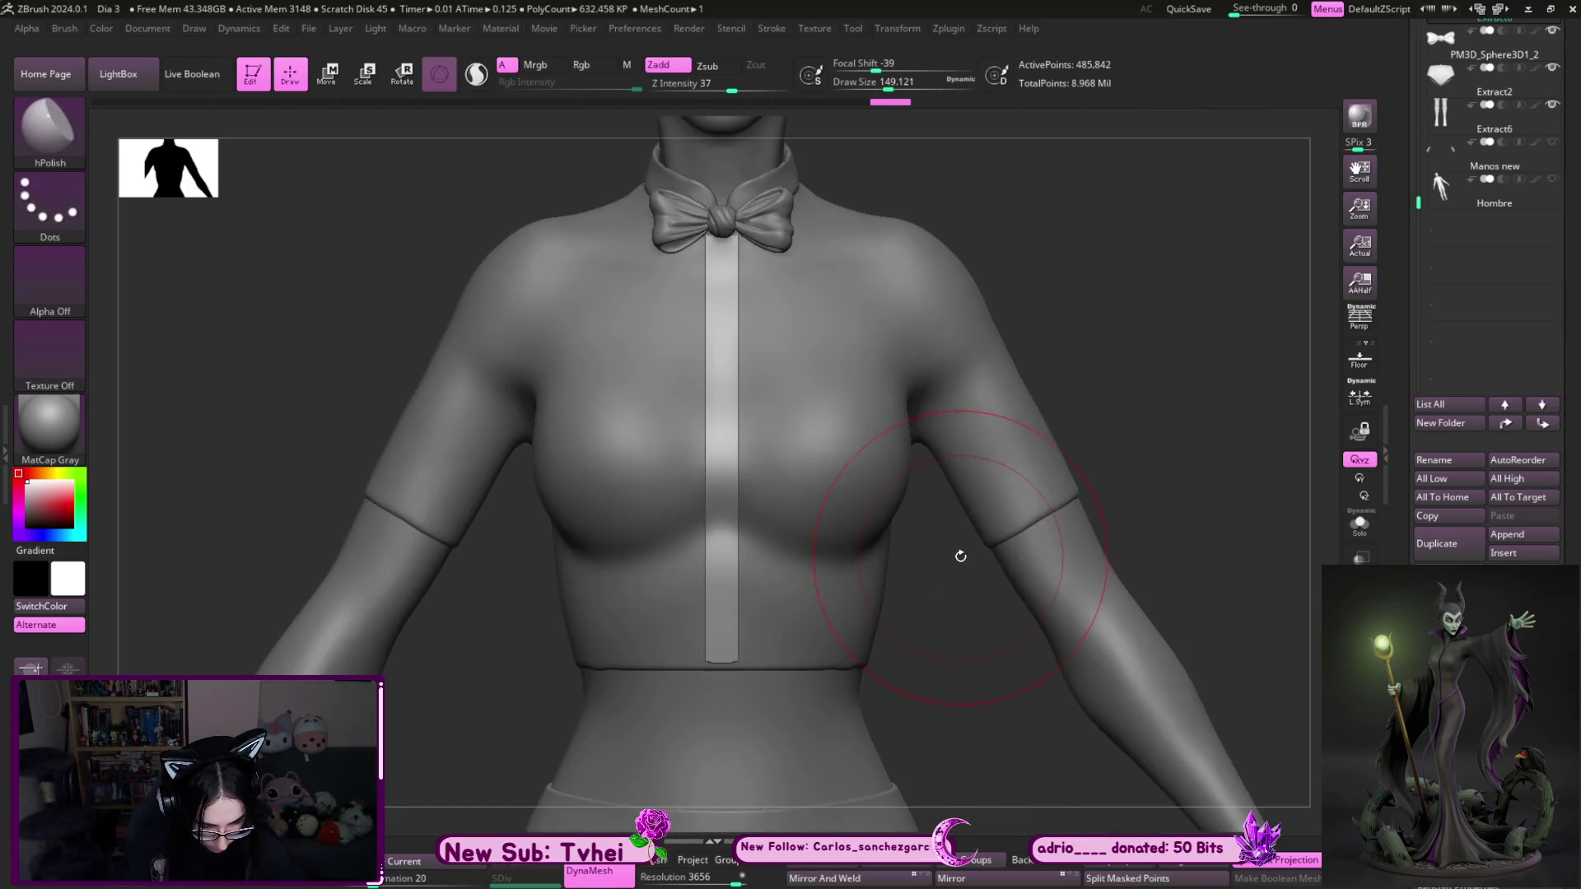
- Line the bust up in a straight front view and shrink the brush to about 39
key(ctrl)
mouse_move(1129, 431)
mouse_down()
mouse_move(1070, 445)
mouse_move(1174, 418)
mouse_move(1080, 418)
mouse_up()
key(ctrl+shift+s)
key(ctrl+shift+s)
key(s)
key(s)
click(1133, 395)
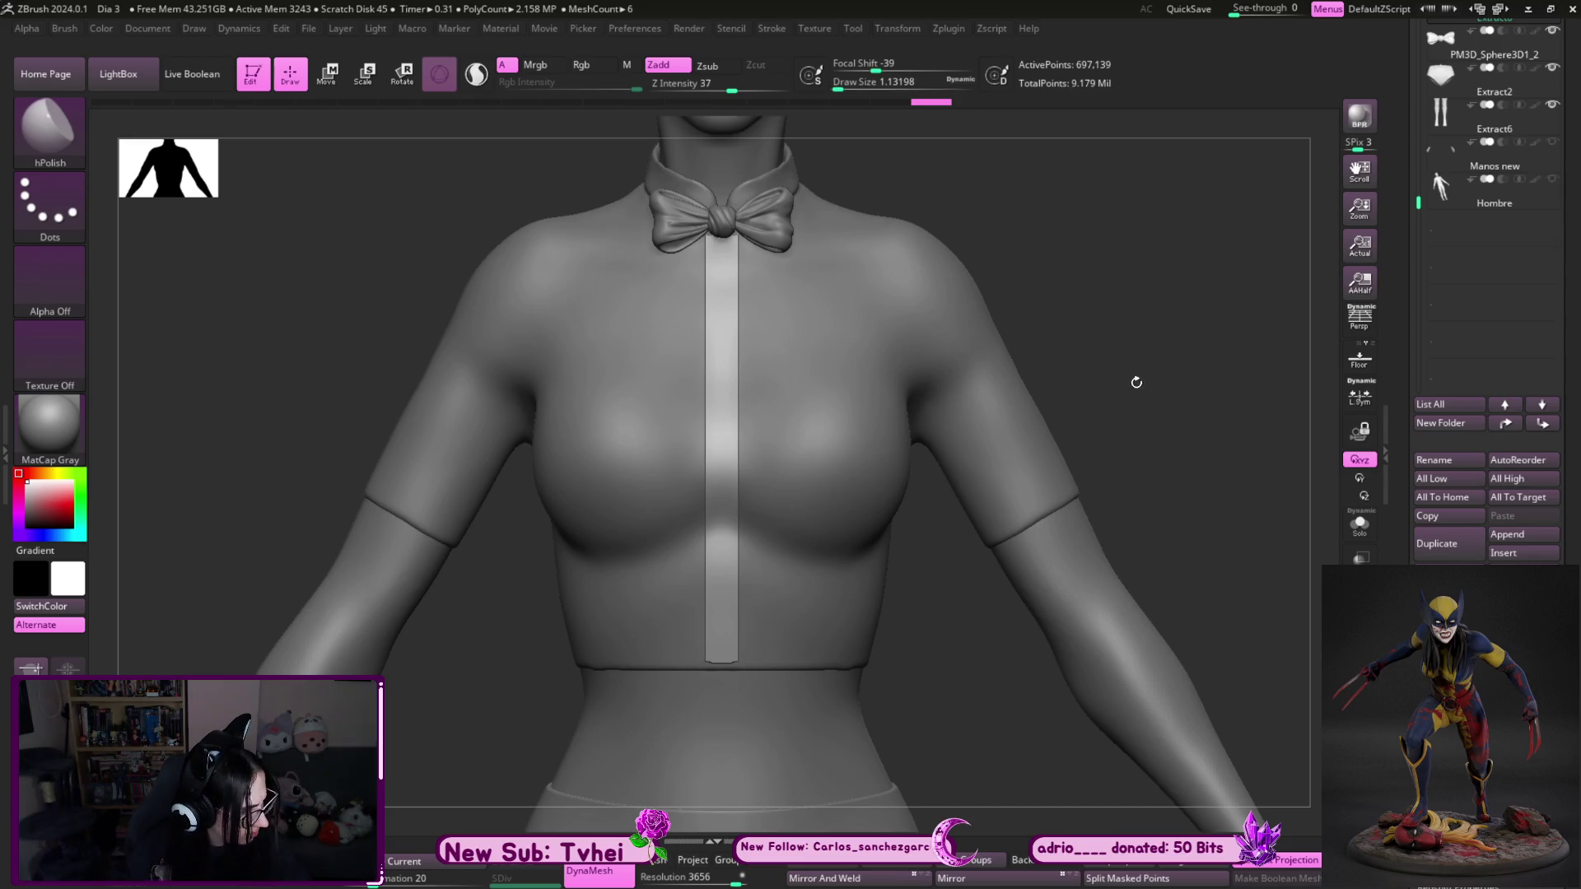
key(s)
drag(745, 560, 905, 593)
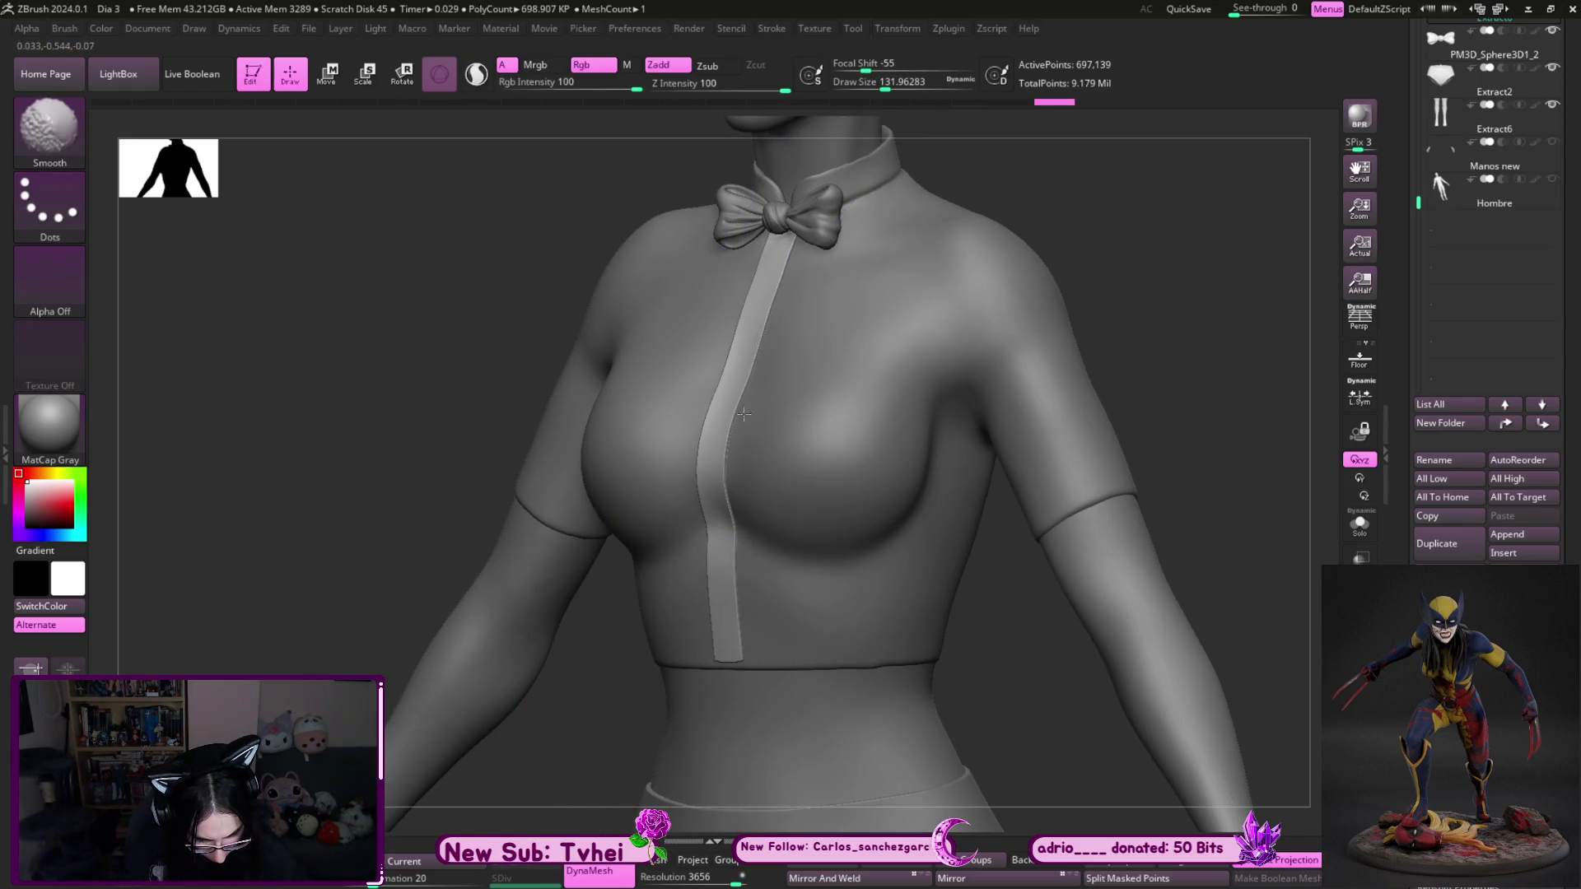
ctrl+drag(1174, 582, 1182, 565)
shift+drag(1188, 451, 1203, 442)
key(s)
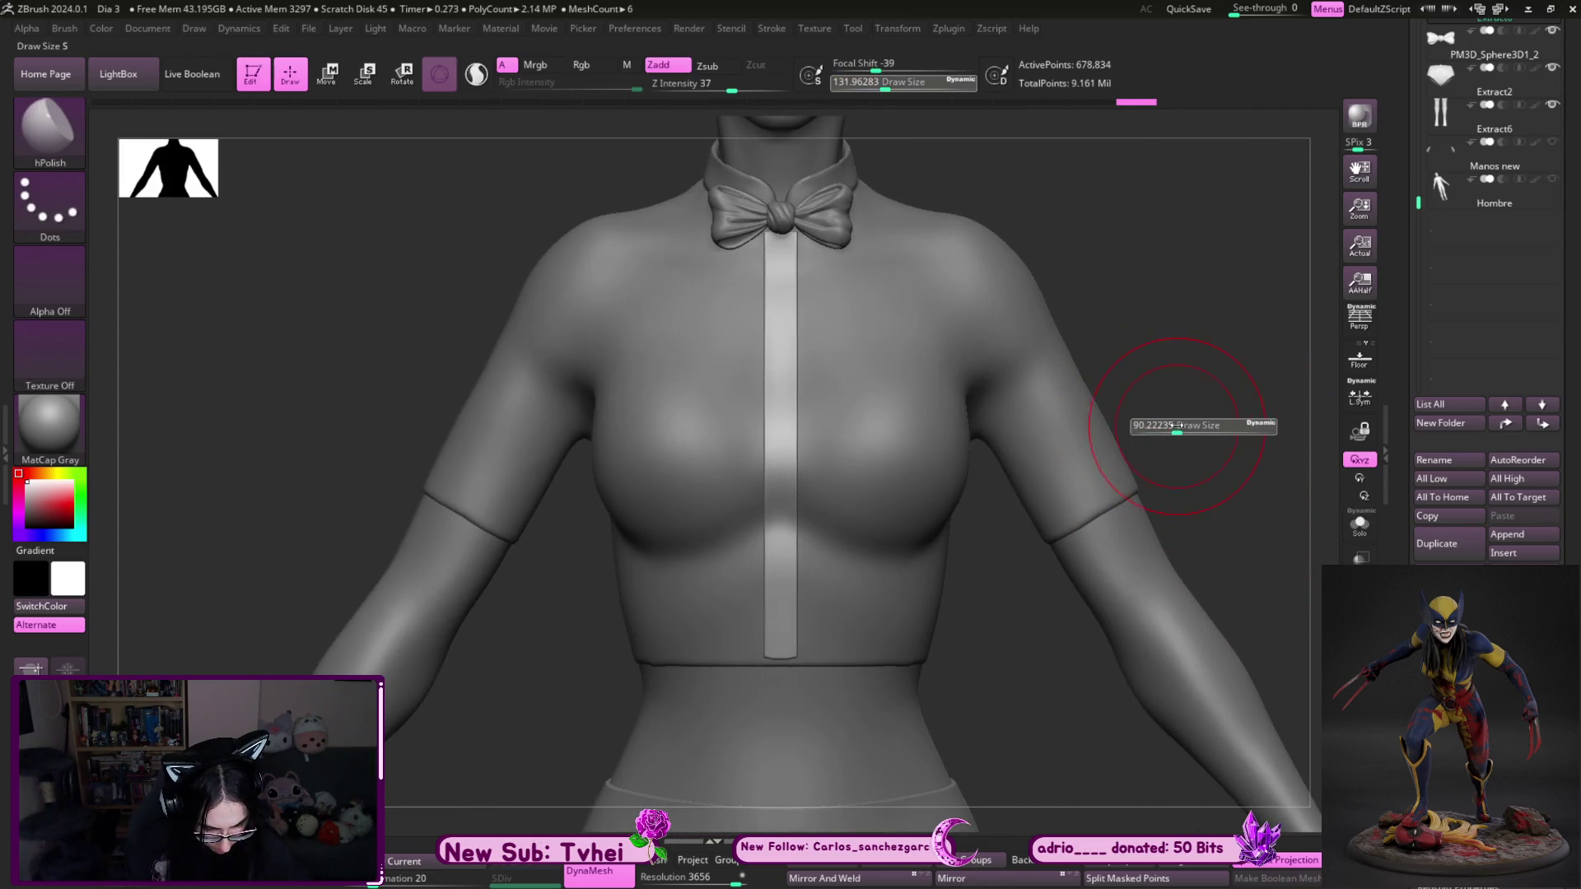
click(1163, 427)
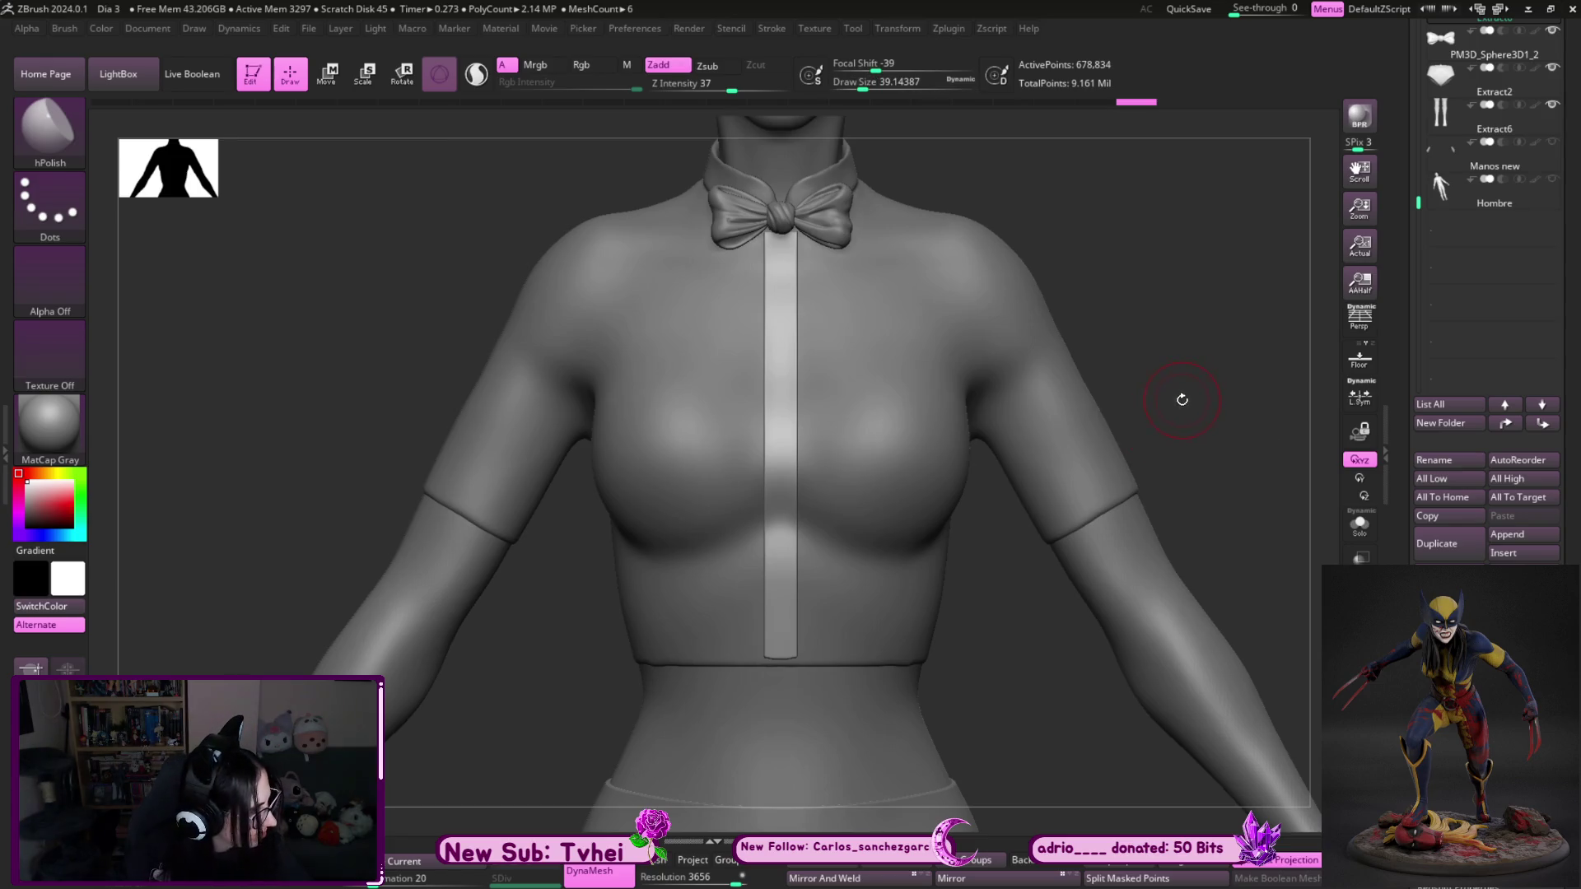
alt+drag(1196, 374, 1263, 491)
- Select the bow tie, then the placket strip subtool, and bring up the brush library
alt+click(753, 337)
key(w)
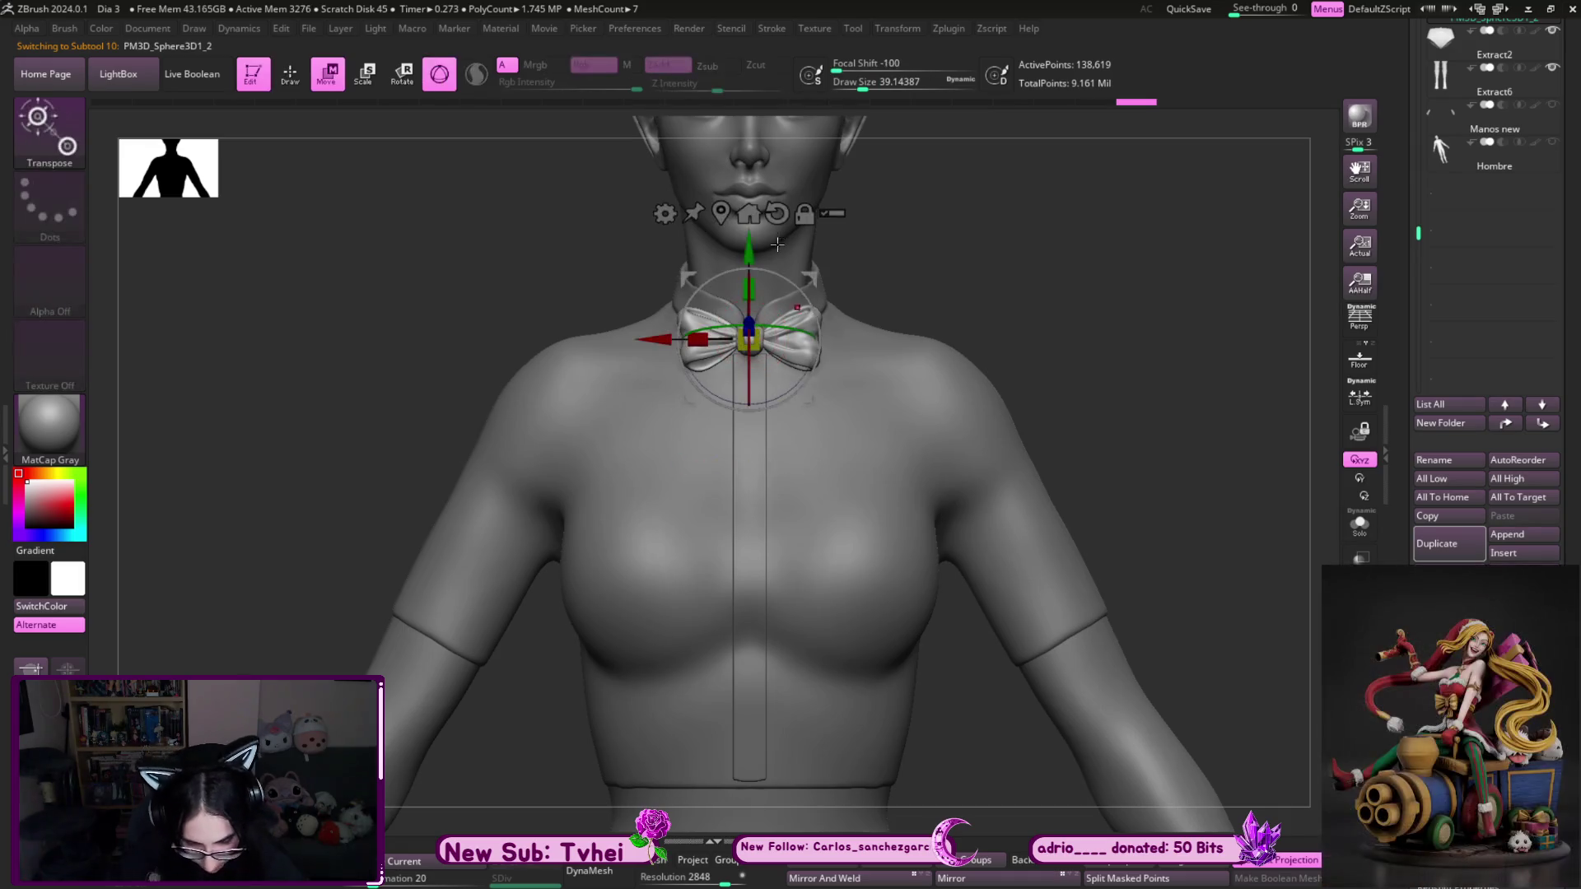
key(q)
key(w)
key(q)
mouse_move(1002, 282)
mouse_down()
mouse_move(945, 282)
mouse_move(1027, 321)
mouse_move(811, 477)
mouse_up()
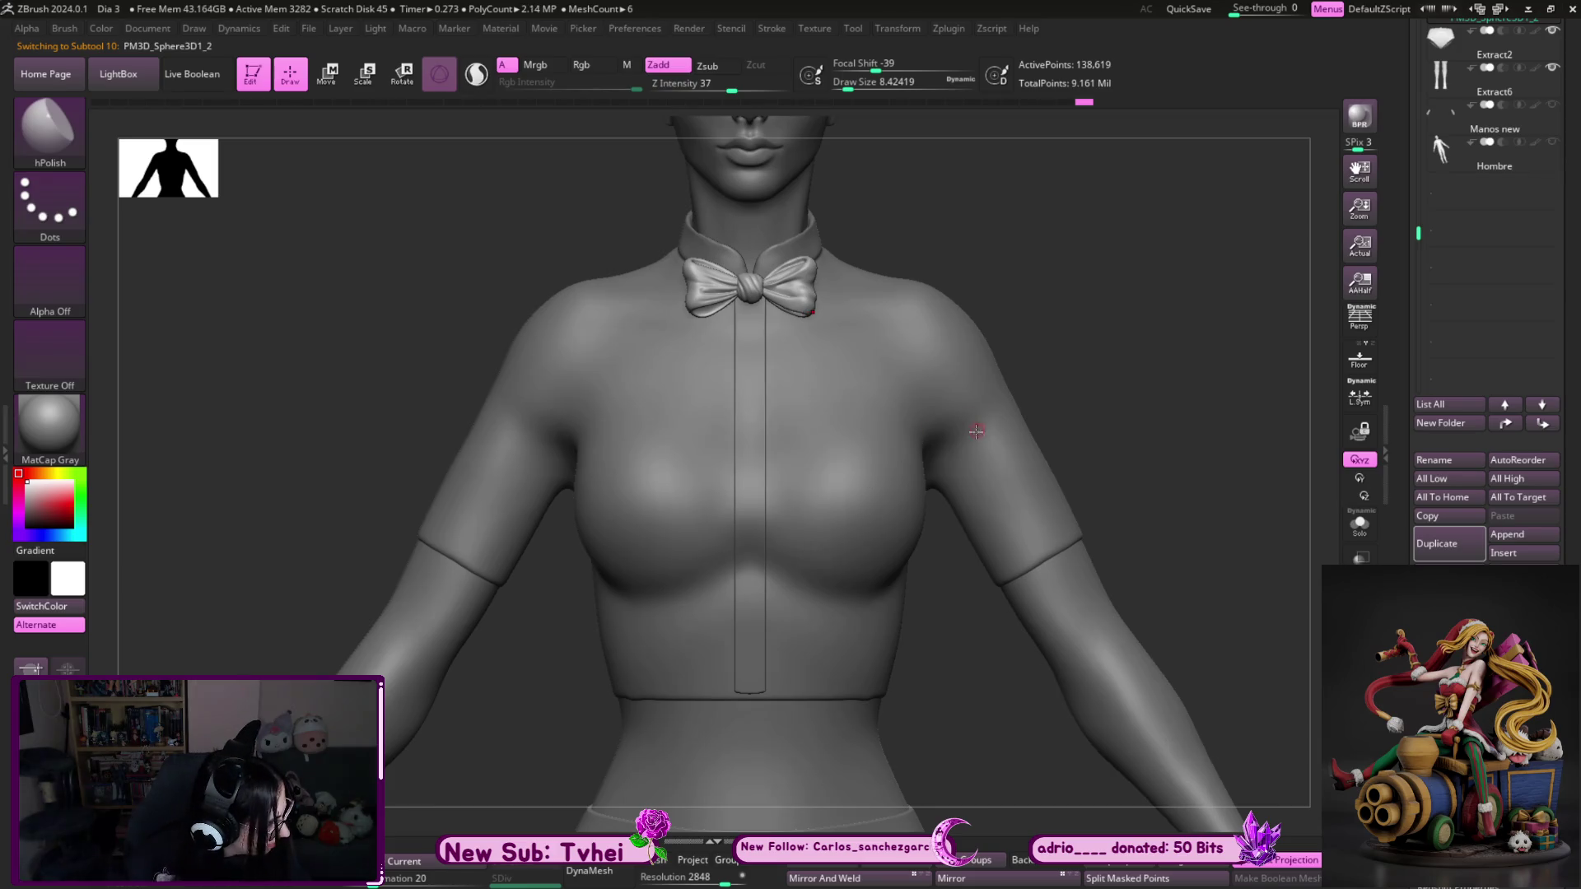
alt+drag(1094, 410, 1087, 342)
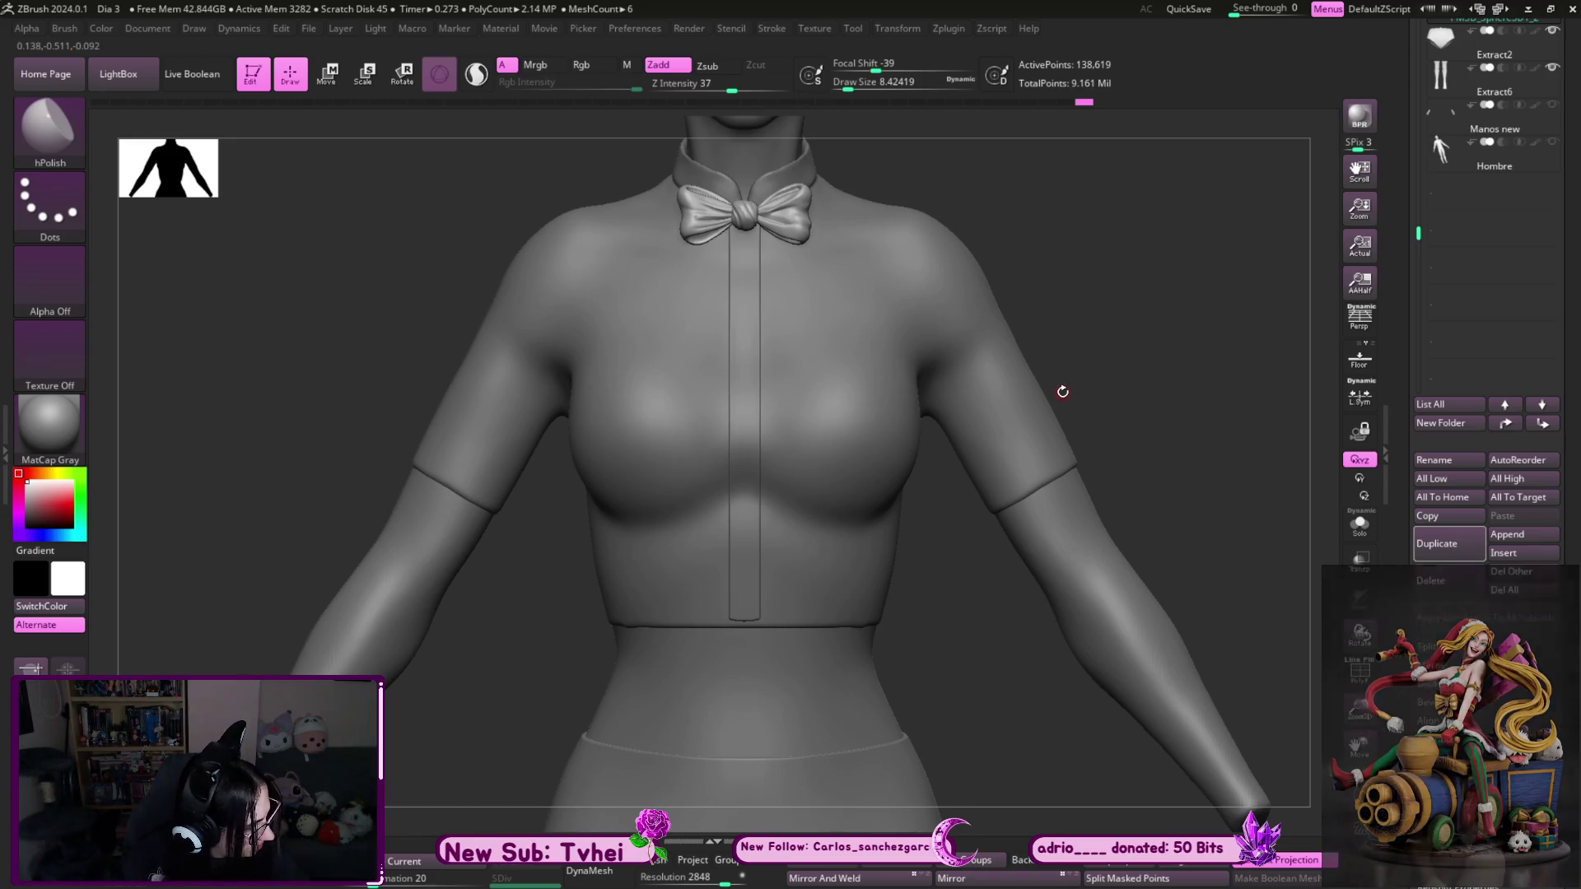
alt+click(744, 353)
key(b)
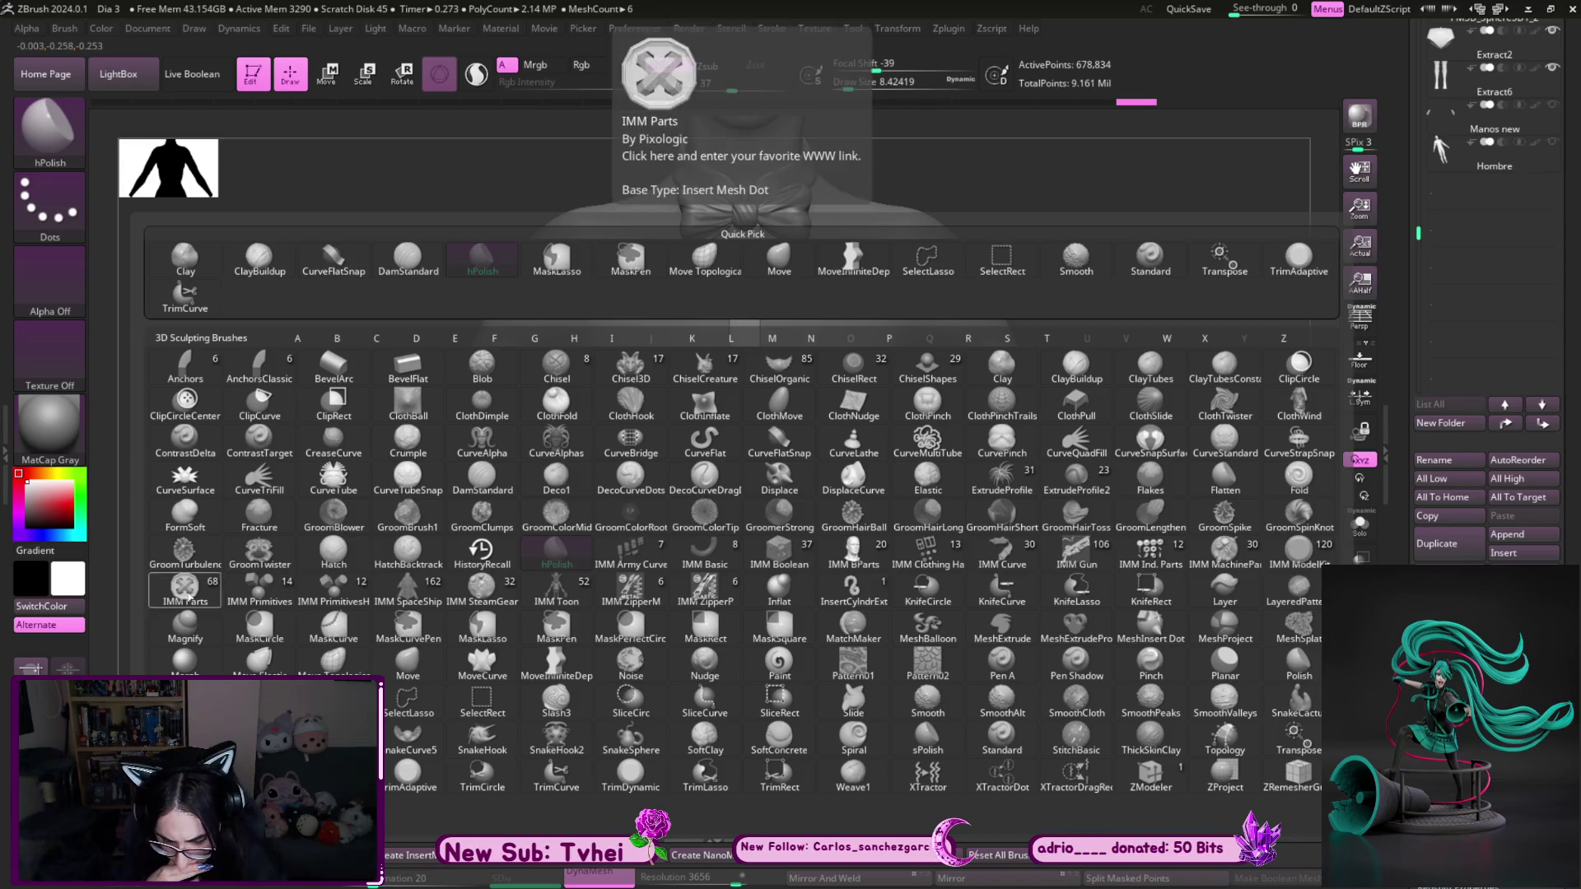
- Insert an IMM Parts bolt on the placket, split it off with Split Masked Points, and solo it
click(189, 593)
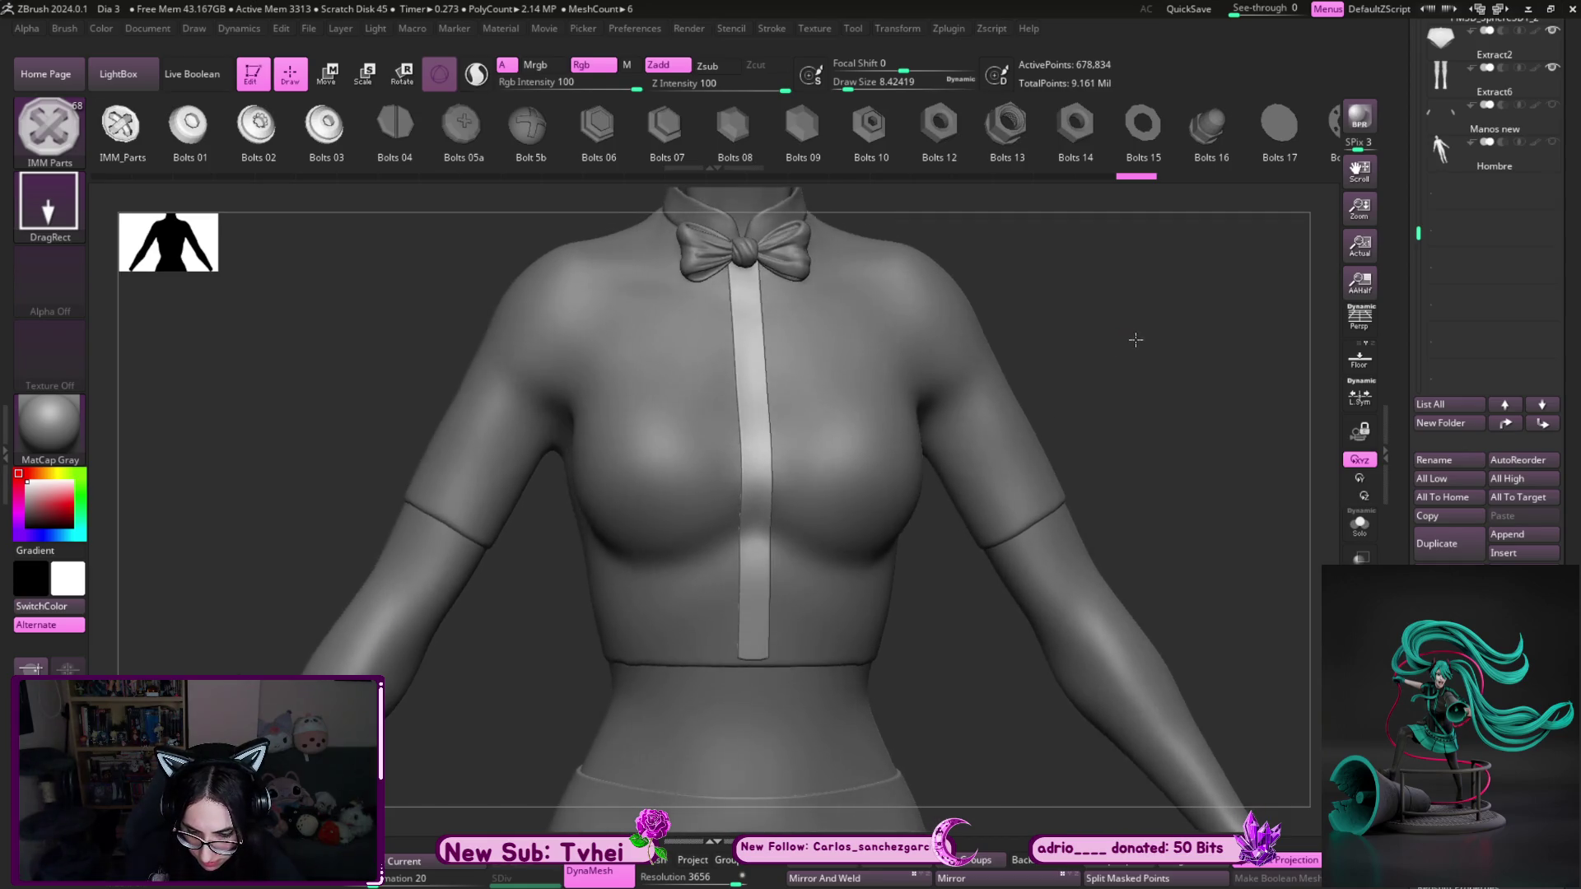
mouse_move(1128, 314)
ctrl+right_down()
mouse_move(1165, 343)
mouse_move(1157, 377)
ctrl+right_up()
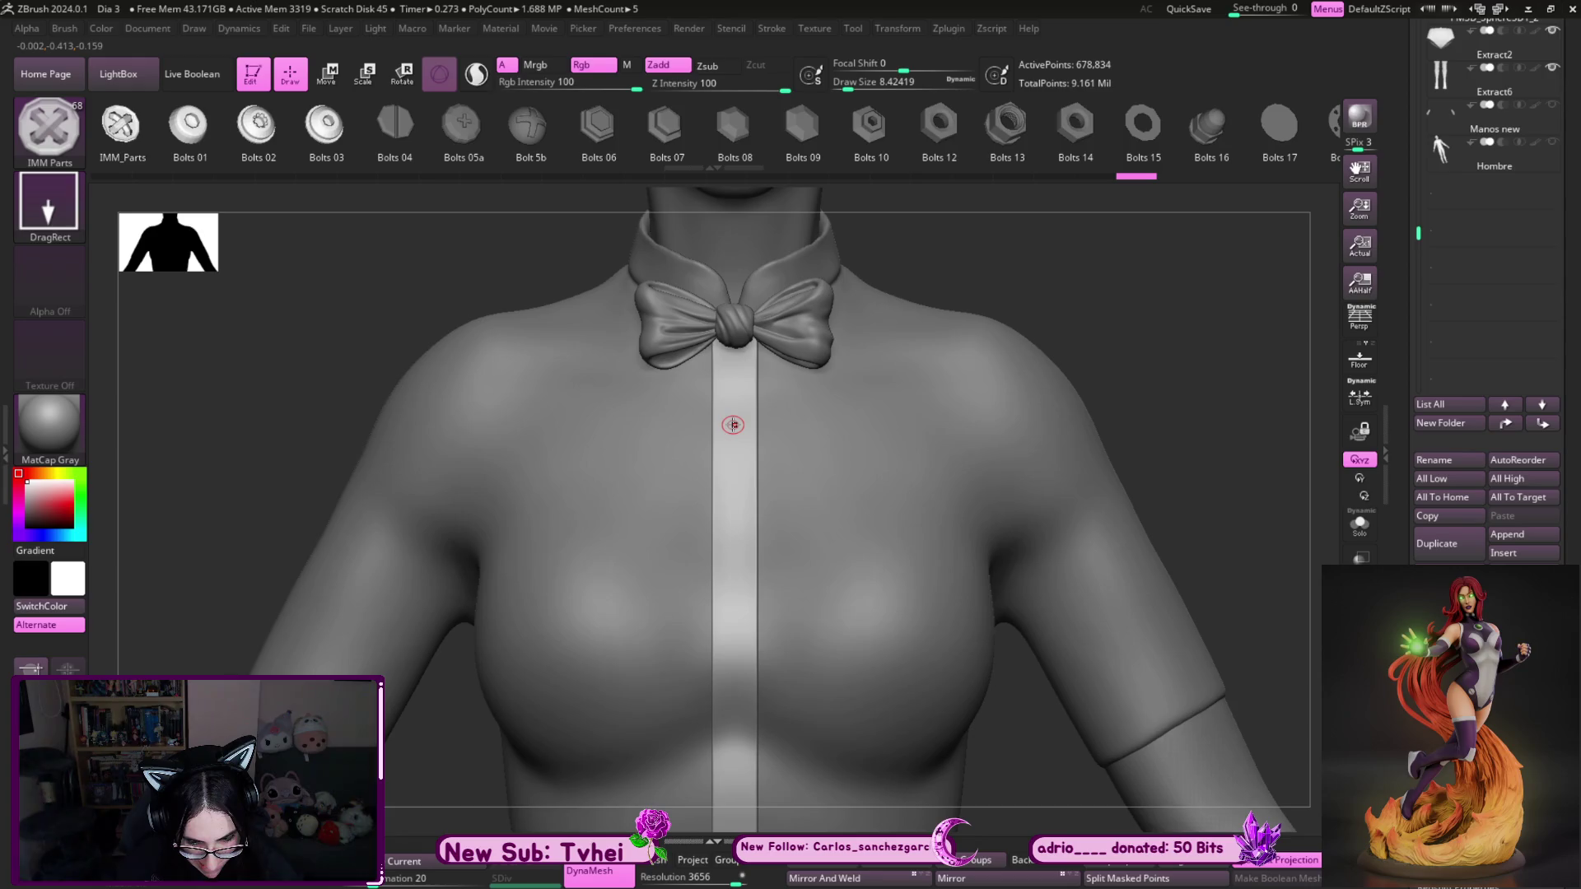
drag(734, 421, 735, 440)
mouse_move(1089, 297)
mouse_down()
mouse_move(1136, 300)
mouse_move(1128, 313)
mouse_up()
click(1126, 876)
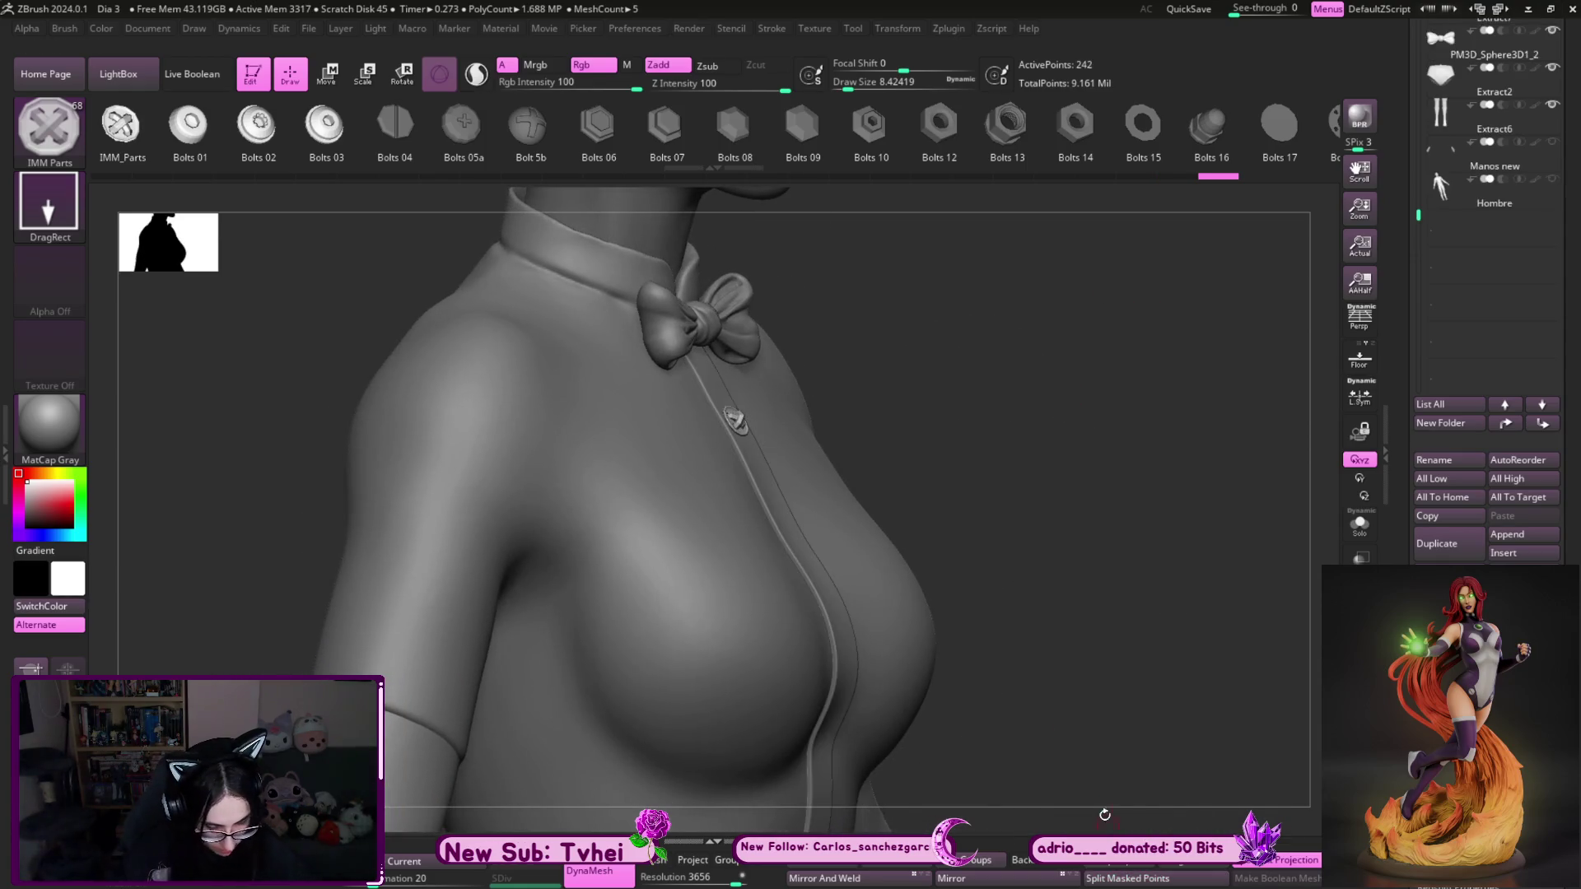
key(b)
key(m)
key(v)
key(ctrl+shift+s)
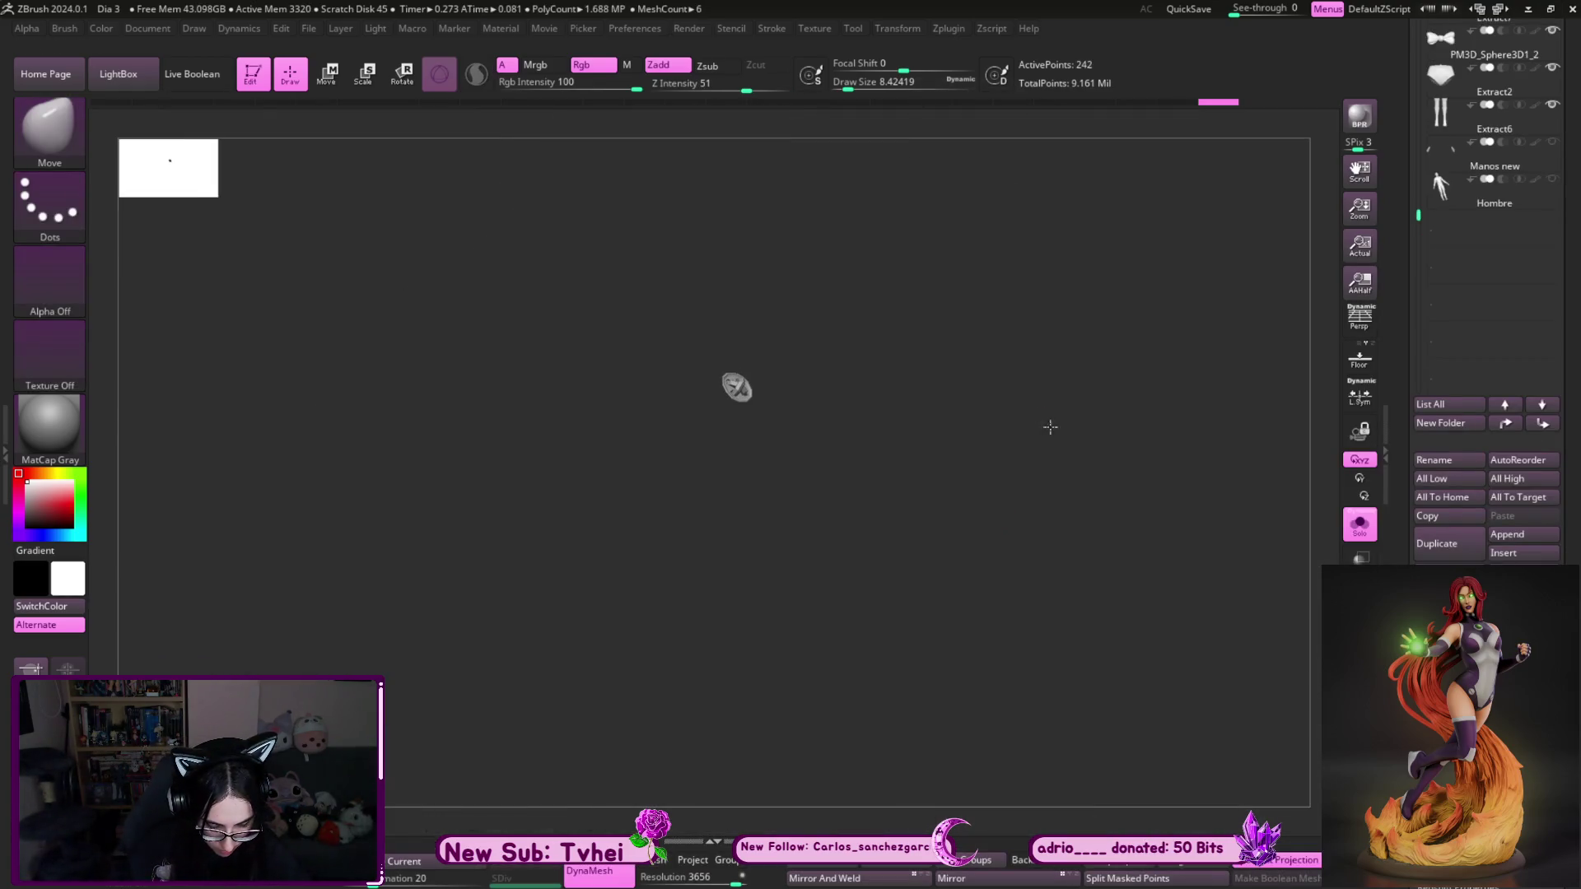
- Stretch the bolt deeper along Z with Transpose and enlarge the brush to about 20
mouse_move(929, 476)
mouse_down()
mouse_move(790, 593)
mouse_move(919, 505)
mouse_up()
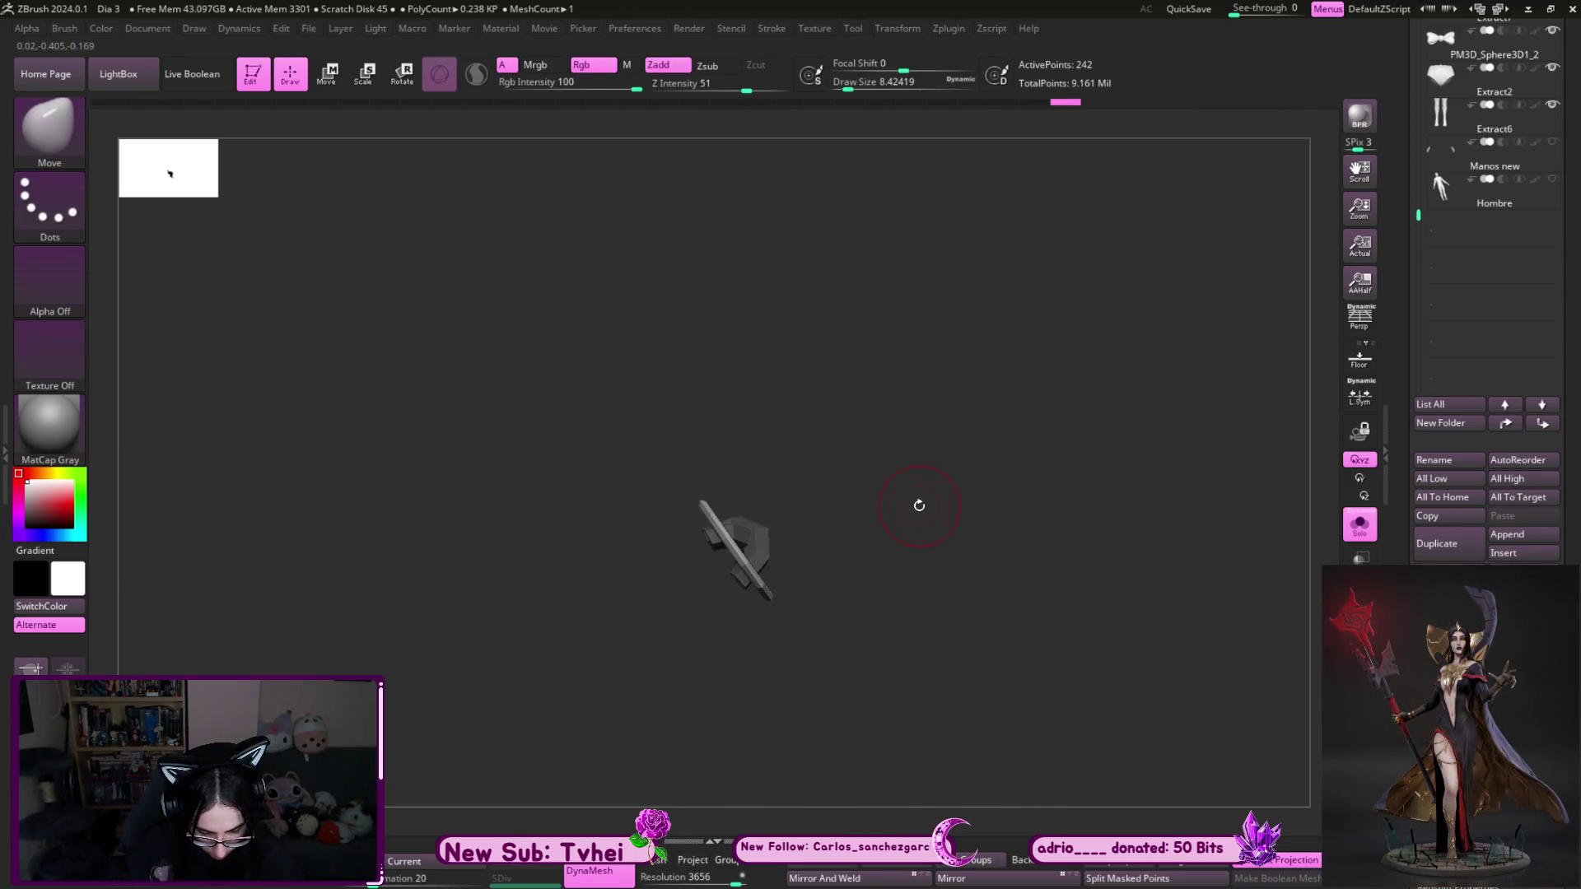
key(w)
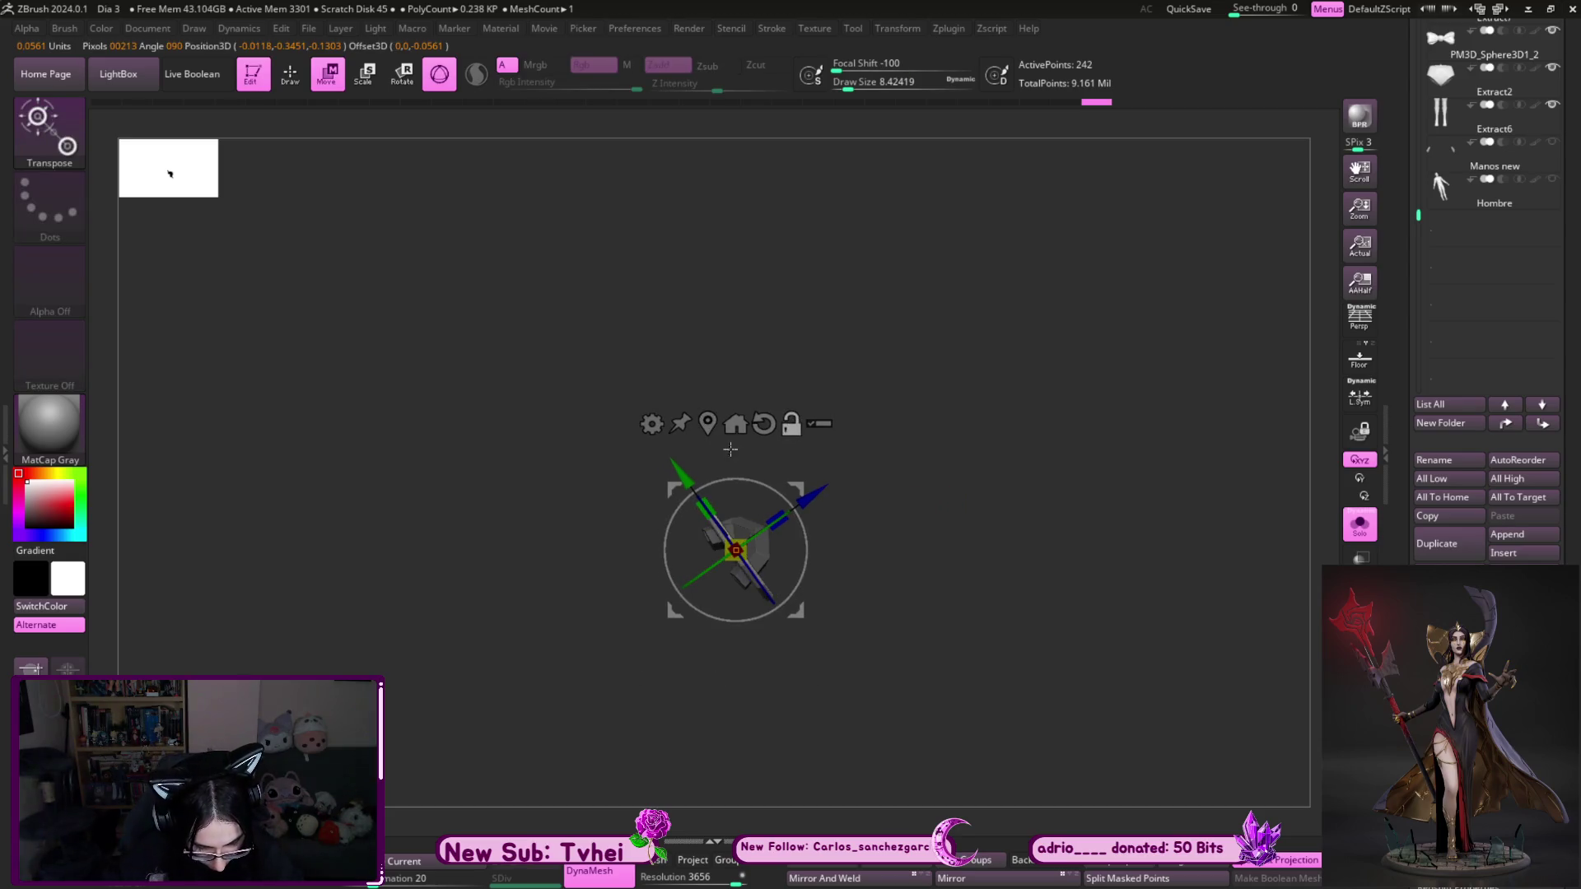
drag(779, 520, 824, 496)
mouse_move(961, 469)
mouse_down()
mouse_move(890, 490)
mouse_move(924, 491)
mouse_move(924, 521)
mouse_up()
key(q)
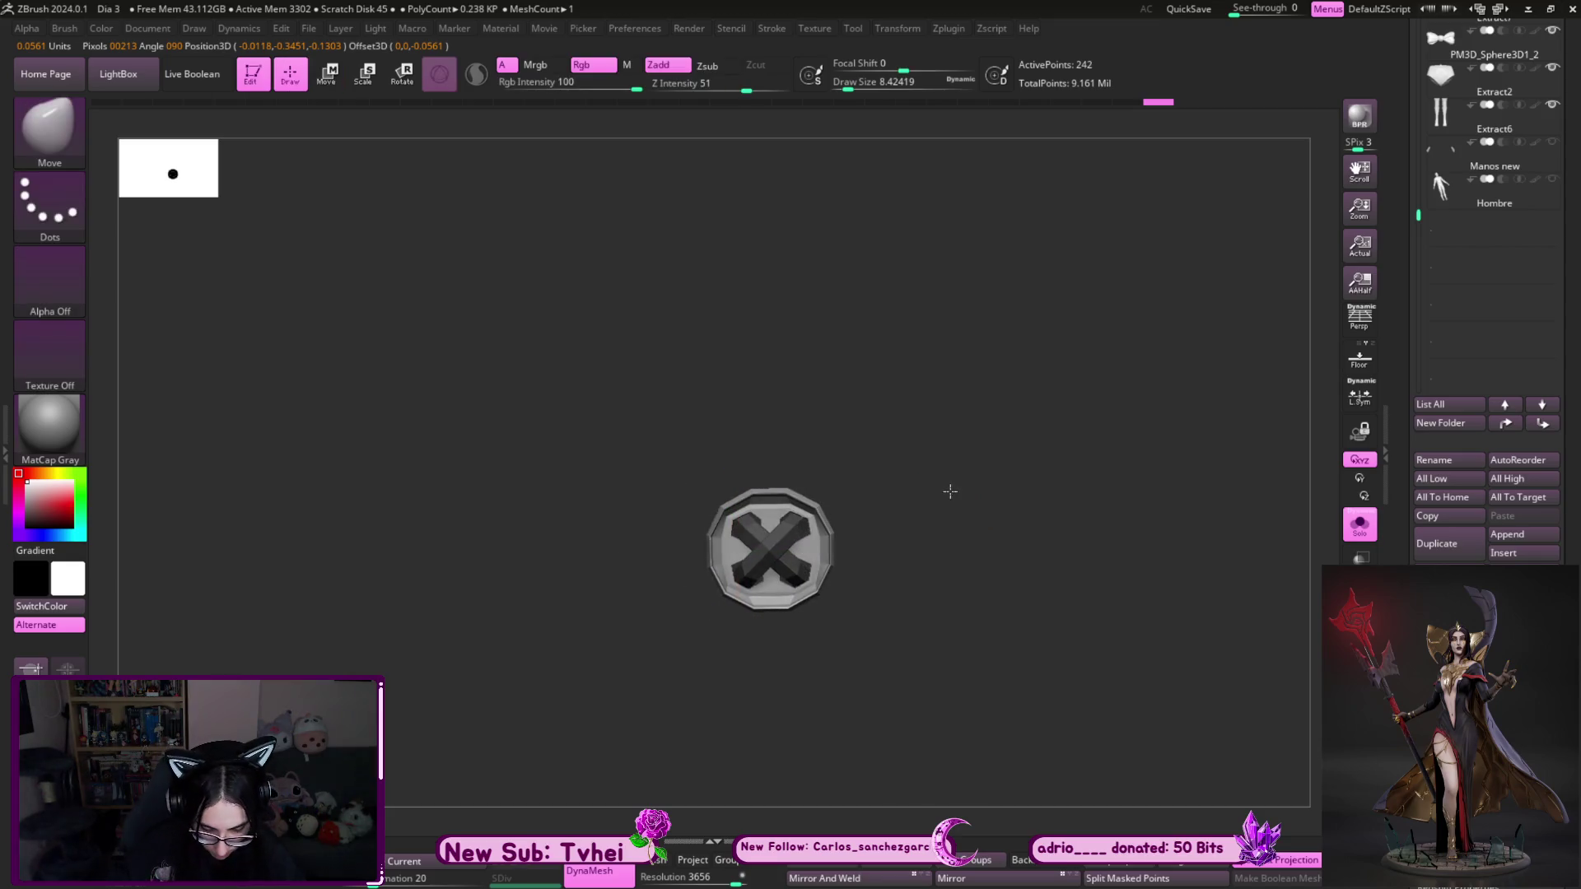
scroll(950, 492, up, 5)
key(s)
drag(926, 543, 933, 542)
key(s)
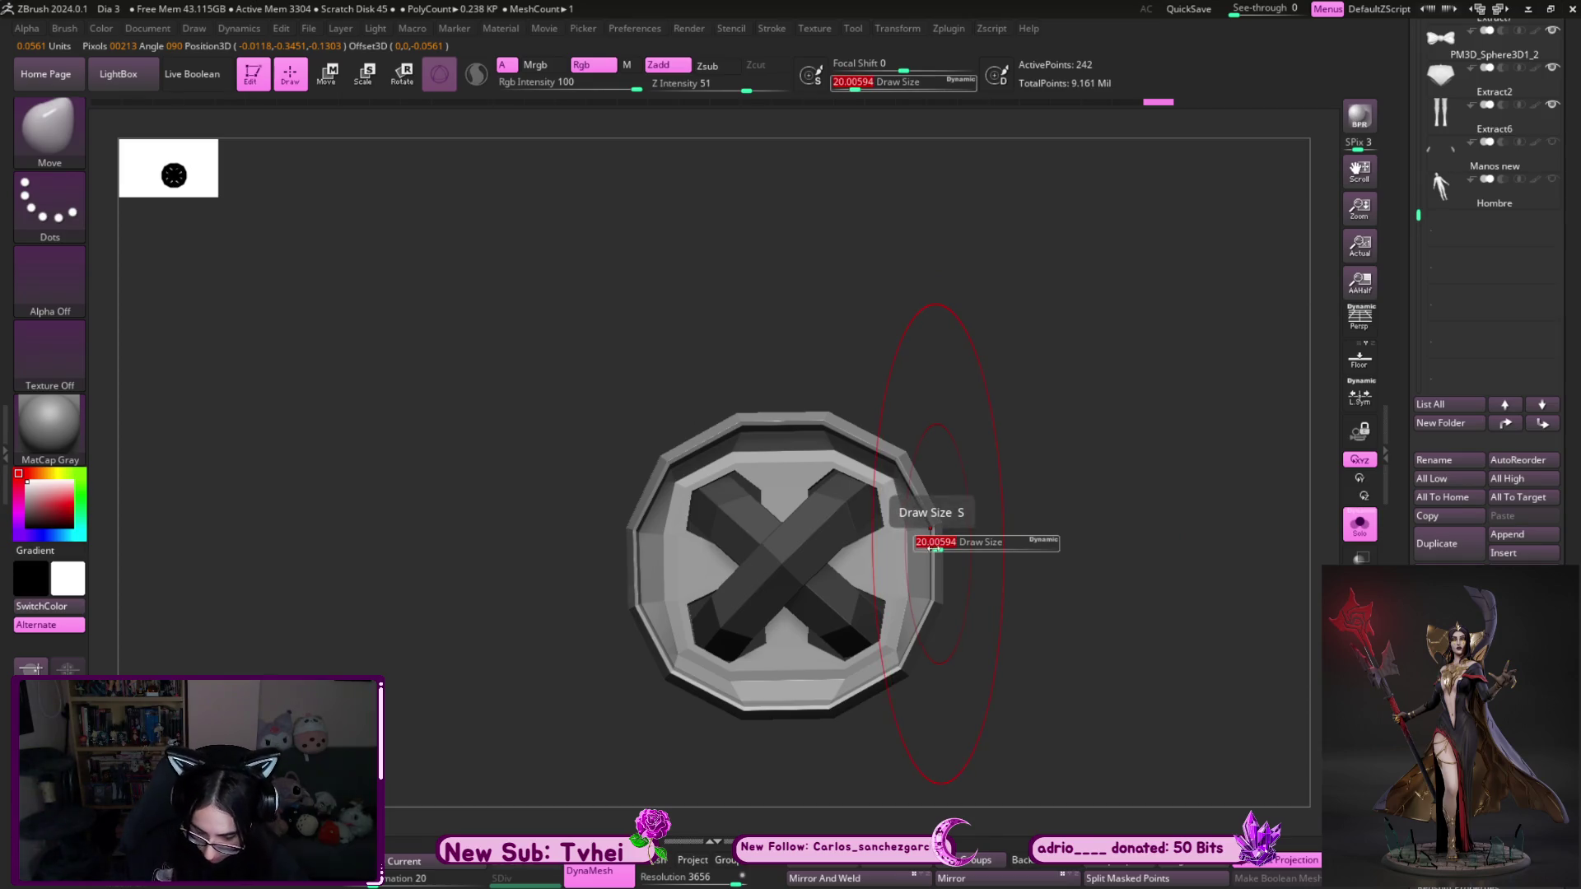
- Pull the outer and inner rims inward with Move Topological, then shrink the brush to about 2.2
key(b)
key(m)
key(t)
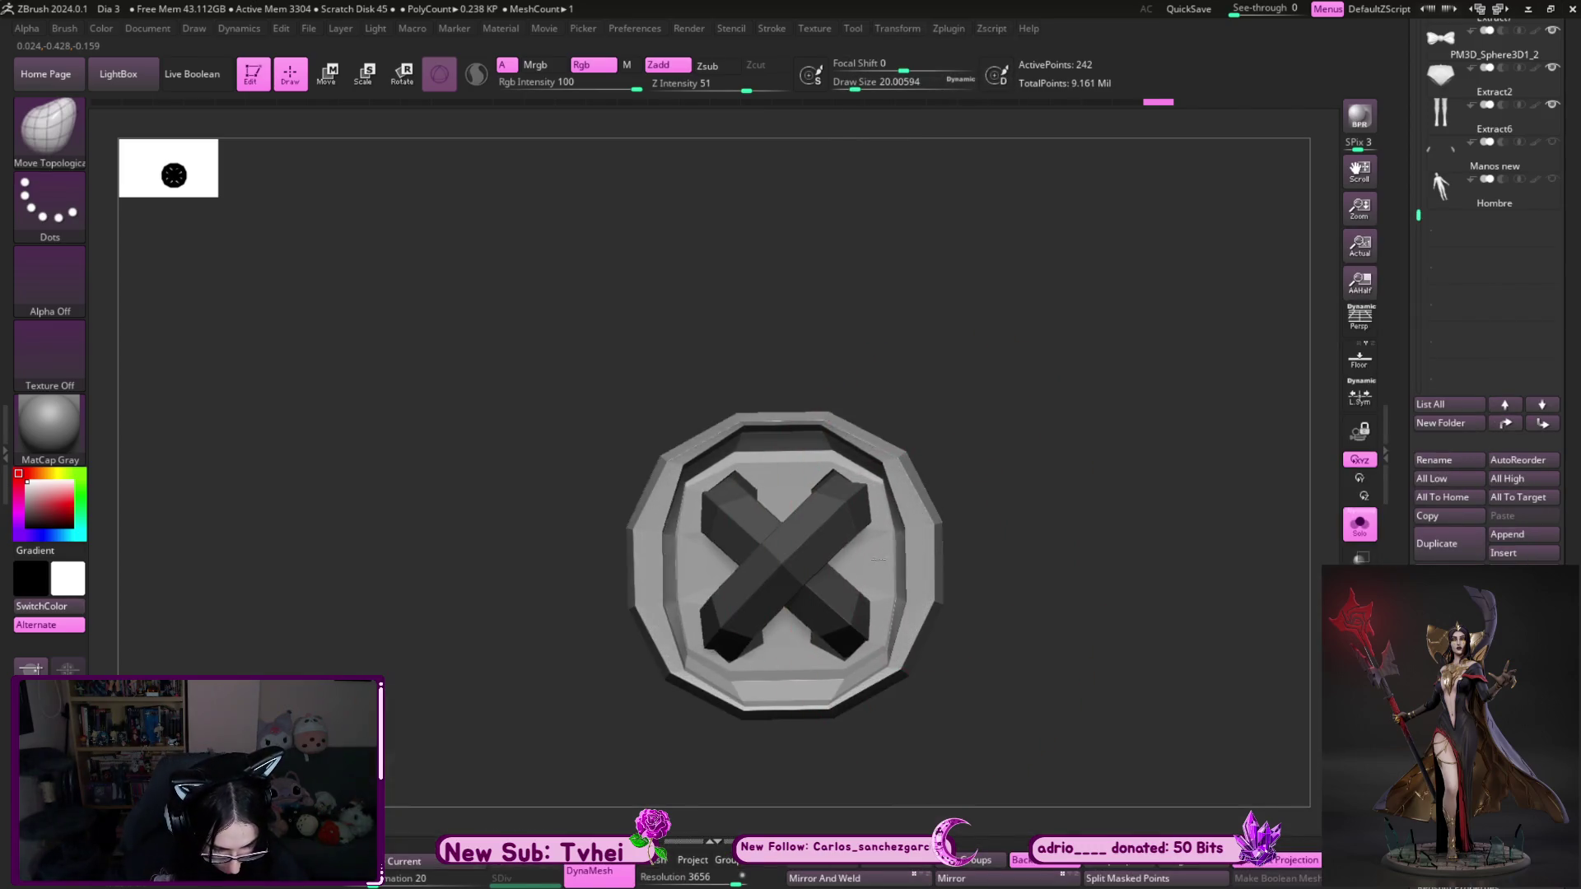
drag(815, 433, 818, 466)
drag(787, 688, 789, 655)
drag(915, 570, 889, 573)
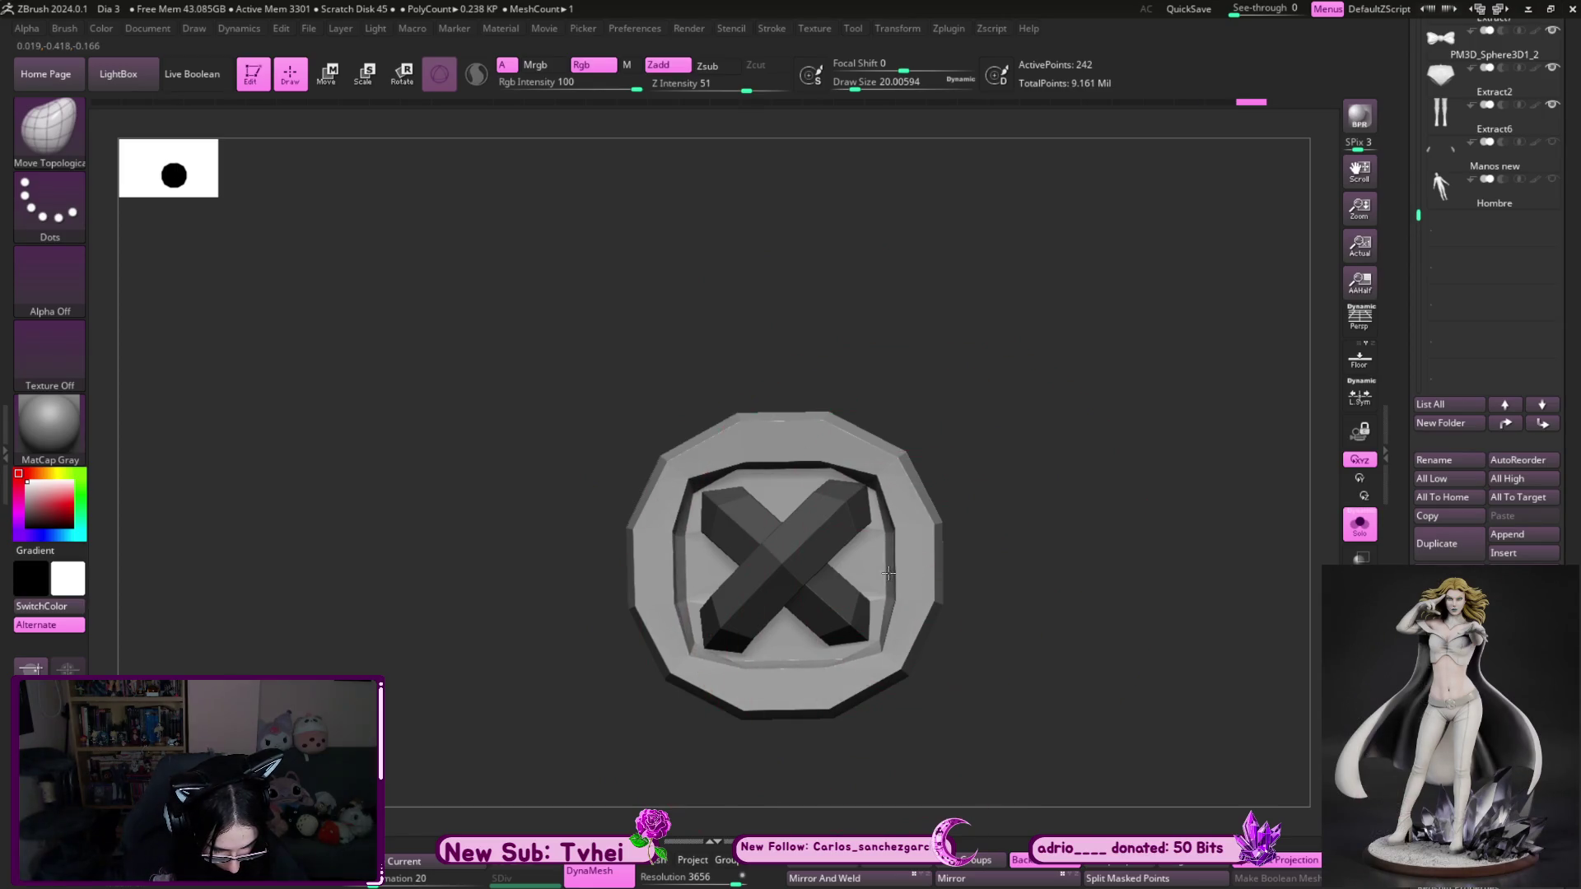
key(s)
drag(889, 470, 882, 467)
key(s)
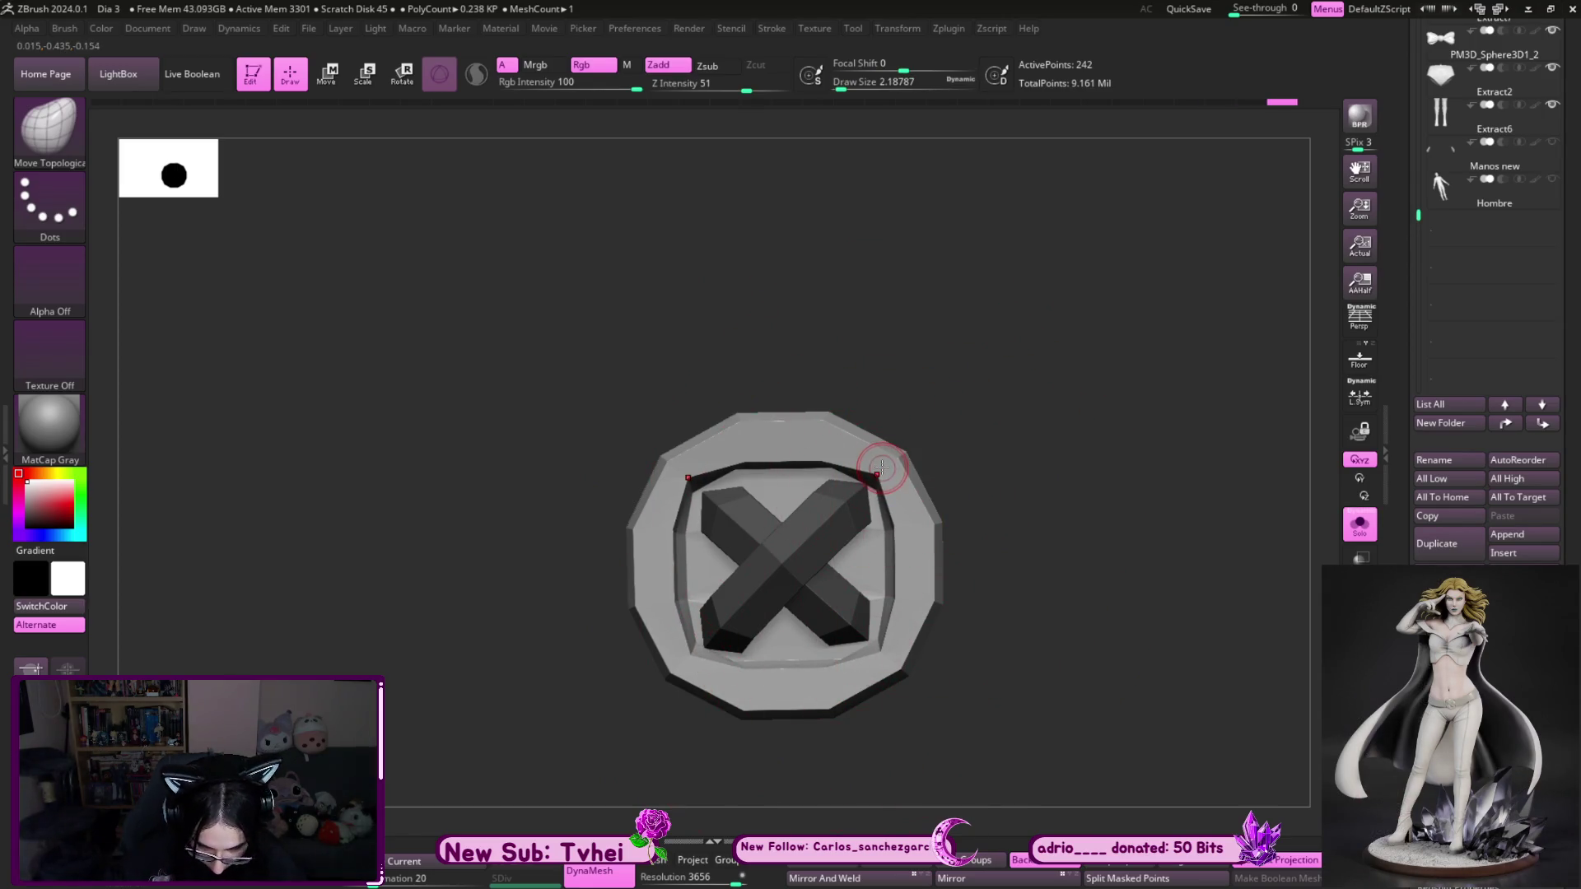
- Reshape the lower and right inner rims with MoveInfiniteDepth, then select the Extract7_1 button piece
key(b)
key(m)
key(i)
drag(869, 564, 866, 636)
drag(883, 580, 889, 527)
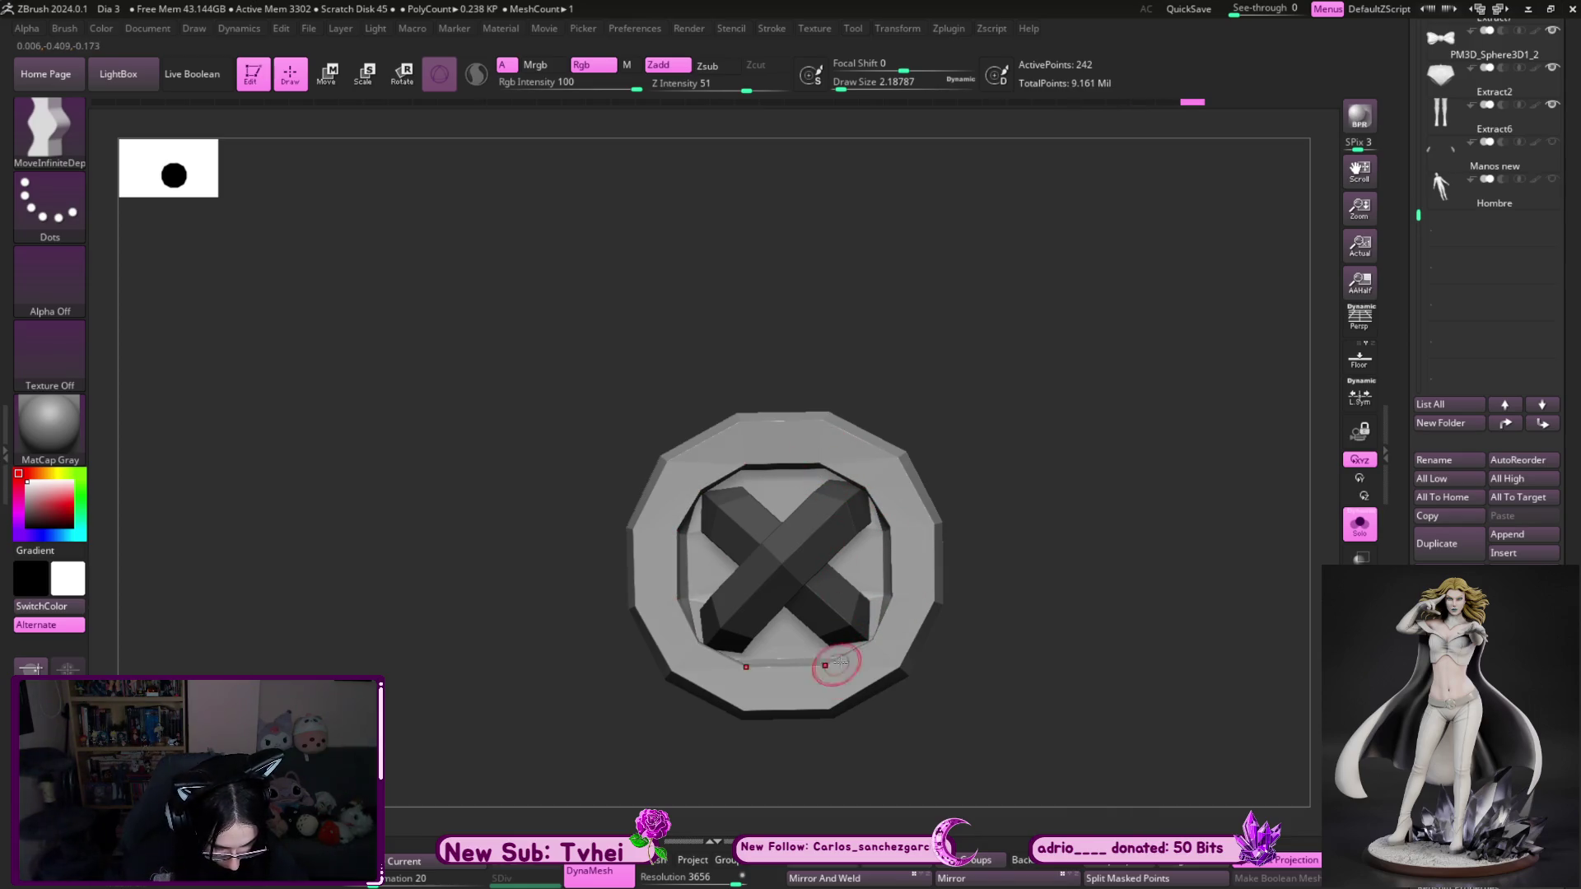
alt+drag(1051, 552, 977, 497)
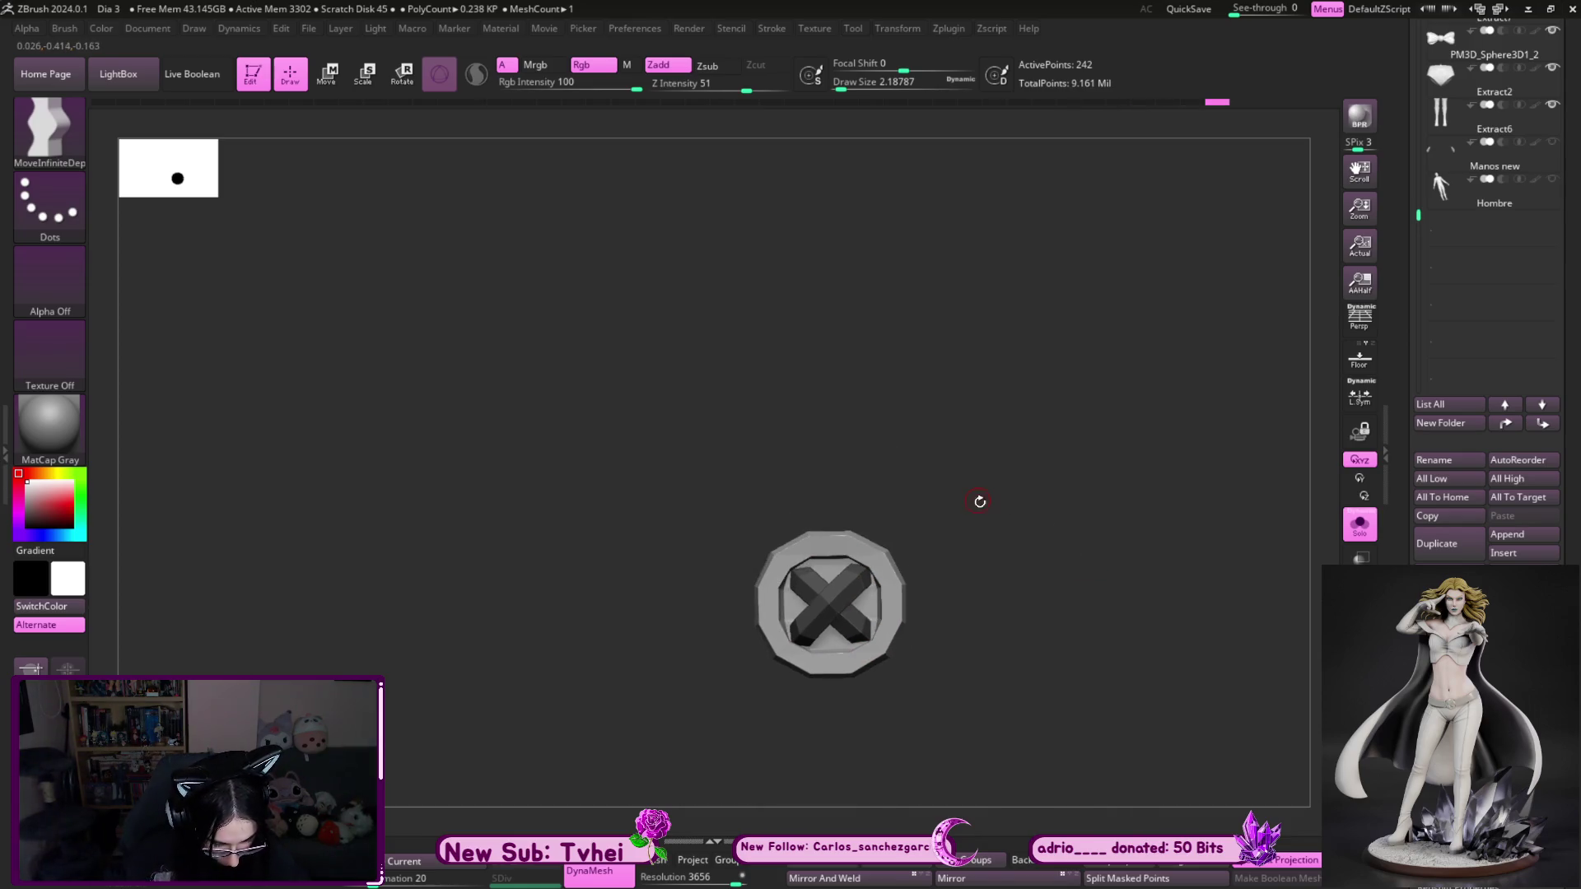
ctrl+alt+shift+click(914, 628)
ctrl+shift+click(985, 557)
ctrl+shift+drag(988, 576, 1048, 723)
scroll(1411, 177, up, 6)
click(1448, 226)
mouse_move(1006, 617)
alt+mouse_down()
mouse_move(1144, 688)
mouse_move(1118, 645)
alt+mouse_up()
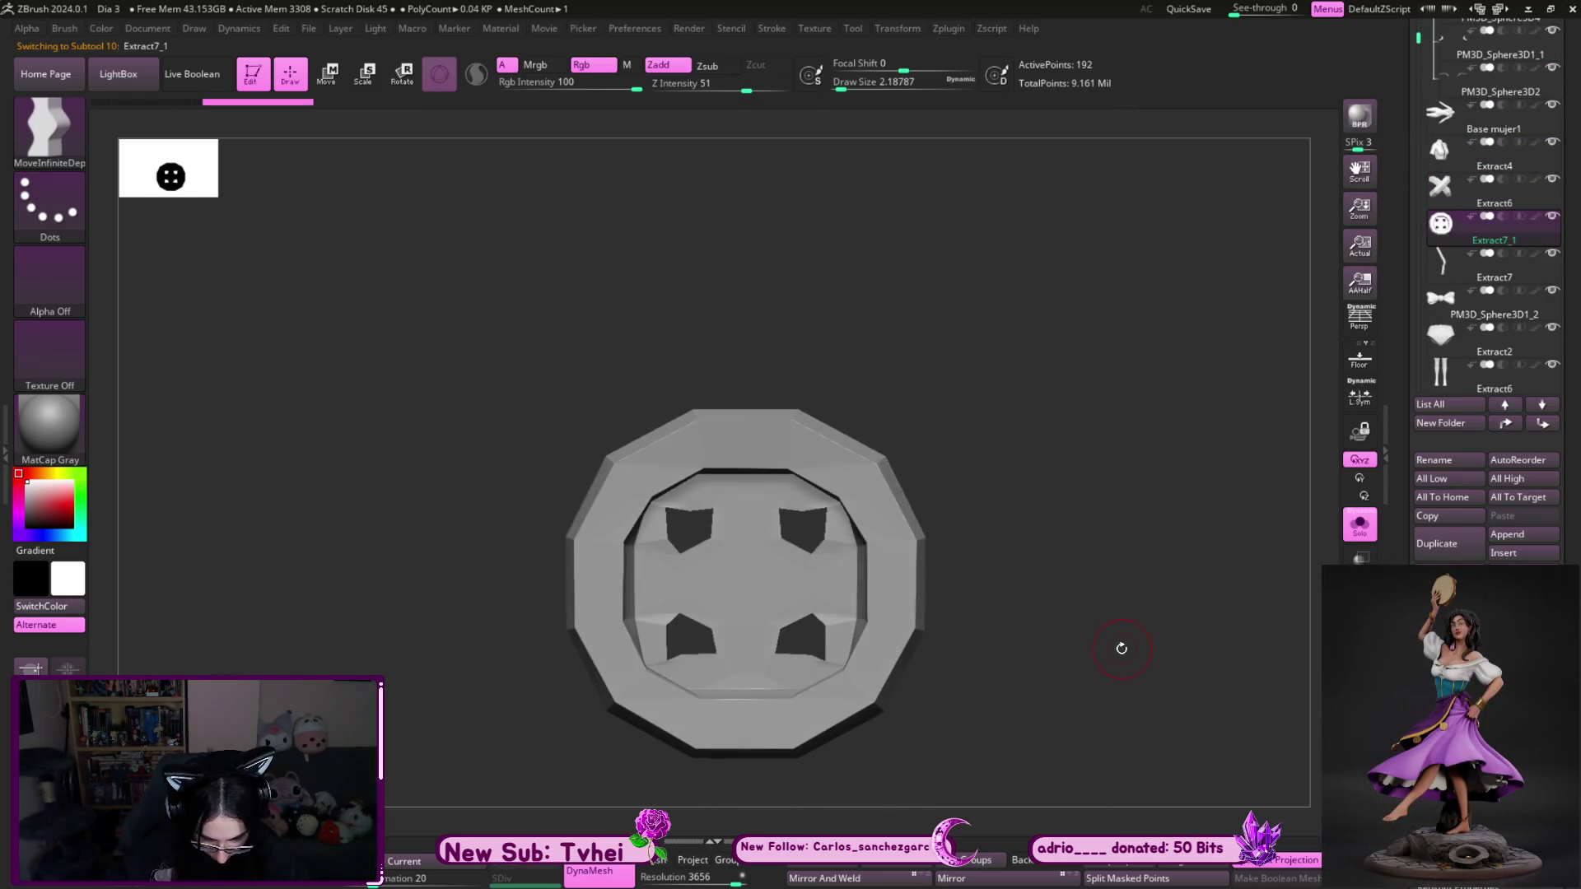
- Subdivide the four-hole button and DynaMesh it at resolution 4096 for a smoother surface
key(ctrl+d)
key(ctrl+d)
key(ctrl+d)
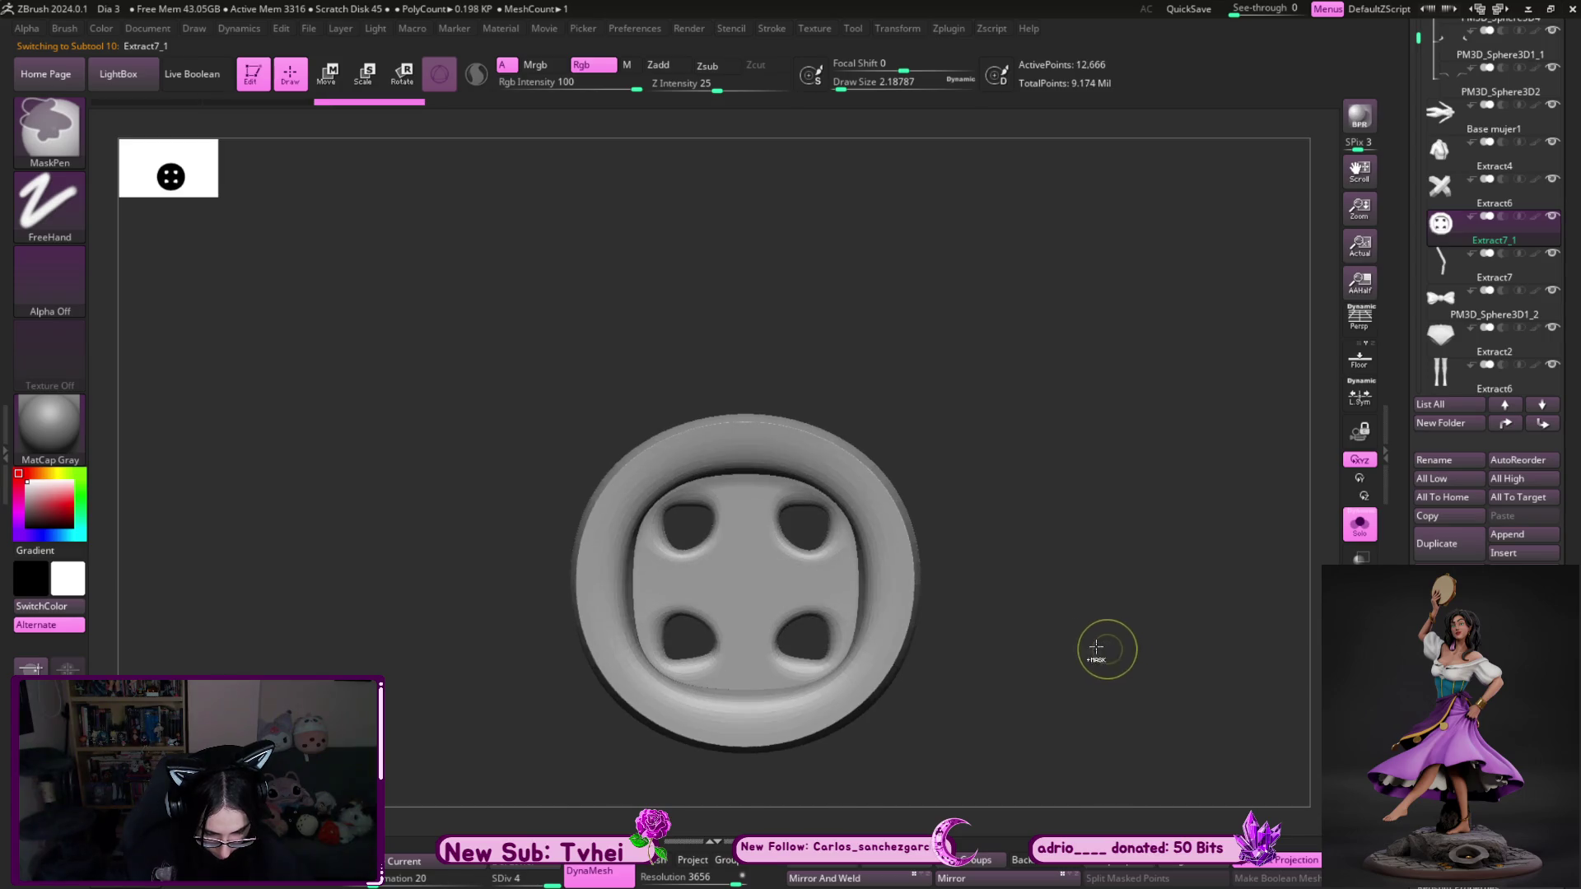
key(s)
drag(846, 665, 844, 666)
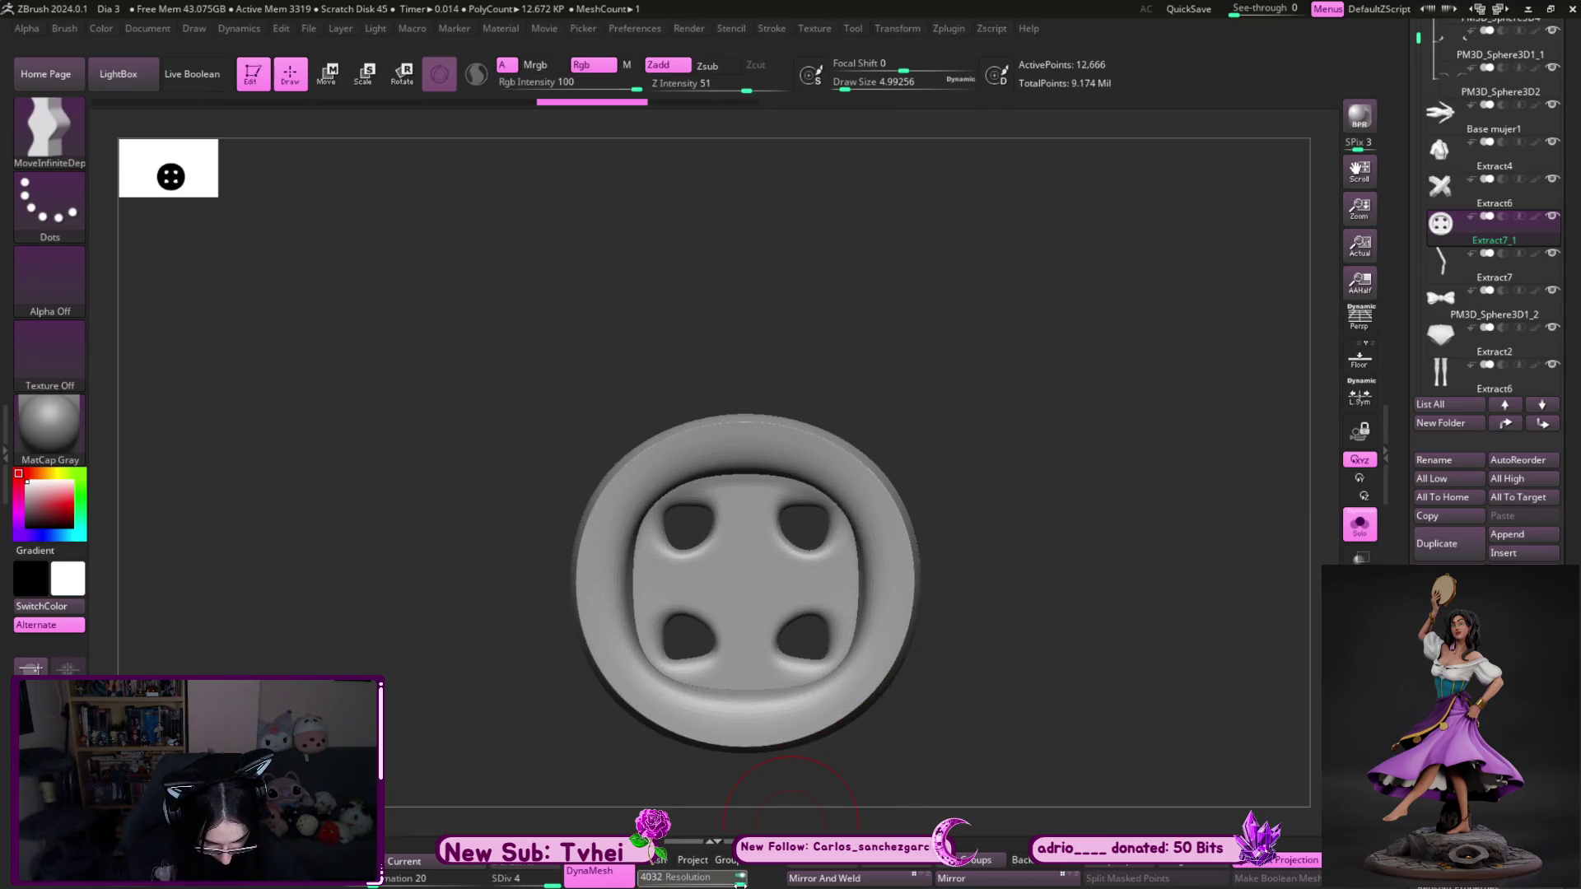
ctrl+drag(997, 656, 1000, 657)
- Push the button rim outward with MoveInfiniteDepth, brush sizes ranging from 2.6 to 9.45
key(s)
drag(848, 668, 861, 688)
key(s)
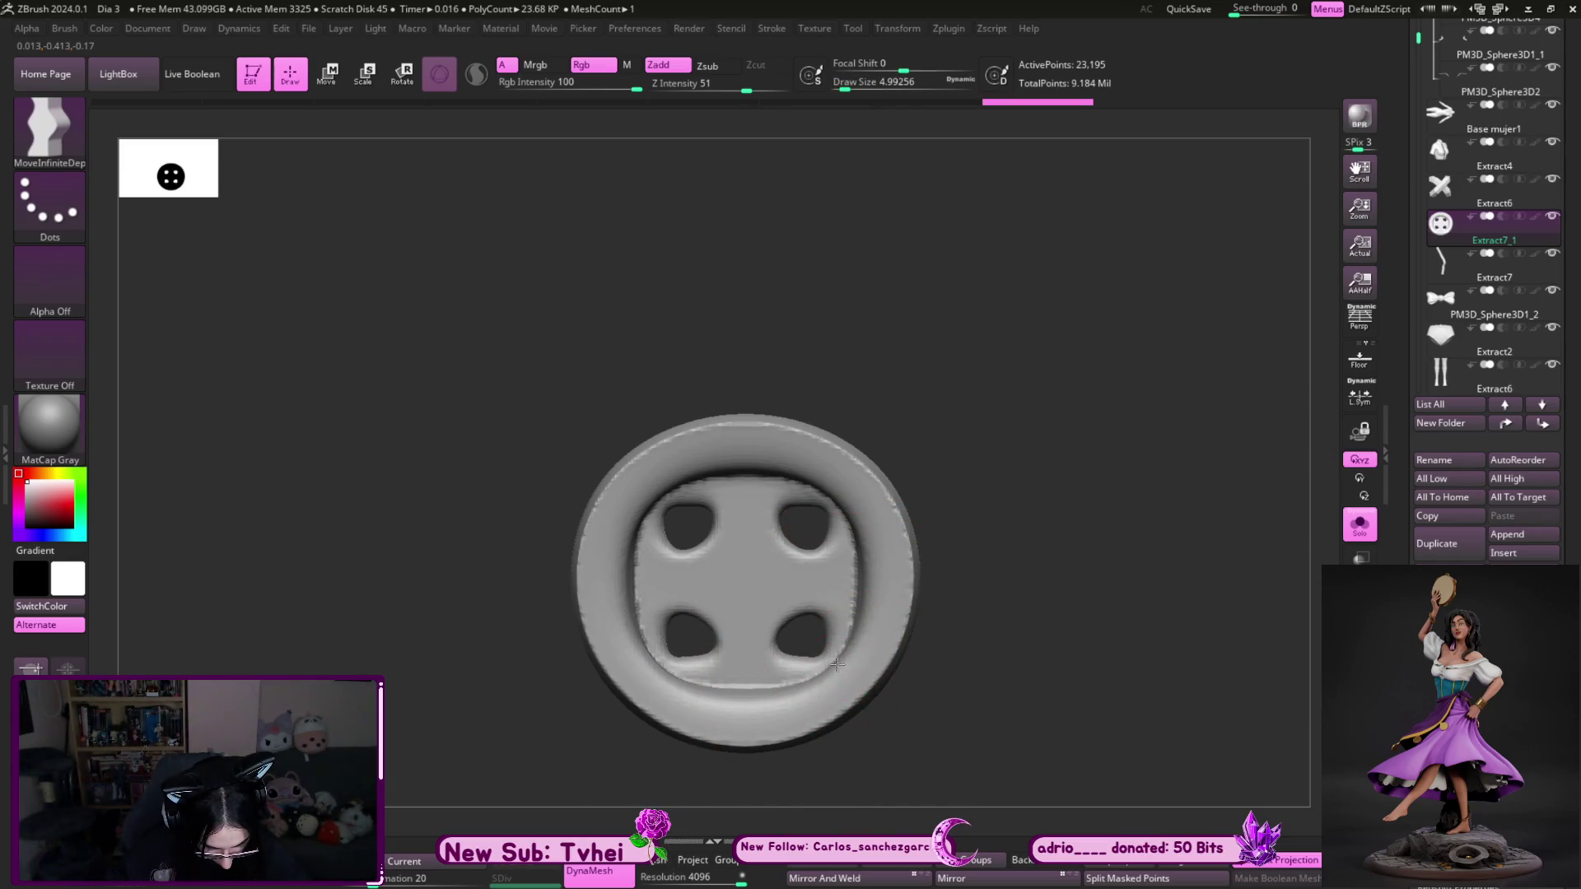
key(s)
drag(829, 515, 836, 516)
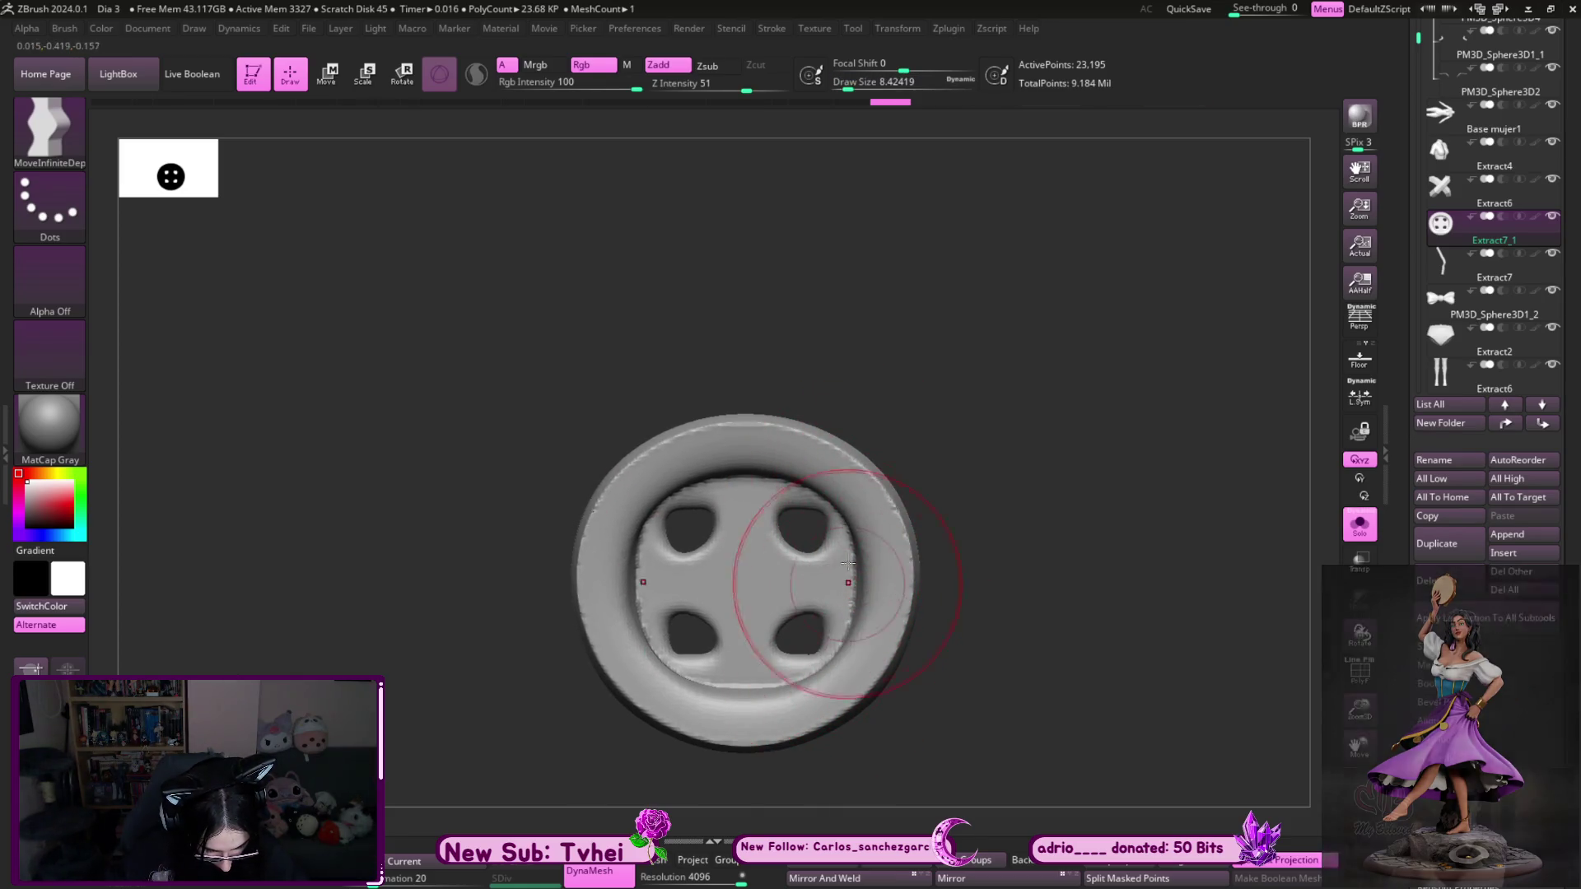
key(s)
drag(861, 526, 857, 525)
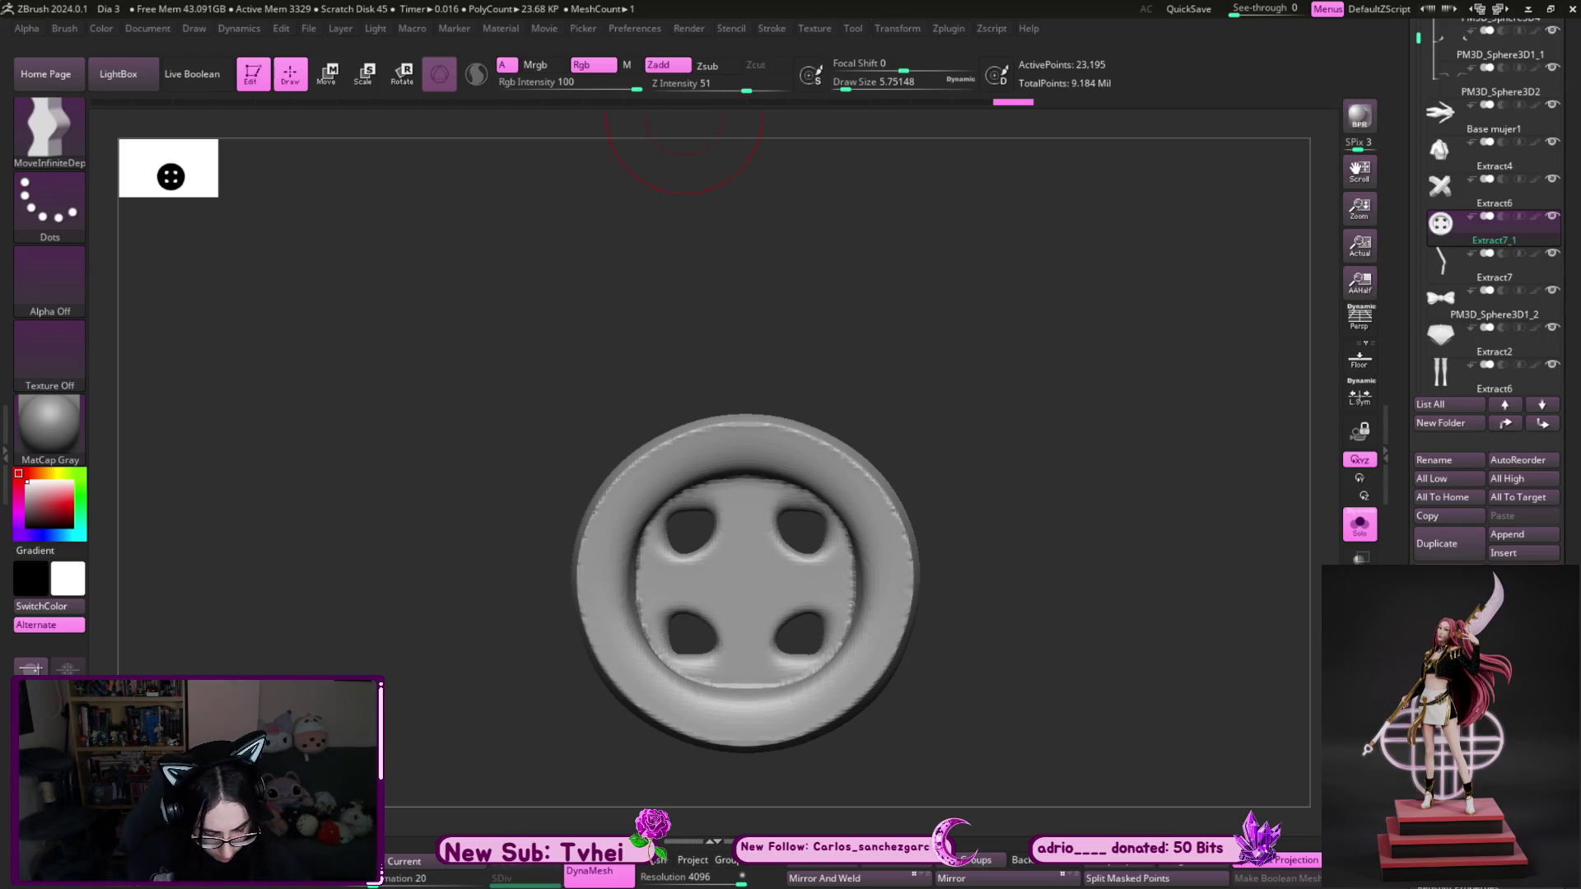
key(s)
drag(852, 681, 874, 679)
key(s)
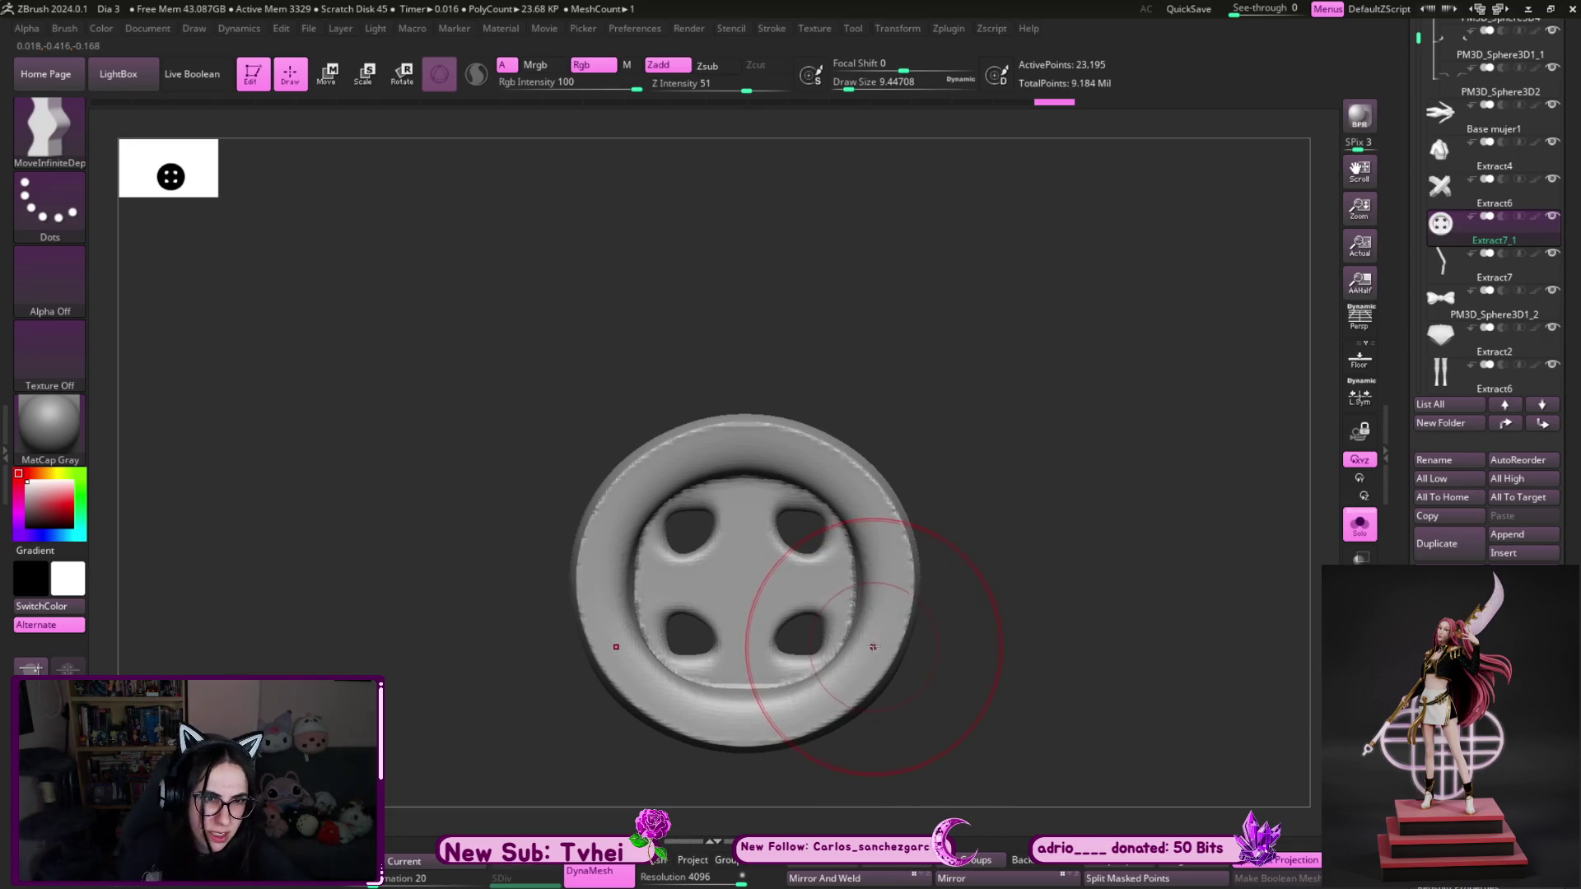
- Round the rim into a broader edge around a flatter face, brush sizes 7.5 to 10.5
key(s)
drag(866, 659, 844, 696)
key(s)
alt+right_drag(836, 696, 817, 639)
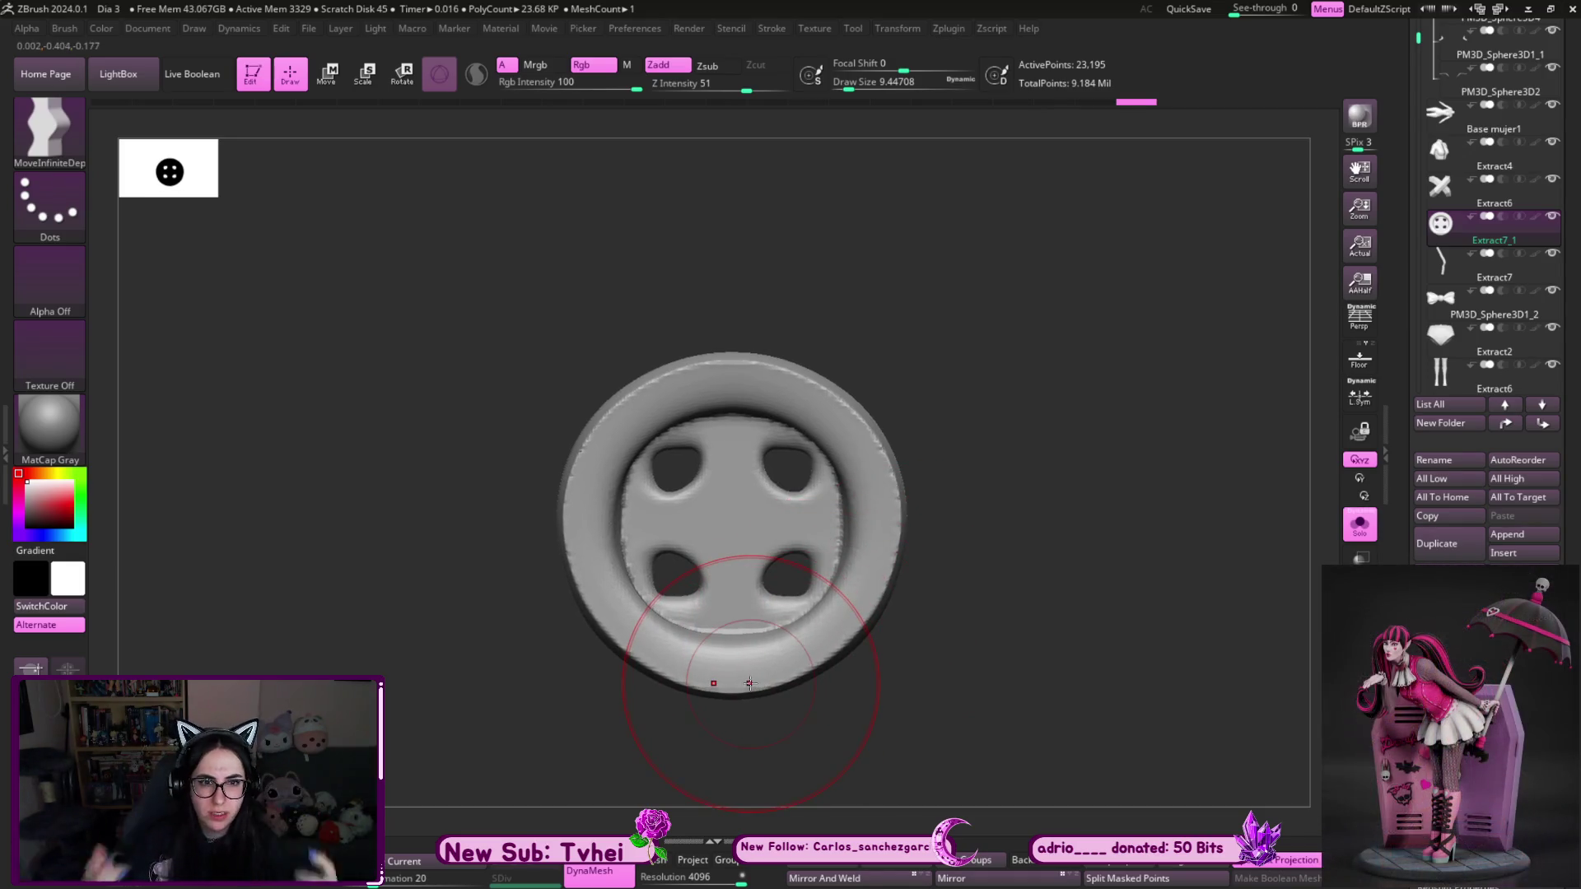
key(s)
drag(827, 372, 838, 372)
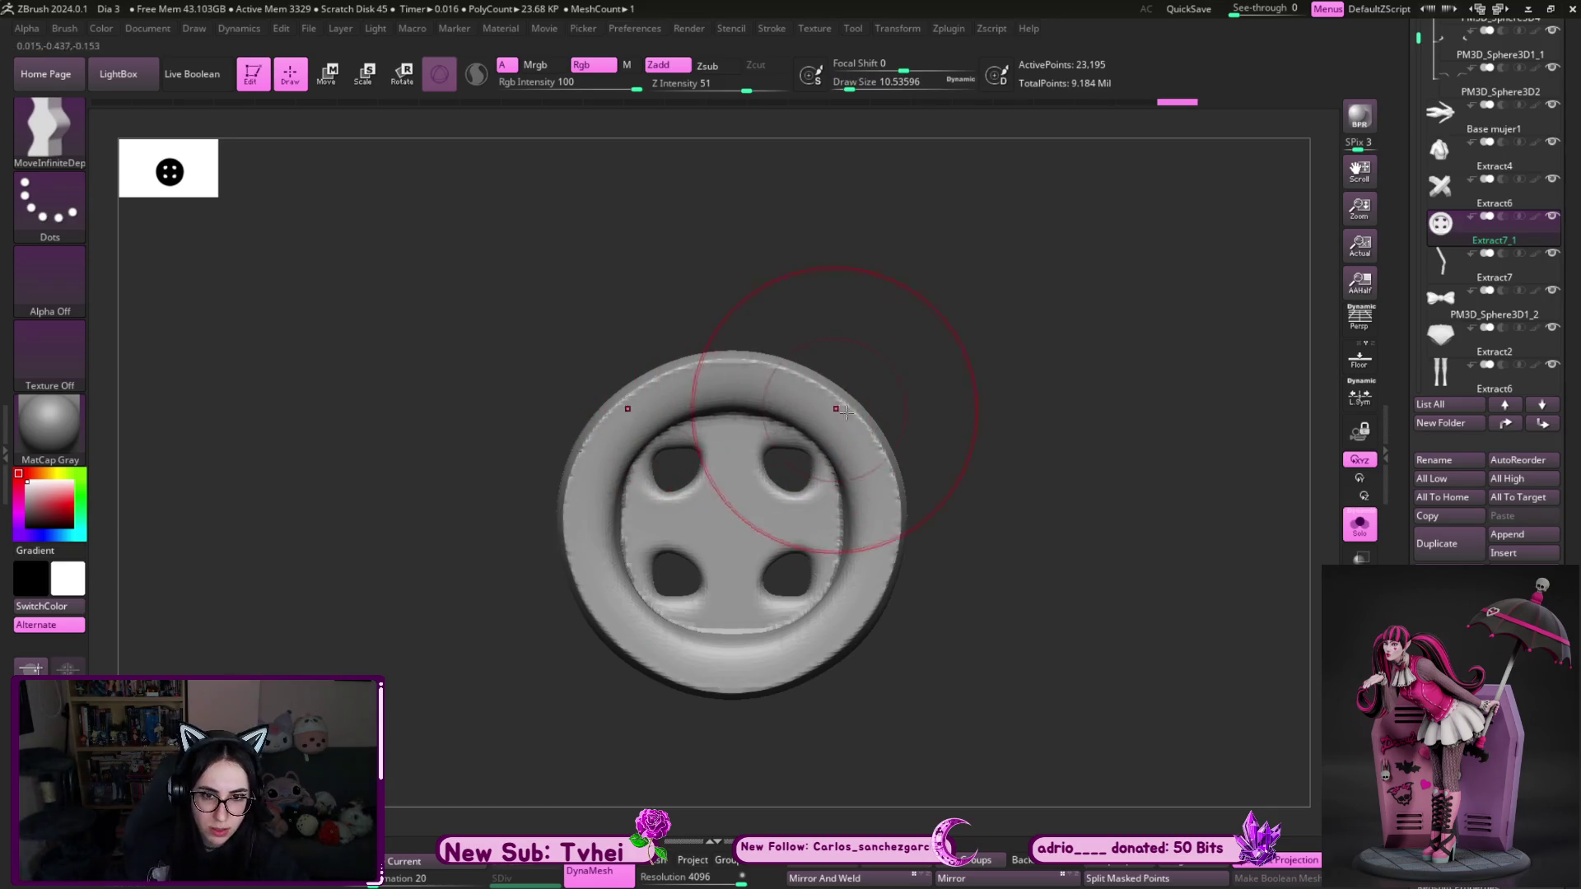
key(s)
drag(827, 476, 811, 477)
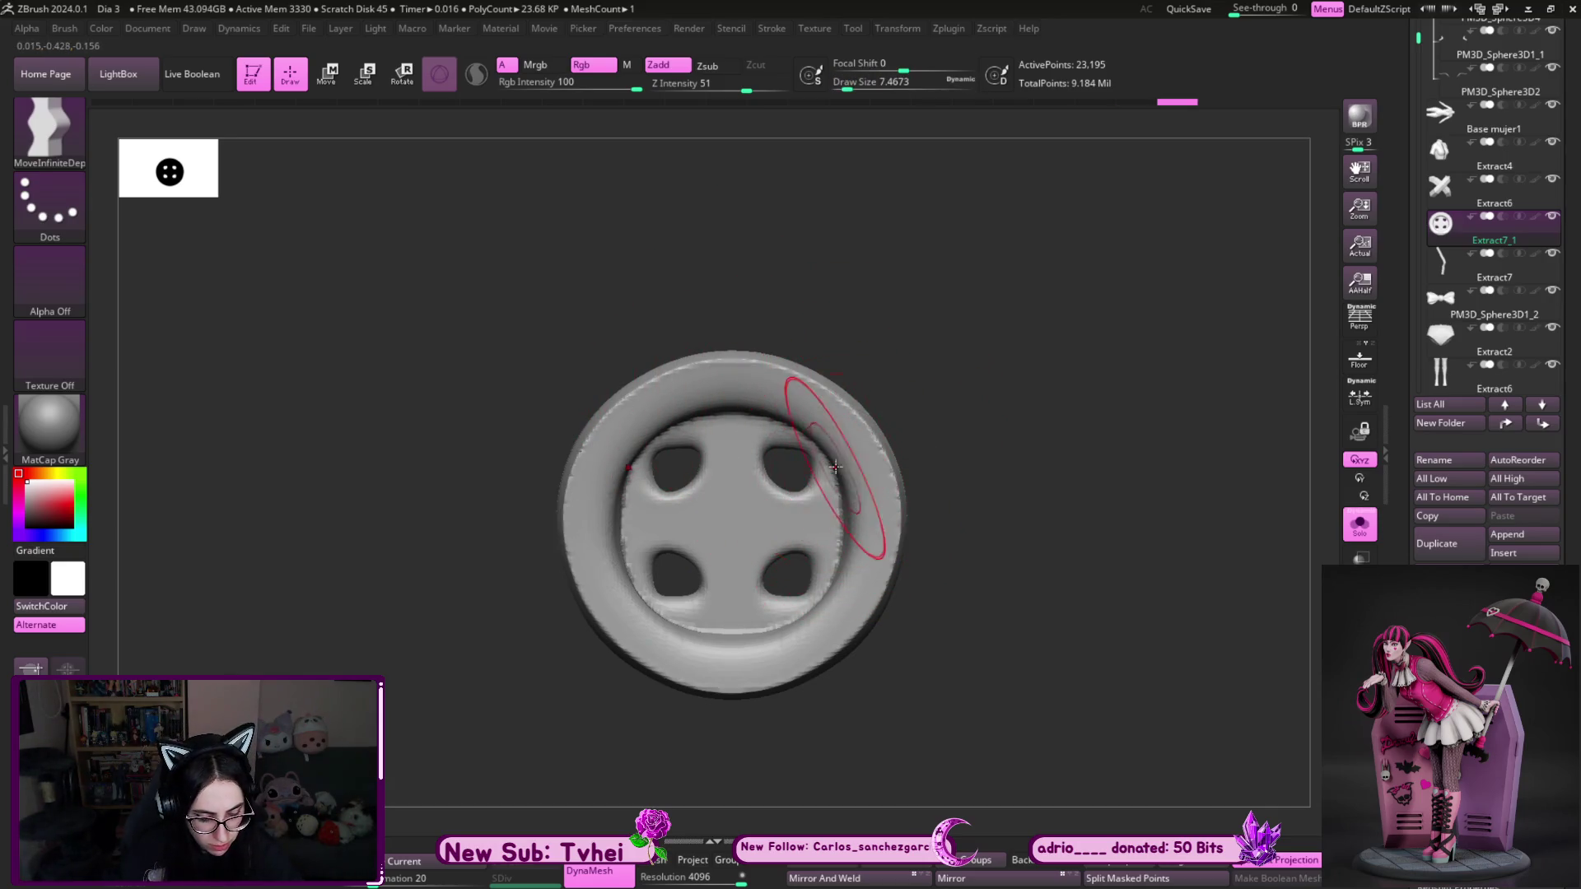